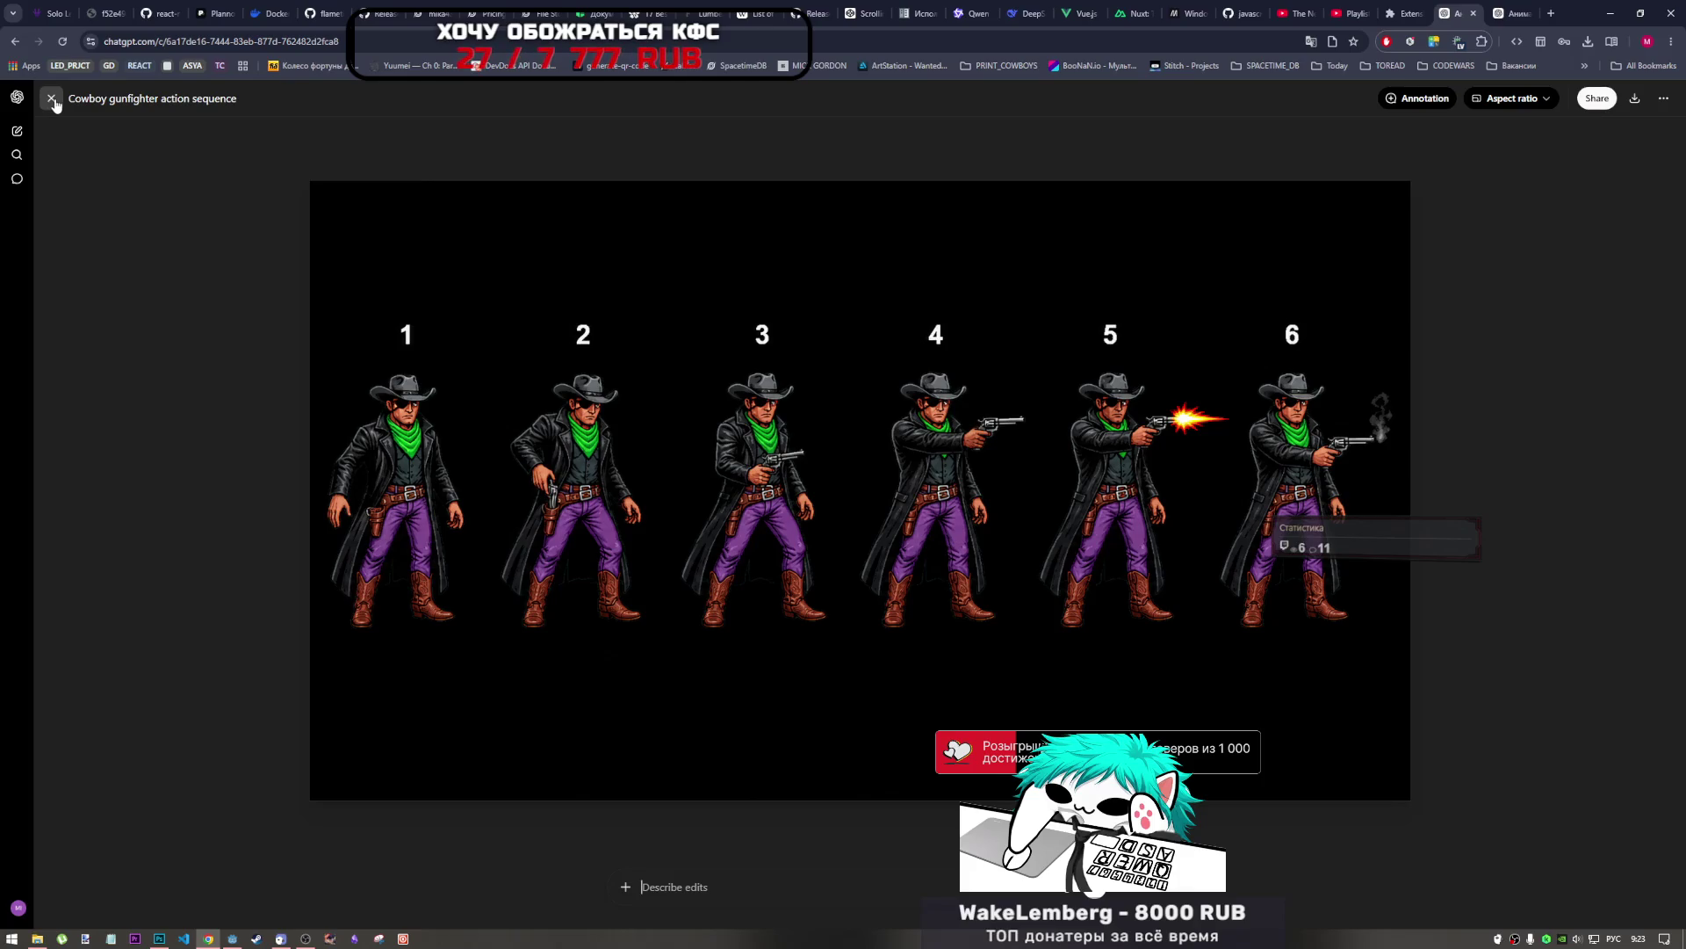
Download the six-frame cowboy sprite sheet from the full-size viewer, check the drafts folder, and return to the chat.
{"action": "left_click", "coordinate": [50, 98]}
{"action": "left_click", "coordinate": [919, 434]}
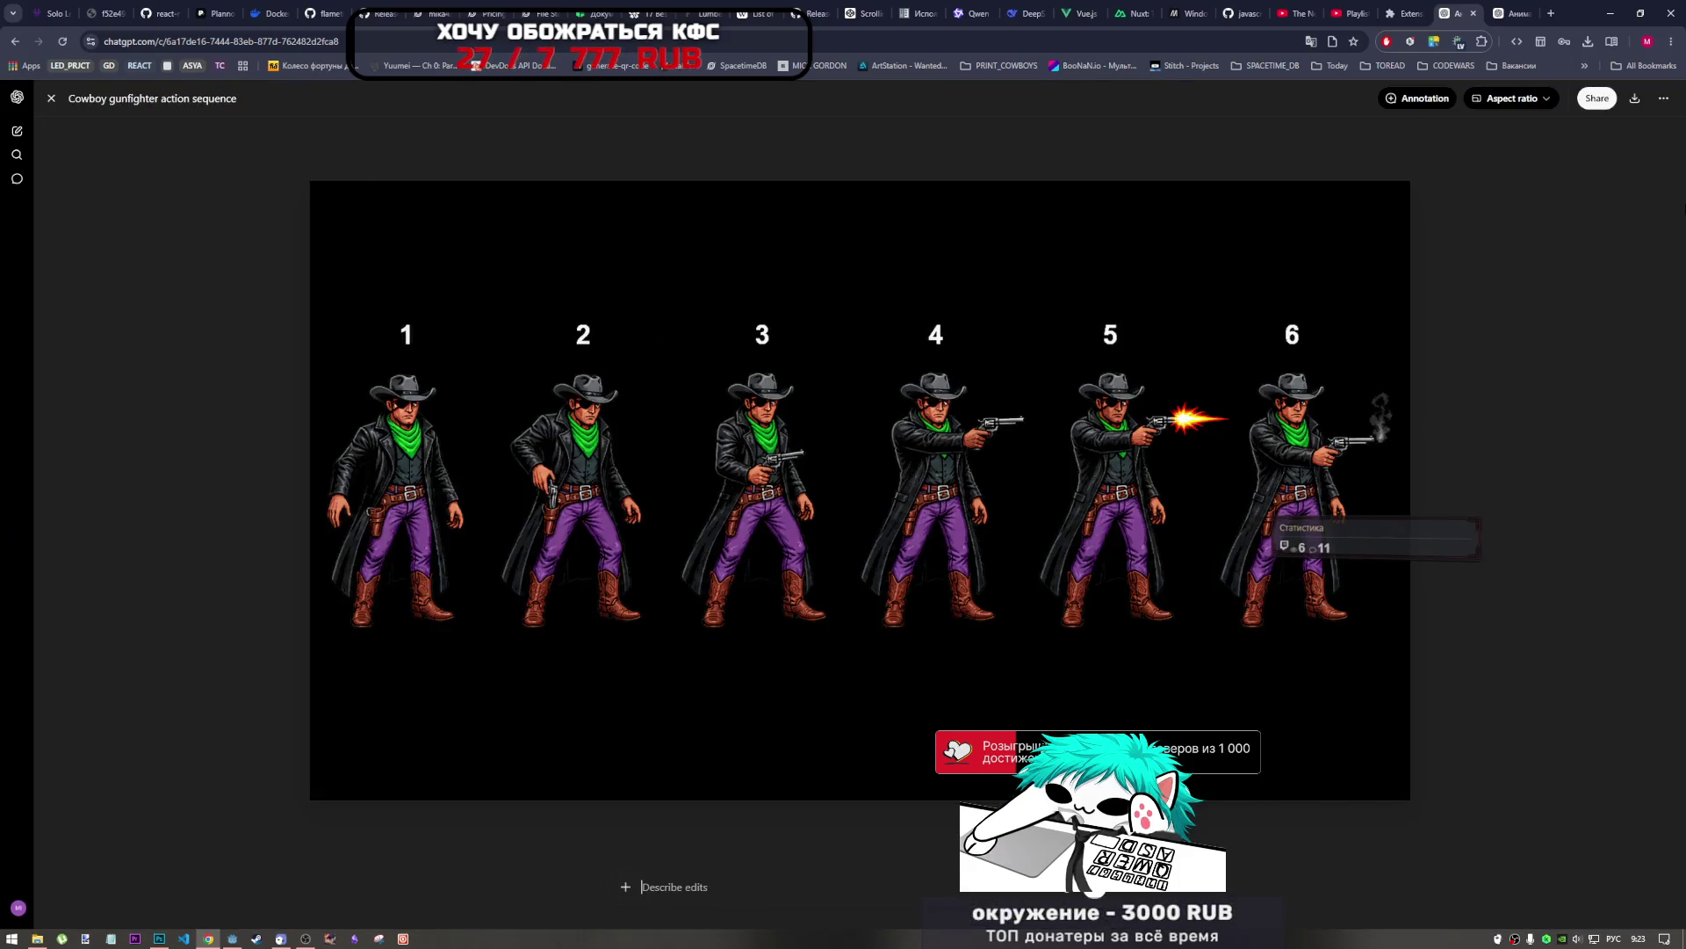
{"action": "left_click", "coordinate": [1634, 98]}
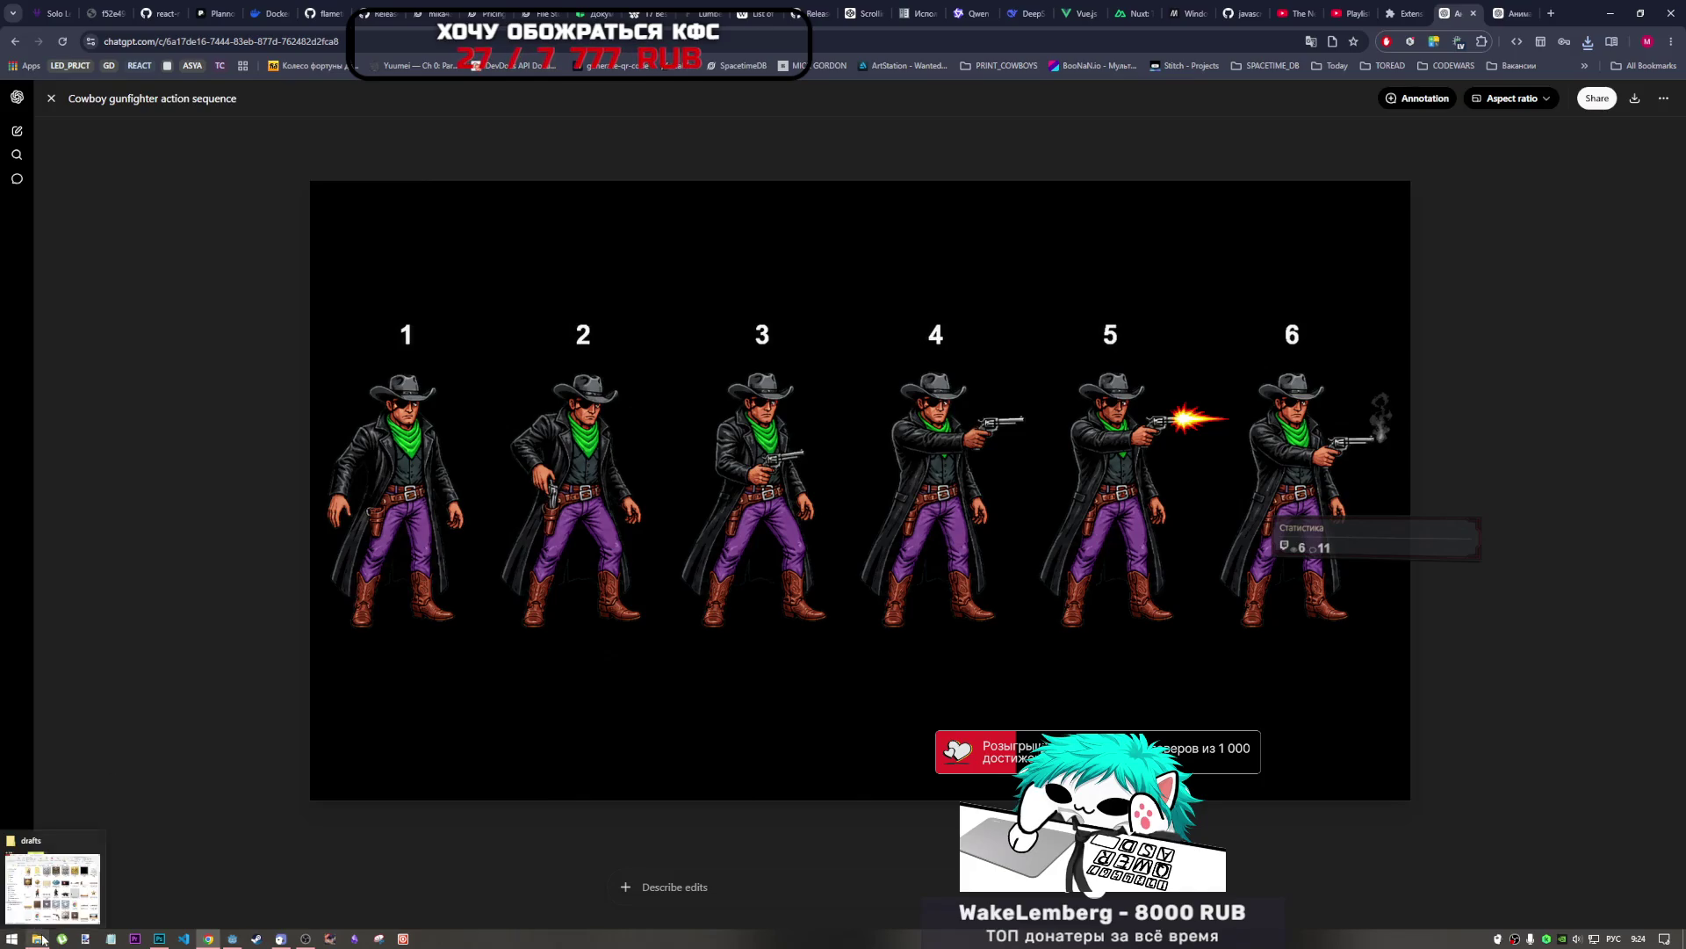
{"action": "left_click", "coordinate": [58, 914]}
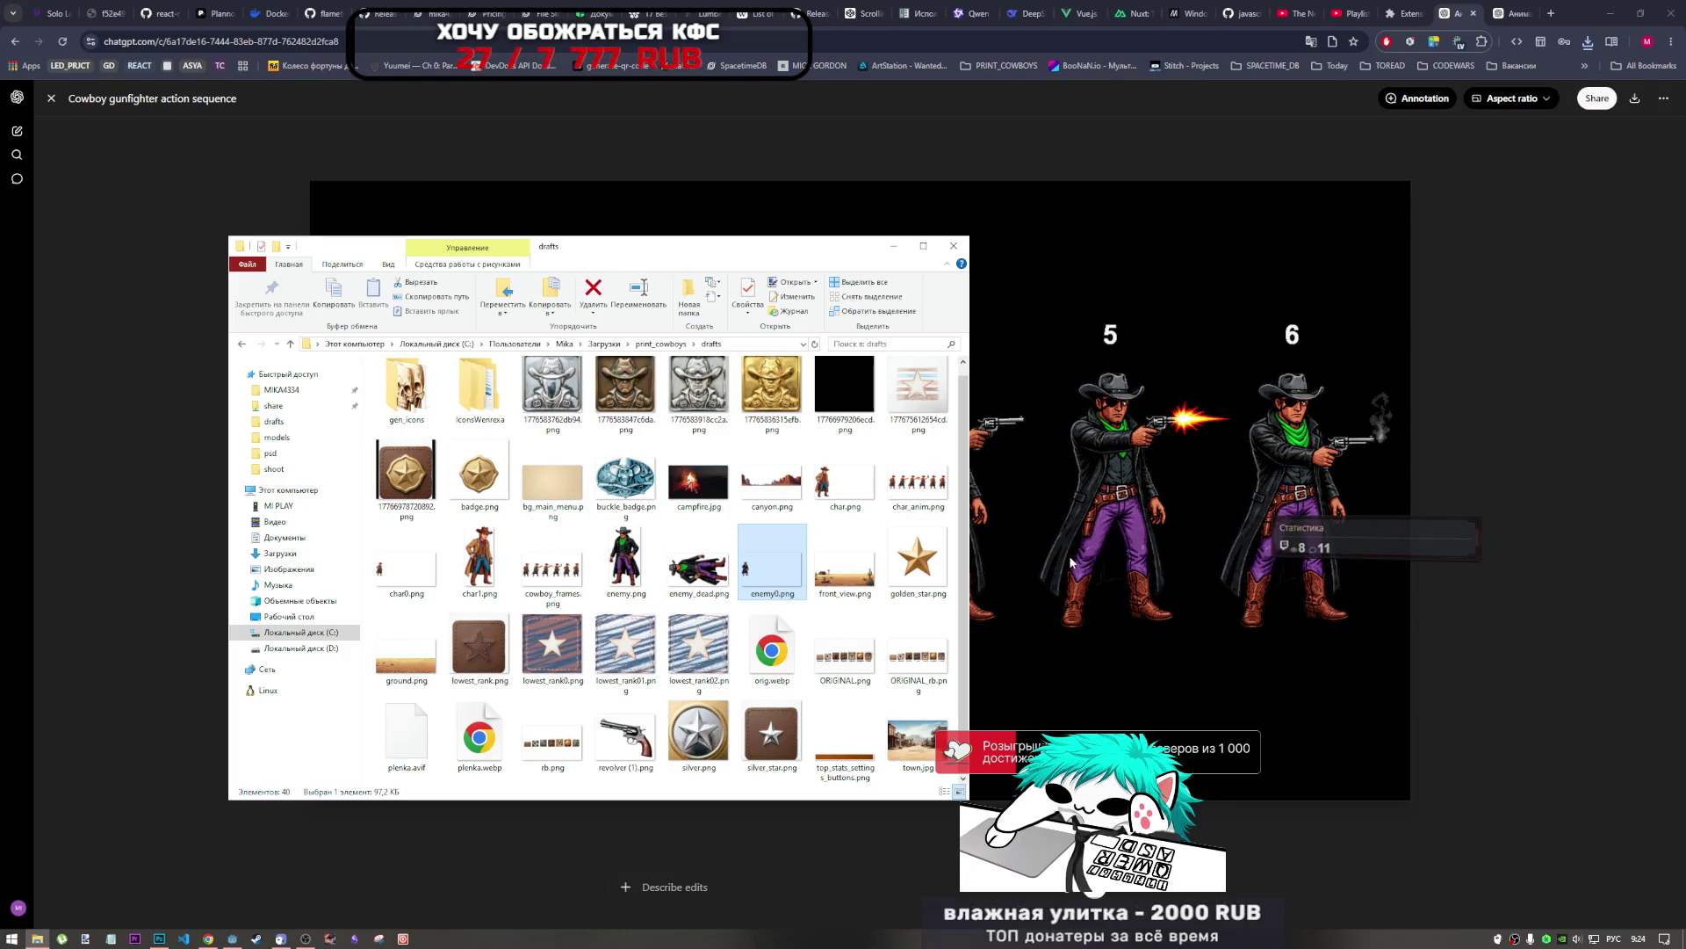
{"action": "left_click", "coordinate": [1458, 287]}
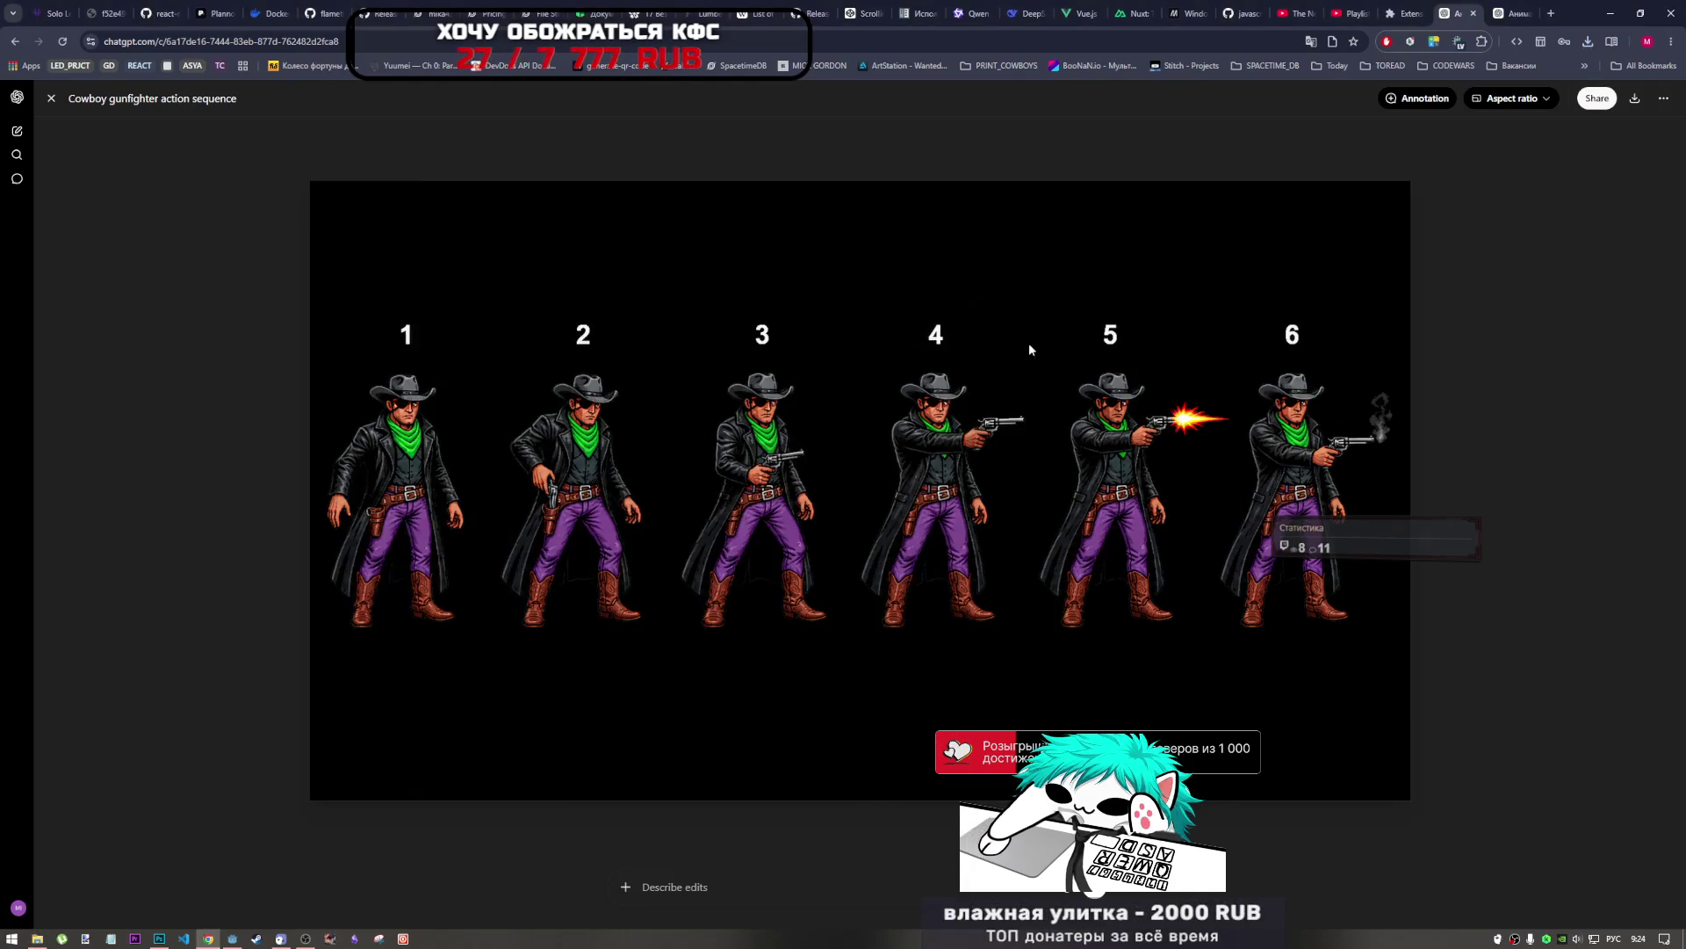
{"action": "left_click", "coordinate": [51, 98]}
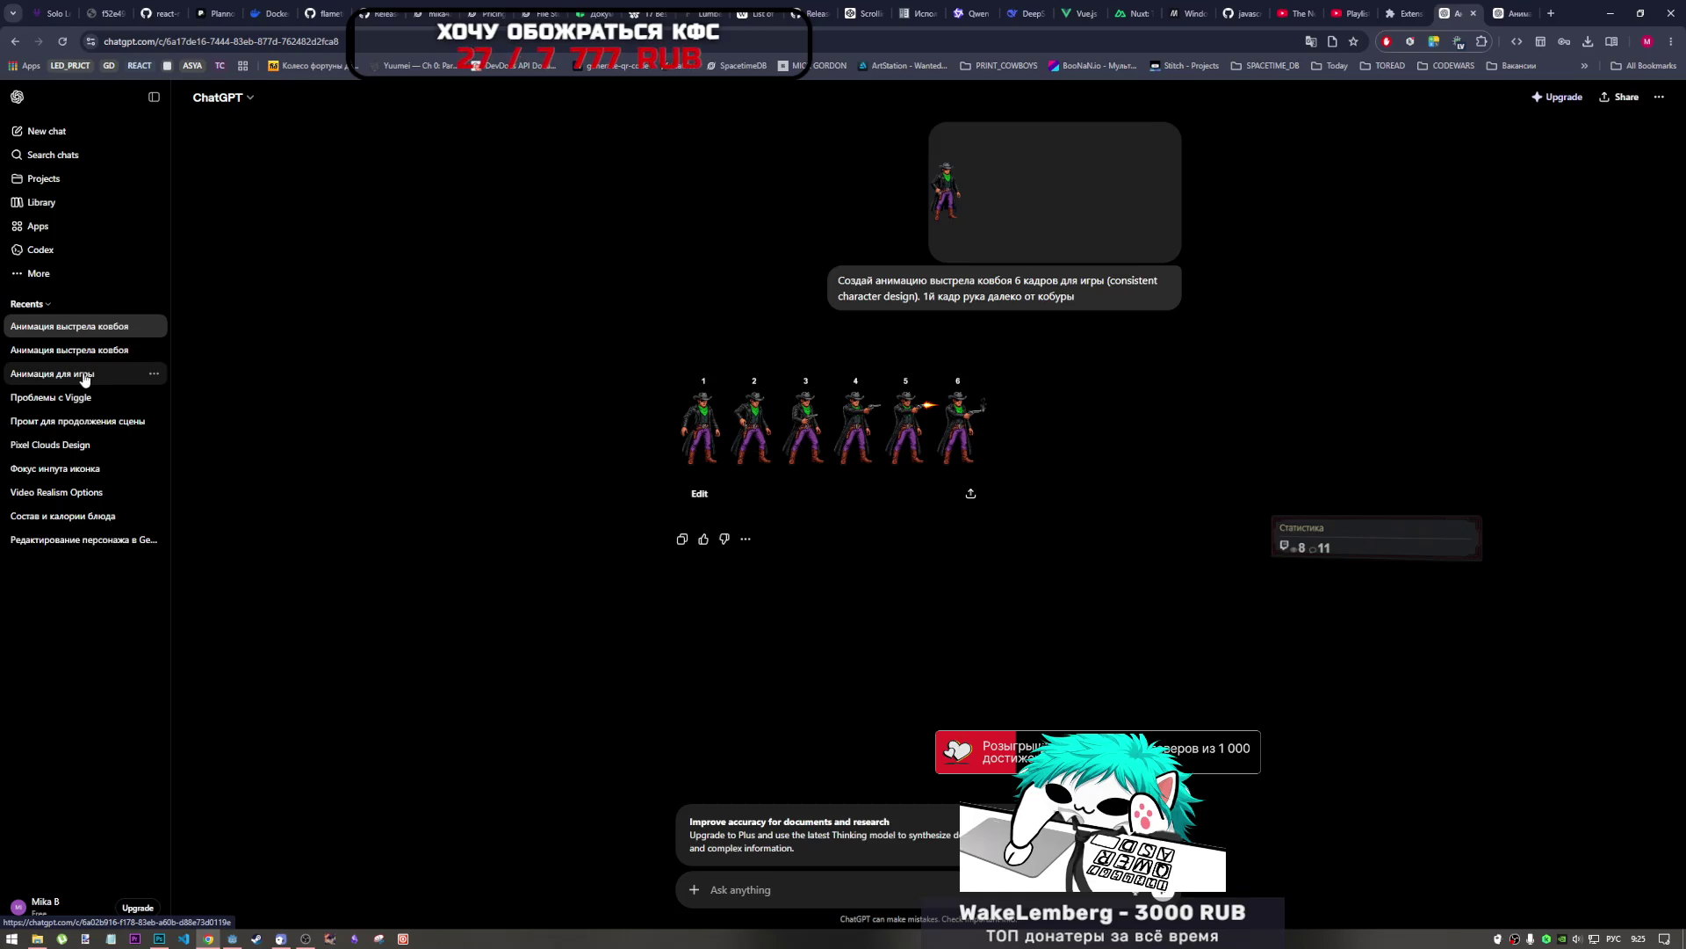
Open the 'Анимация для игры' chat, then bring Photoshop's char.psd document to the front.
{"action": "left_click", "coordinate": [87, 374]}
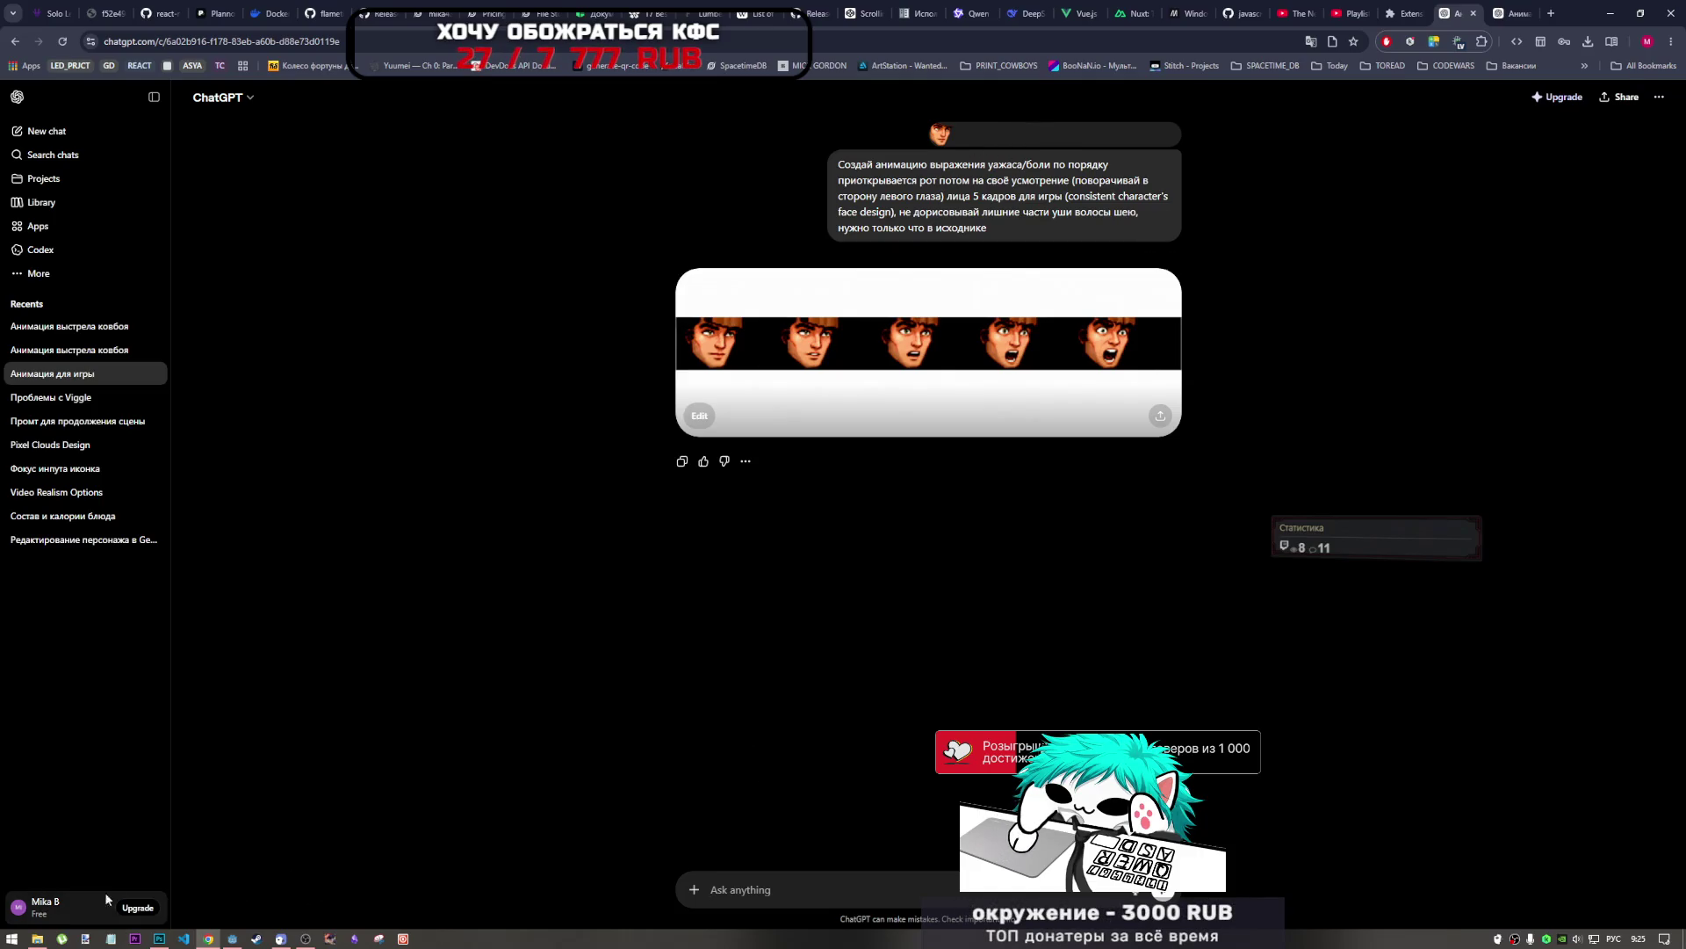
{"action": "left_click", "coordinate": [46, 937]}
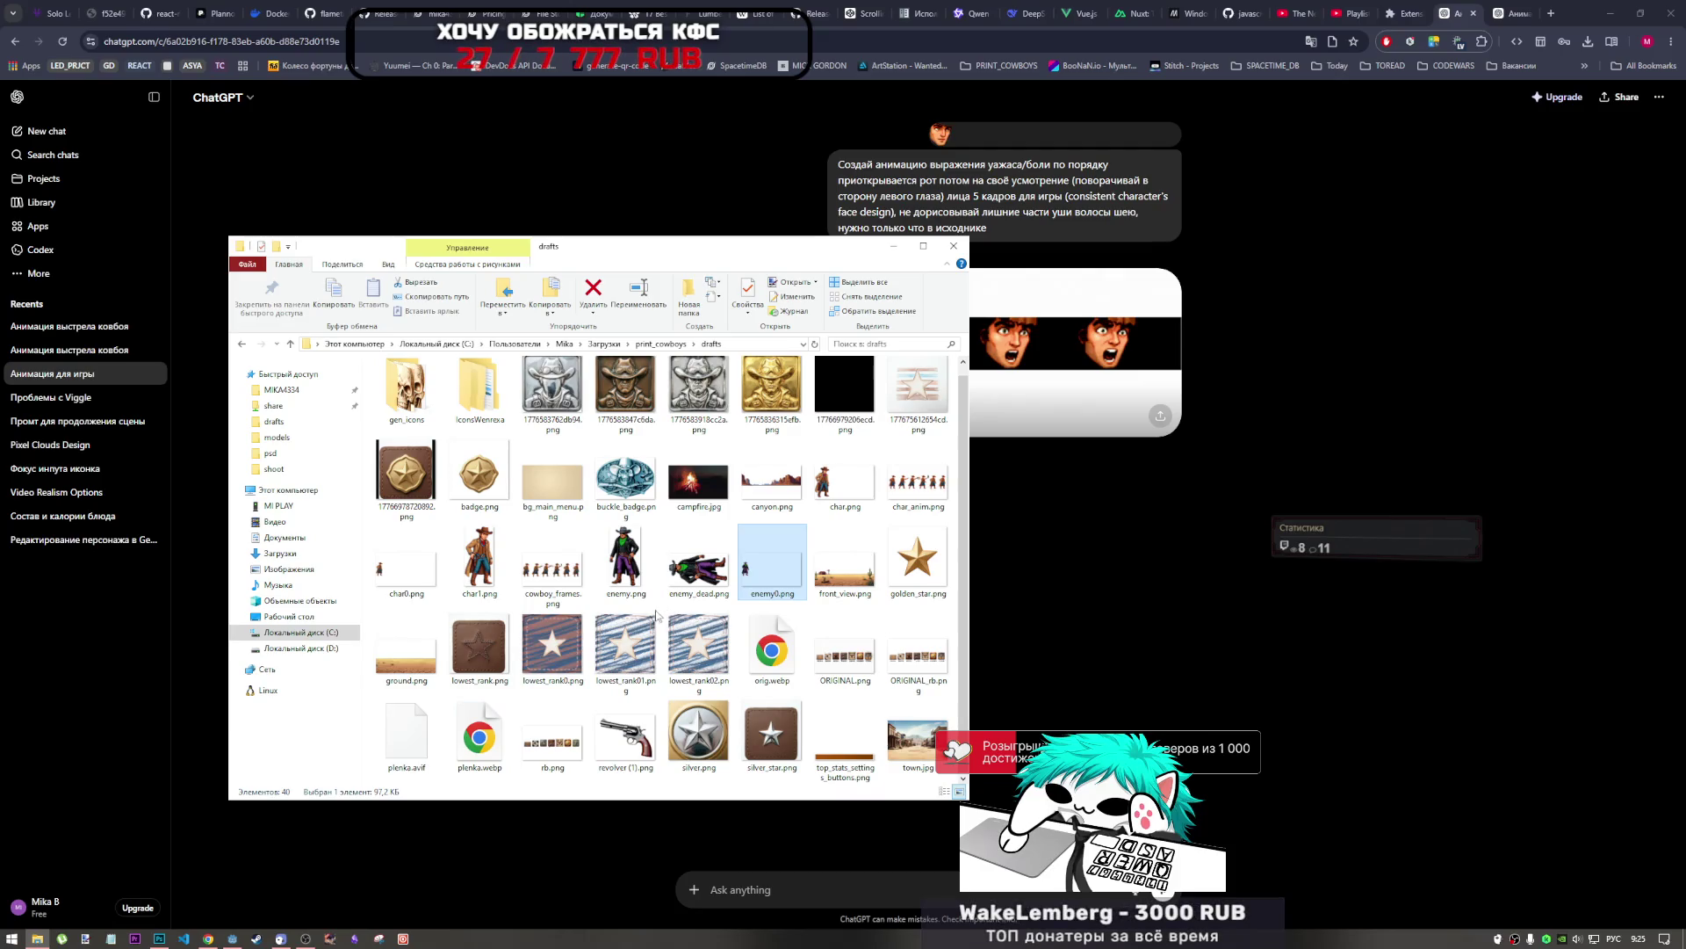
{"action": "left_click", "coordinate": [208, 938]}
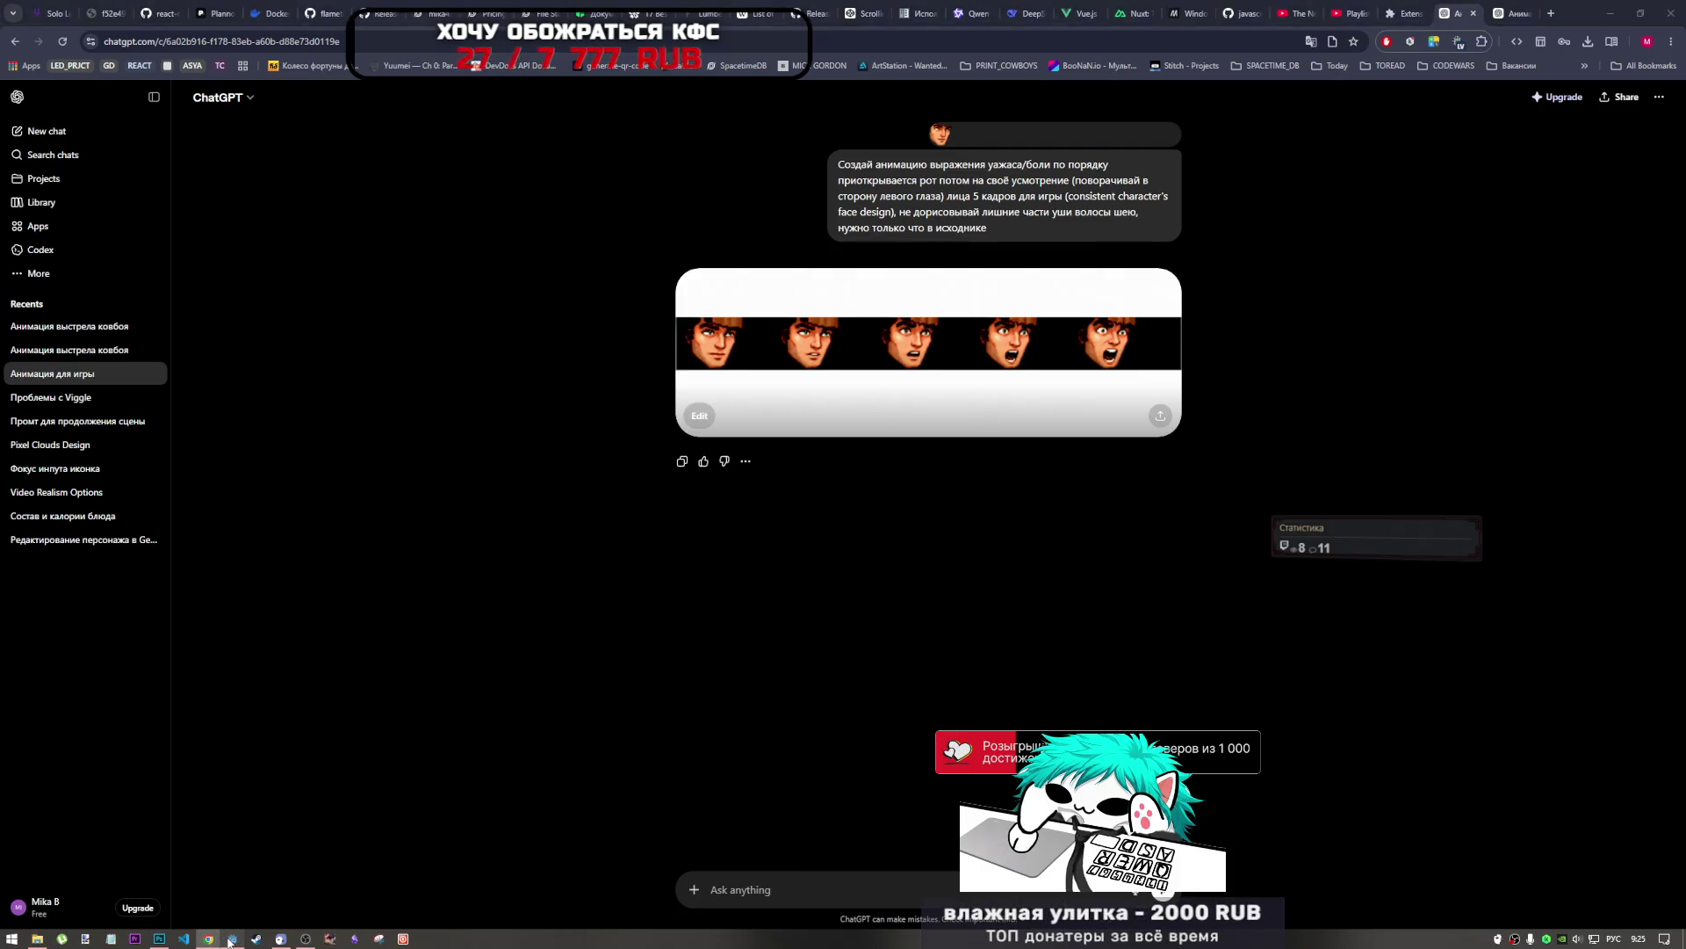
{"action": "left_click", "coordinate": [230, 939]}
{"action": "mouse_move", "coordinate": [161, 936]}
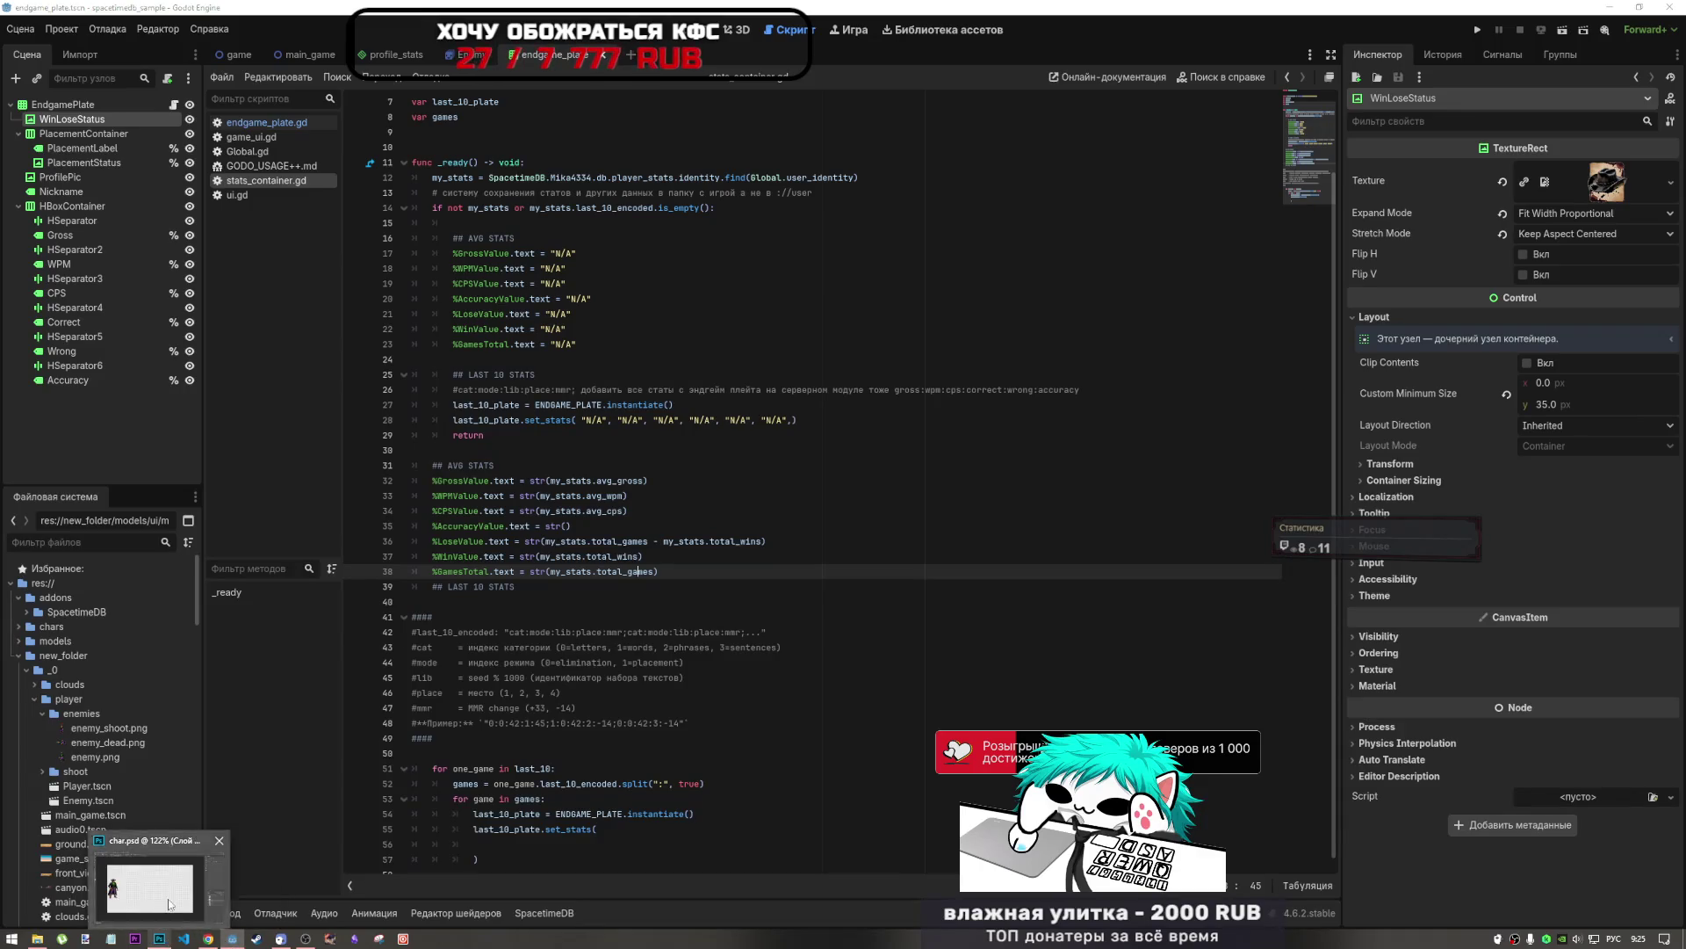
{"action": "left_click", "coordinate": [170, 904]}
Lasso the eyepatch cowboy's face in char.psd and copy it.
{"action": "left_click", "coordinate": [14, 103]}
{"action": "scroll", "coordinate": [313, 430], "scroll_direction": "up", "scroll_amount": 5}
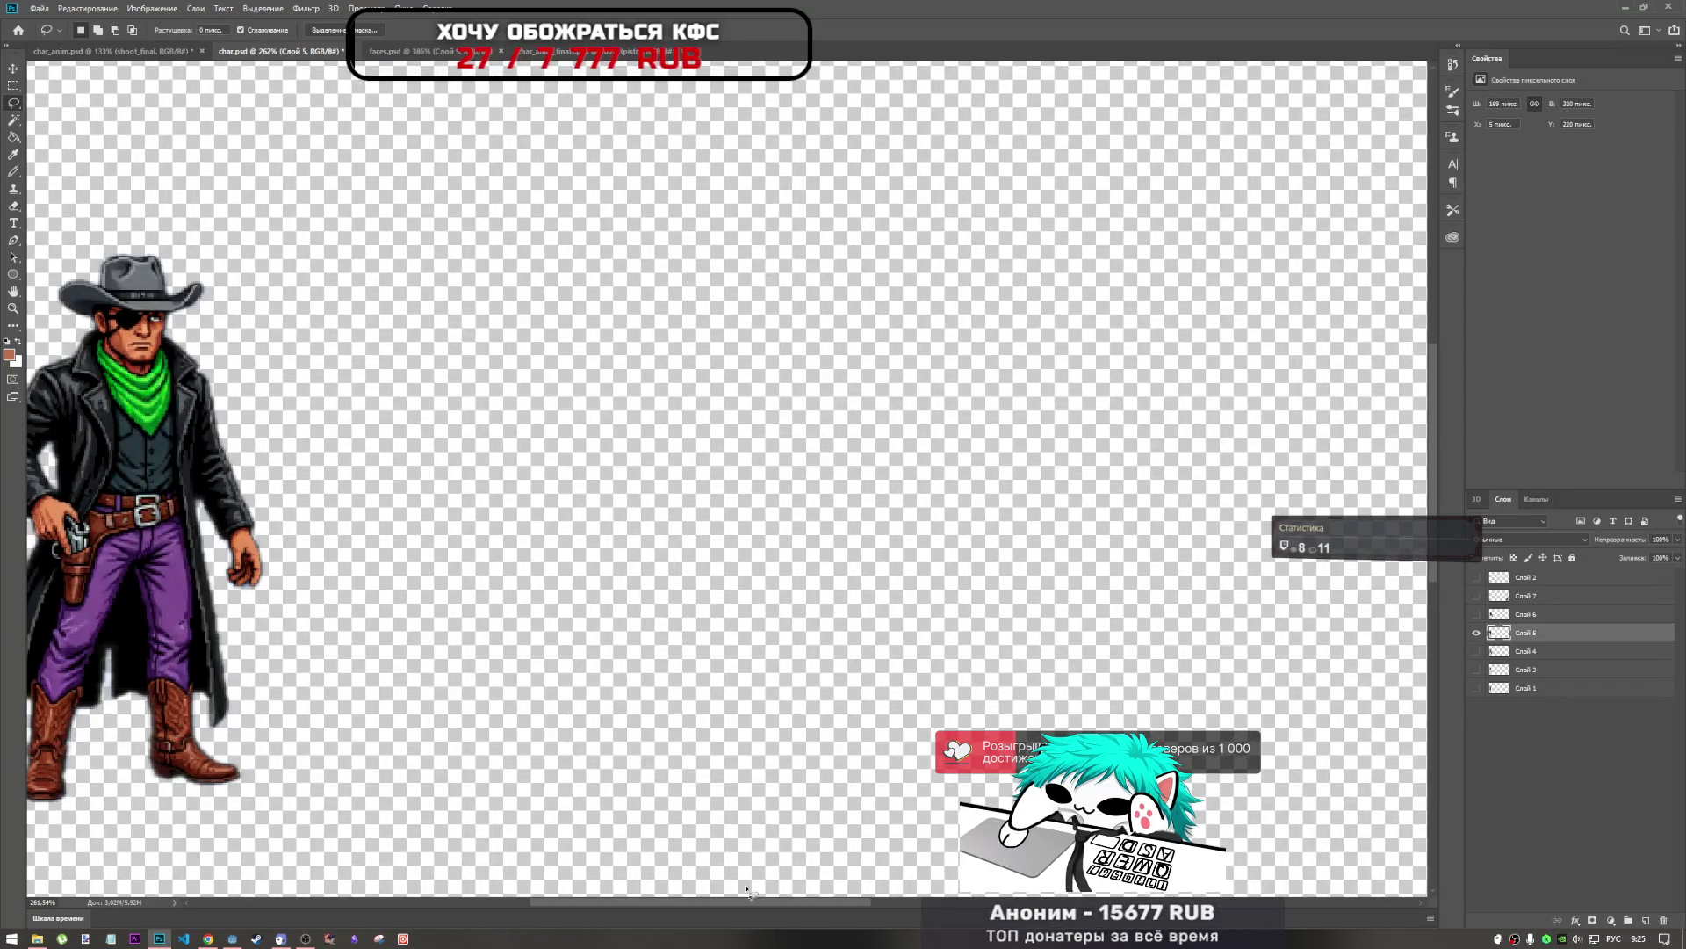
{"action": "scroll", "coordinate": [685, 790], "scroll_direction": "left", "scroll_amount": 5}
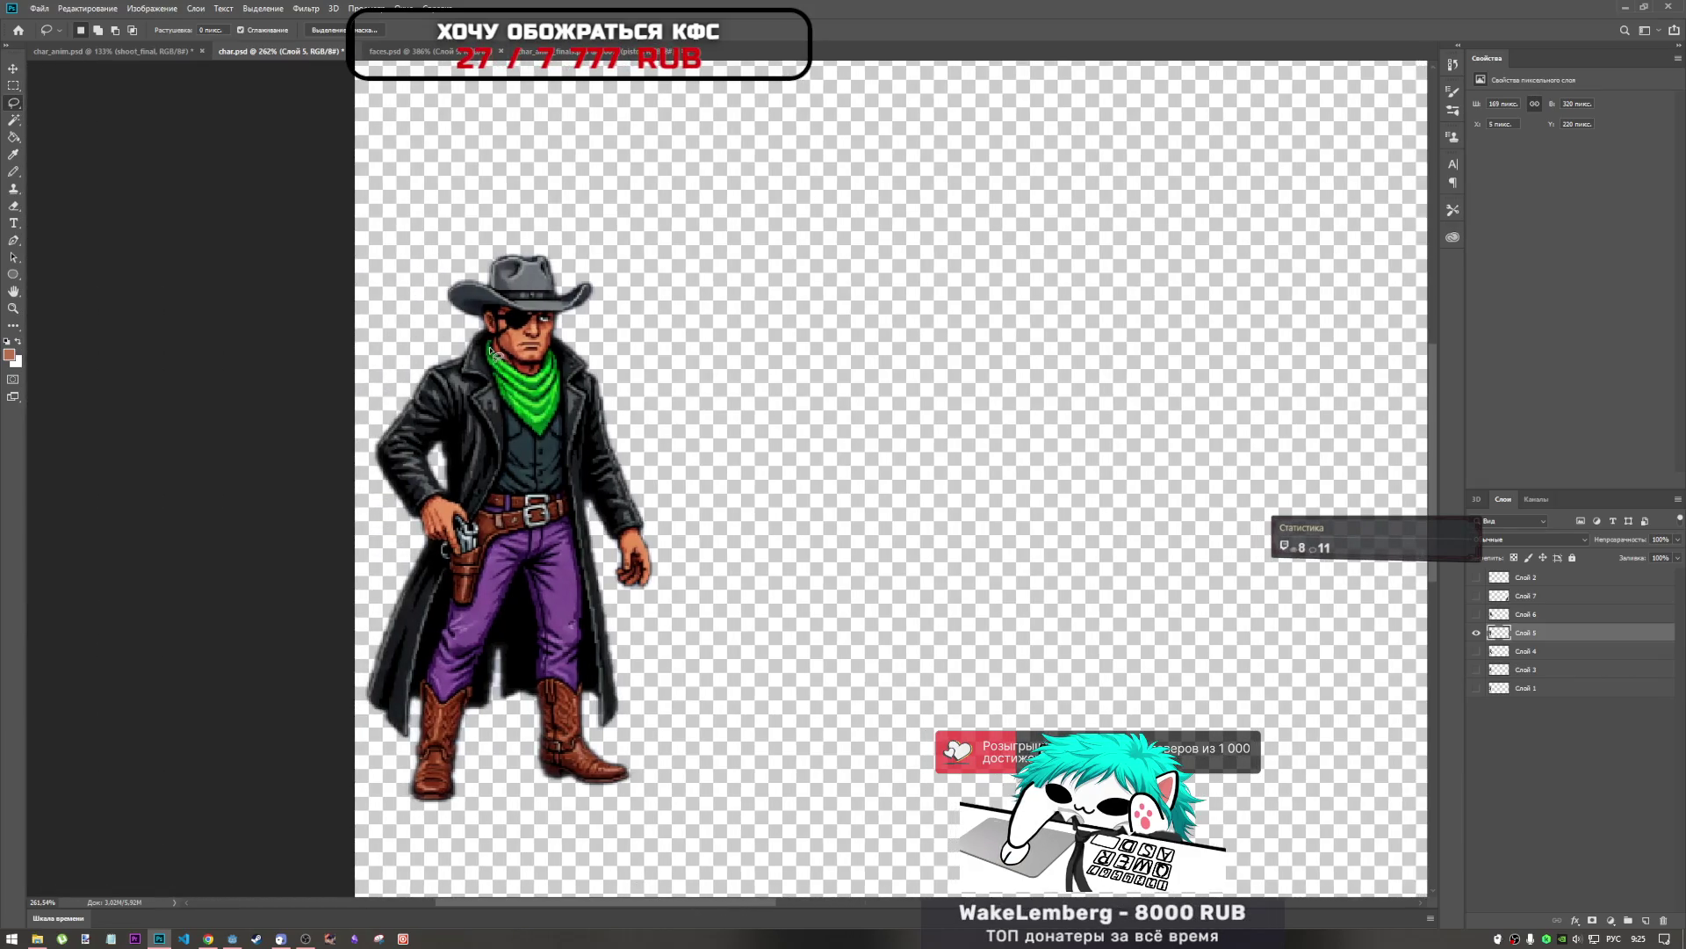
{"action": "mouse_move", "coordinate": [509, 362]}
{"action": "left_mouse_down"}
{"action": "mouse_move", "coordinate": [560, 362]}
{"action": "mouse_move", "coordinate": [560, 309]}
{"action": "mouse_move", "coordinate": [500, 307]}
{"action": "mouse_move", "coordinate": [505, 360]}
{"action": "left_mouse_up"}
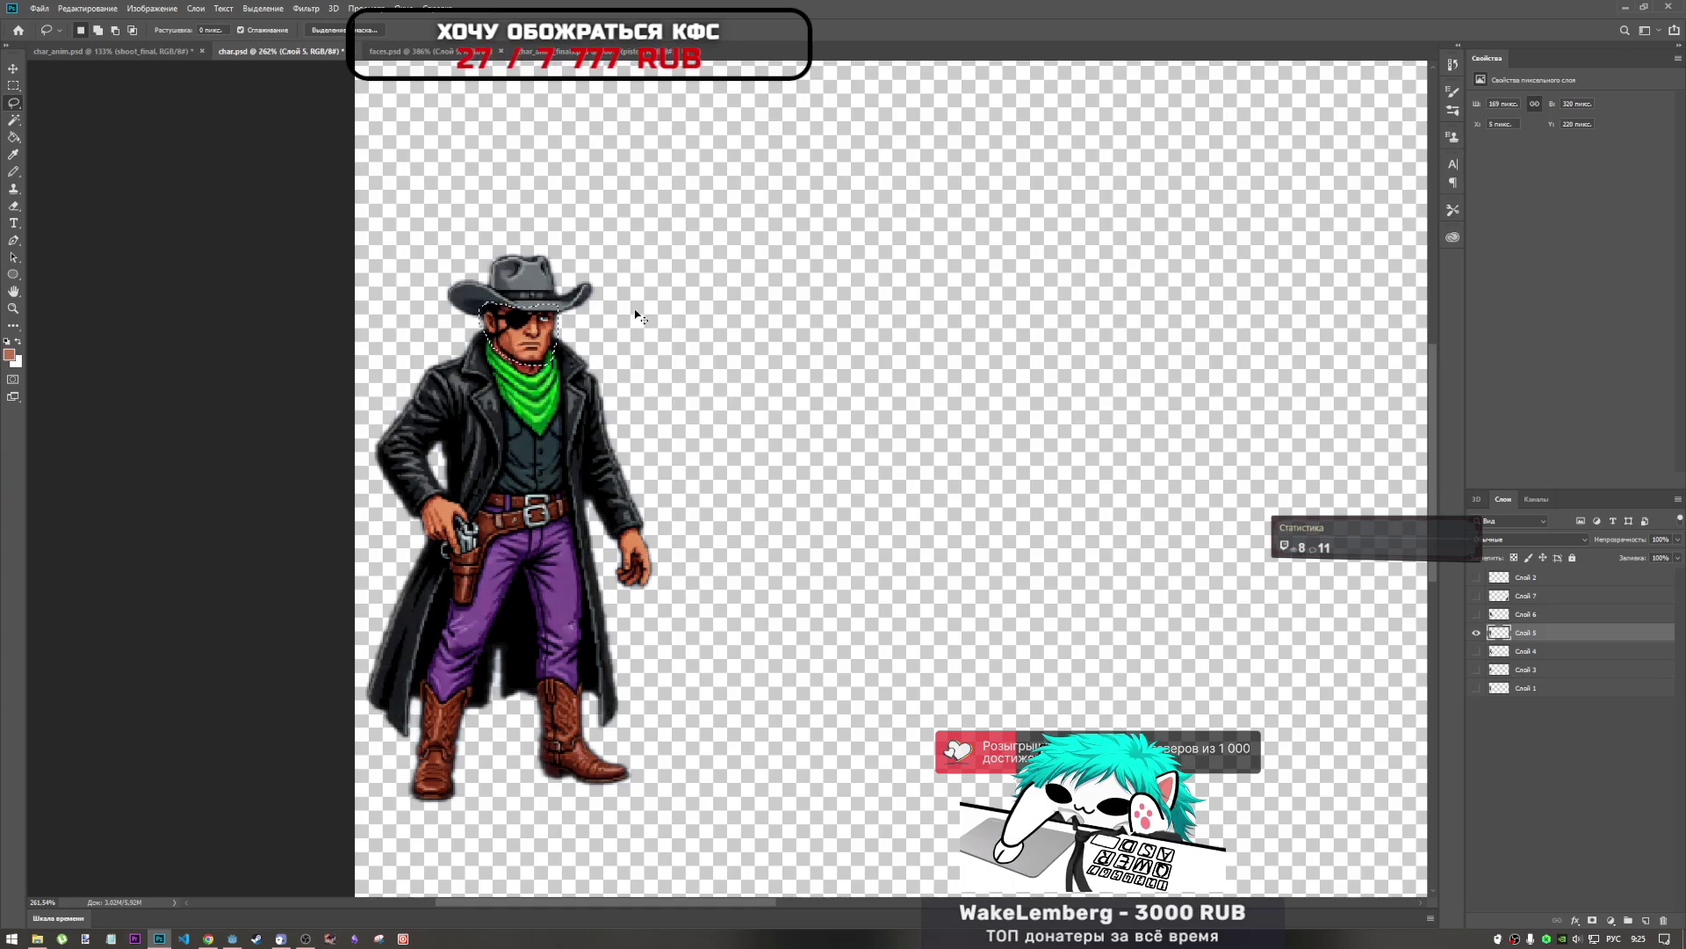
{"action": "key", "text": "ctrl+Tab"}
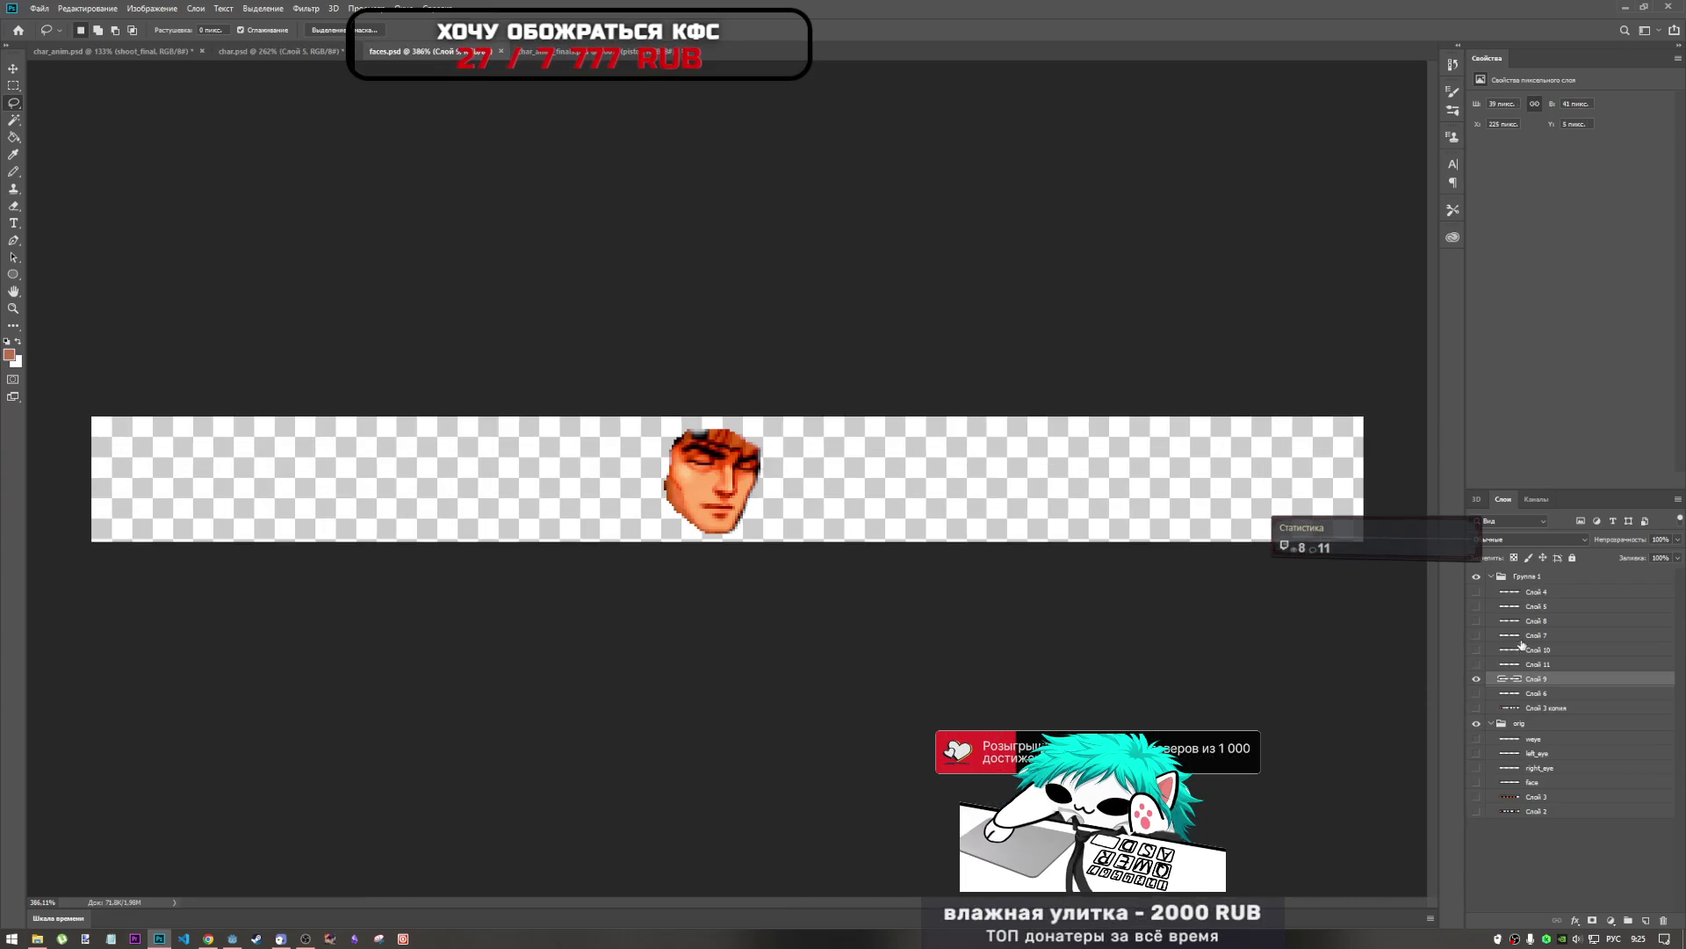
Paste the face into faces.psd, move it to the strip's left end, and hide Группа 1.
{"action": "left_click", "coordinate": [1491, 577]}
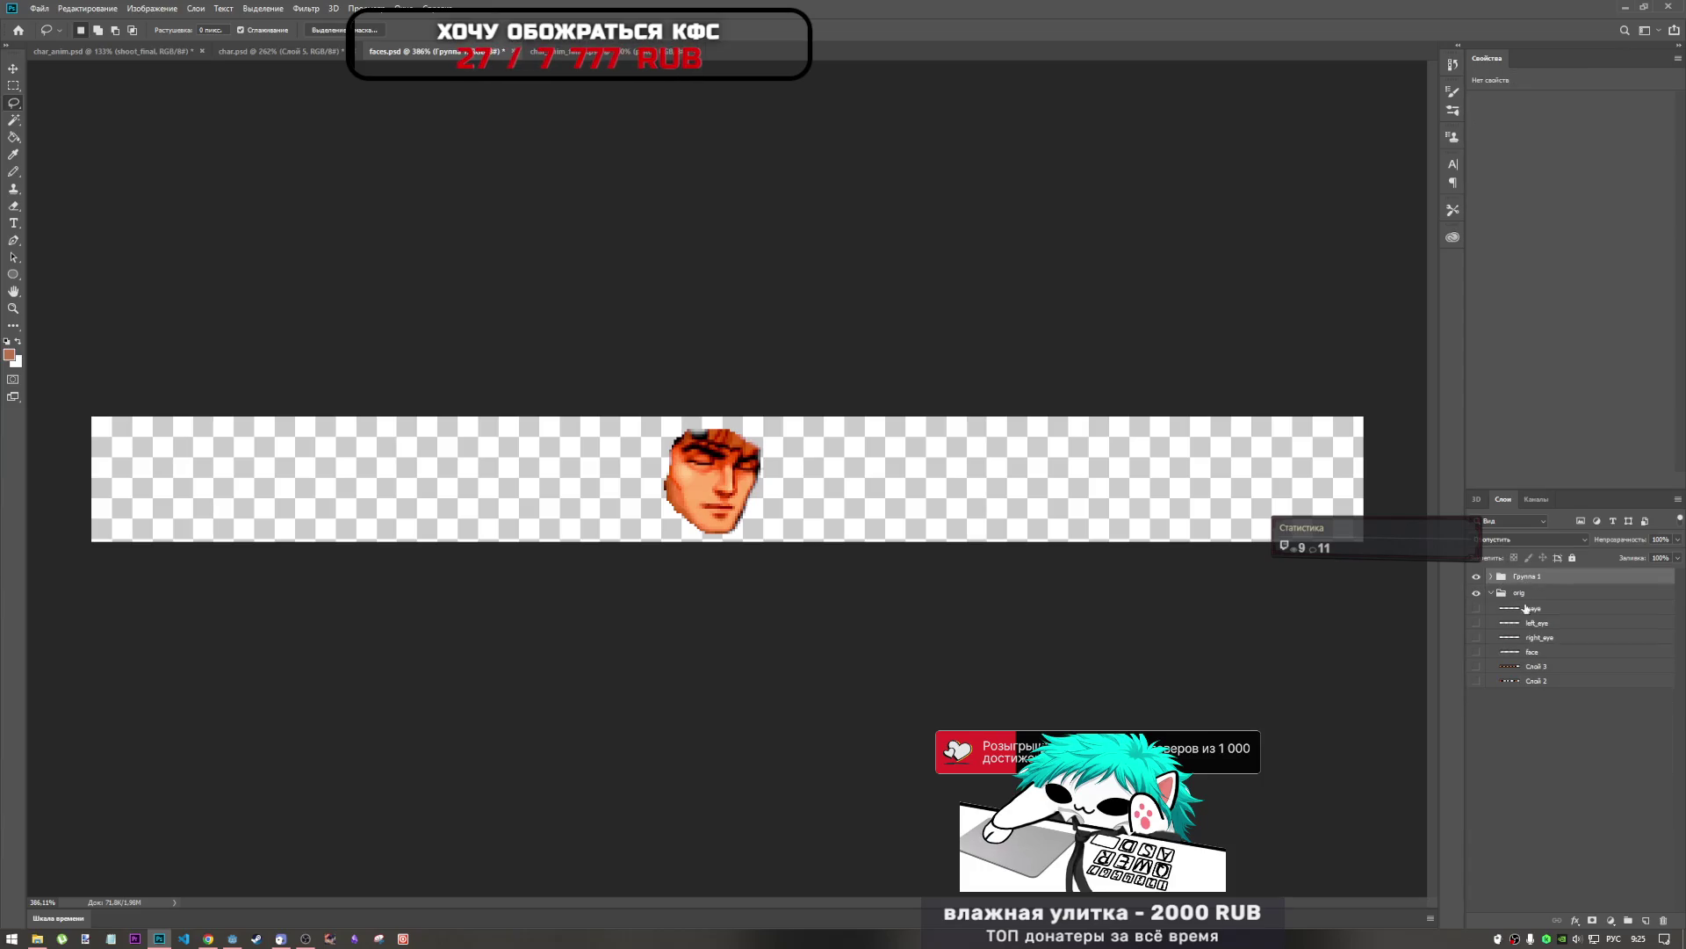
{"action": "left_click", "coordinate": [1493, 594]}
{"action": "left_click", "coordinate": [1491, 595]}
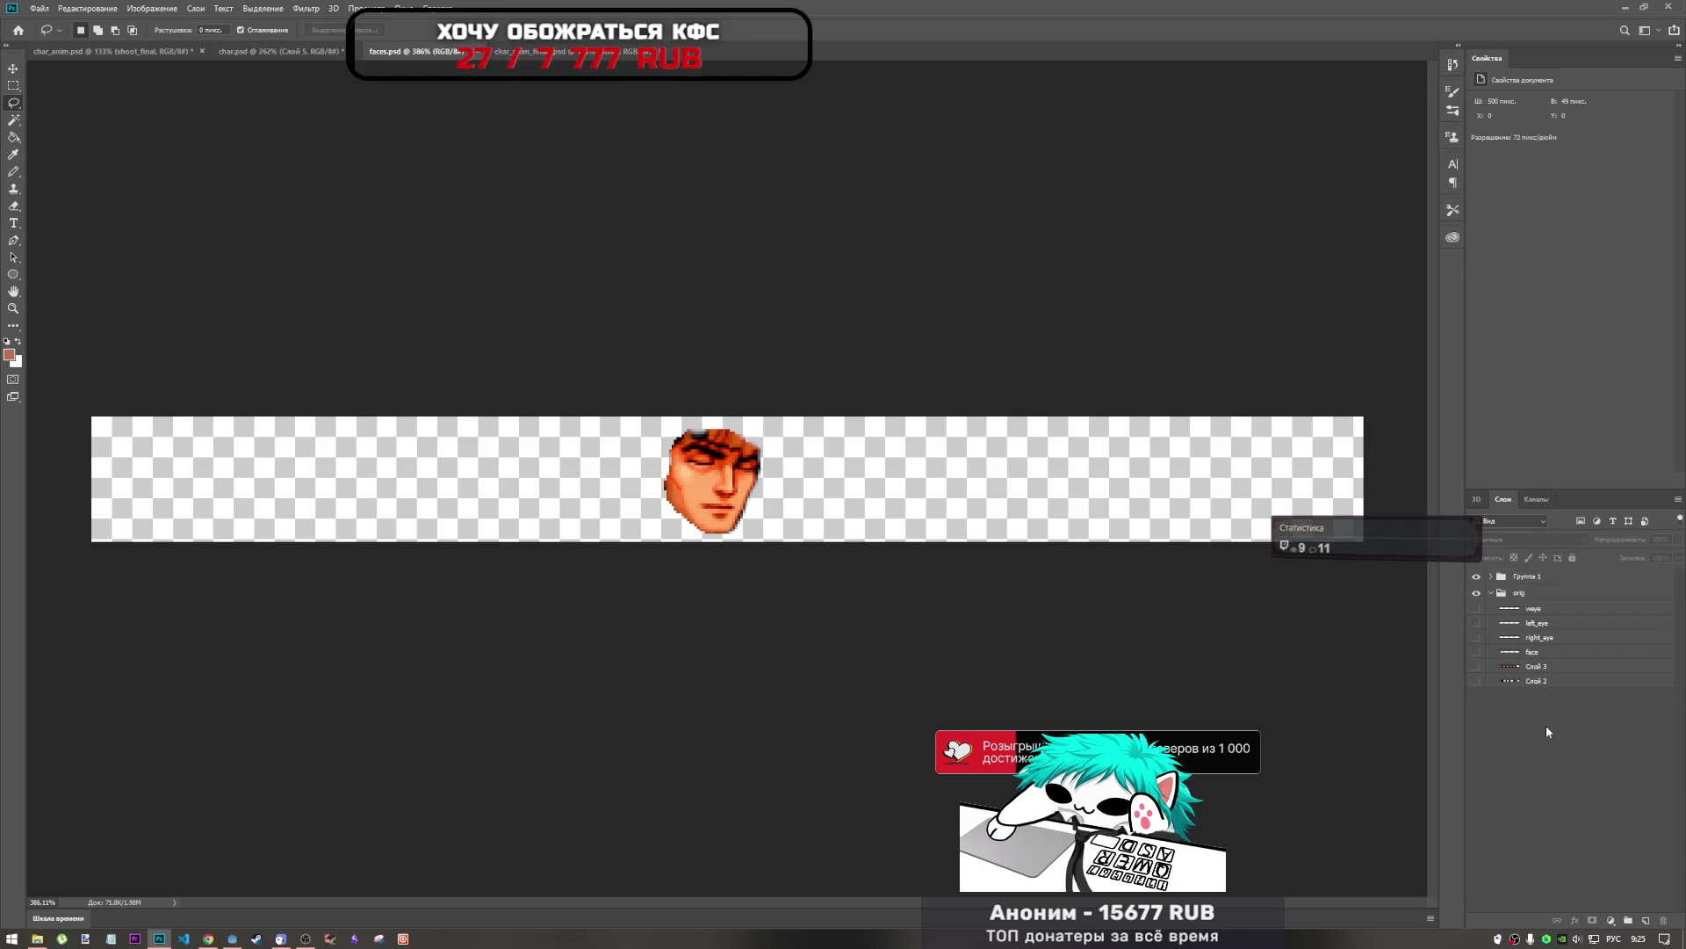
{"action": "key", "text": "ctrl+v"}
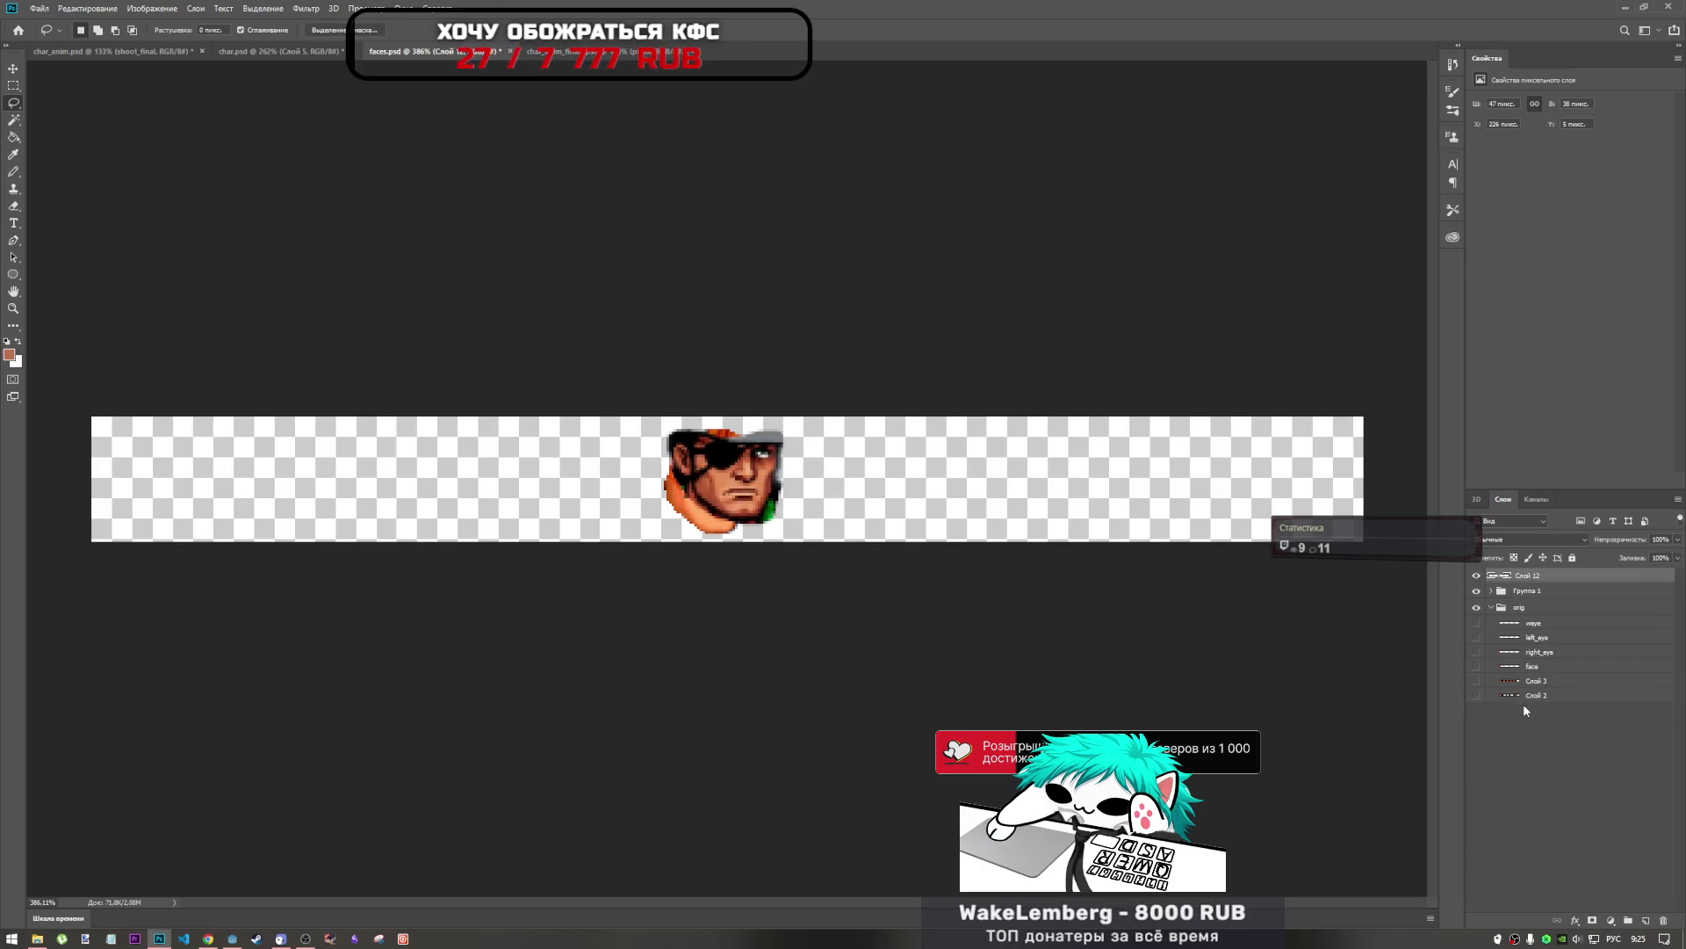
{"action": "key", "text": "v"}
{"action": "left_click_drag", "start_coordinate": [746, 483], "coordinate": [187, 486]}
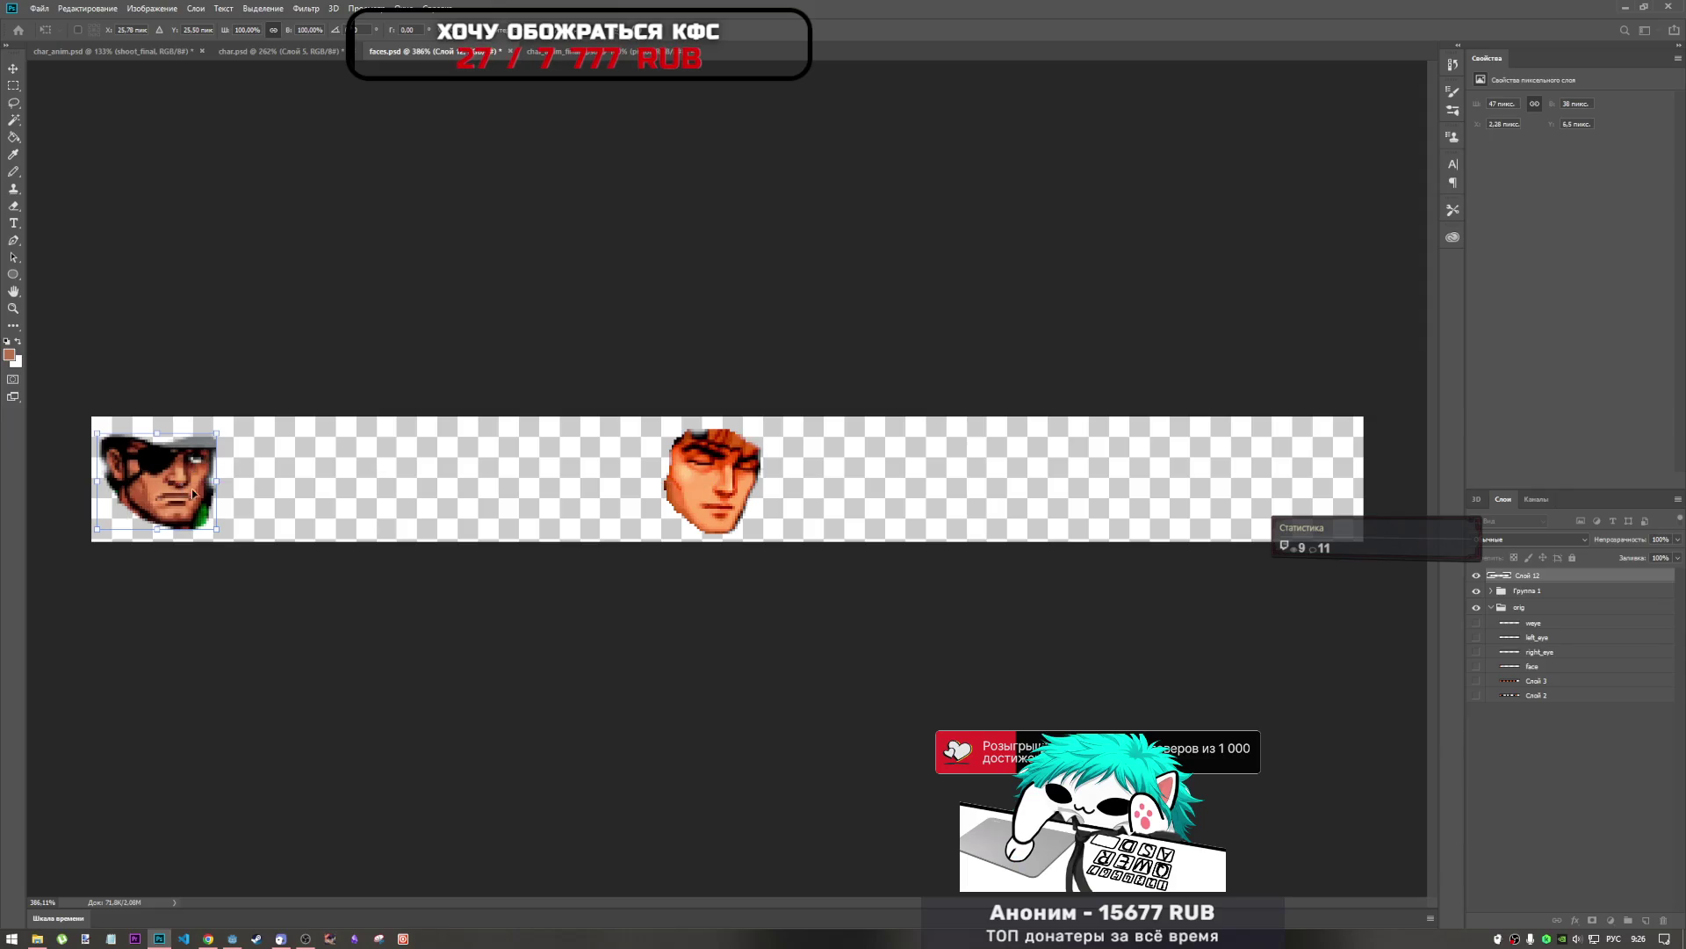
{"action": "key", "text": "Return"}
{"action": "key", "text": "l"}
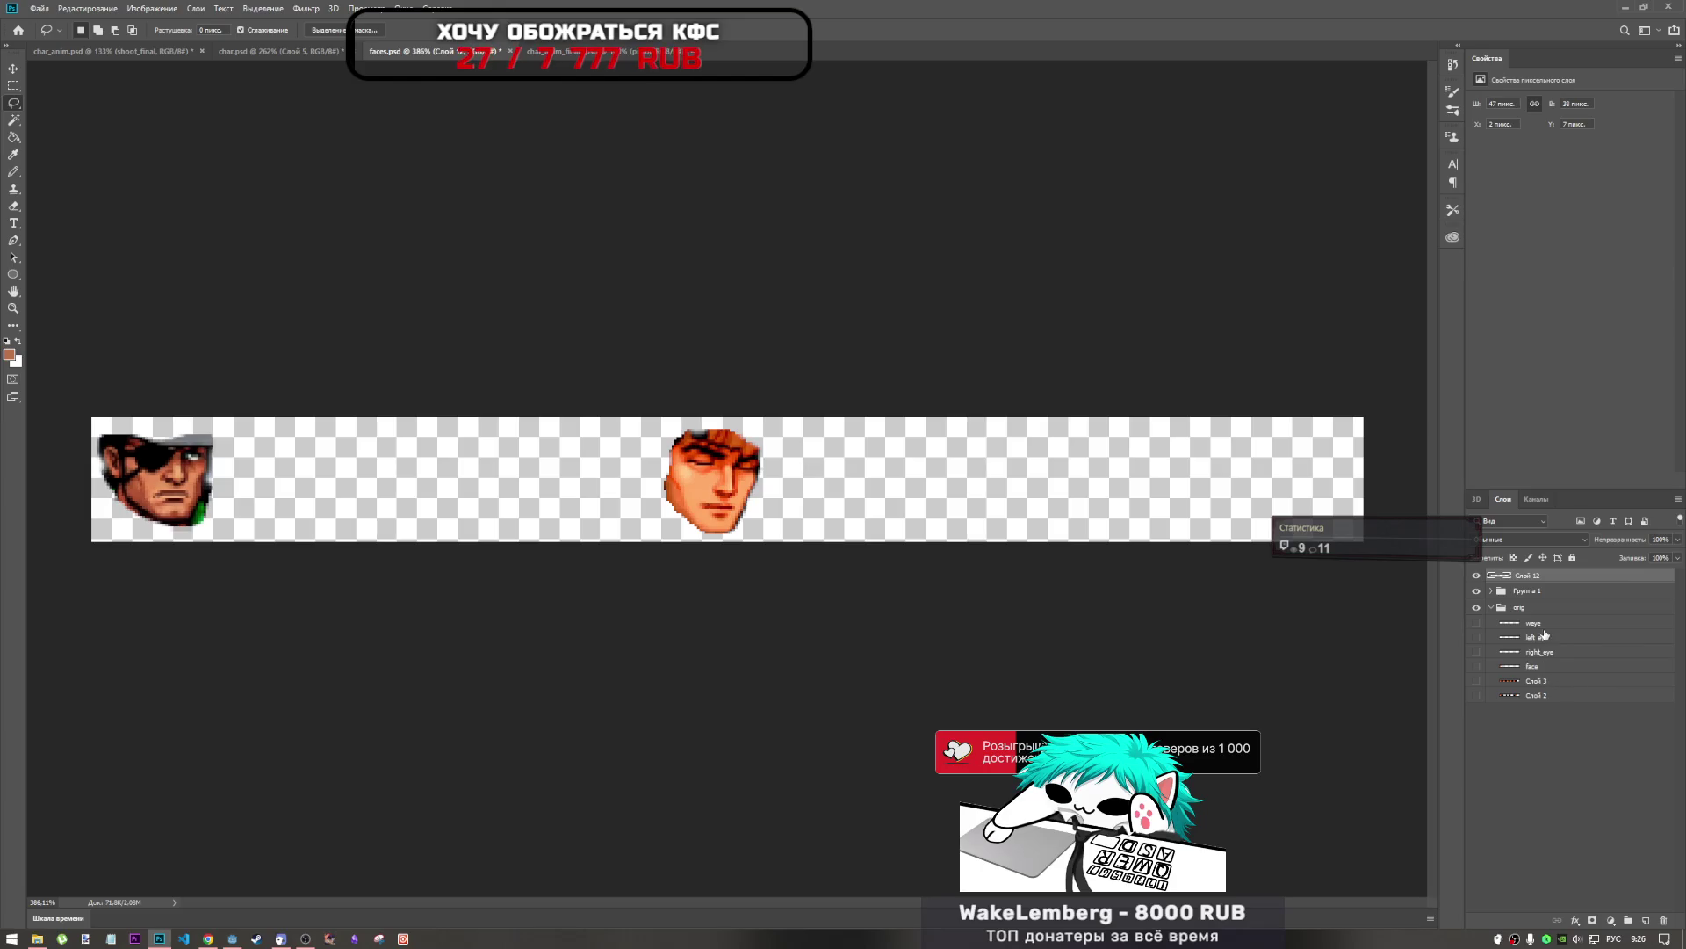
{"action": "left_click", "coordinate": [1476, 590]}
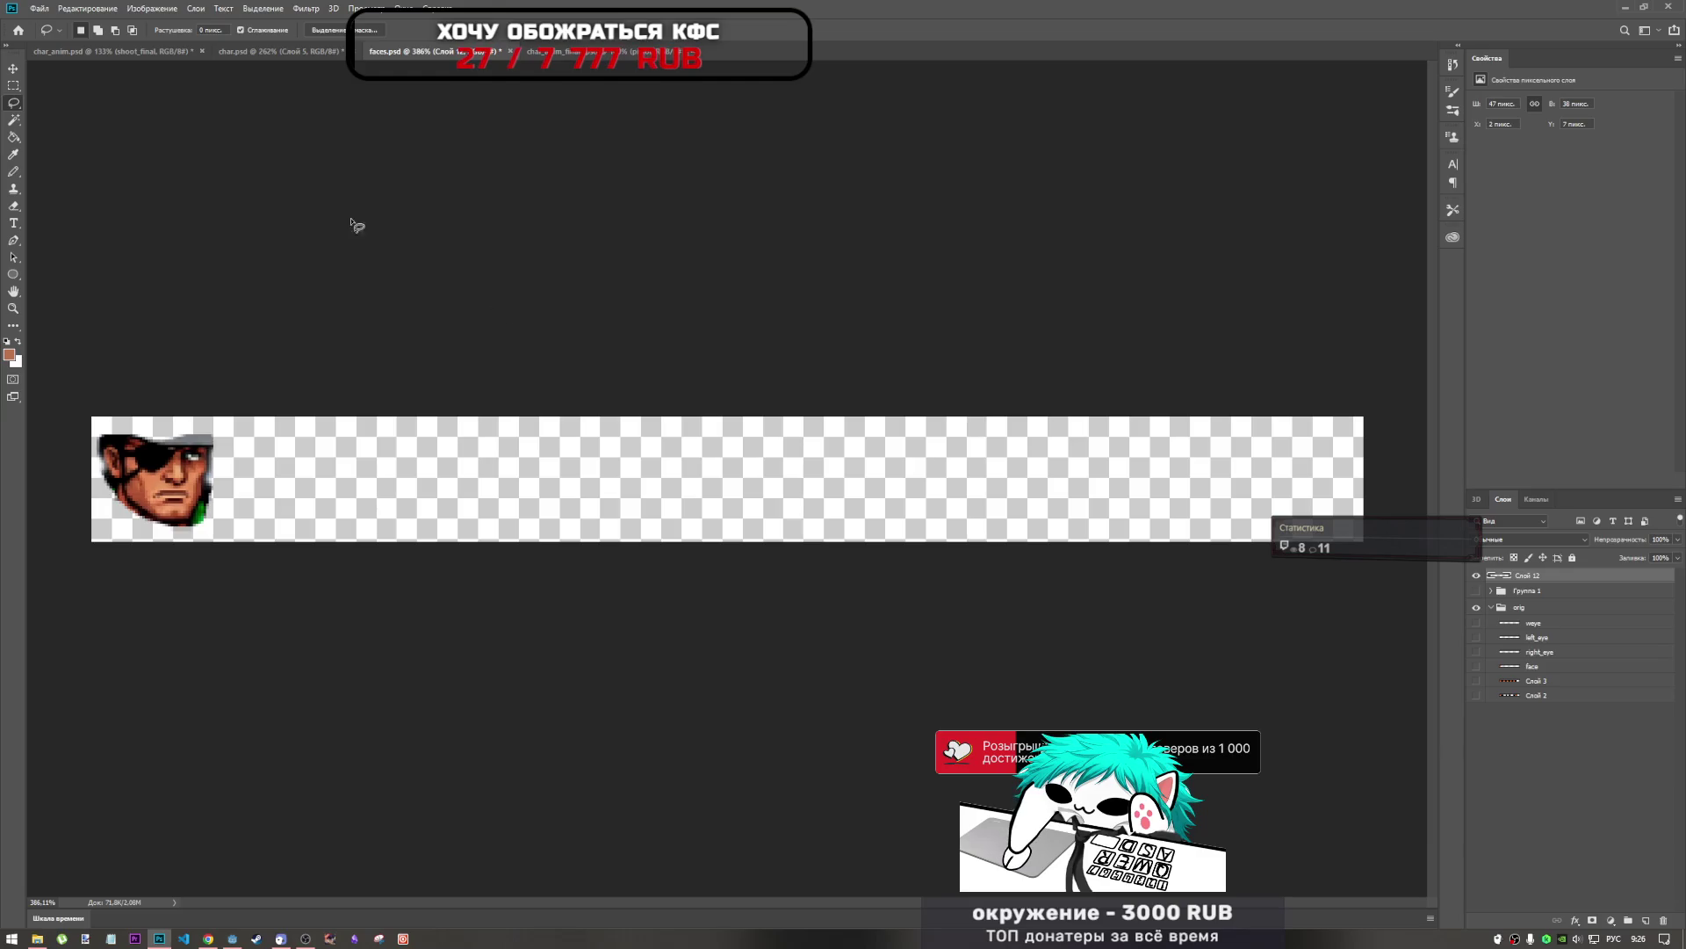
{"action": "left_click", "coordinate": [39, 8]}
Run Export As > Export All with the print_cowboys\drafts folder as destination.
{"action": "mouse_move", "coordinate": [132, 188]}
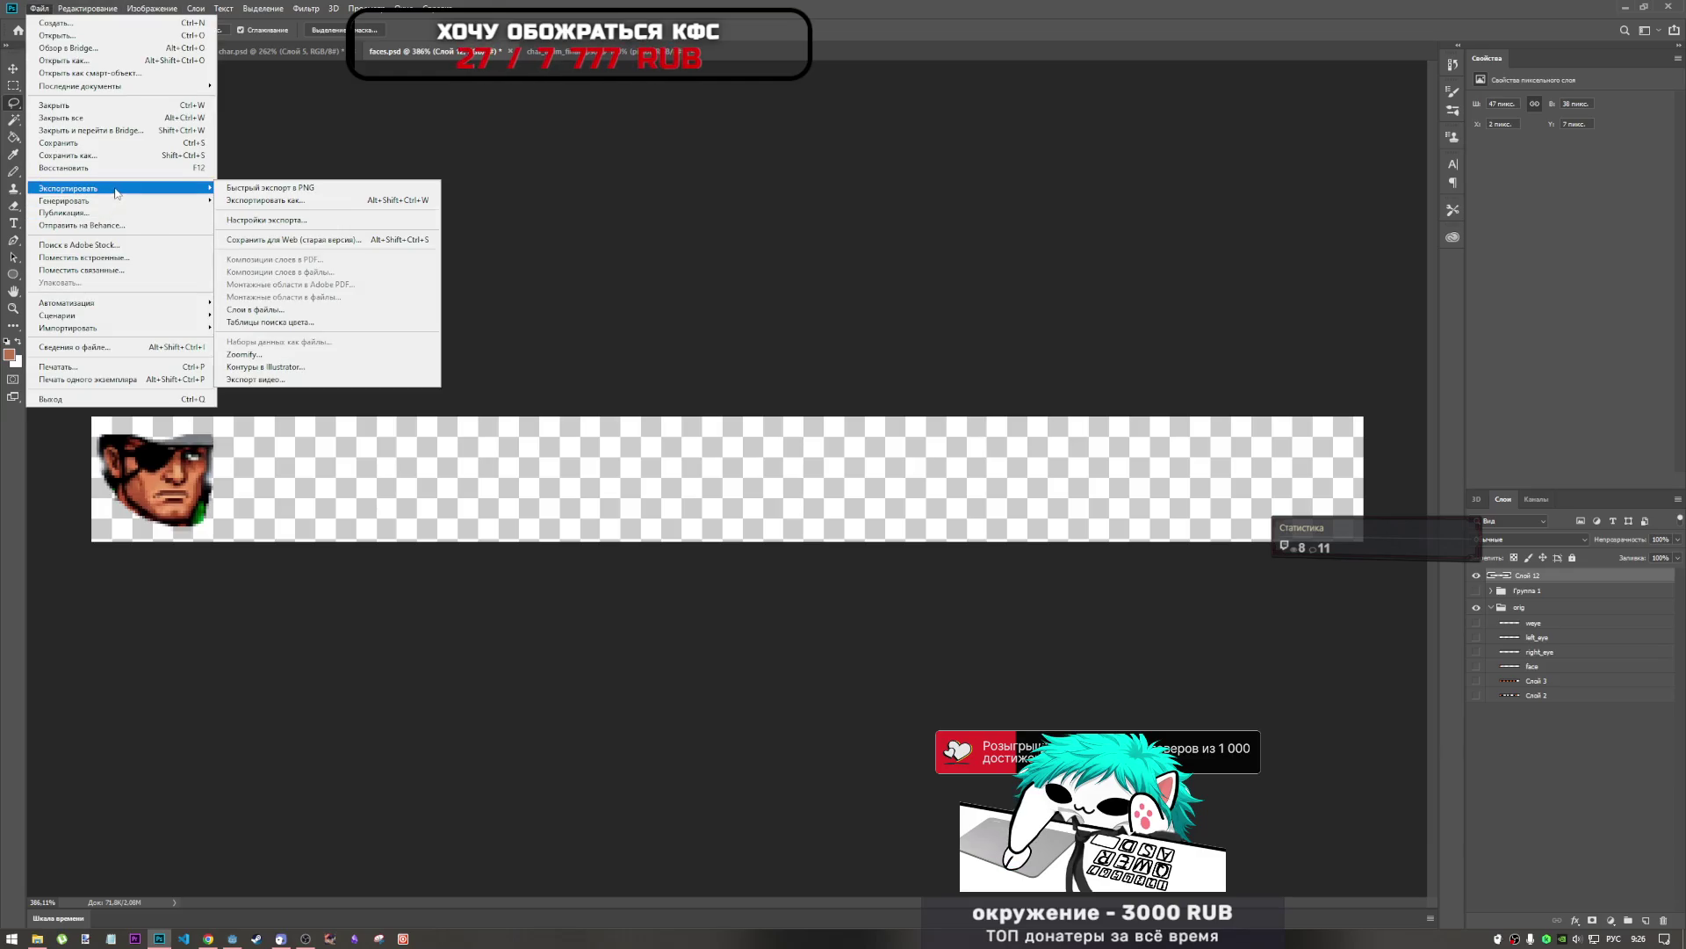
{"action": "left_click", "coordinate": [287, 190]}
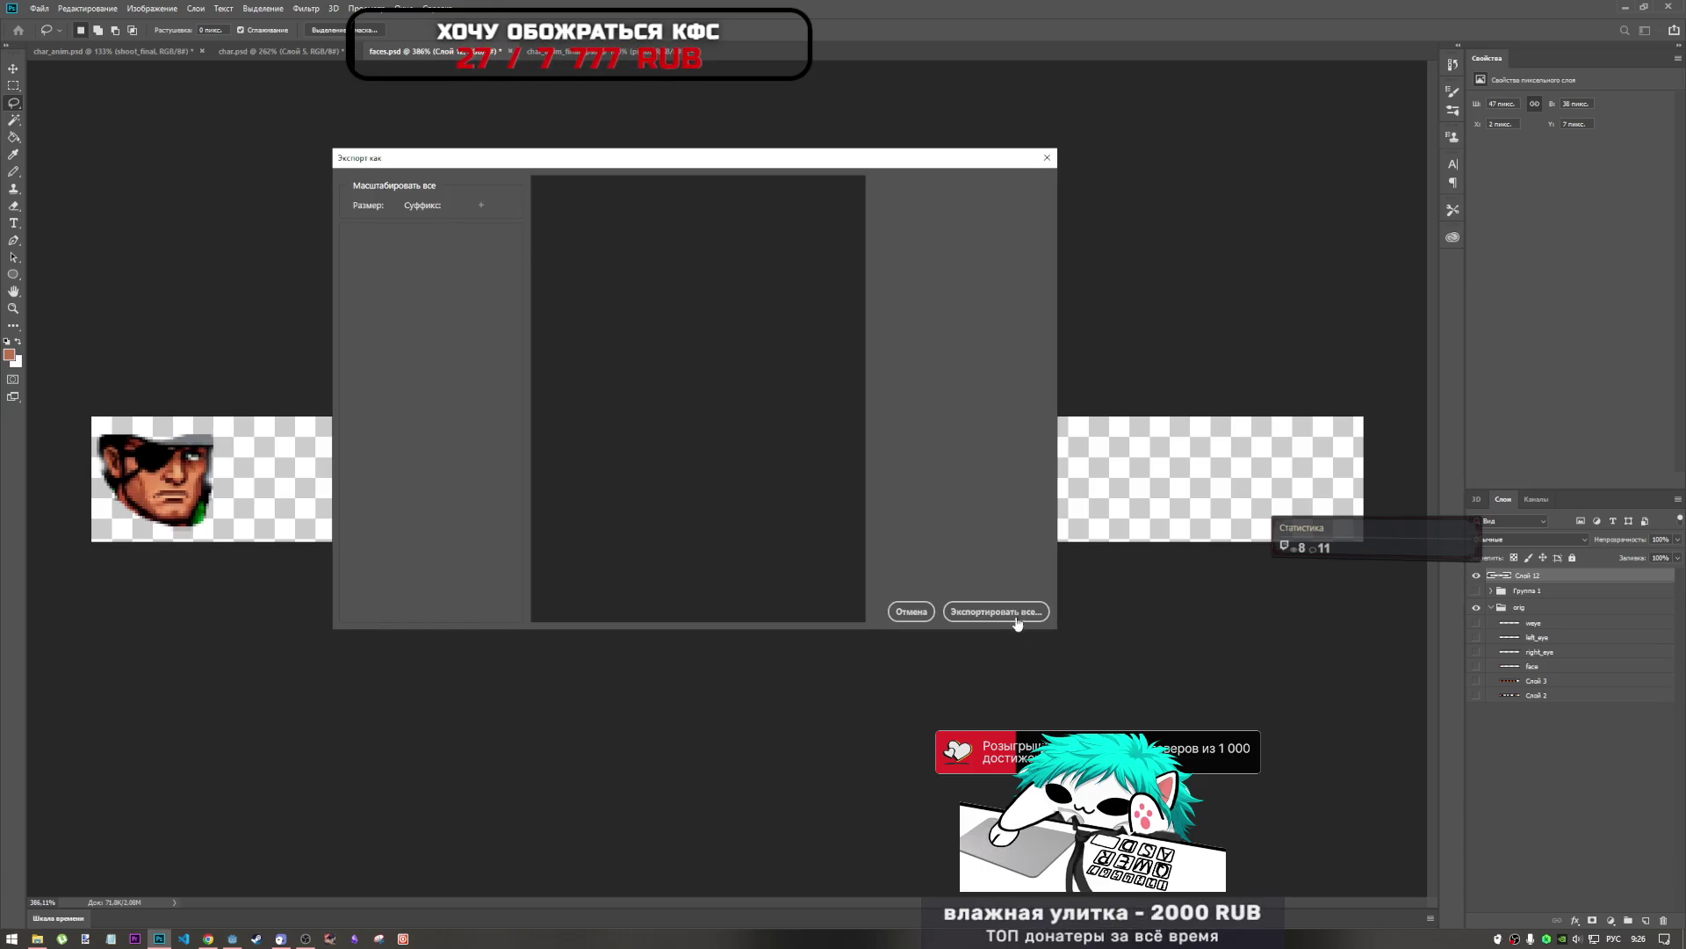
{"action": "left_click", "coordinate": [1016, 615]}
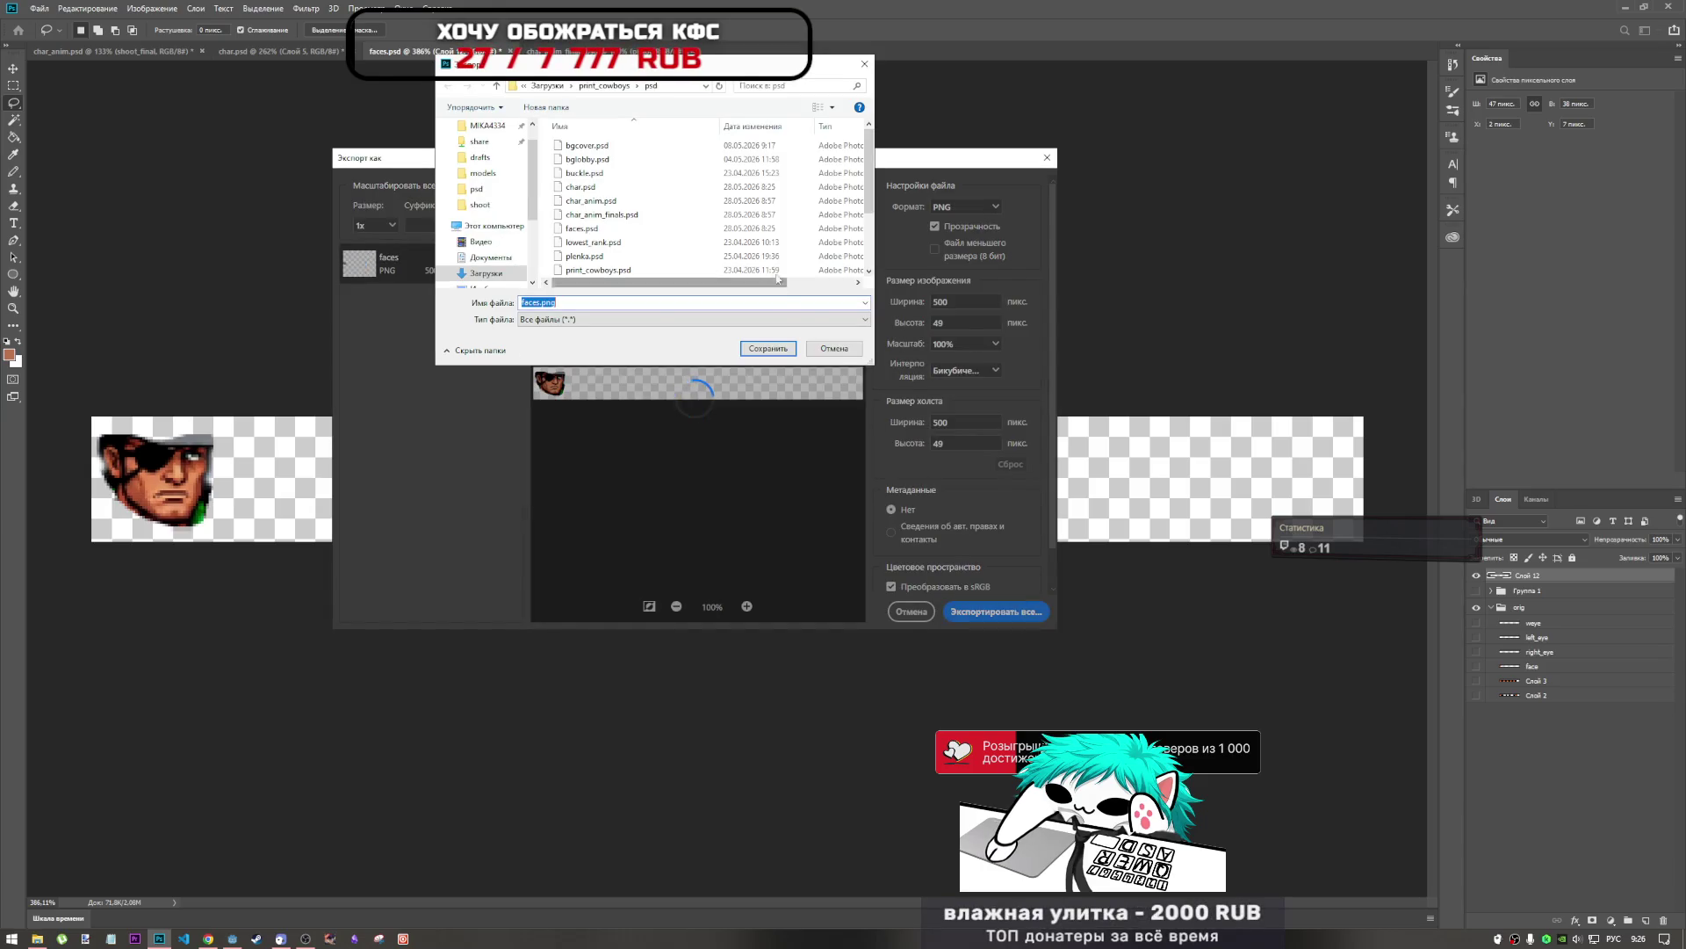
{"action": "left_click", "coordinate": [626, 89]}
{"action": "double_click", "coordinate": [663, 162]}
{"action": "scroll", "coordinate": [713, 249], "scroll_direction": "down", "scroll_amount": 5}
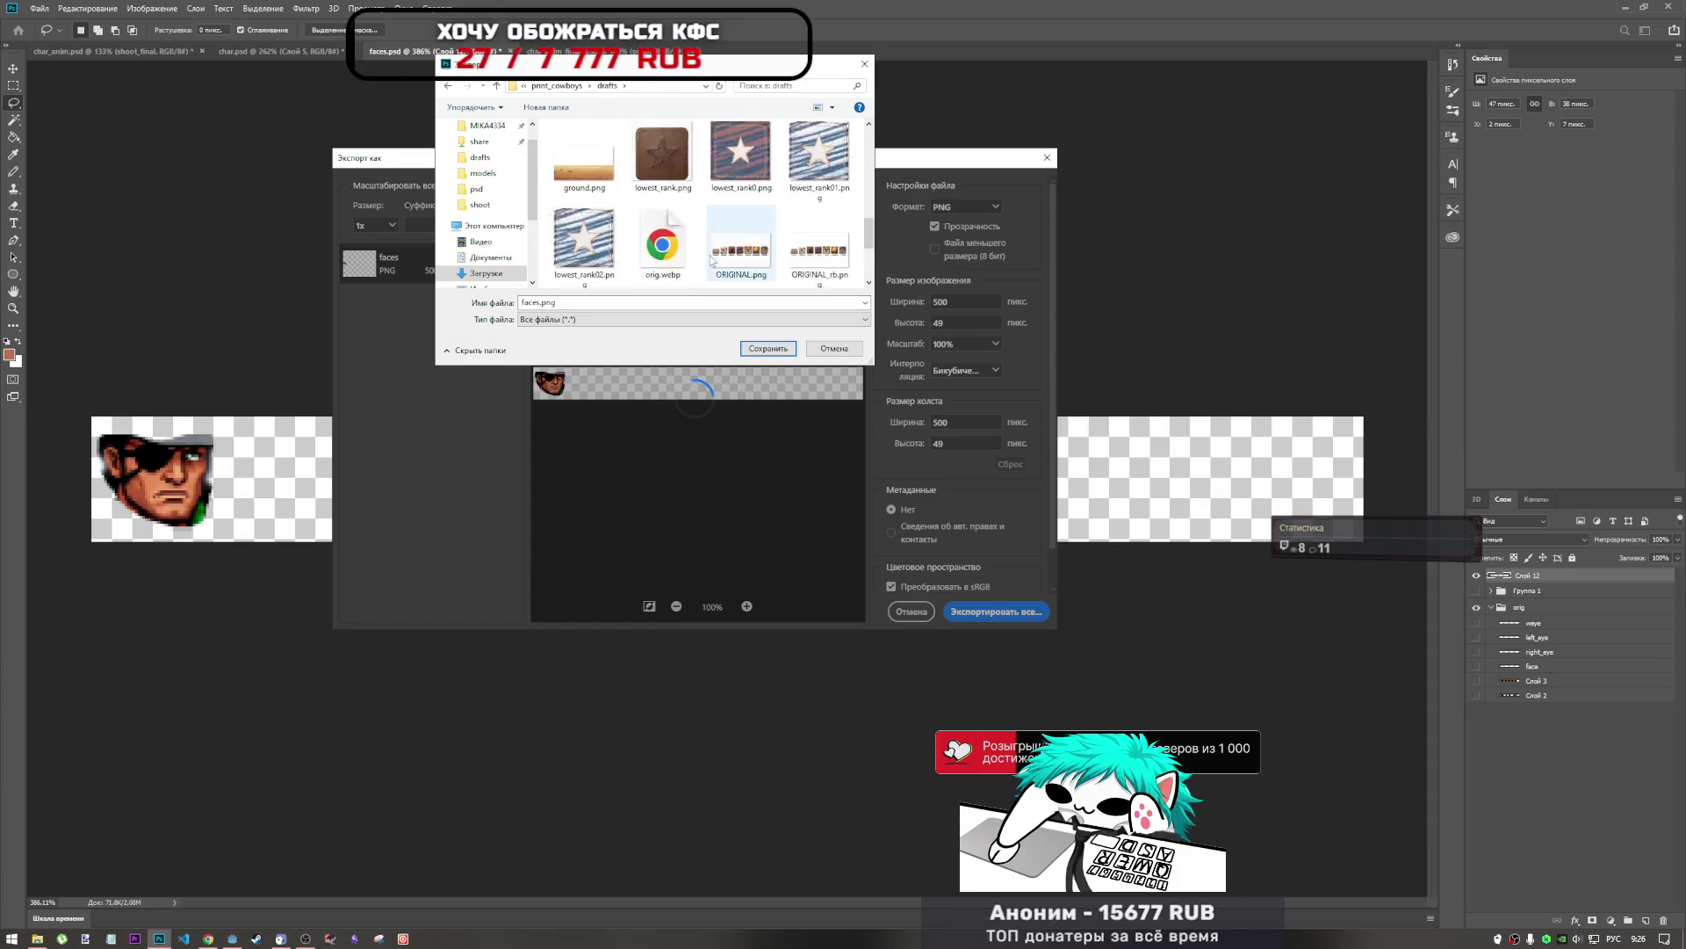
{"action": "scroll", "coordinate": [712, 261], "scroll_direction": "up", "scroll_amount": 5}
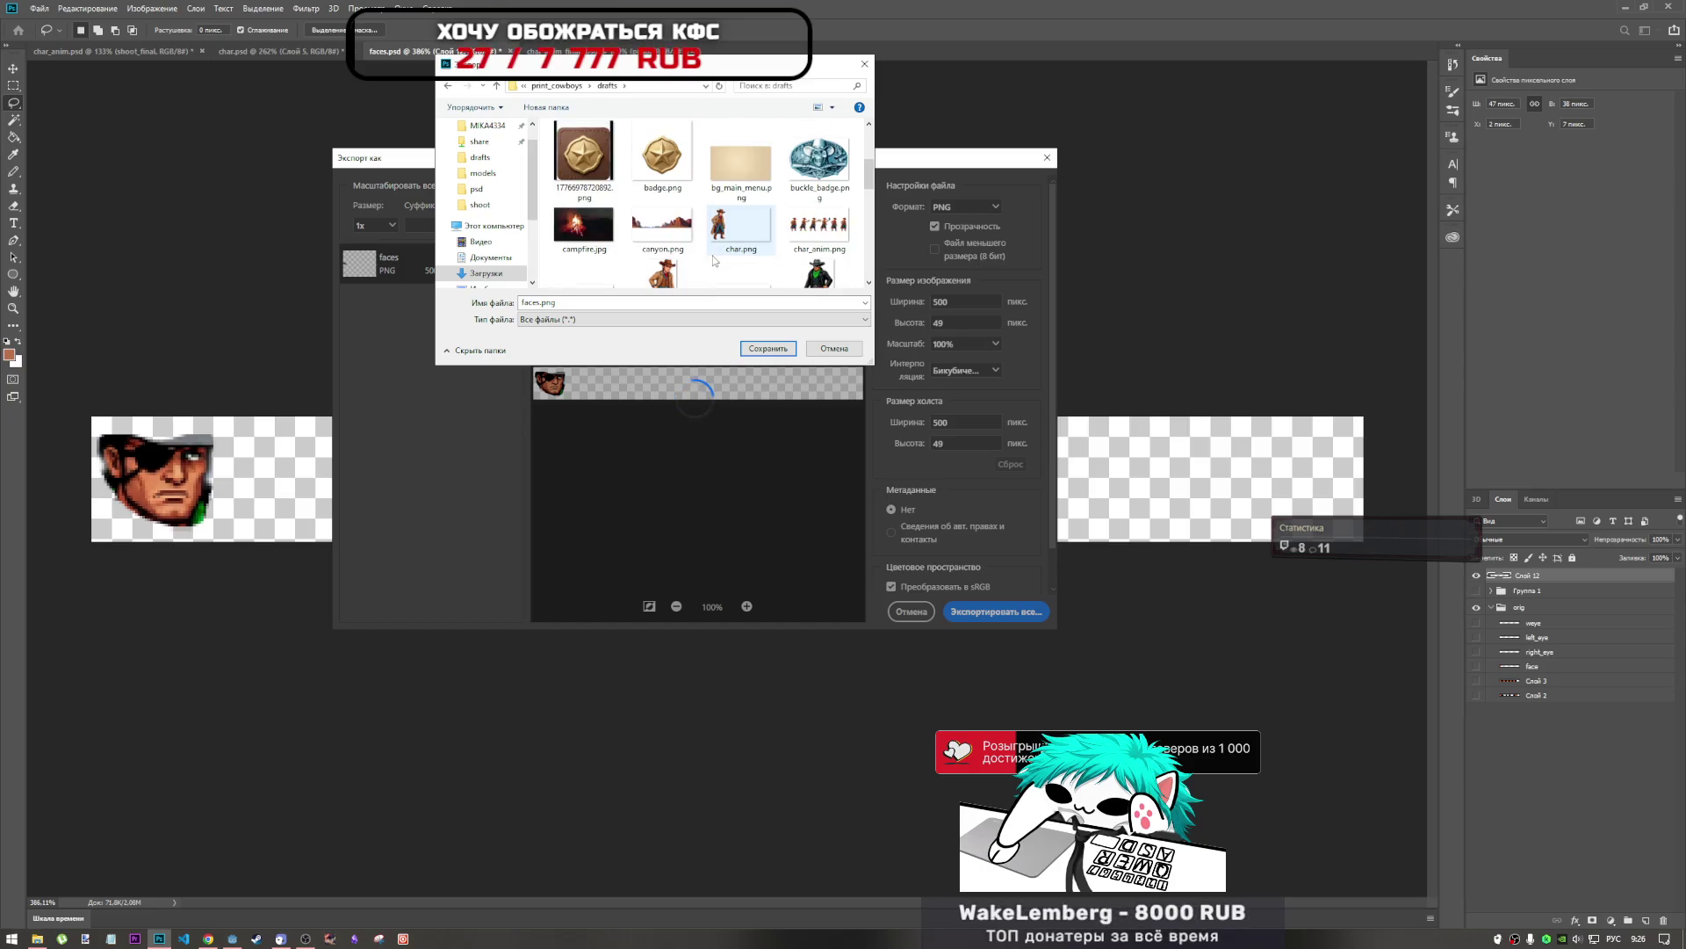
{"action": "scroll", "coordinate": [714, 261], "scroll_direction": "up", "scroll_amount": 3}
{"action": "scroll", "coordinate": [711, 262], "scroll_direction": "down", "scroll_amount": 5}
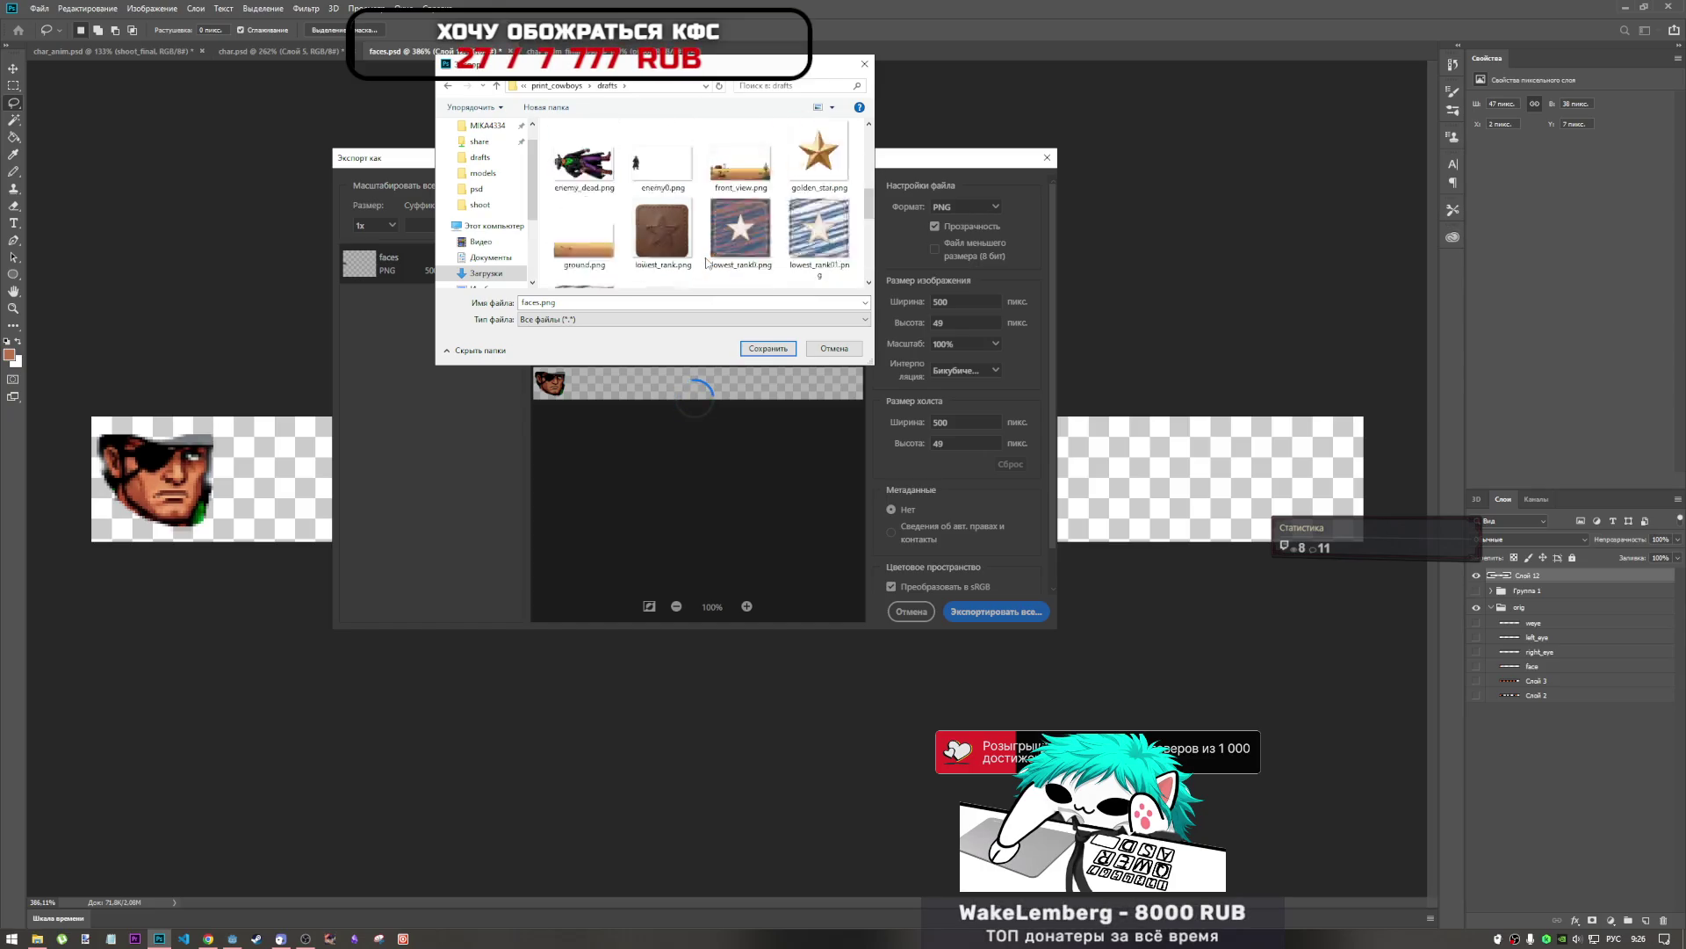
{"action": "scroll", "coordinate": [707, 263], "scroll_direction": "up", "scroll_amount": 3}
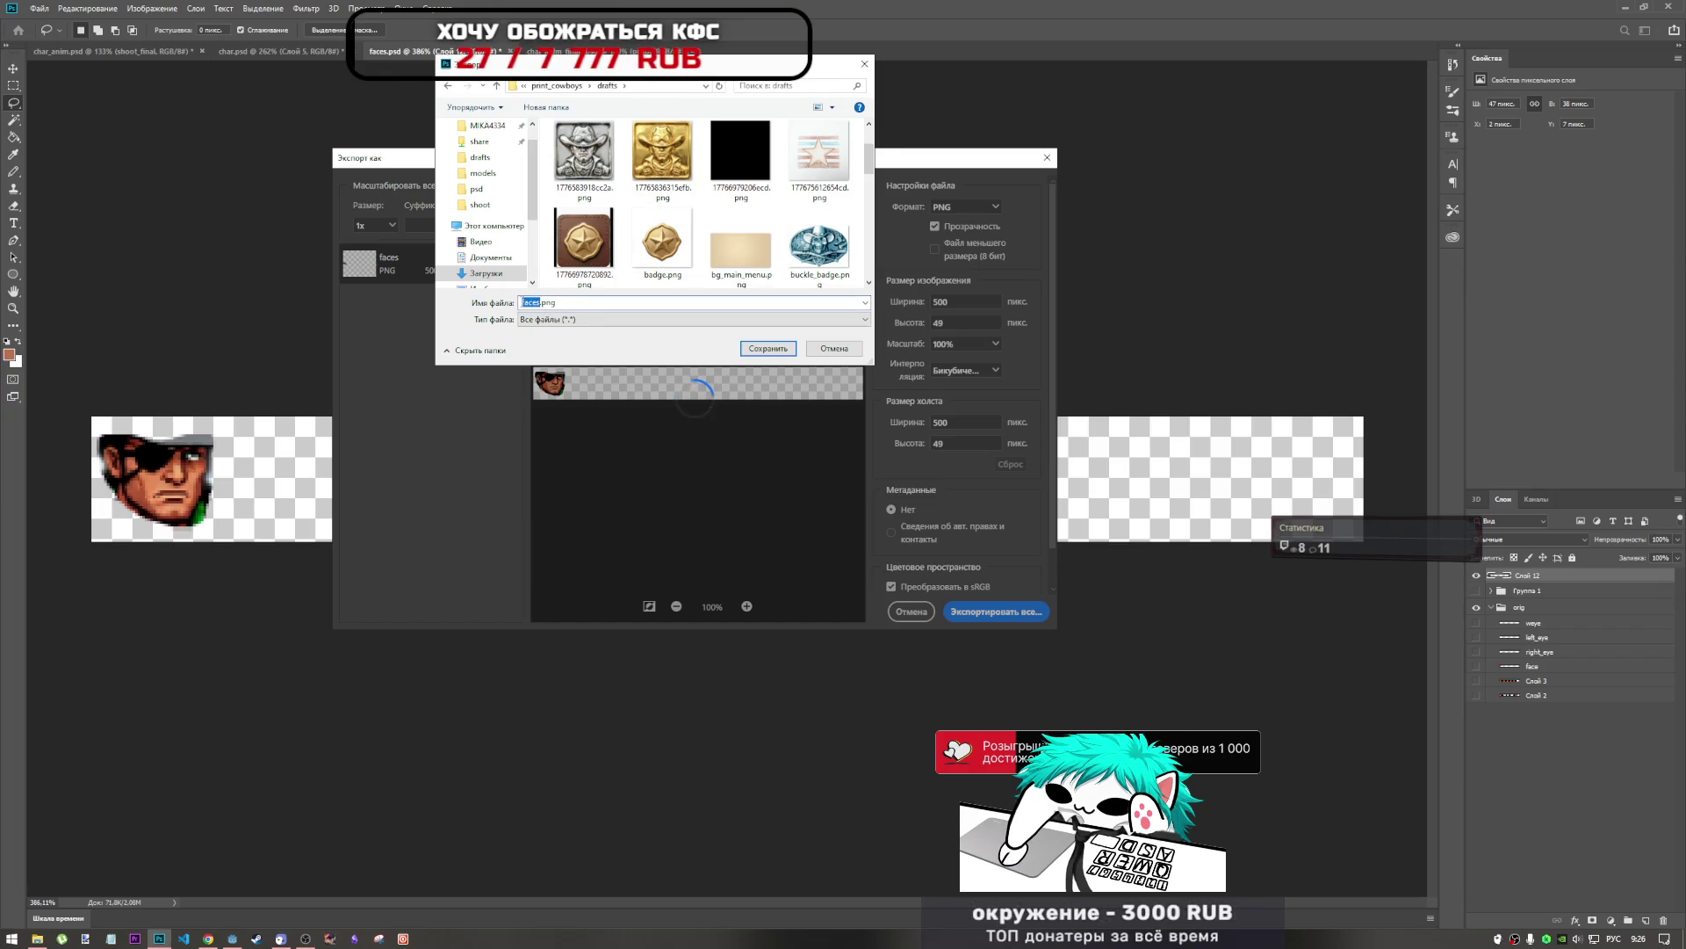
Name the exported PNG eney_face.png, save it, and view the drafts folder.
{"action": "type", "text": "ydy"}
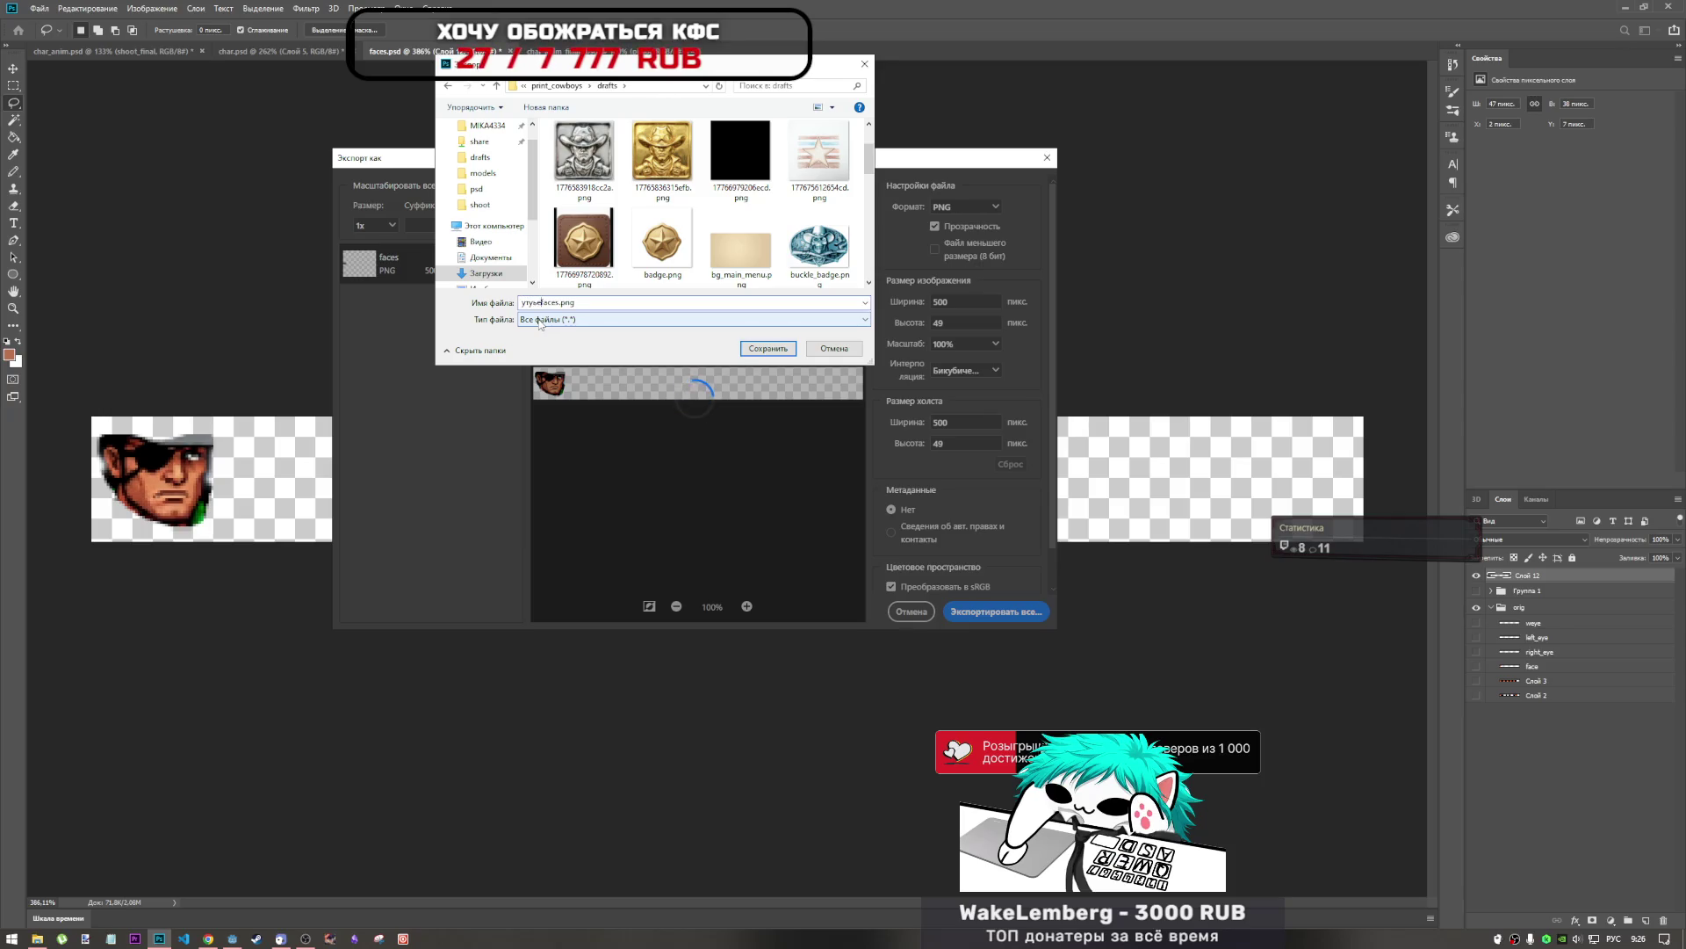
{"action": "key", "text": "BackSpace"}
{"action": "key", "text": "alt+shift"}
{"action": "type", "text": "eney"}
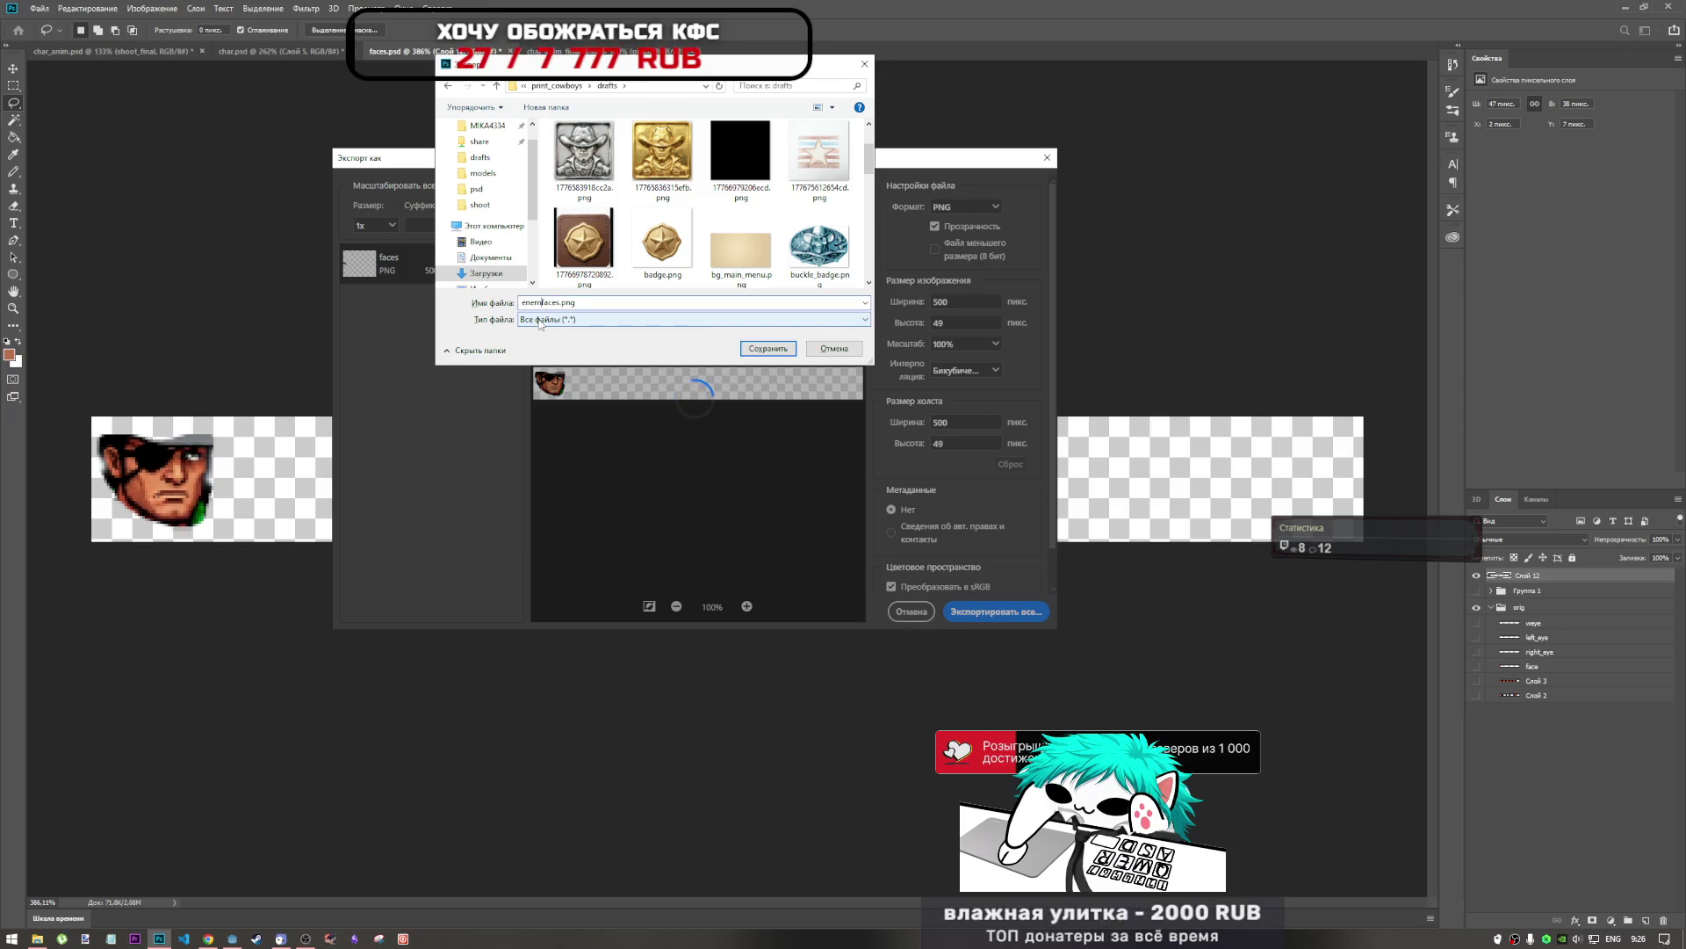
{"action": "type", "text": "_"}
{"action": "key", "text": "BackSpace"}
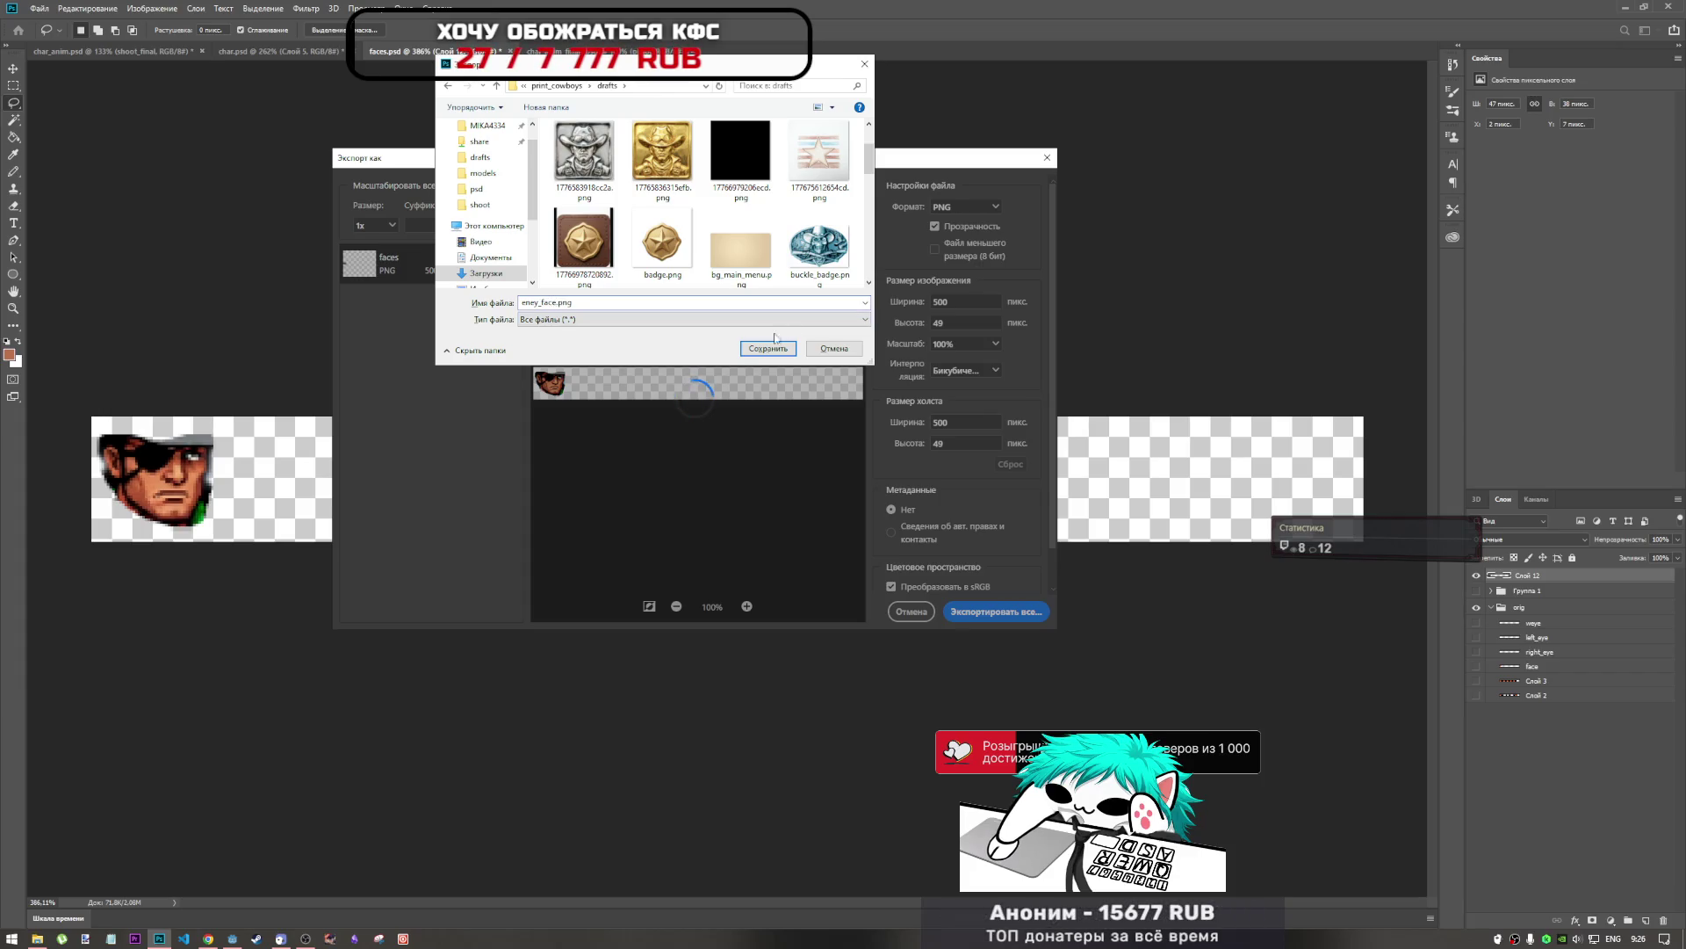
{"action": "left_click", "coordinate": [767, 349]}
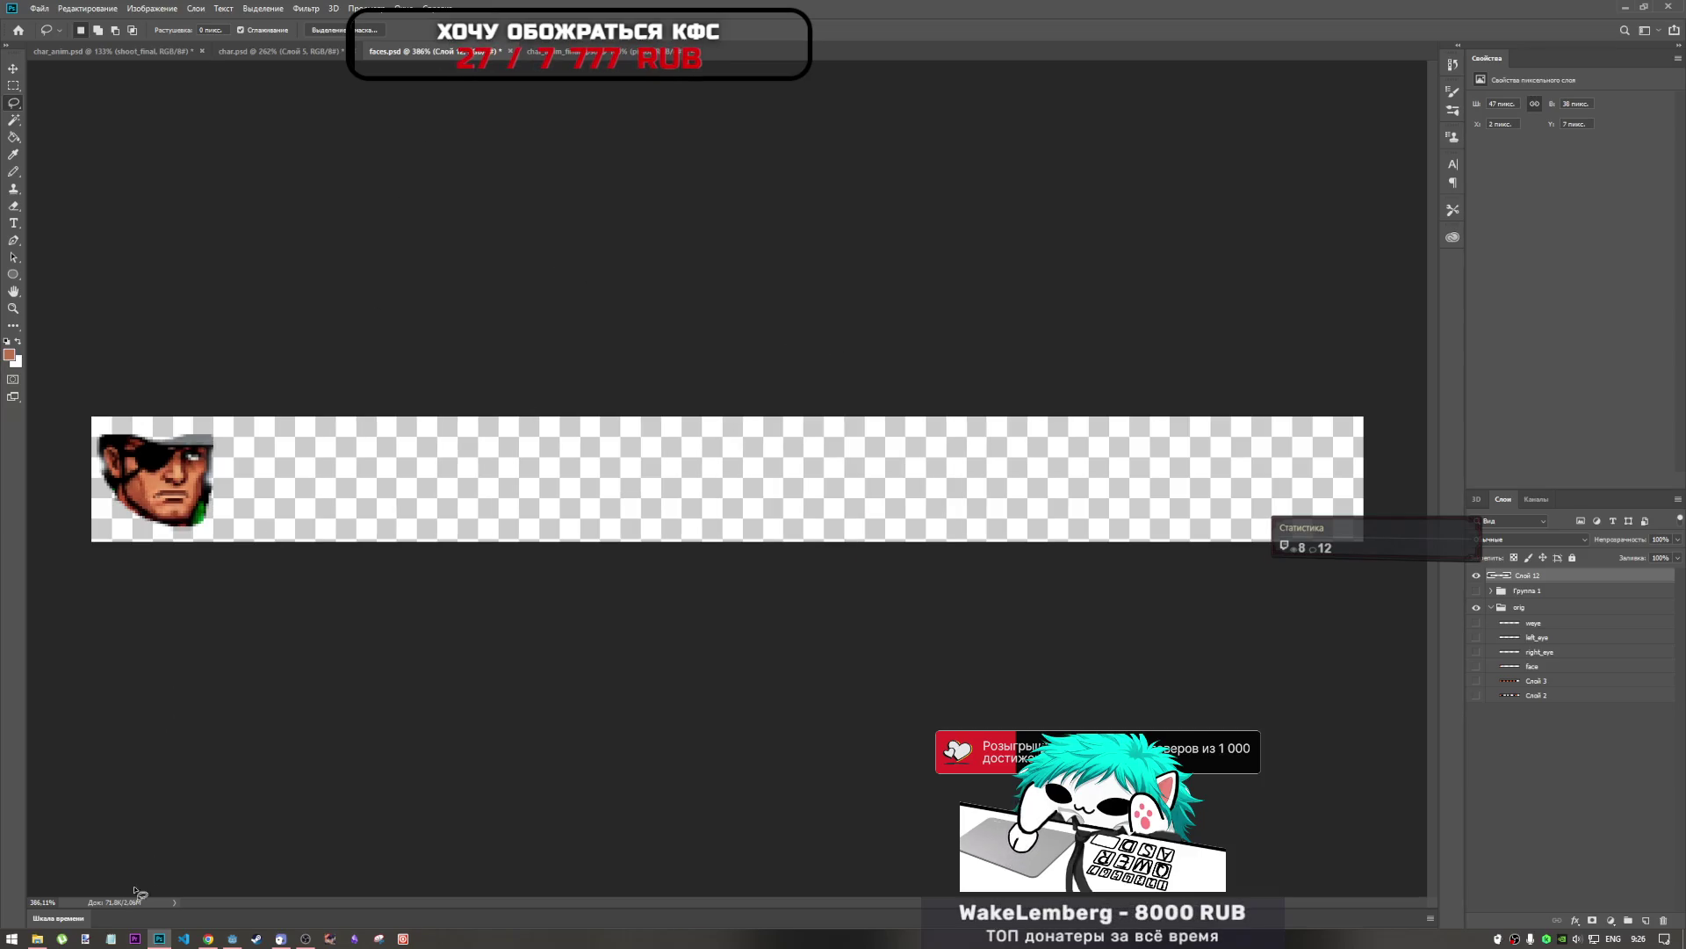
{"action": "left_click", "coordinate": [48, 938]}
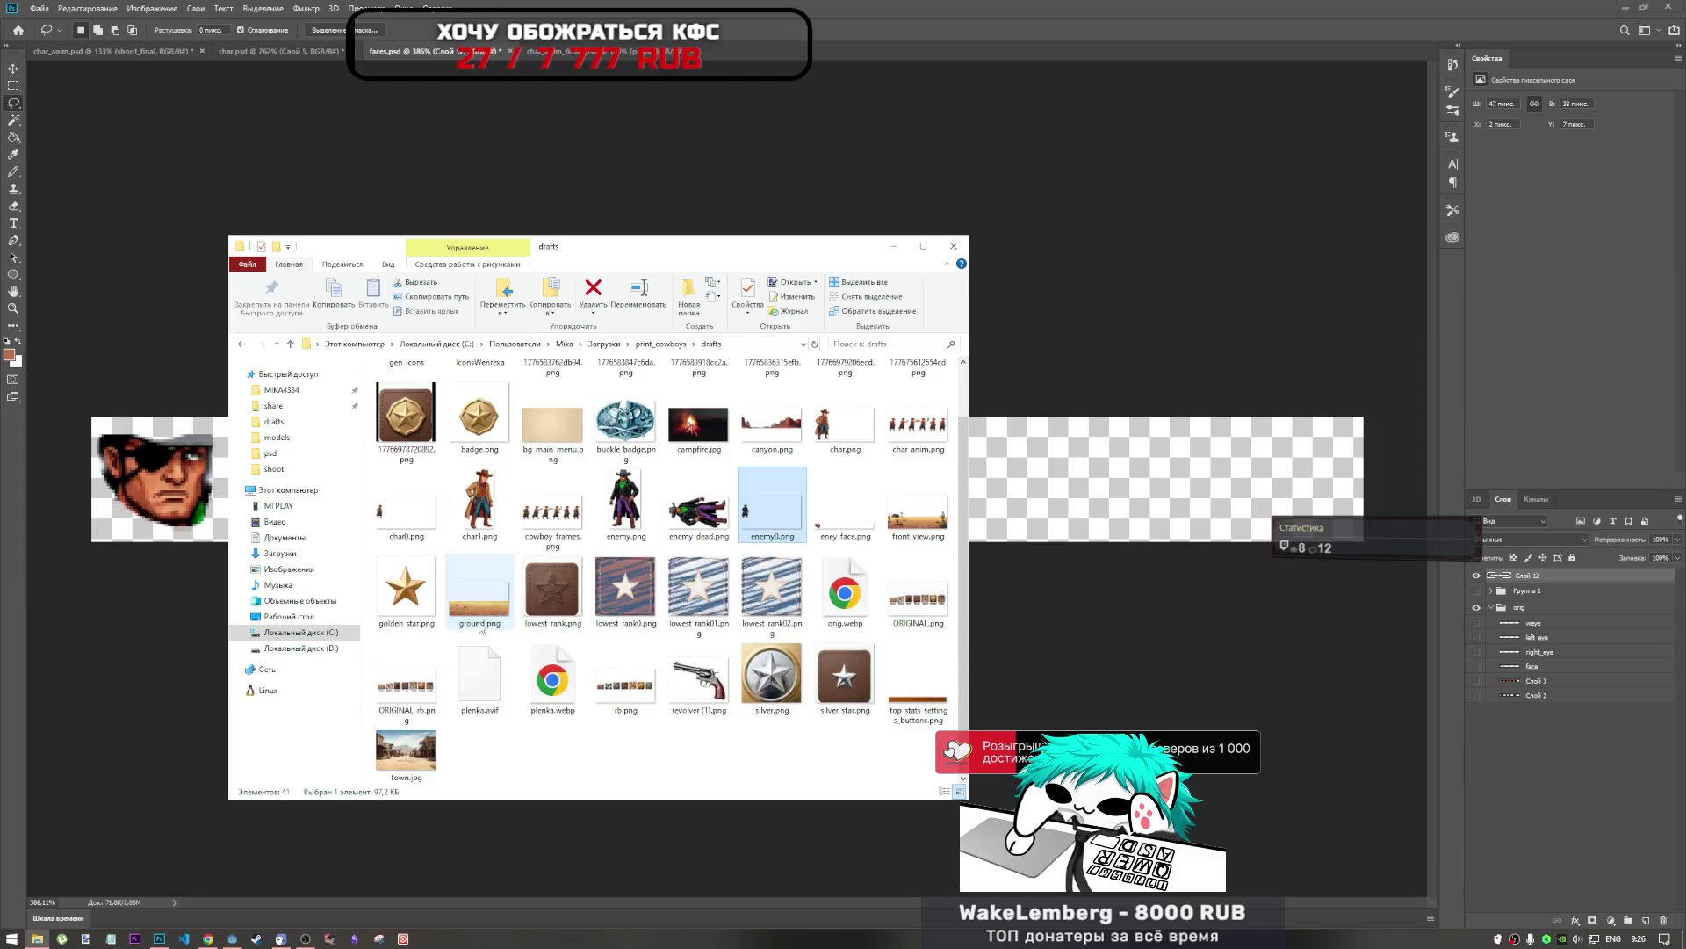
Rename eney_face.png to enemy_face.png and drag it into the ChatGPT message box.
{"action": "scroll", "coordinate": [835, 542], "scroll_direction": "down", "scroll_amount": 1}
{"action": "left_click", "coordinate": [840, 544]}
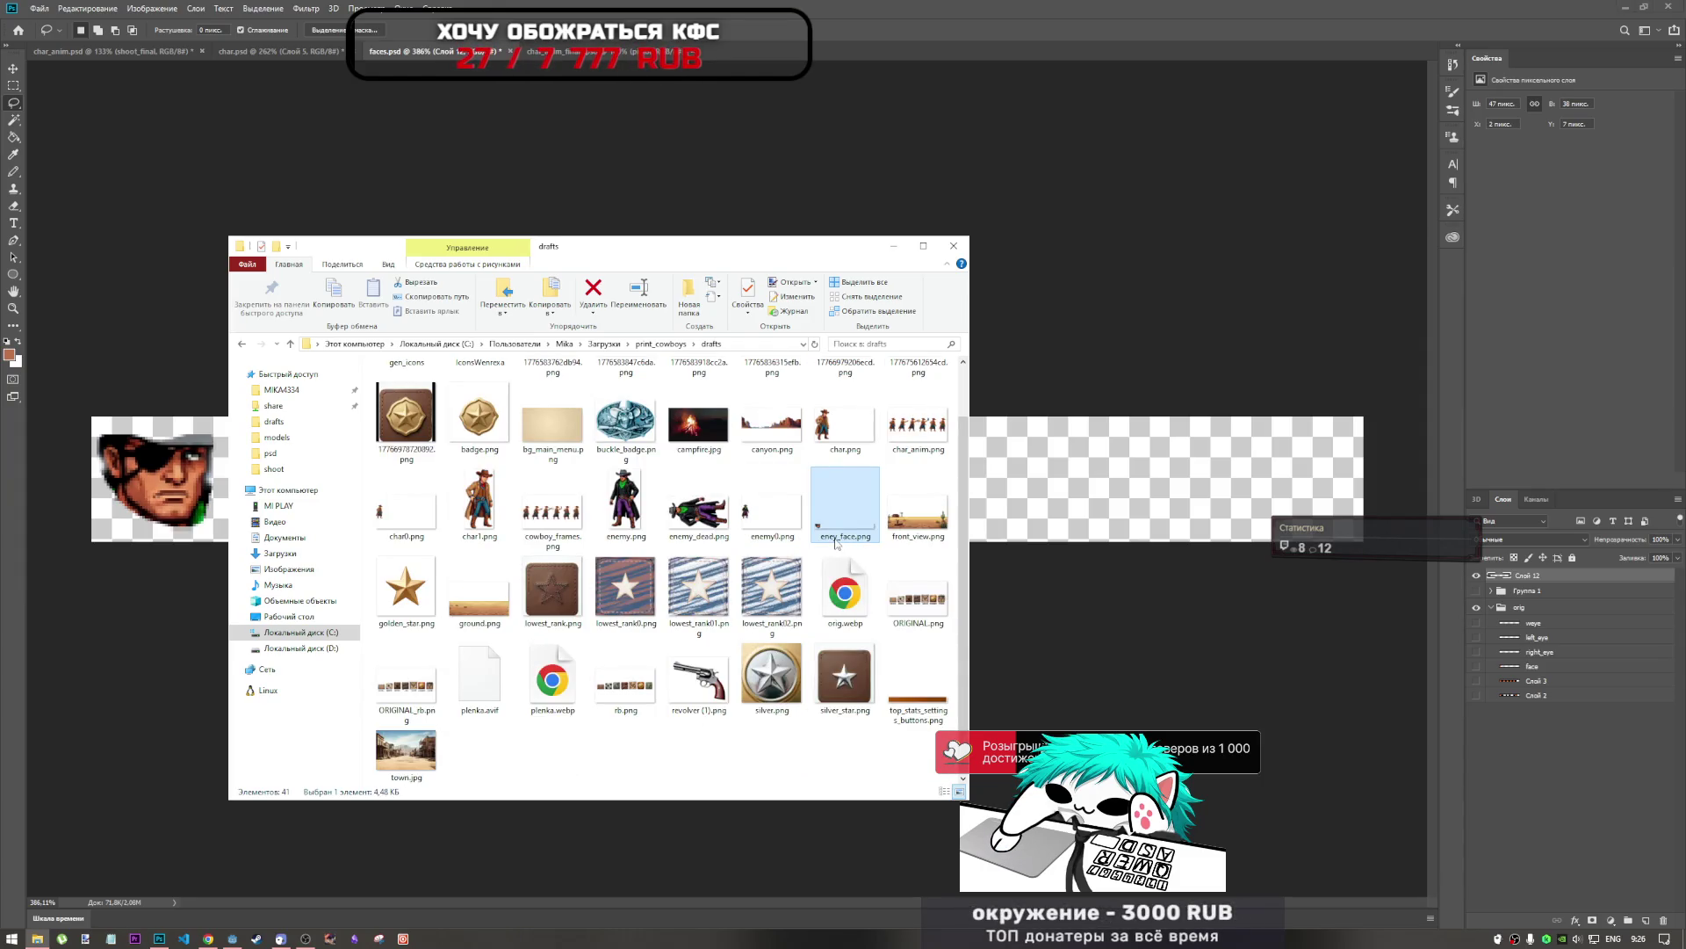
{"action": "type", "text": "m"}
{"action": "key", "text": "Return"}
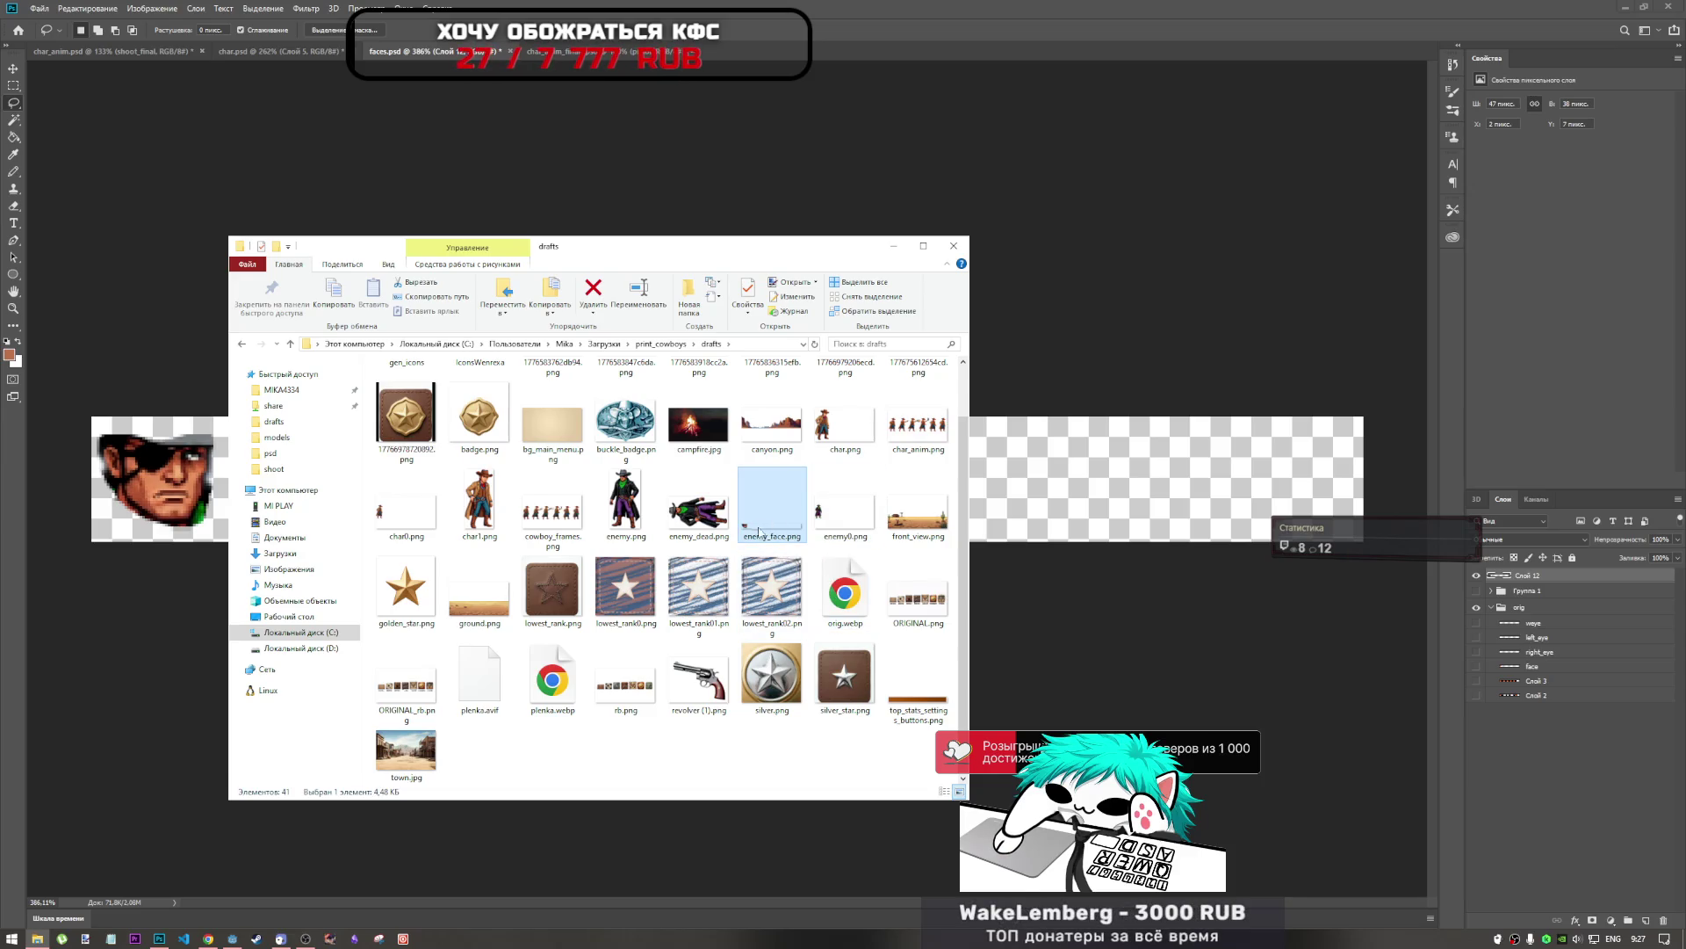
{"action": "mouse_move", "coordinate": [84, 904]}
{"action": "left_mouse_down"}
{"action": "mouse_move", "coordinate": [210, 934]}
{"action": "mouse_move", "coordinate": [764, 762]}
{"action": "mouse_move", "coordinate": [870, 776]}
{"action": "mouse_move", "coordinate": [877, 757]}
{"action": "left_mouse_up"}
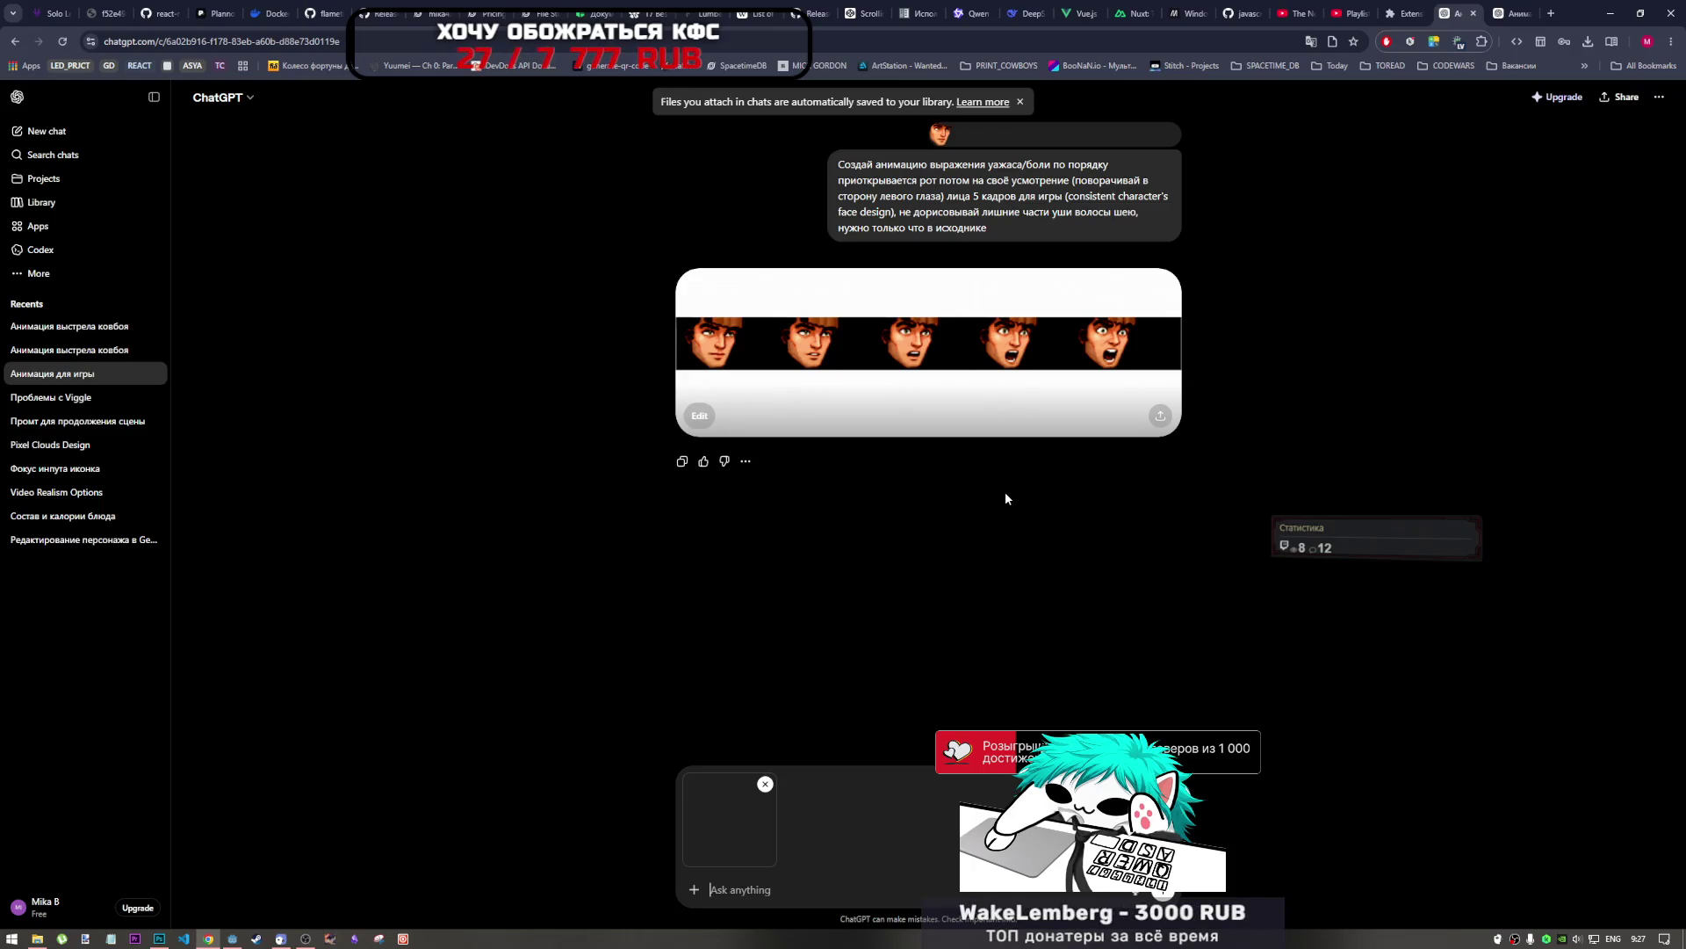
Copy the earlier face-animation prompt and paste it into a new message.
{"action": "mouse_move", "coordinate": [989, 237]}
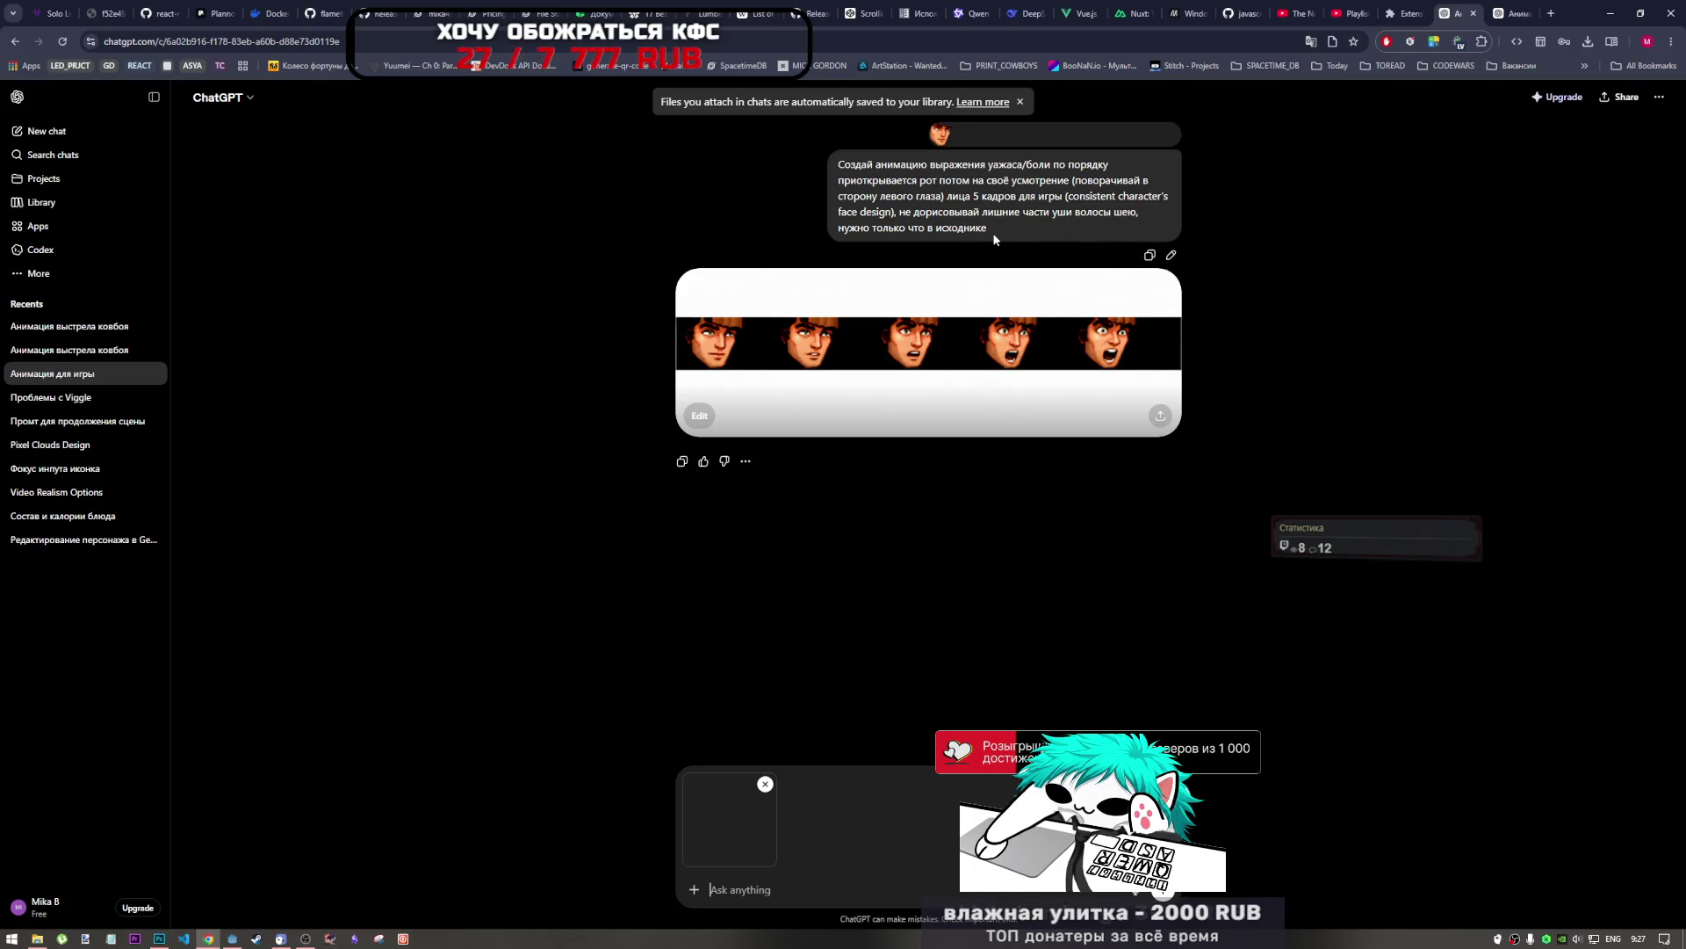
{"action": "left_click_drag", "start_coordinate": [987, 229], "coordinate": [827, 162]}
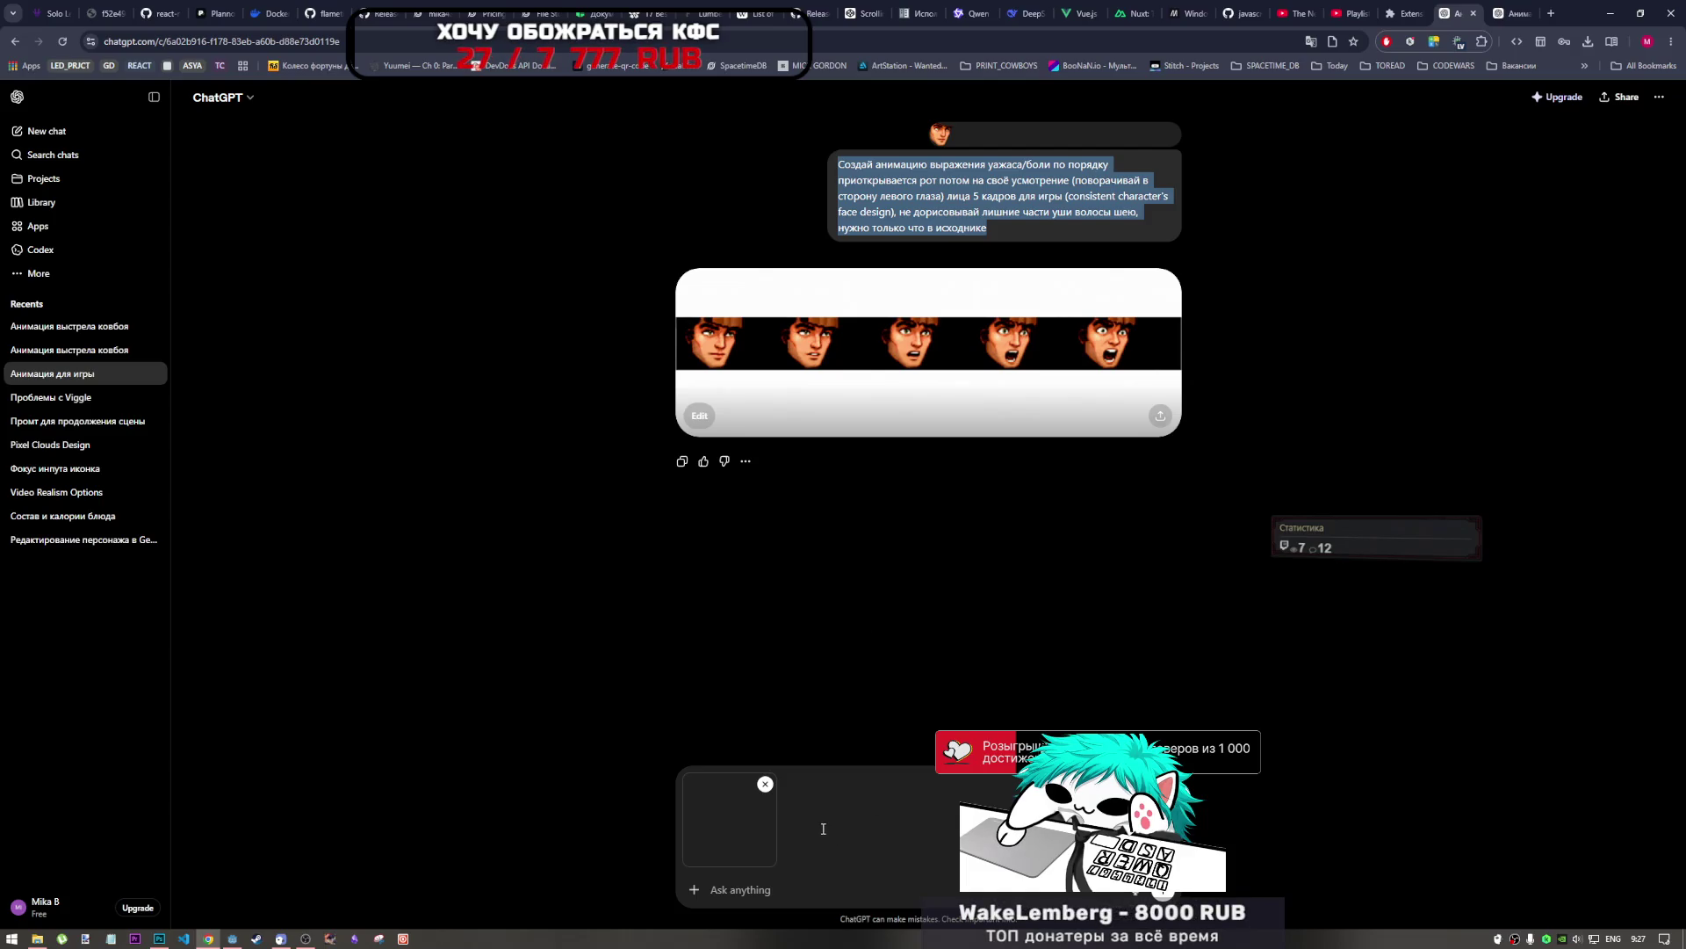
{"action": "left_click", "coordinate": [781, 889]}
{"action": "key", "text": "ctrl+v"}
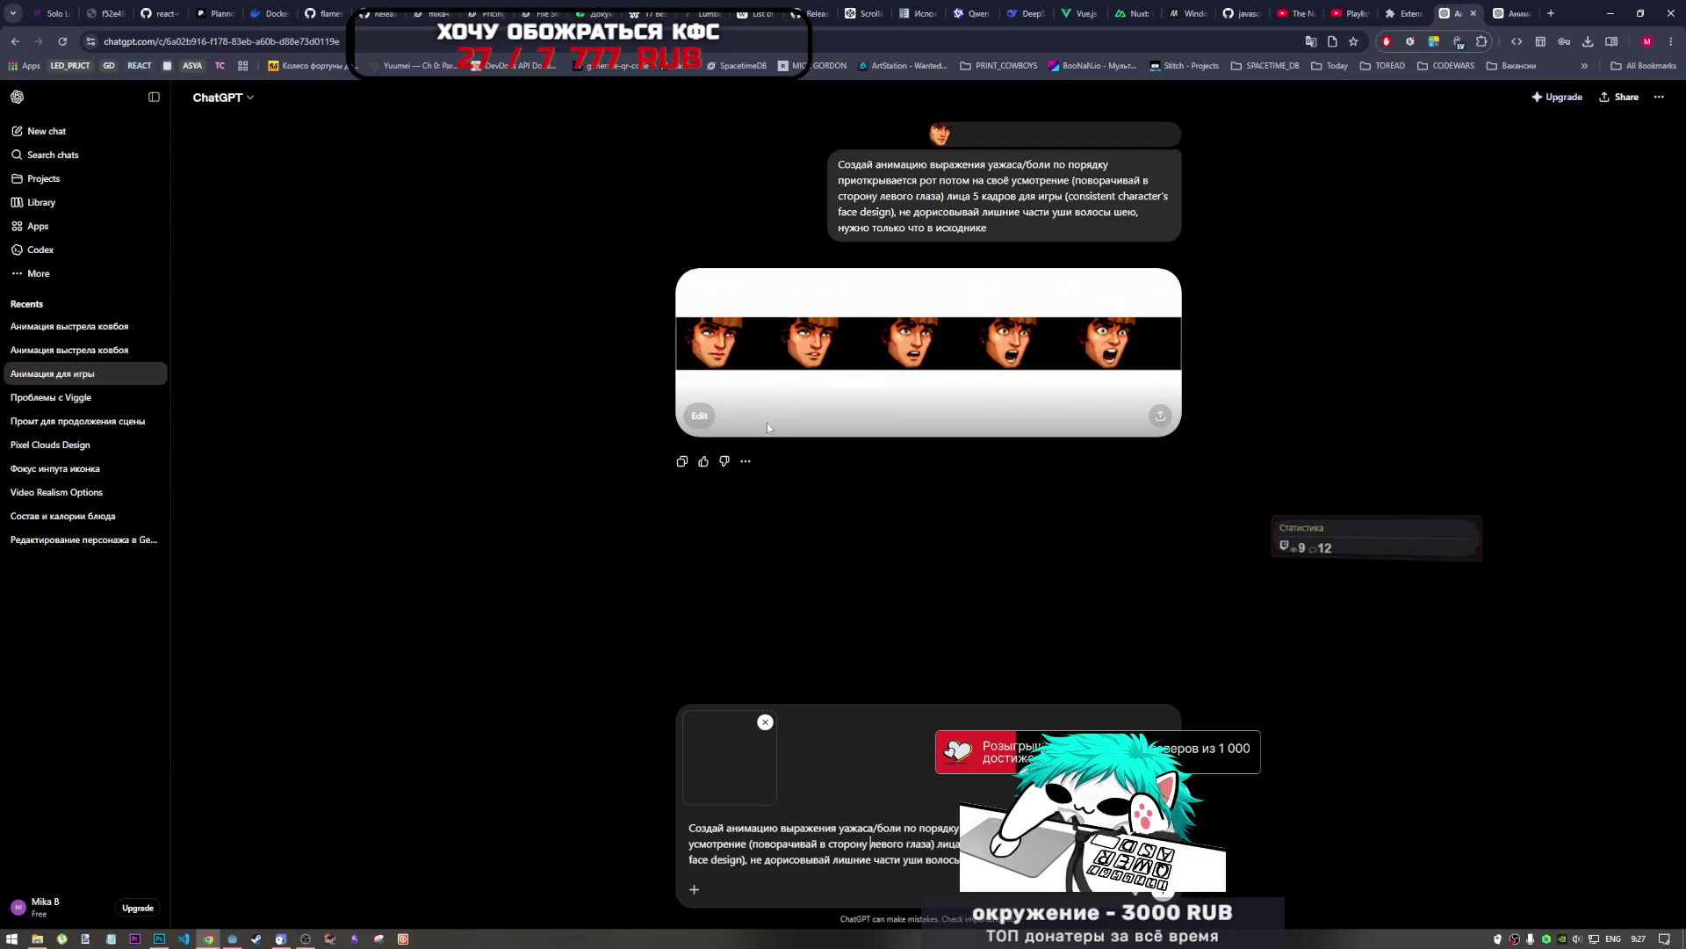
Add '/злости' right after 'боли' in the prompt's first line.
{"action": "left_click_drag", "start_coordinate": [813, 828], "coordinate": [865, 830]}
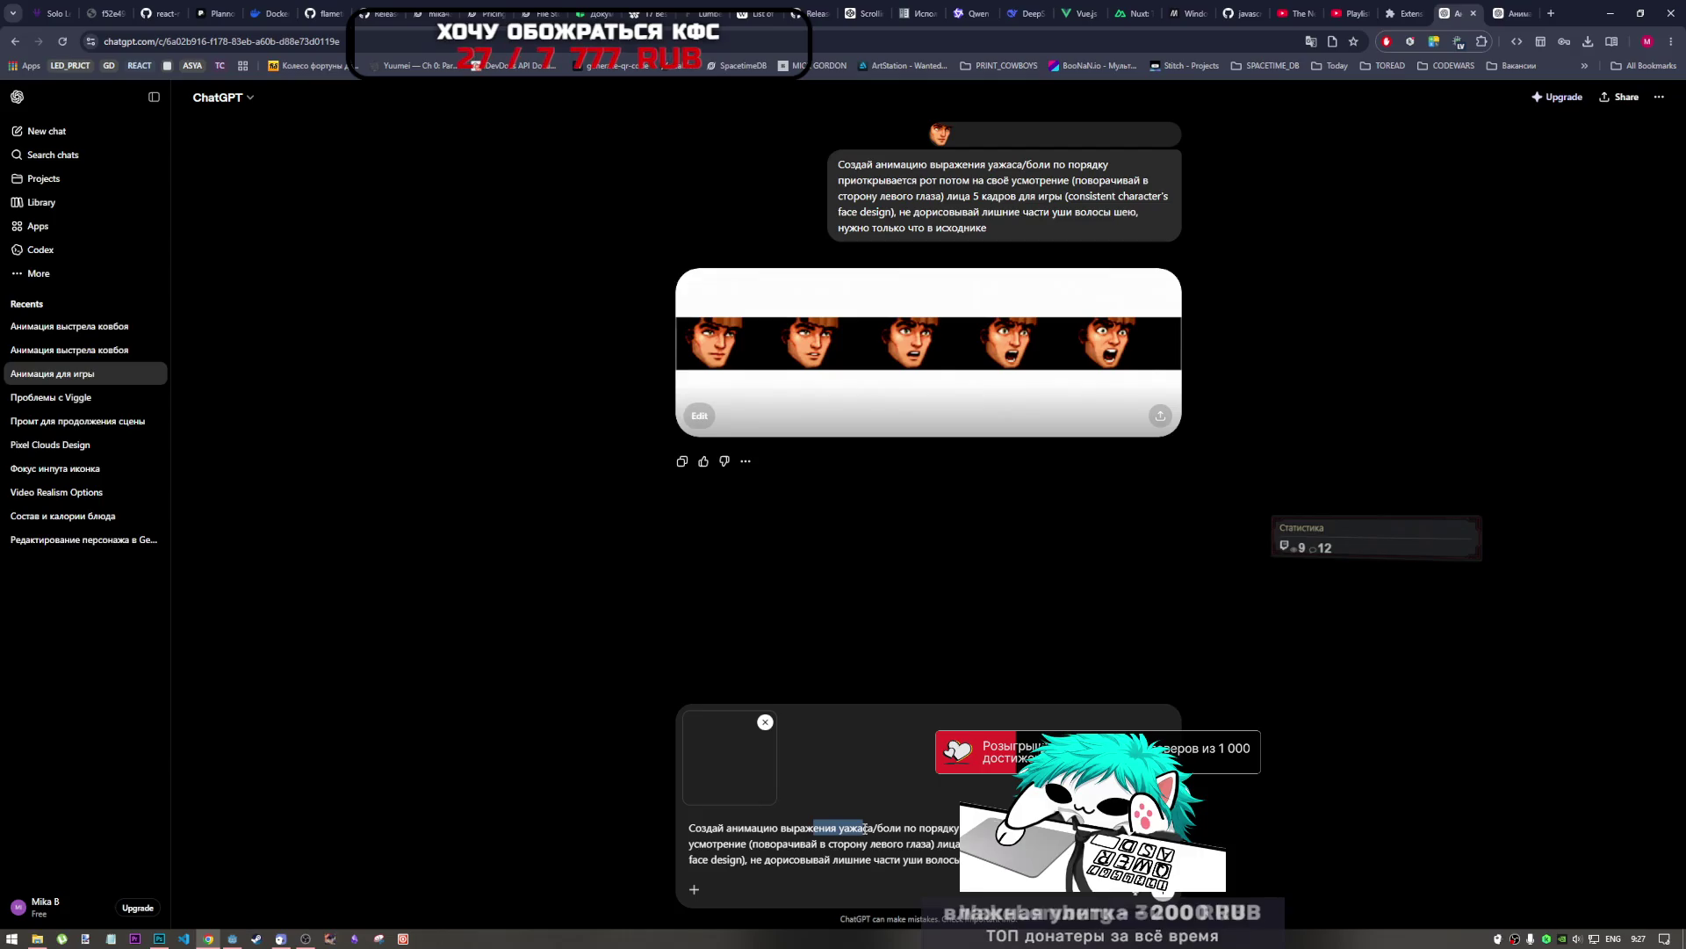
{"action": "left_click", "coordinate": [894, 828]}
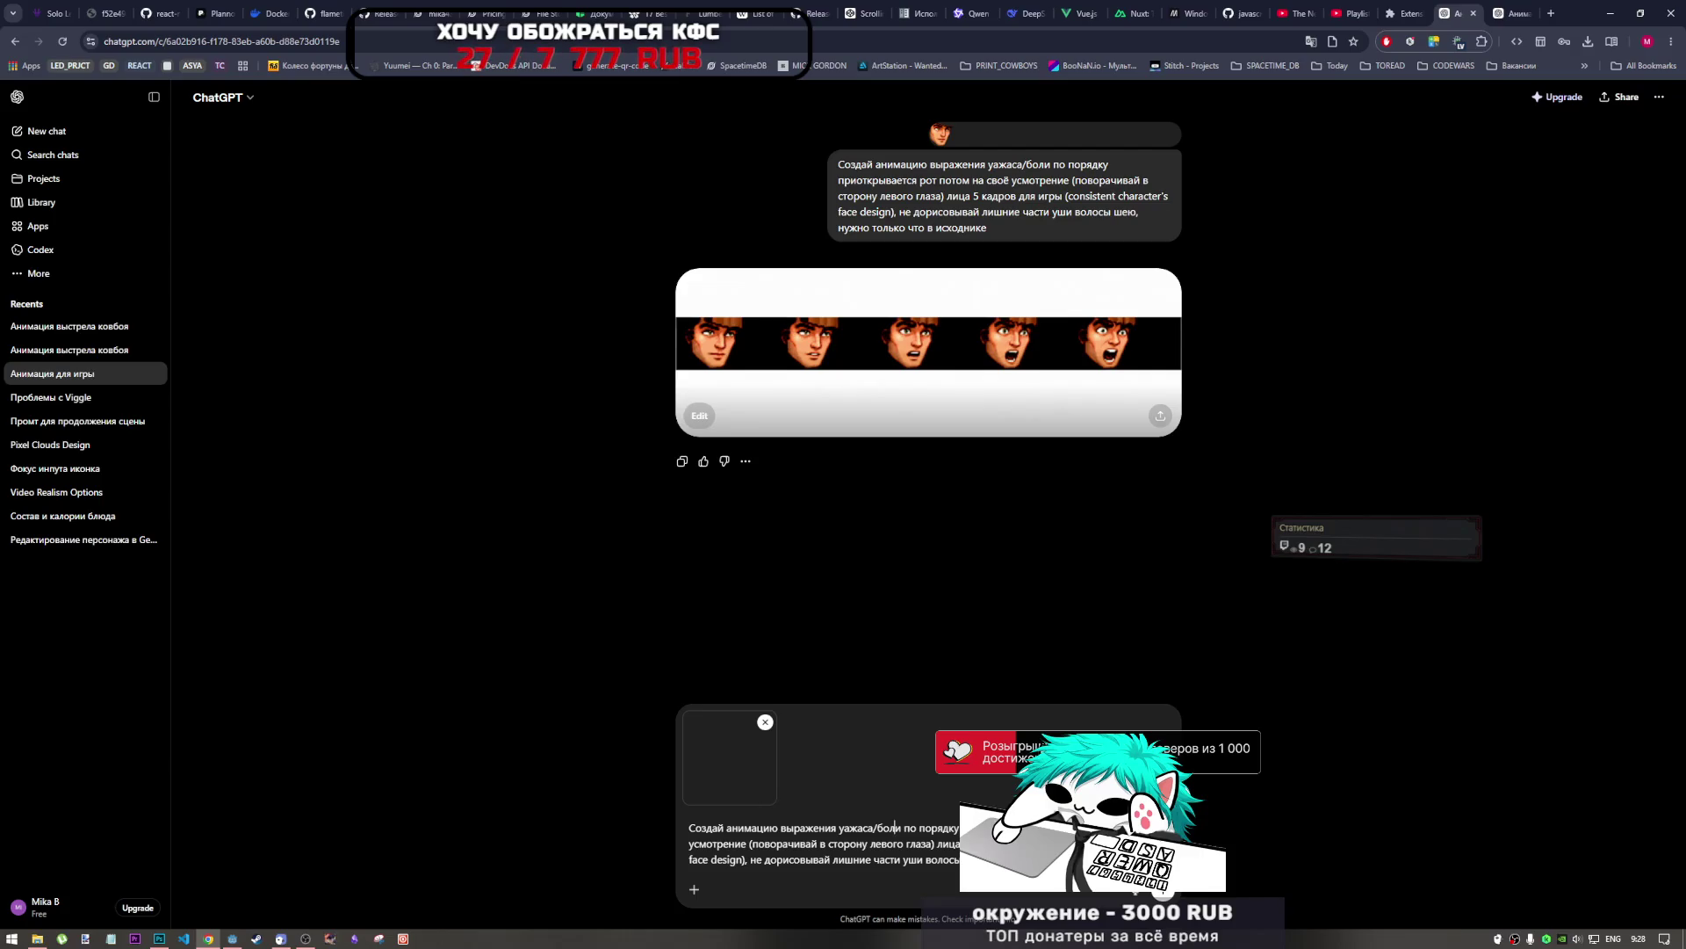
{"action": "left_click", "coordinate": [901, 827]}
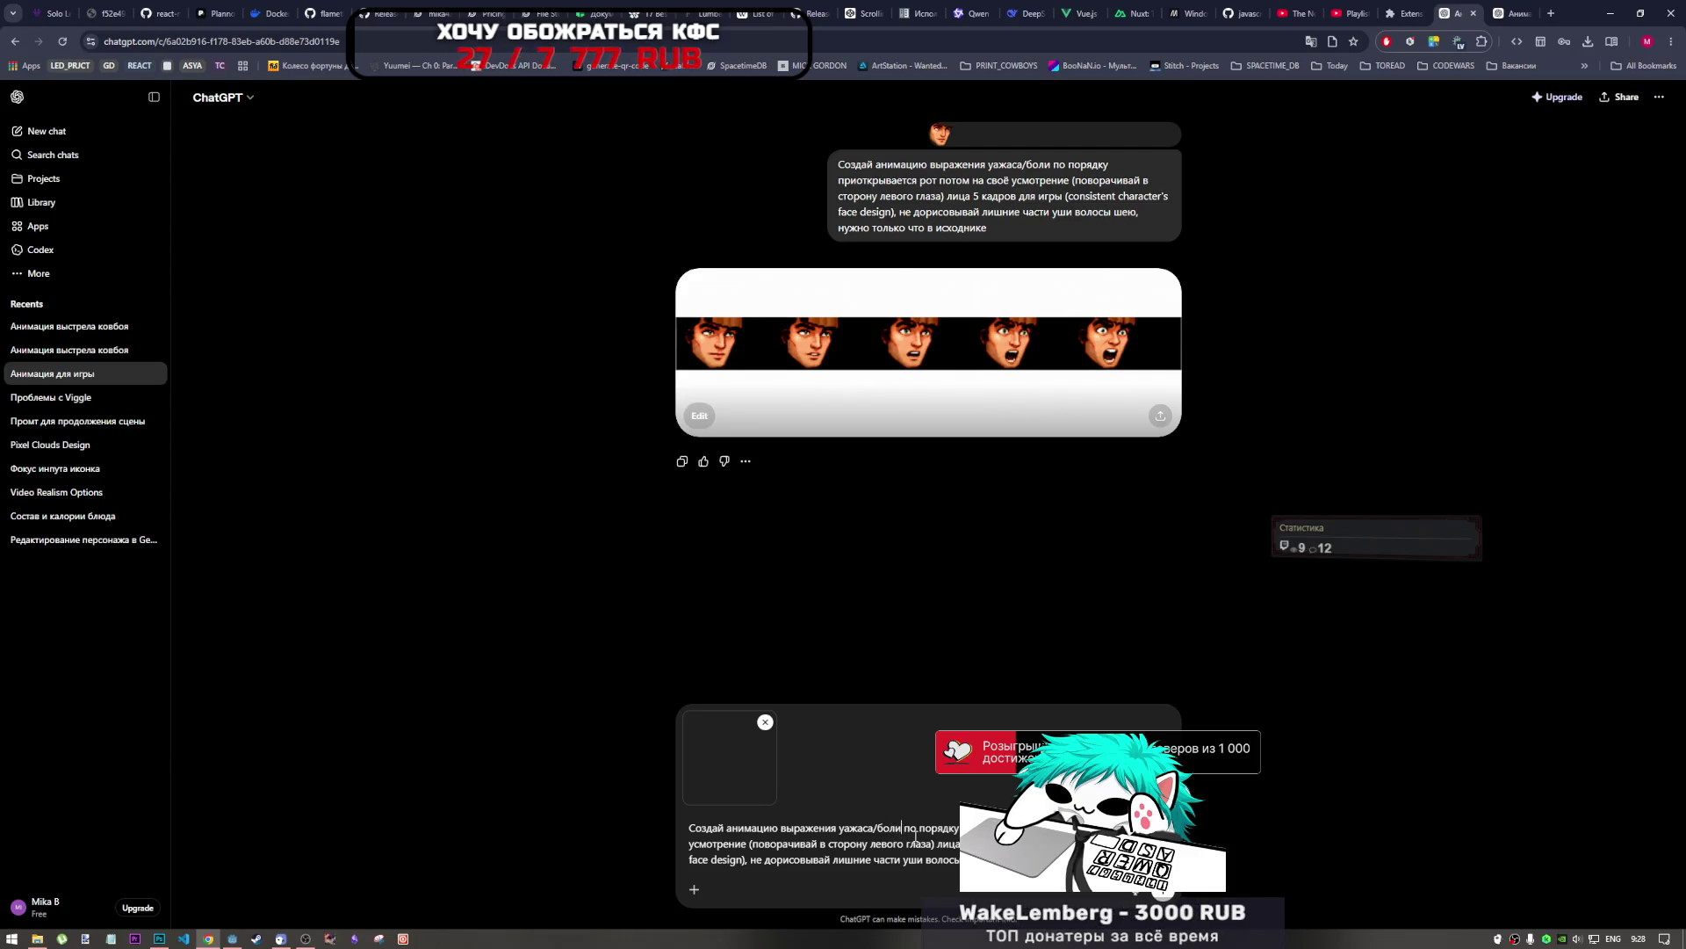
{"action": "type", "text": "/р"}
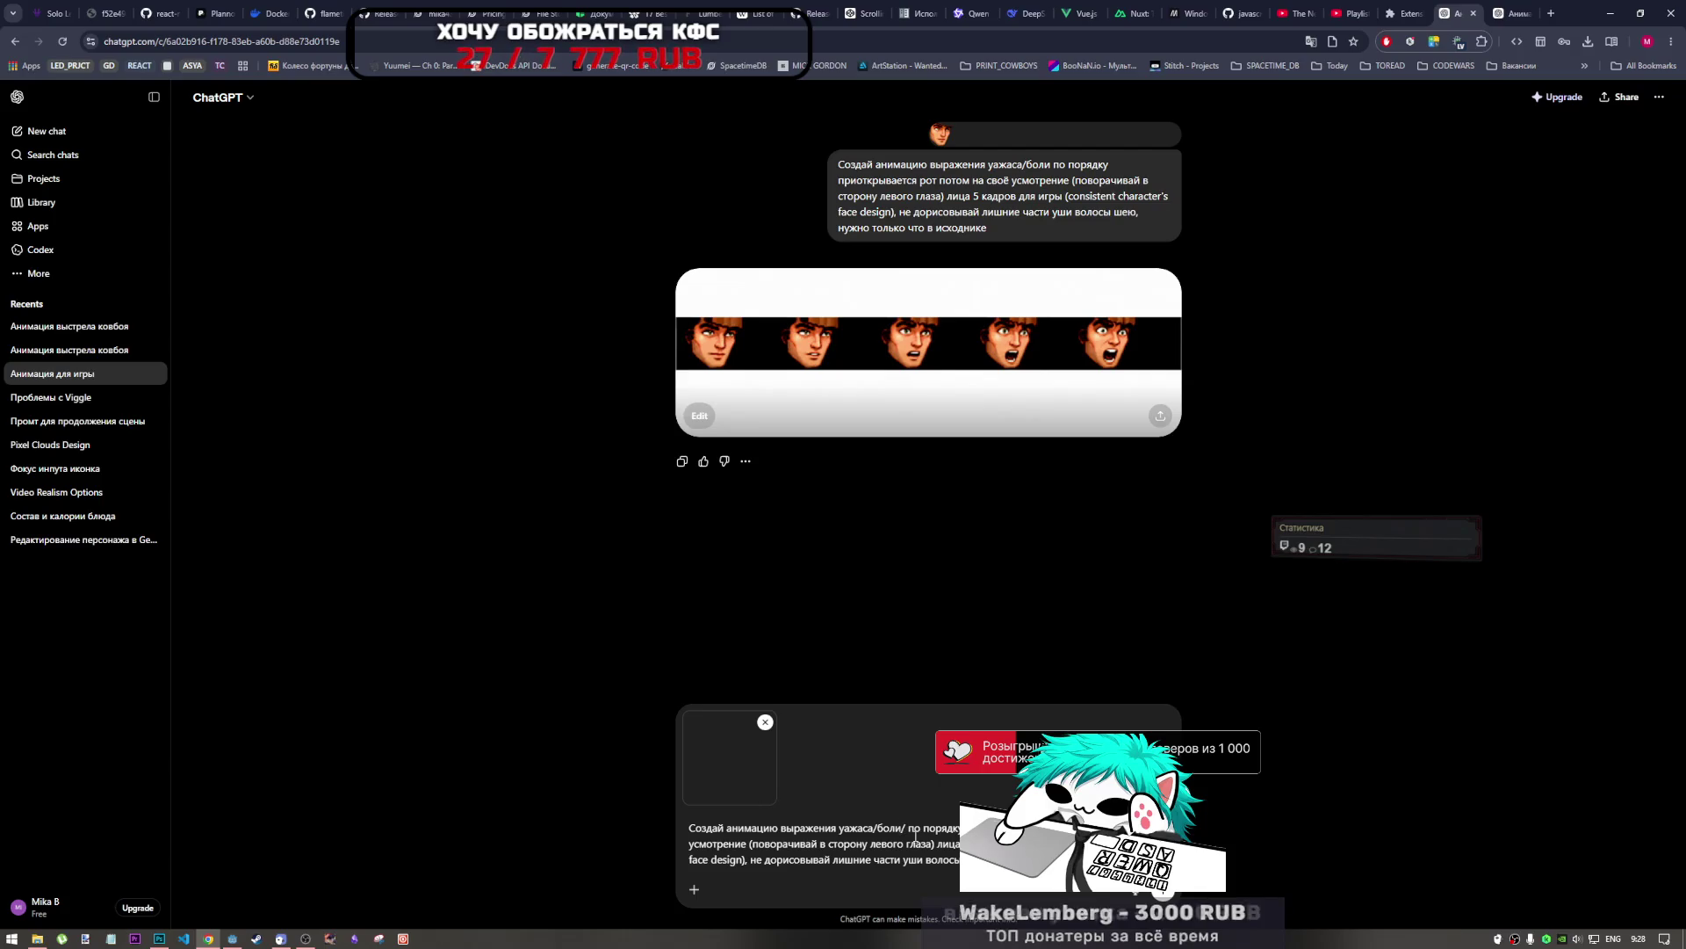
{"action": "type", "text": "ксп"}
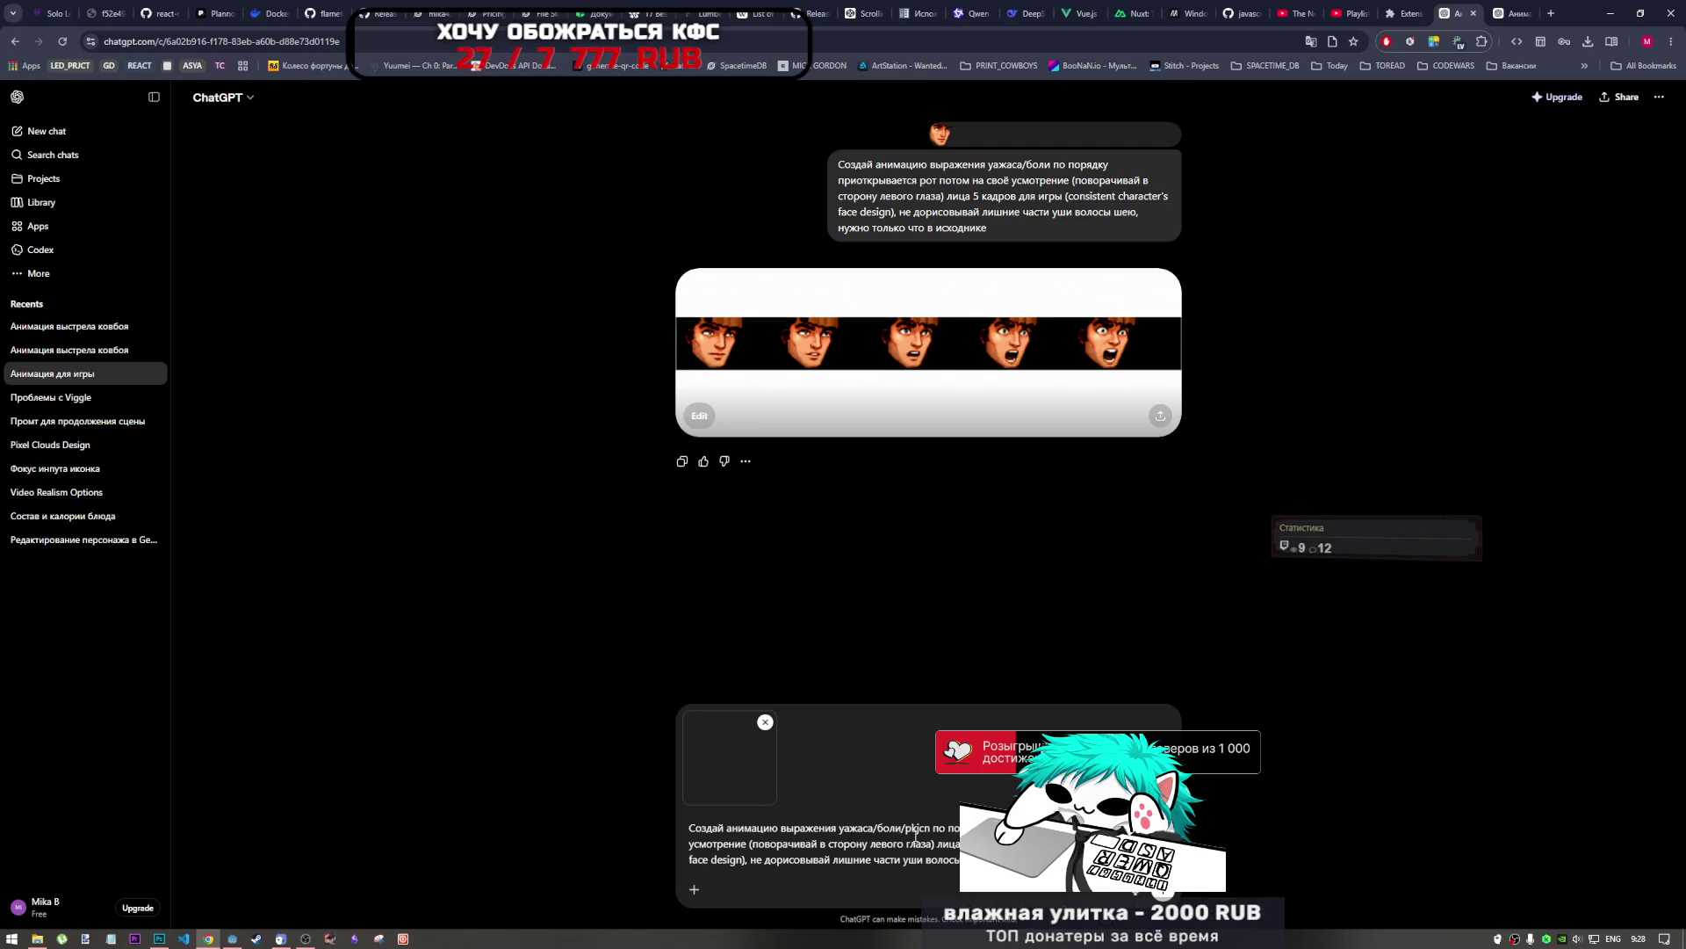
{"action": "key", "text": "BackSpace"}
{"action": "key", "text": "BackSpace"}
{"action": "key", "text": "alt+shift"}
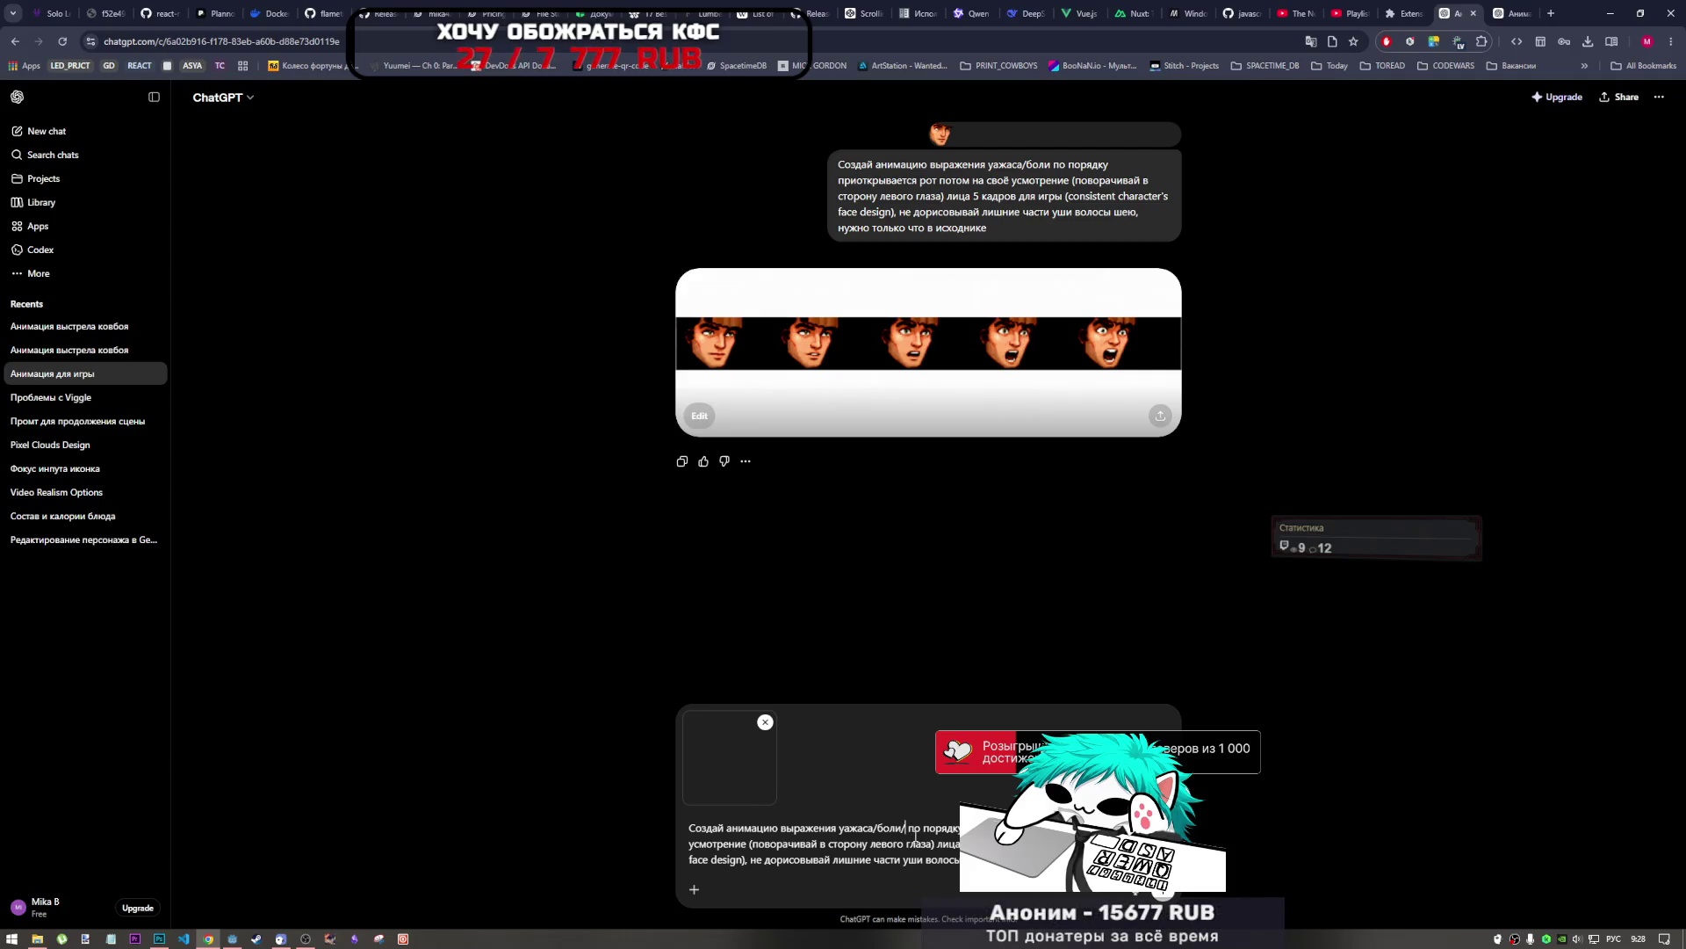
{"action": "type", "text": "хлос"}
{"action": "key", "text": "BackSpace"}
{"action": "key", "text": "BackSpace"}
{"action": "key", "text": "BackSpace"}
{"action": "type", "text": "злости"}
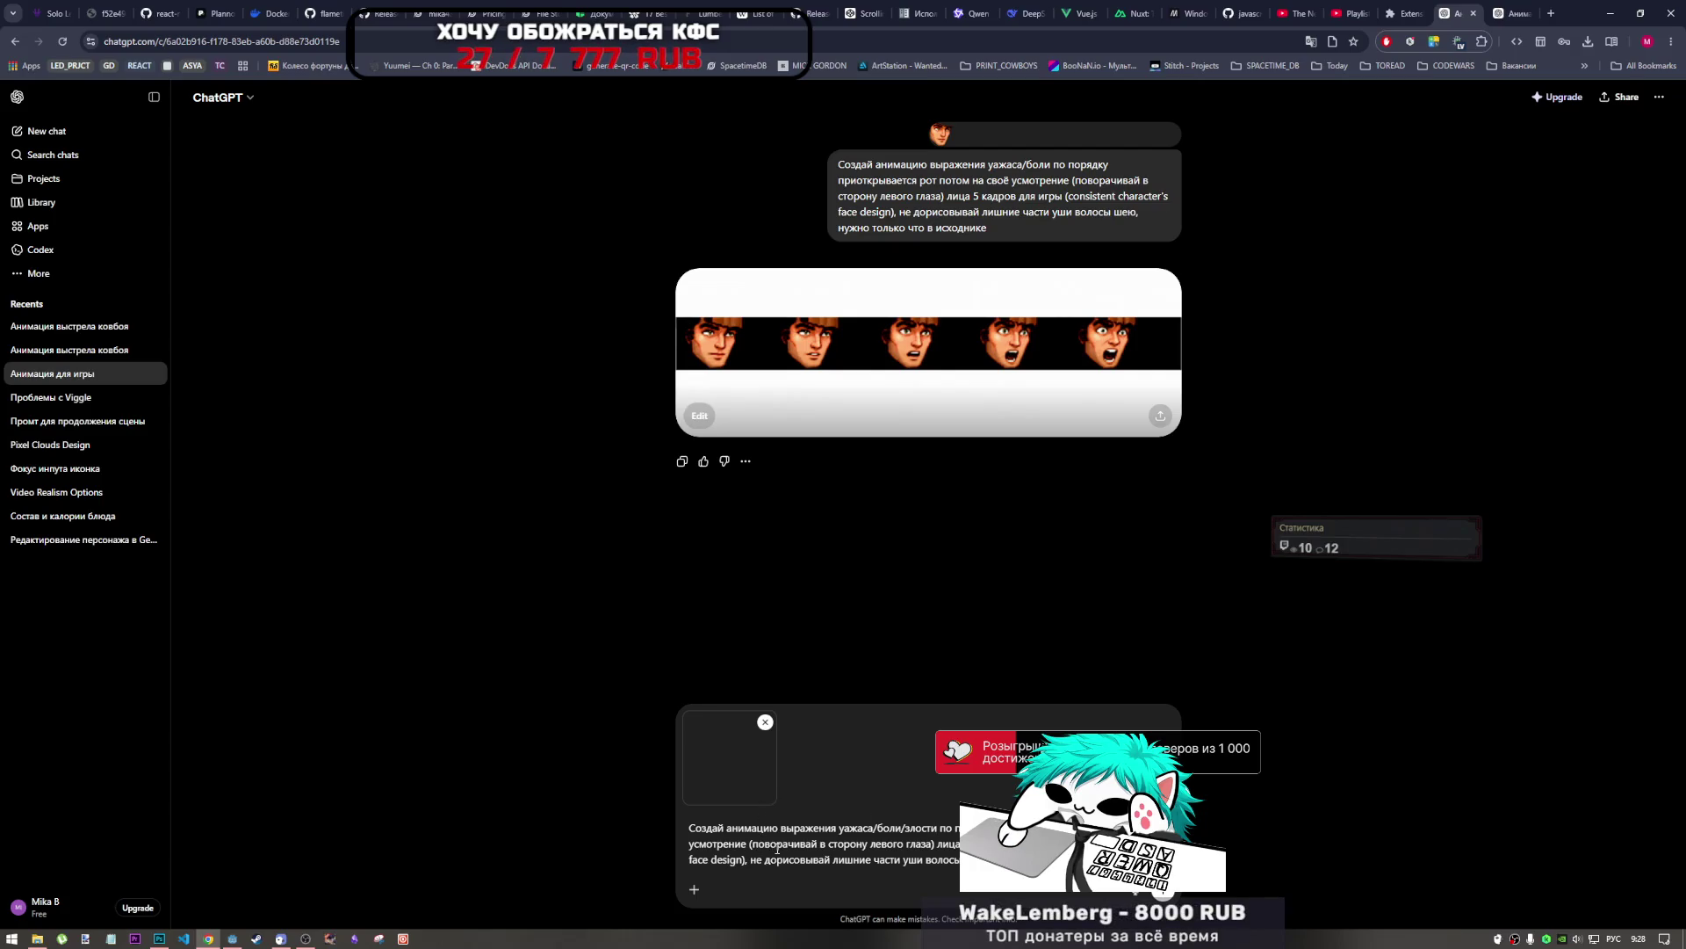
Delete the left-eye turning phrase and send the prompt with the face image.
{"action": "left_click_drag", "start_coordinate": [936, 844], "coordinate": [751, 845]}
{"action": "key", "text": "BackSpace"}
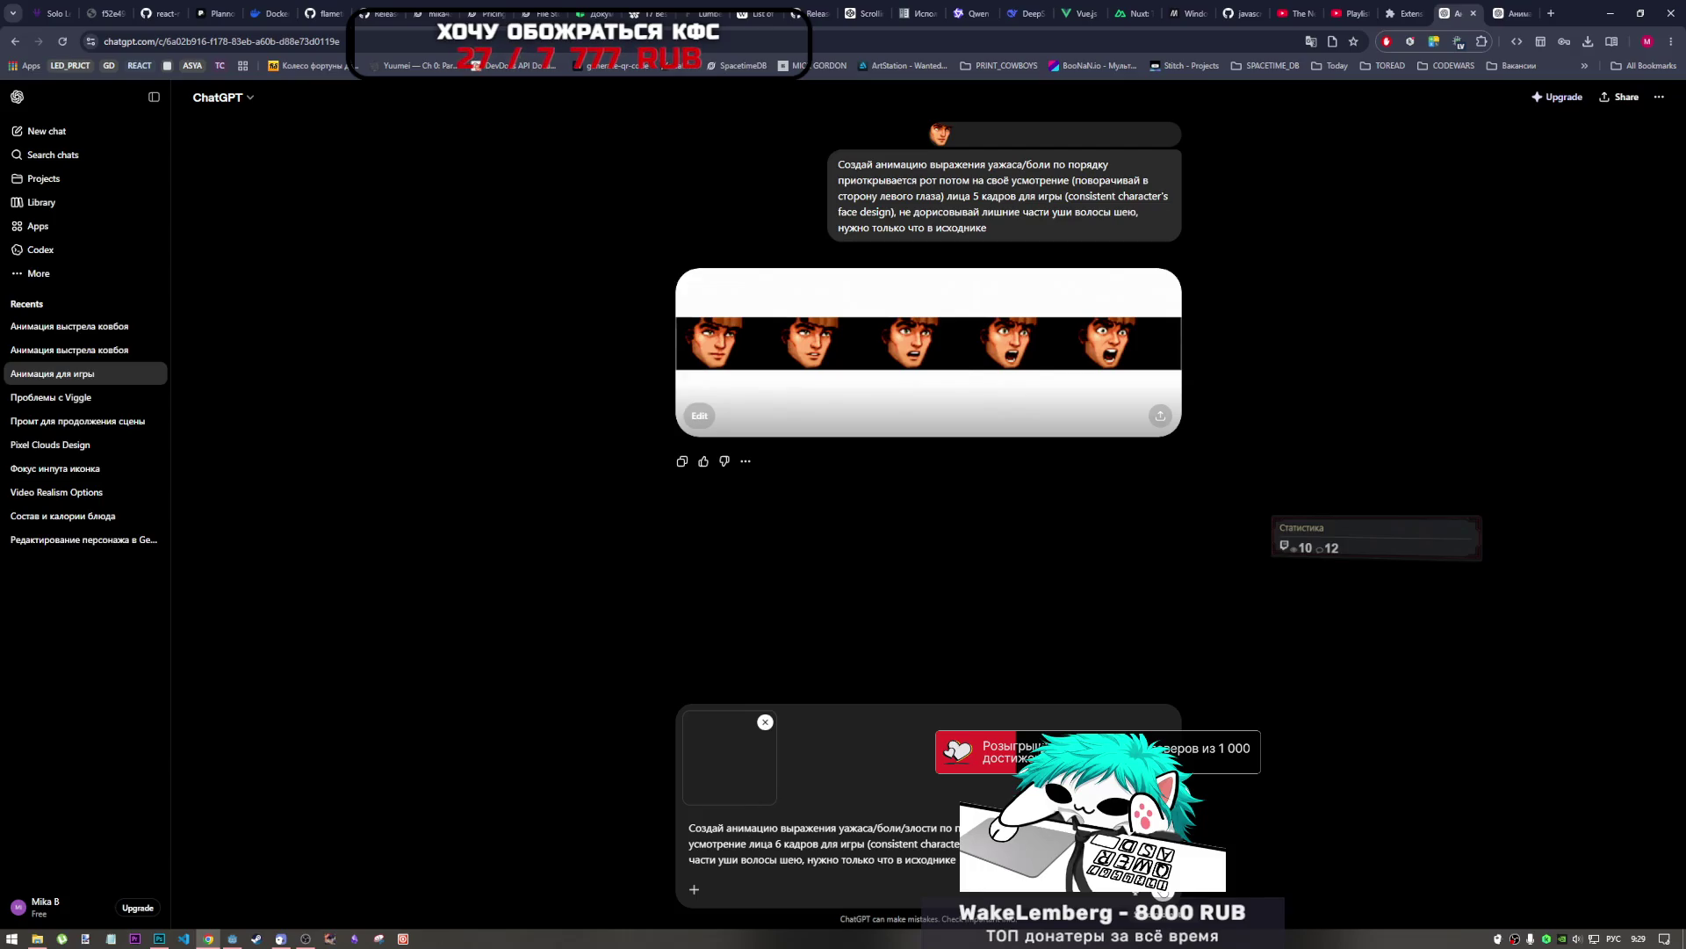
{"action": "key", "text": "Return"}
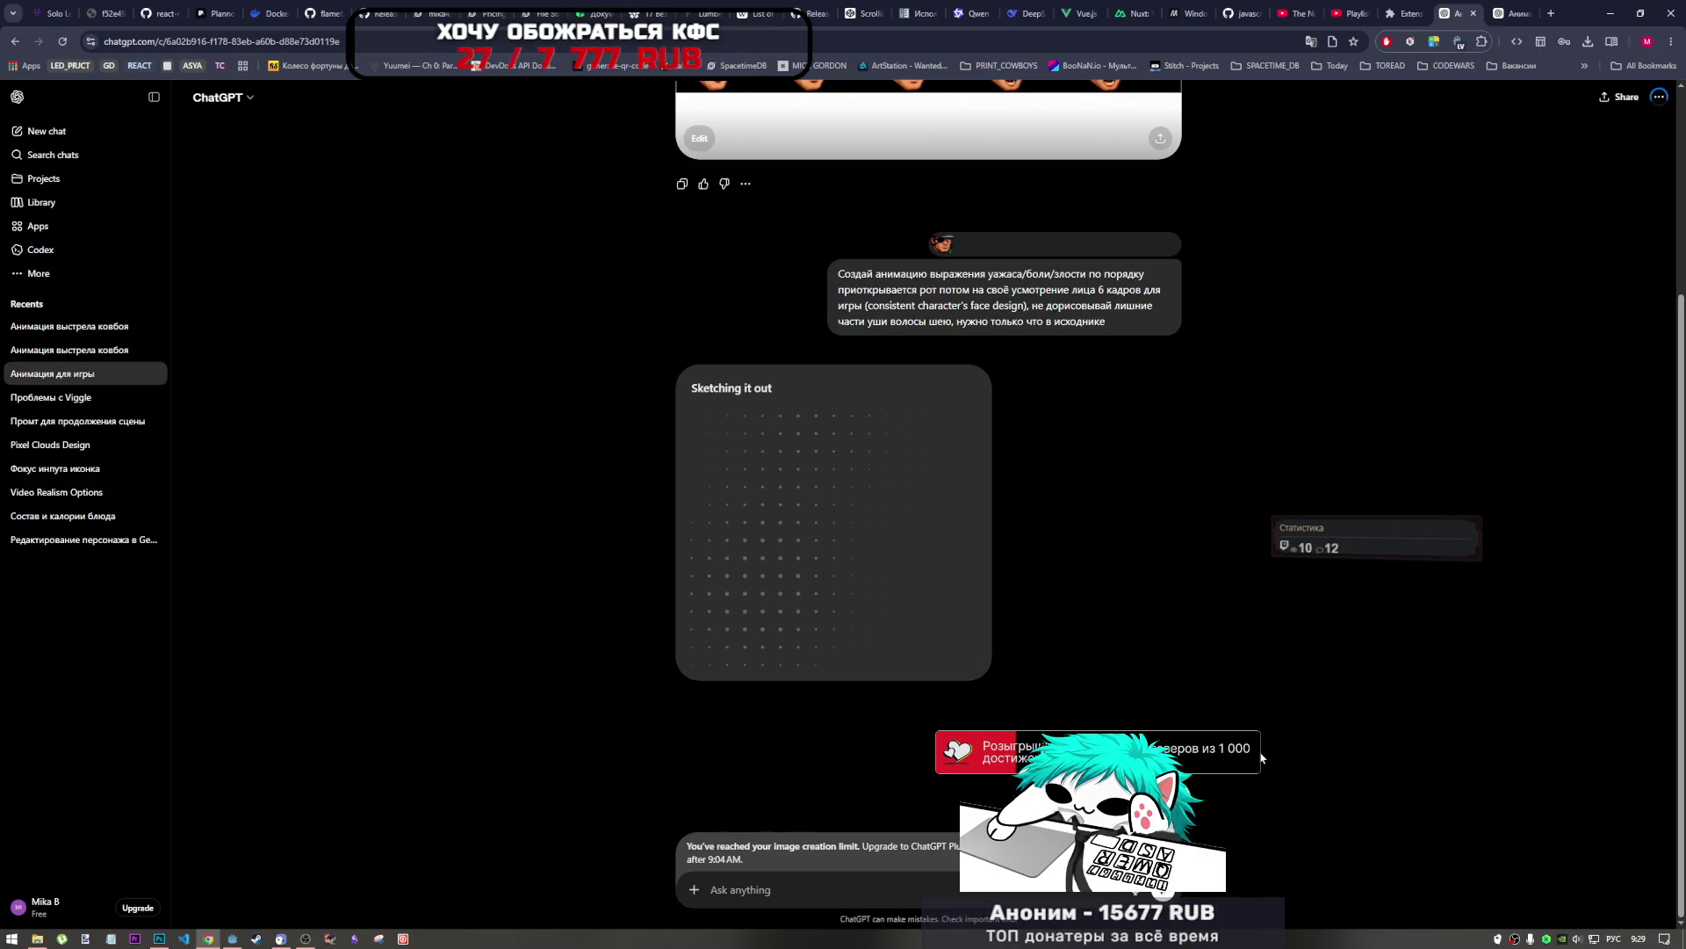
Close the extra cowboy-shooting chat tab and view the generated six-face strip full size.
{"action": "left_click", "coordinate": [1528, 14]}
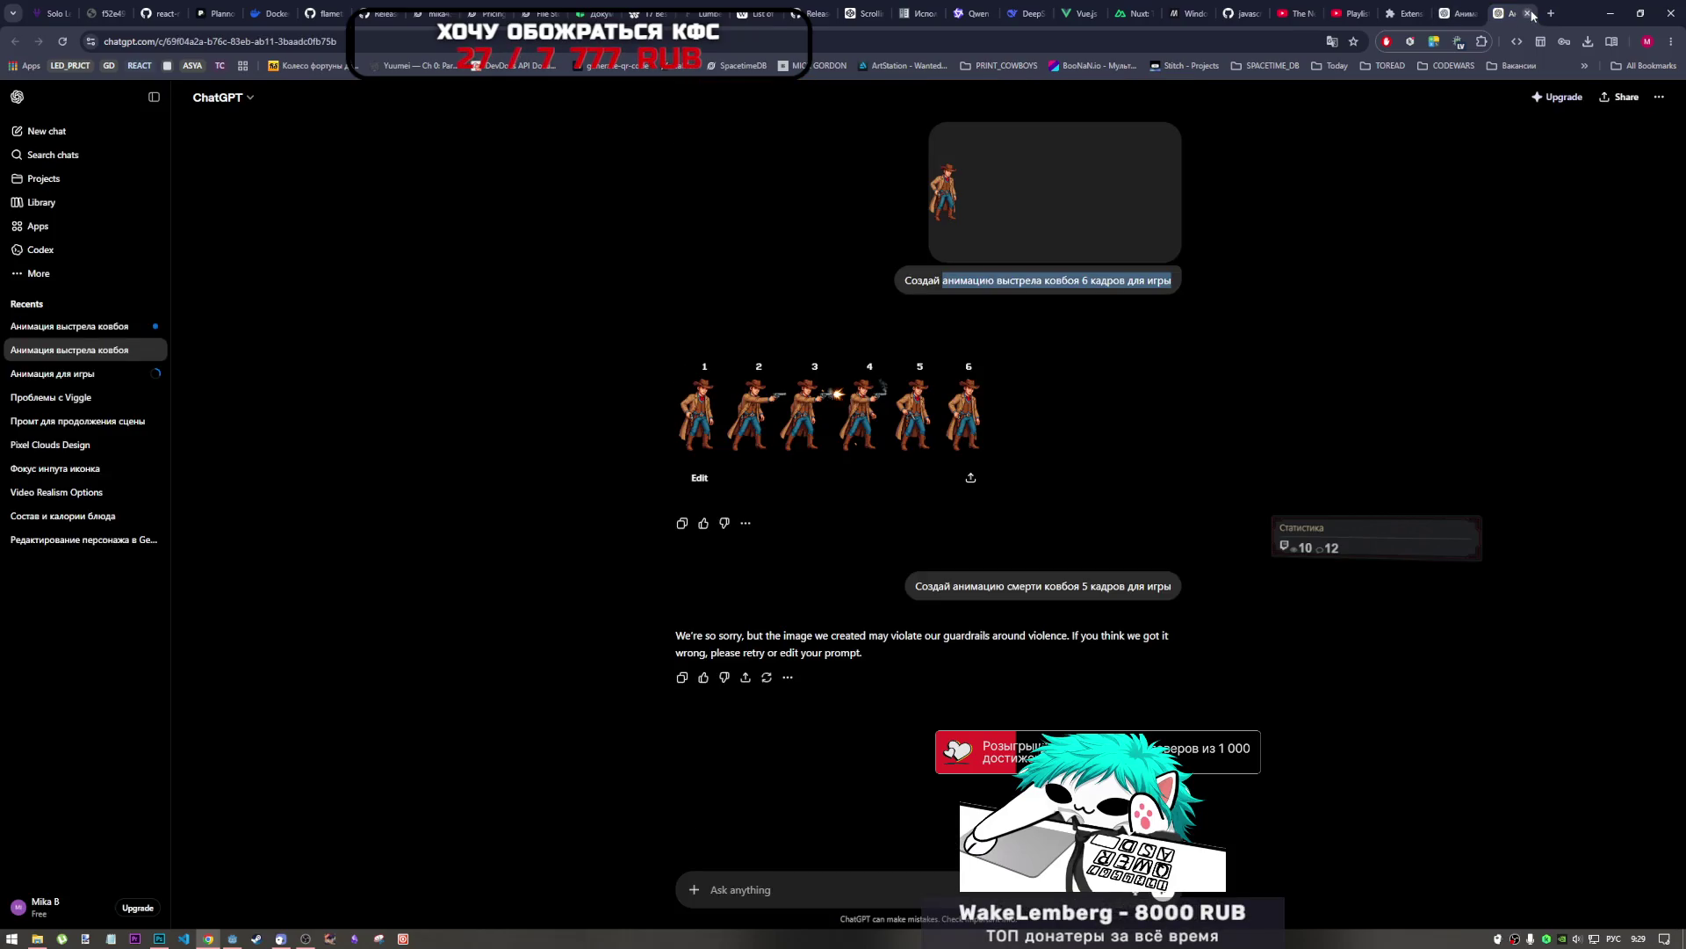
{"action": "left_click", "coordinate": [1529, 14]}
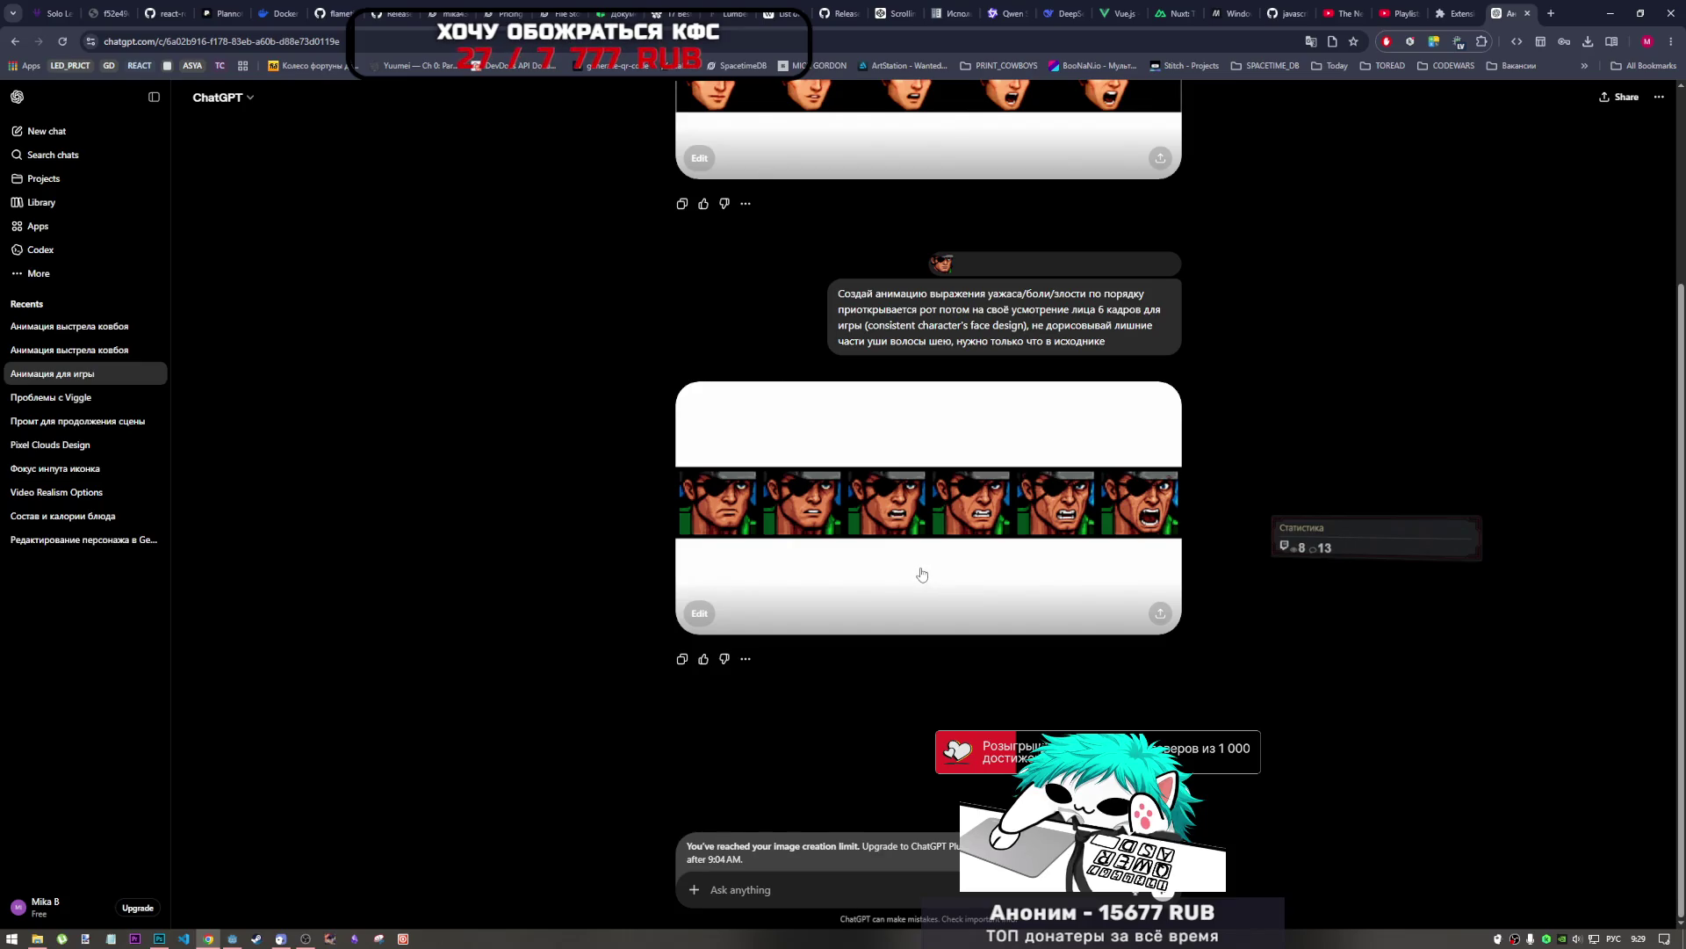
{"action": "left_click", "coordinate": [929, 586]}
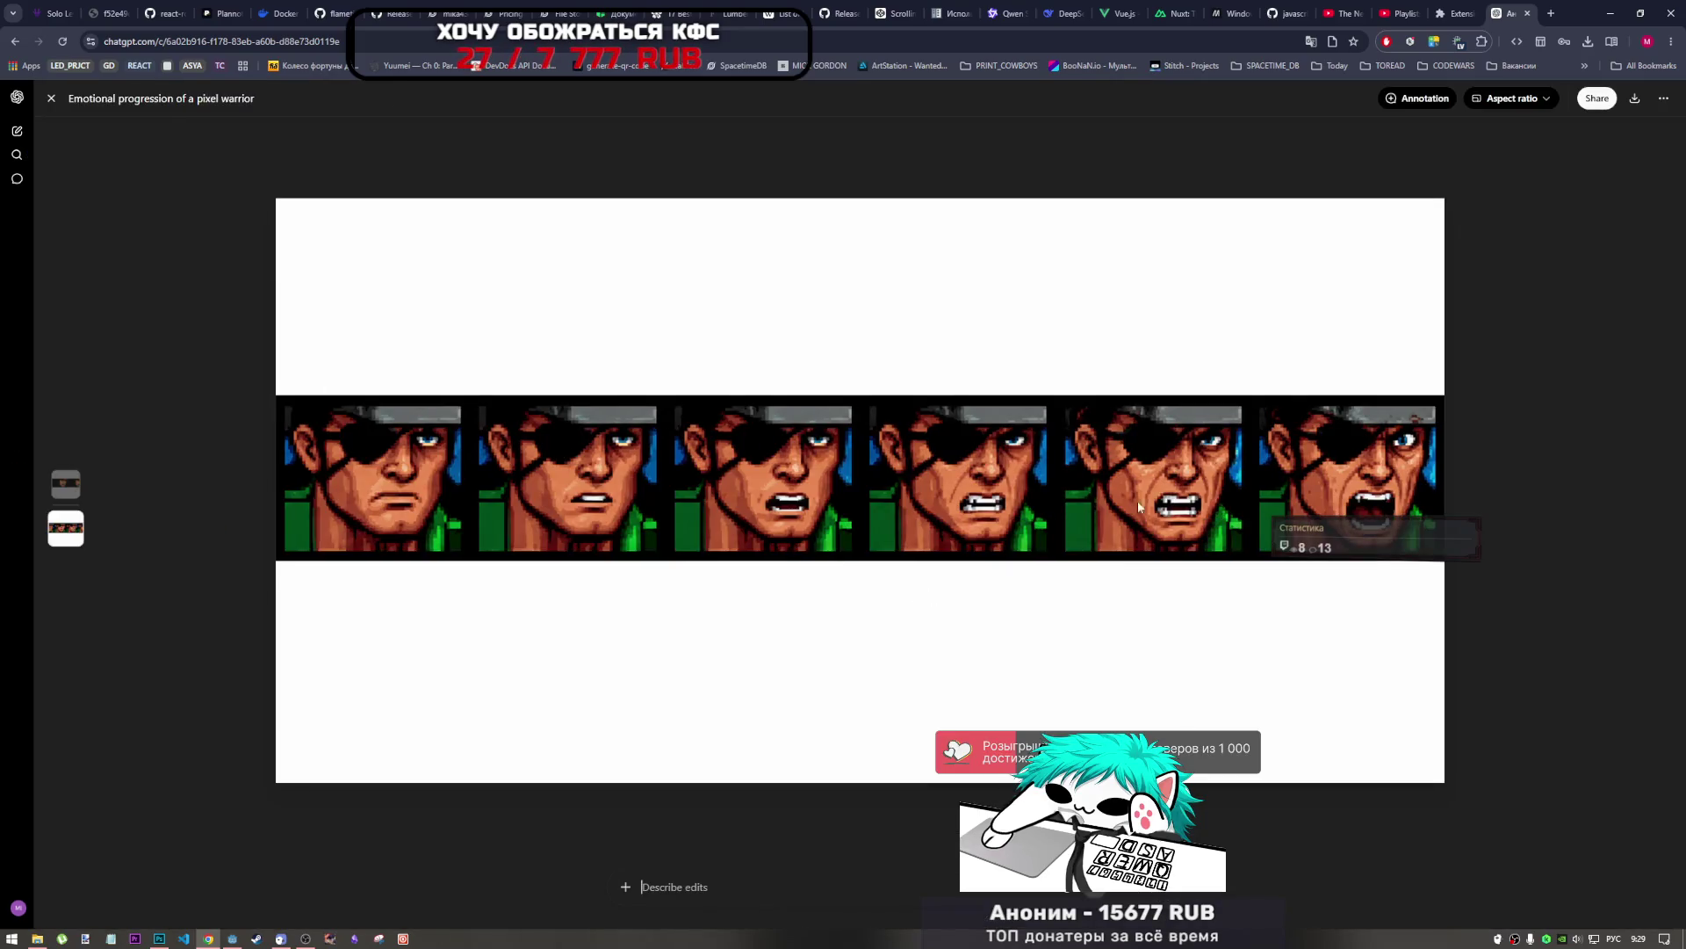
Download the six-face eyepatch strip PNG, close the viewer, and bring up the drafts folder.
{"action": "left_click", "coordinate": [1635, 99]}
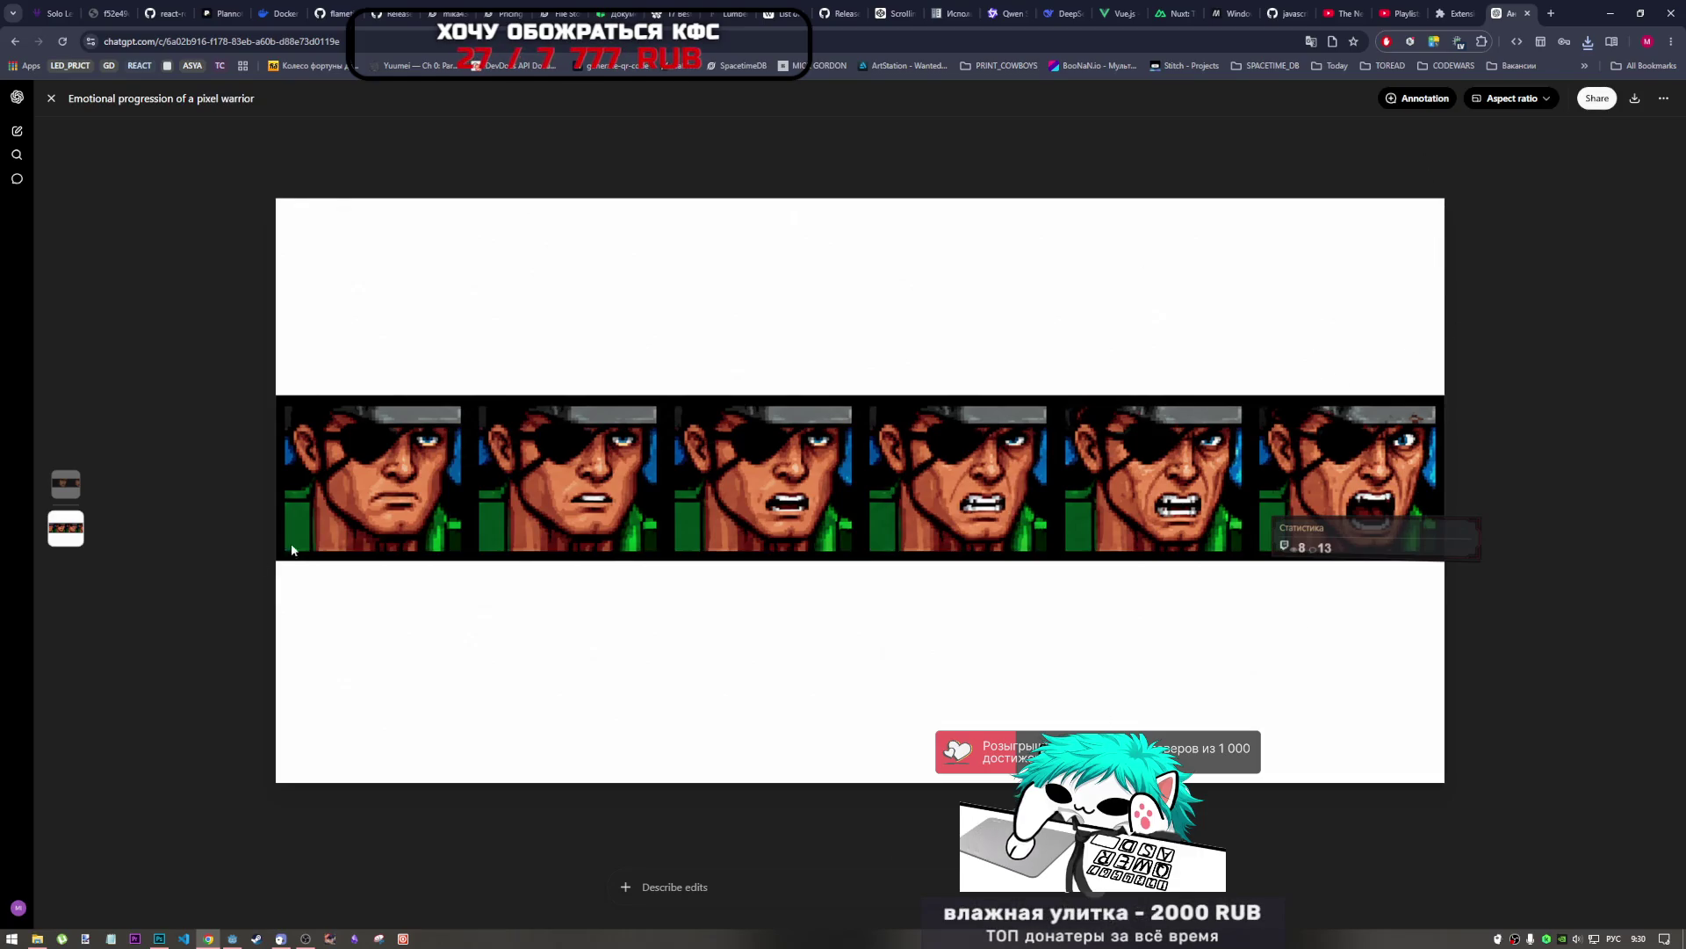
{"action": "left_click", "coordinate": [50, 98]}
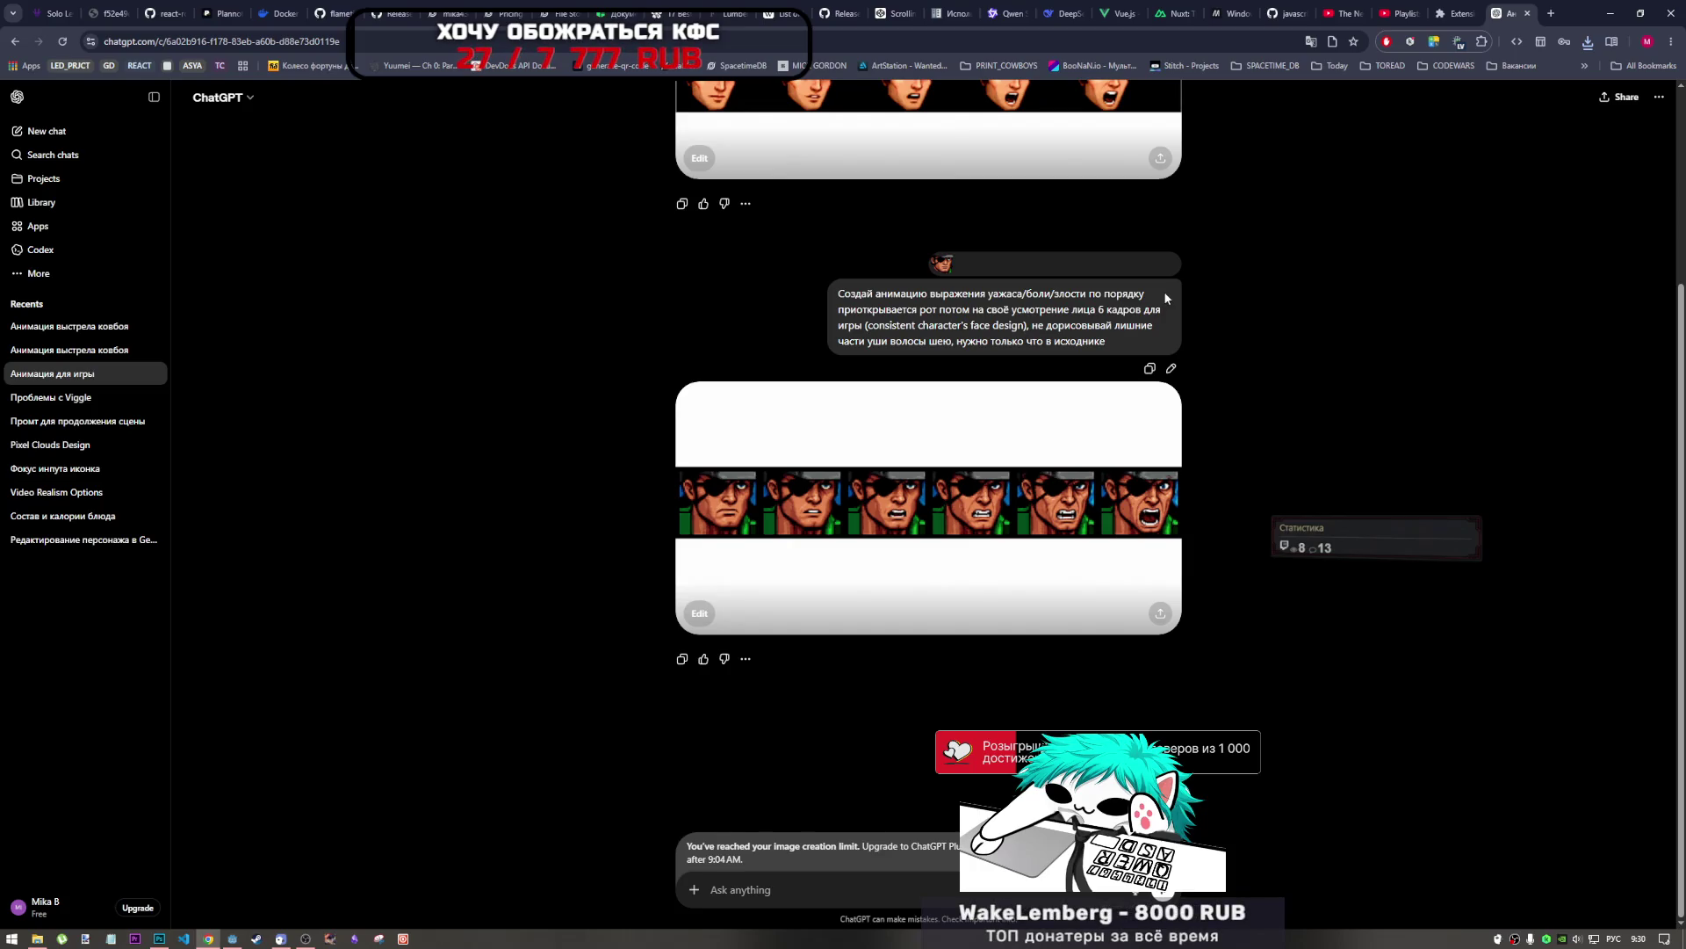
{"action": "left_click", "coordinate": [37, 938]}
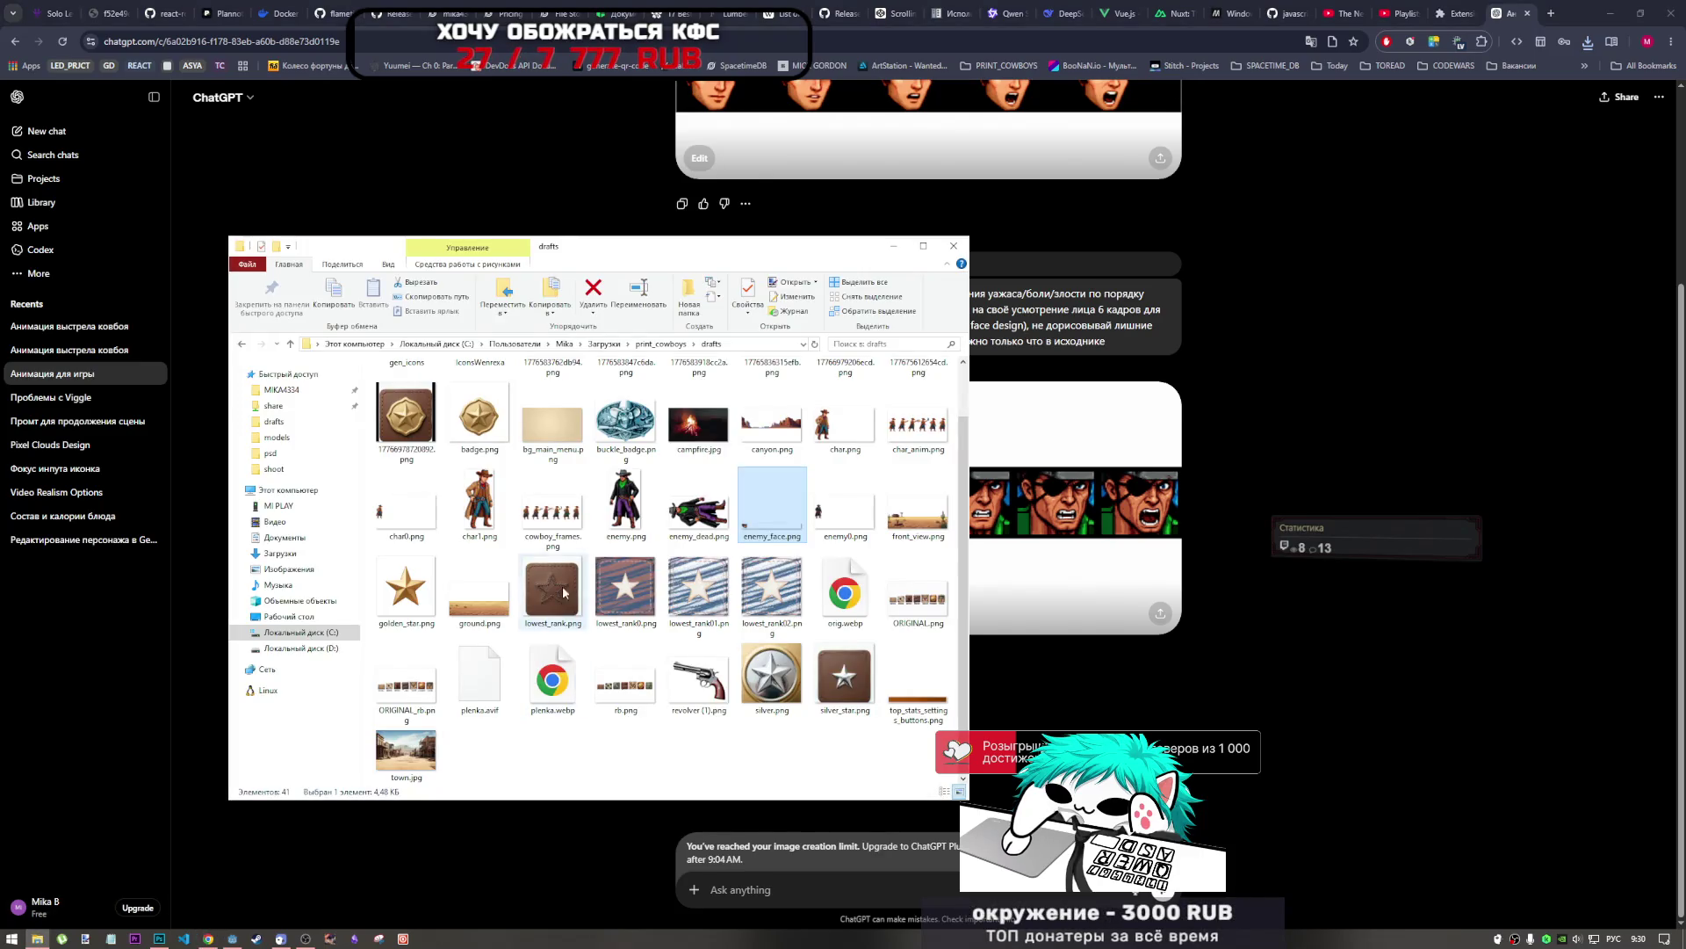
Go up to the Загрузки folder and select the downloaded ChatGPT images.
{"action": "scroll", "coordinate": [565, 604], "scroll_direction": "up", "scroll_amount": 1}
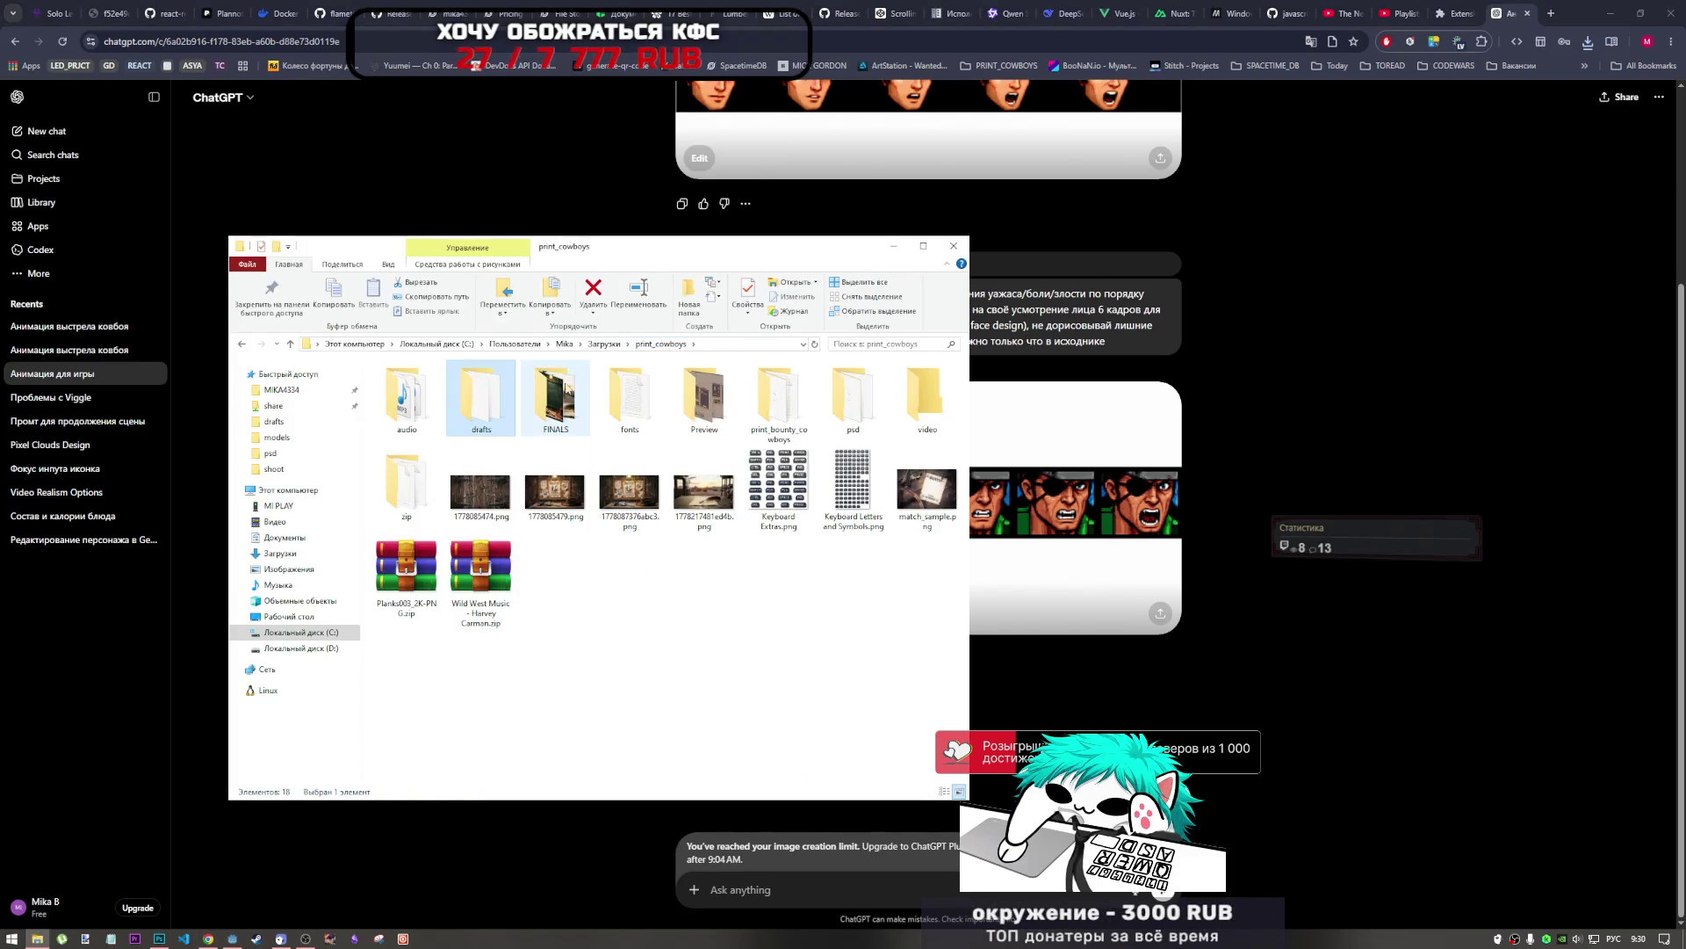
{"action": "left_click", "coordinate": [604, 344]}
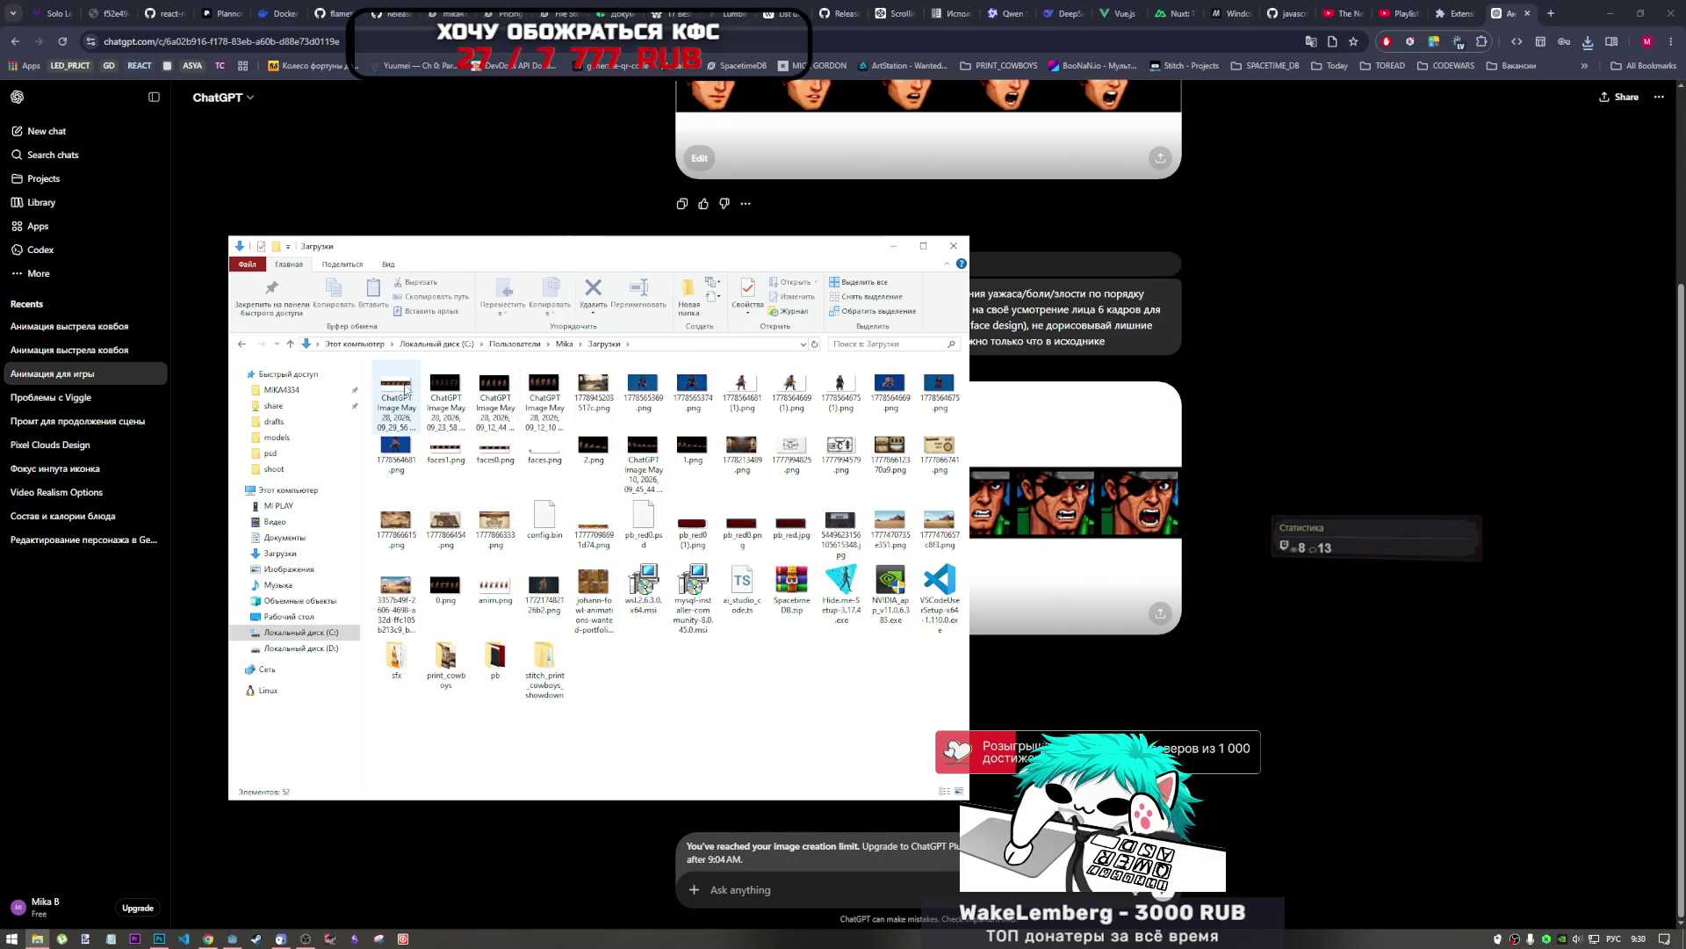
{"action": "left_click", "coordinate": [396, 400]}
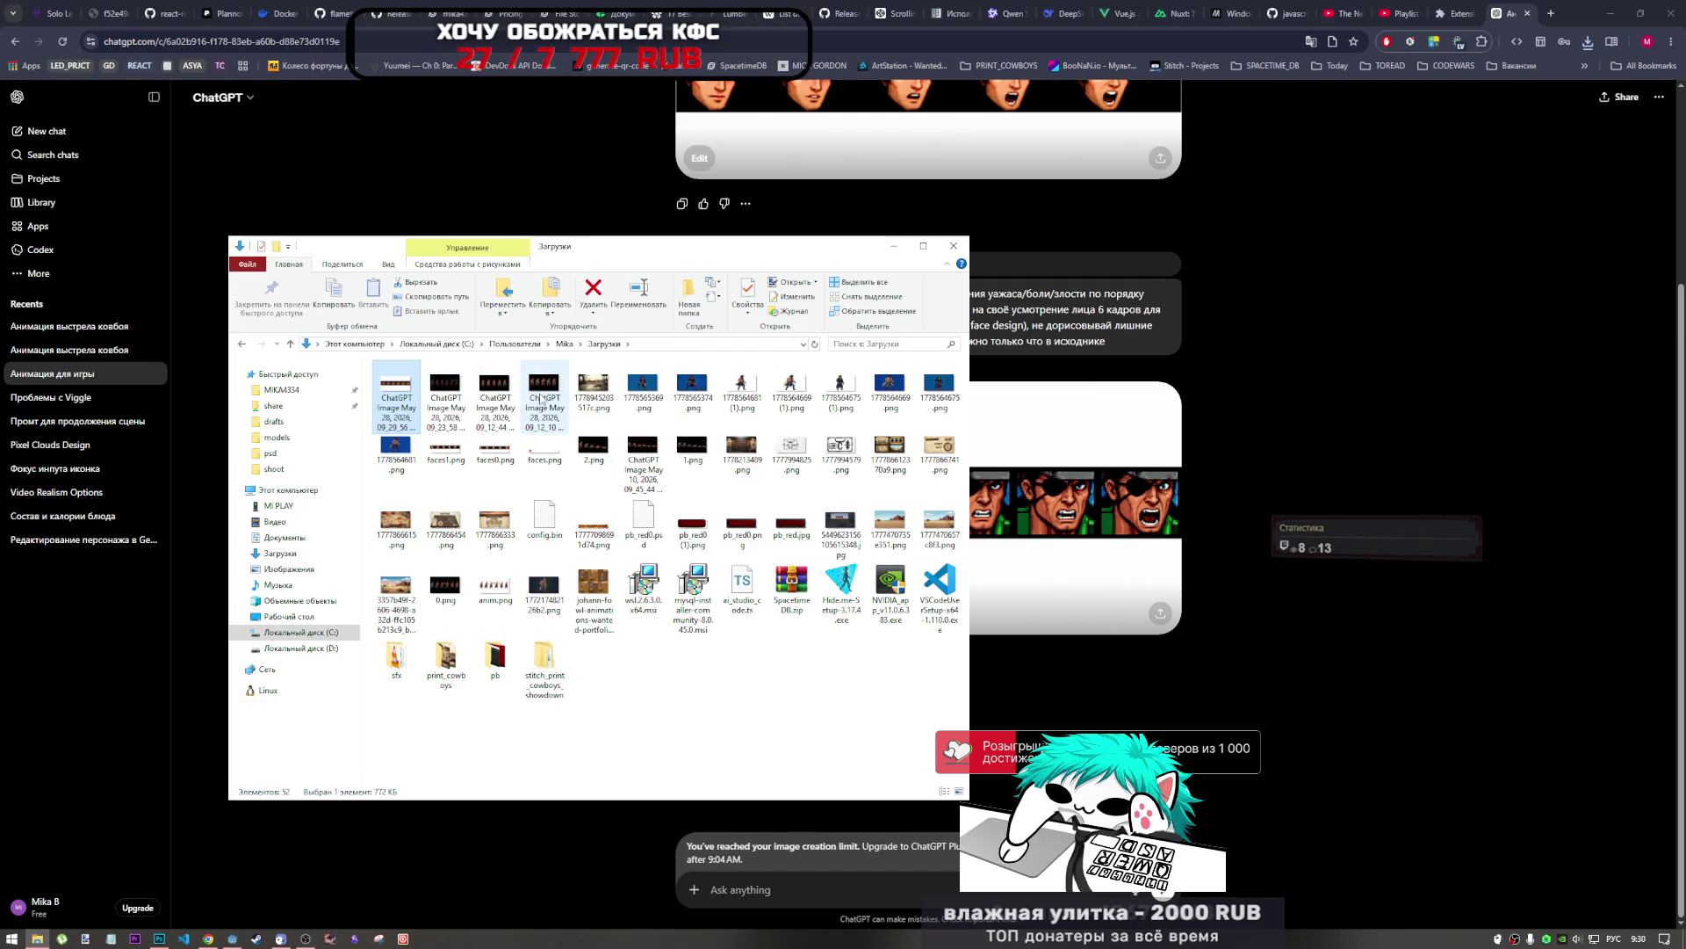
{"action": "left_click", "coordinate": [542, 397], "text": "shift"}
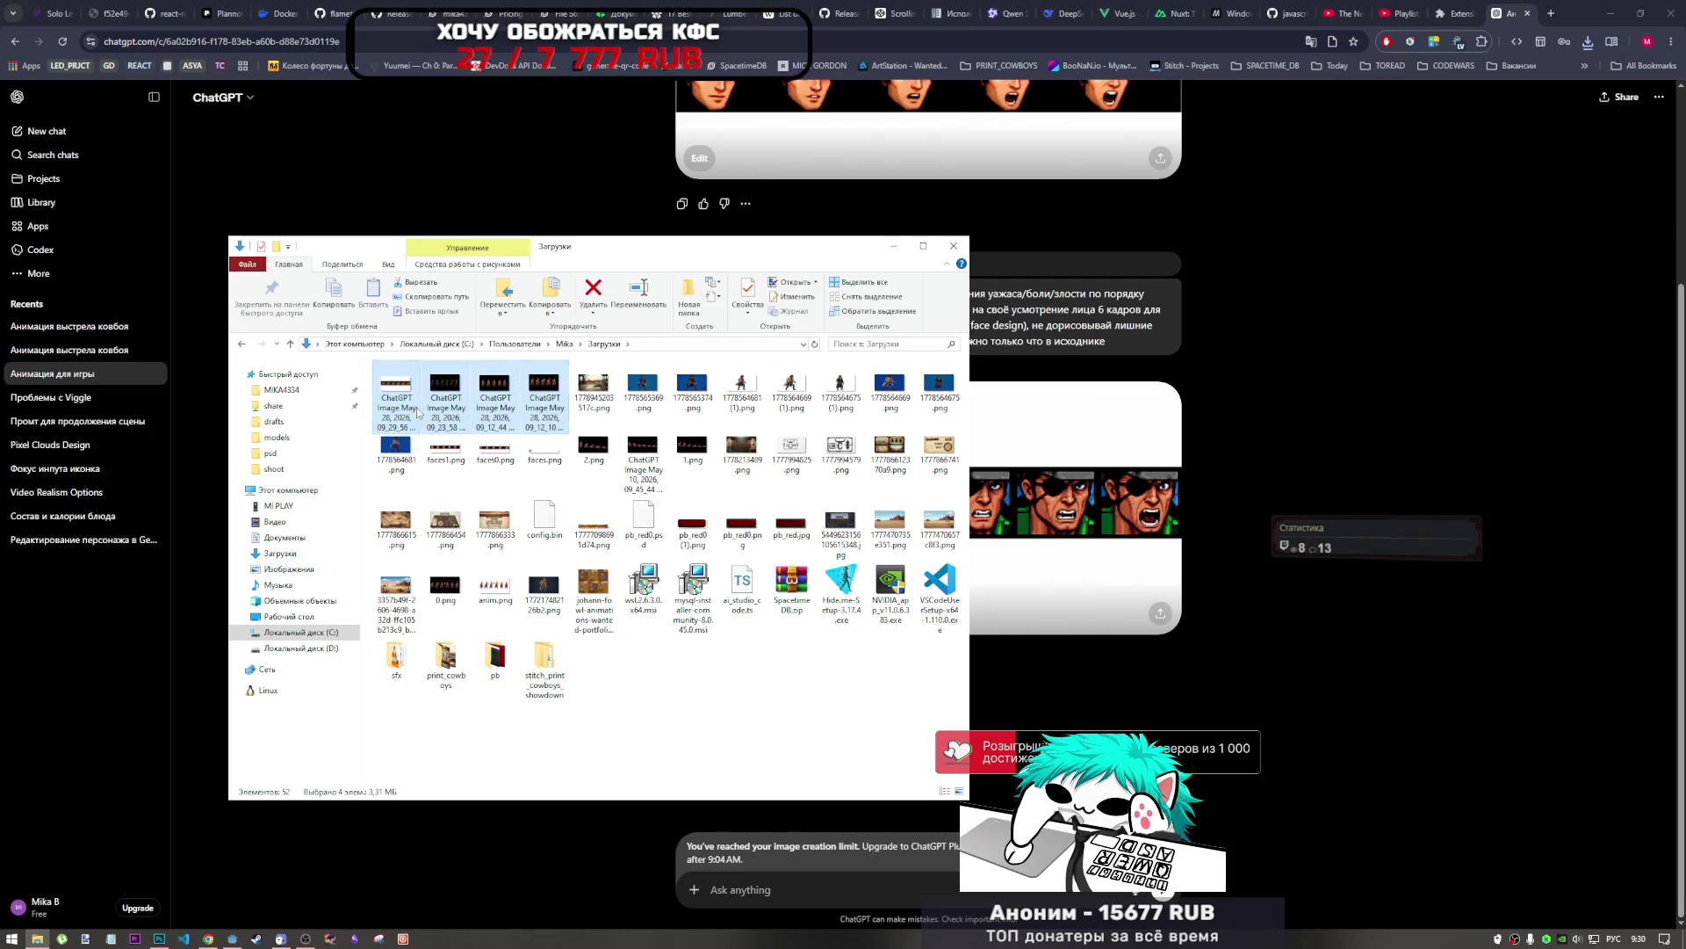
{"action": "left_click", "coordinate": [417, 411]}
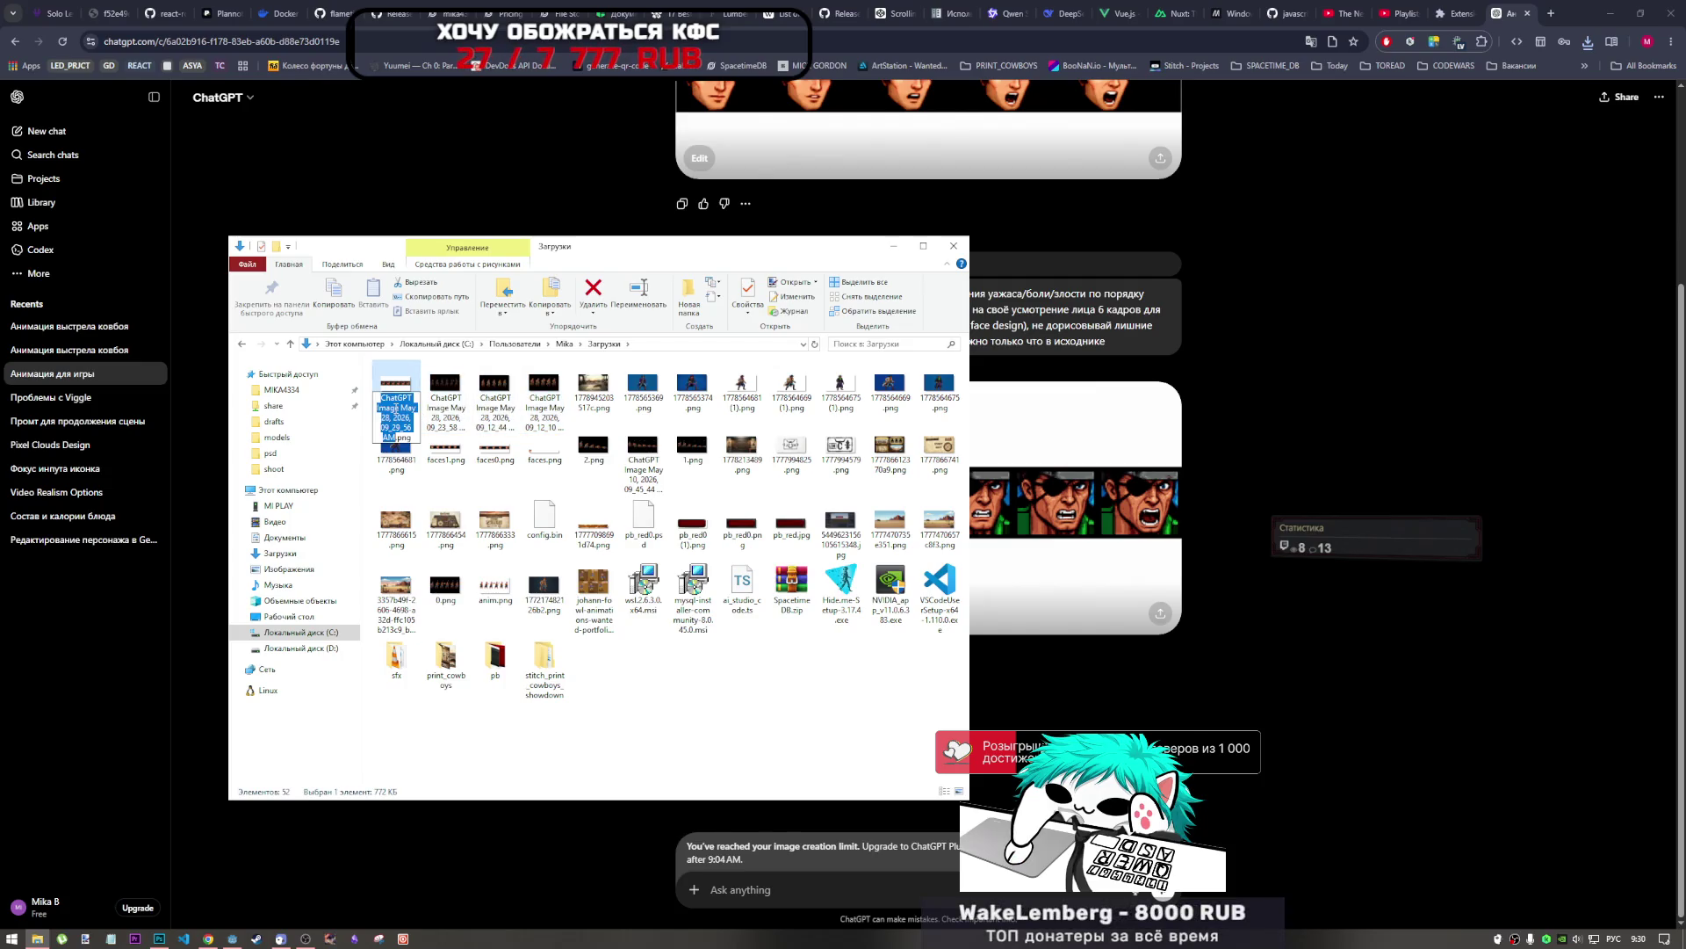
{"action": "key", "text": "Escape"}
{"action": "key", "text": "Right"}
{"action": "key", "text": "Right"}
{"action": "key", "text": "Right"}
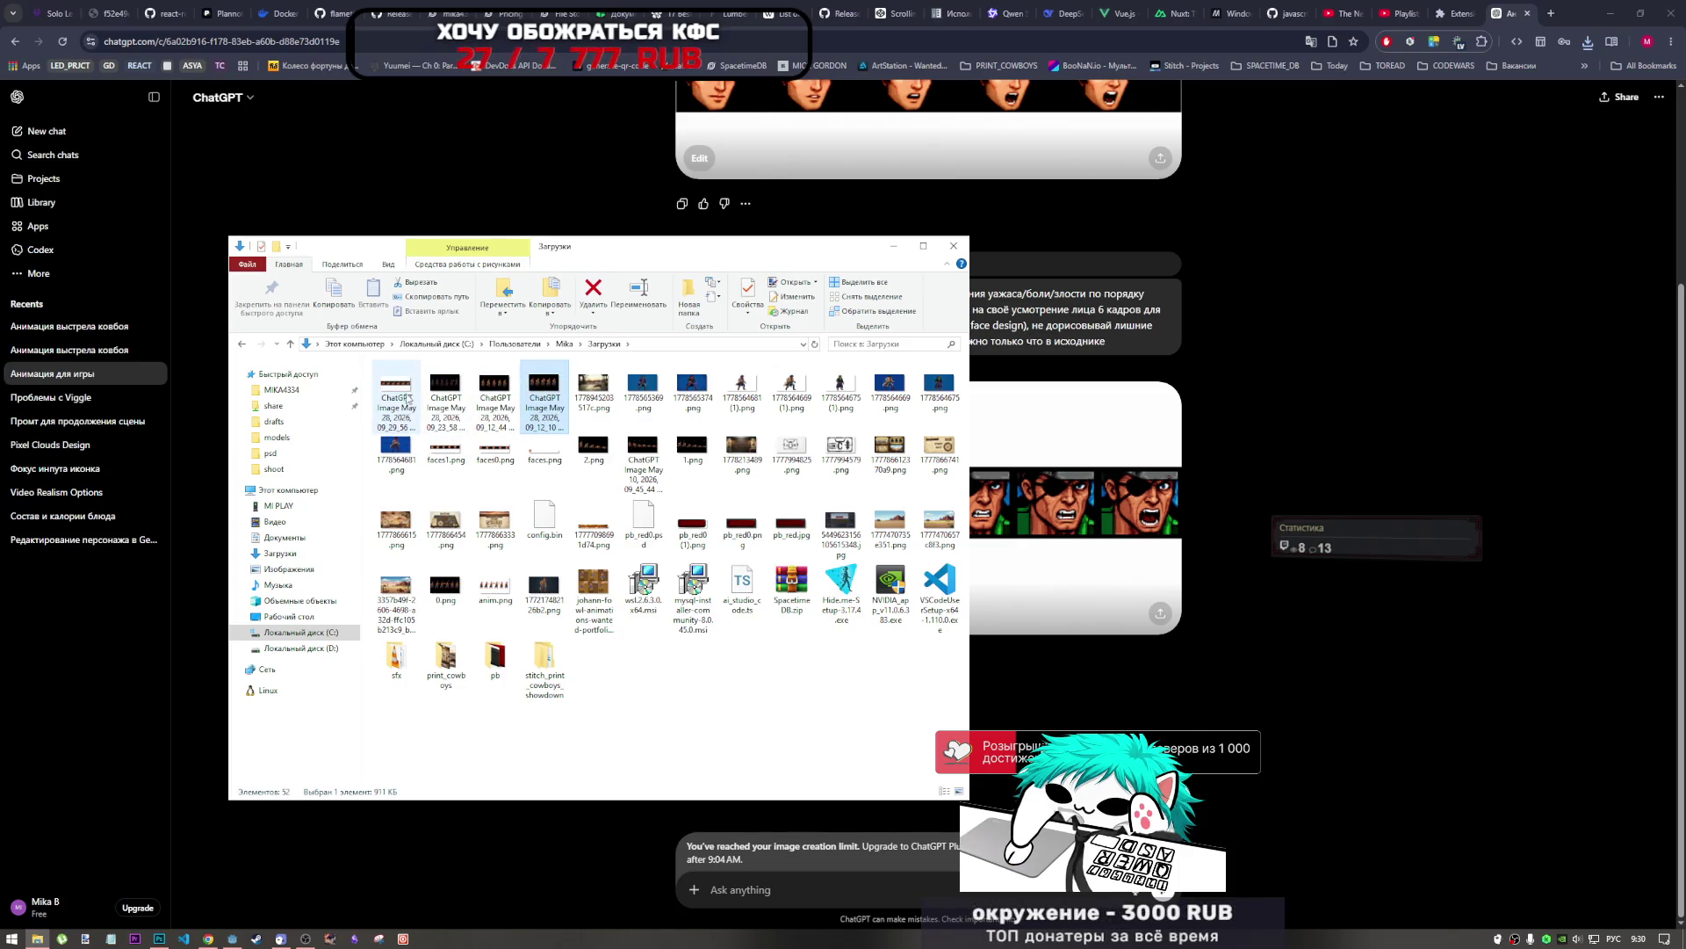
{"action": "left_click", "coordinate": [410, 399], "text": "shift"}
Browse into print_cowboys\drafts and back up to Downloads, then return to the ChatGPT chat.
{"action": "double_click", "coordinate": [446, 661]}
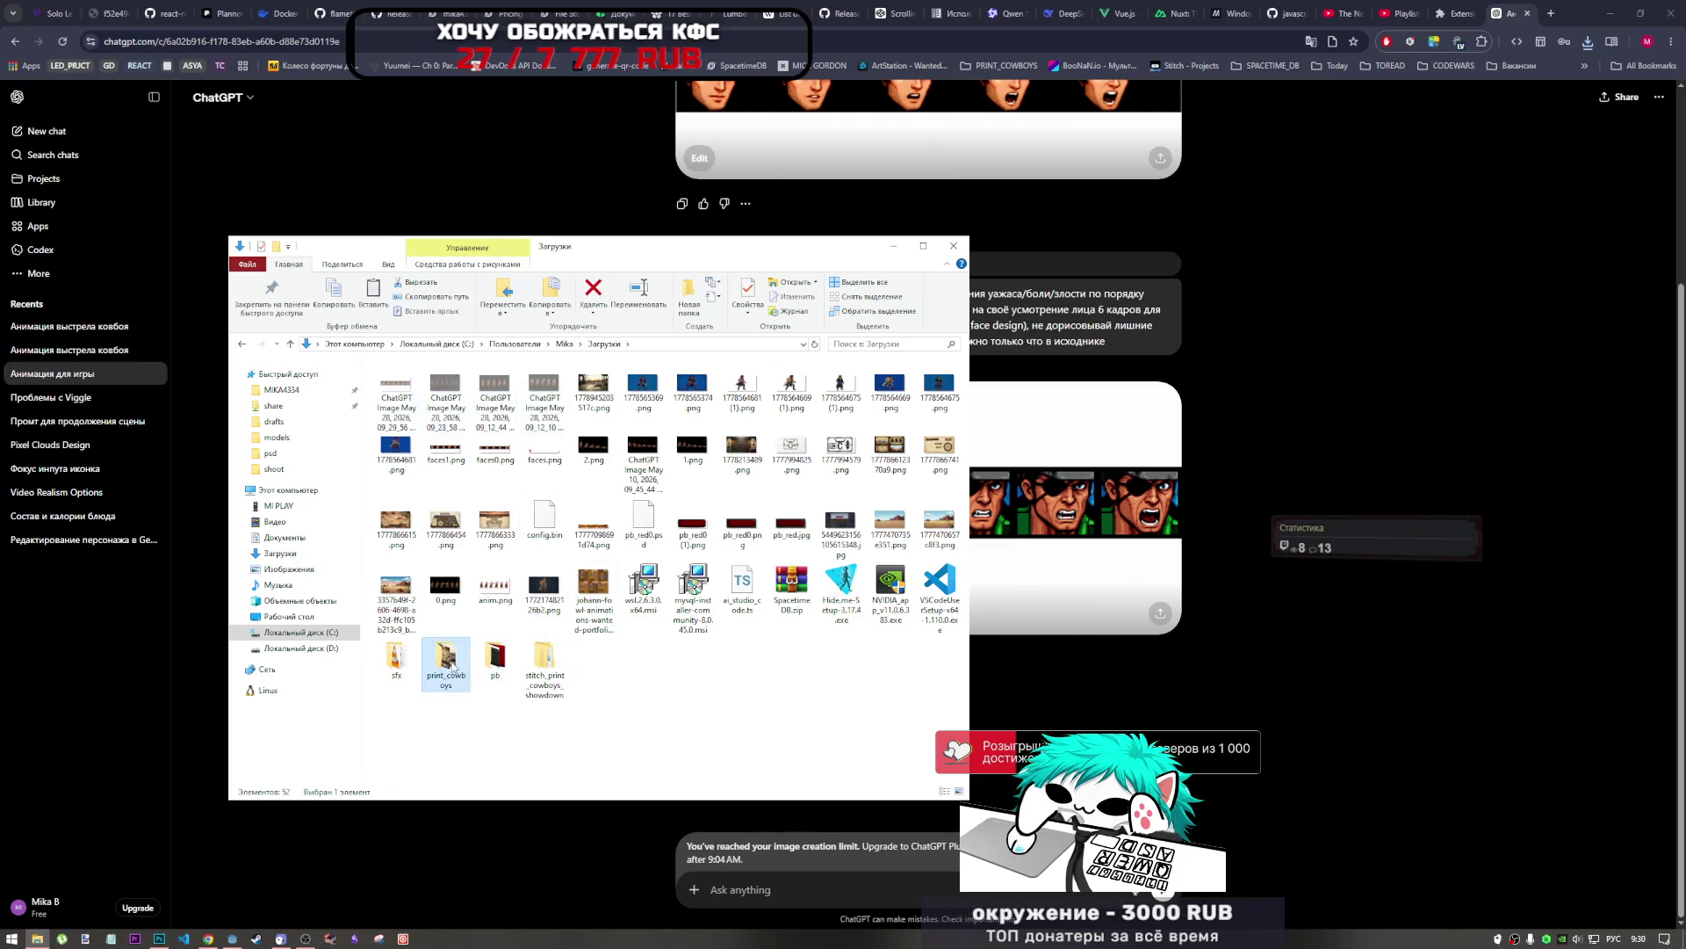
{"action": "double_click", "coordinate": [481, 397]}
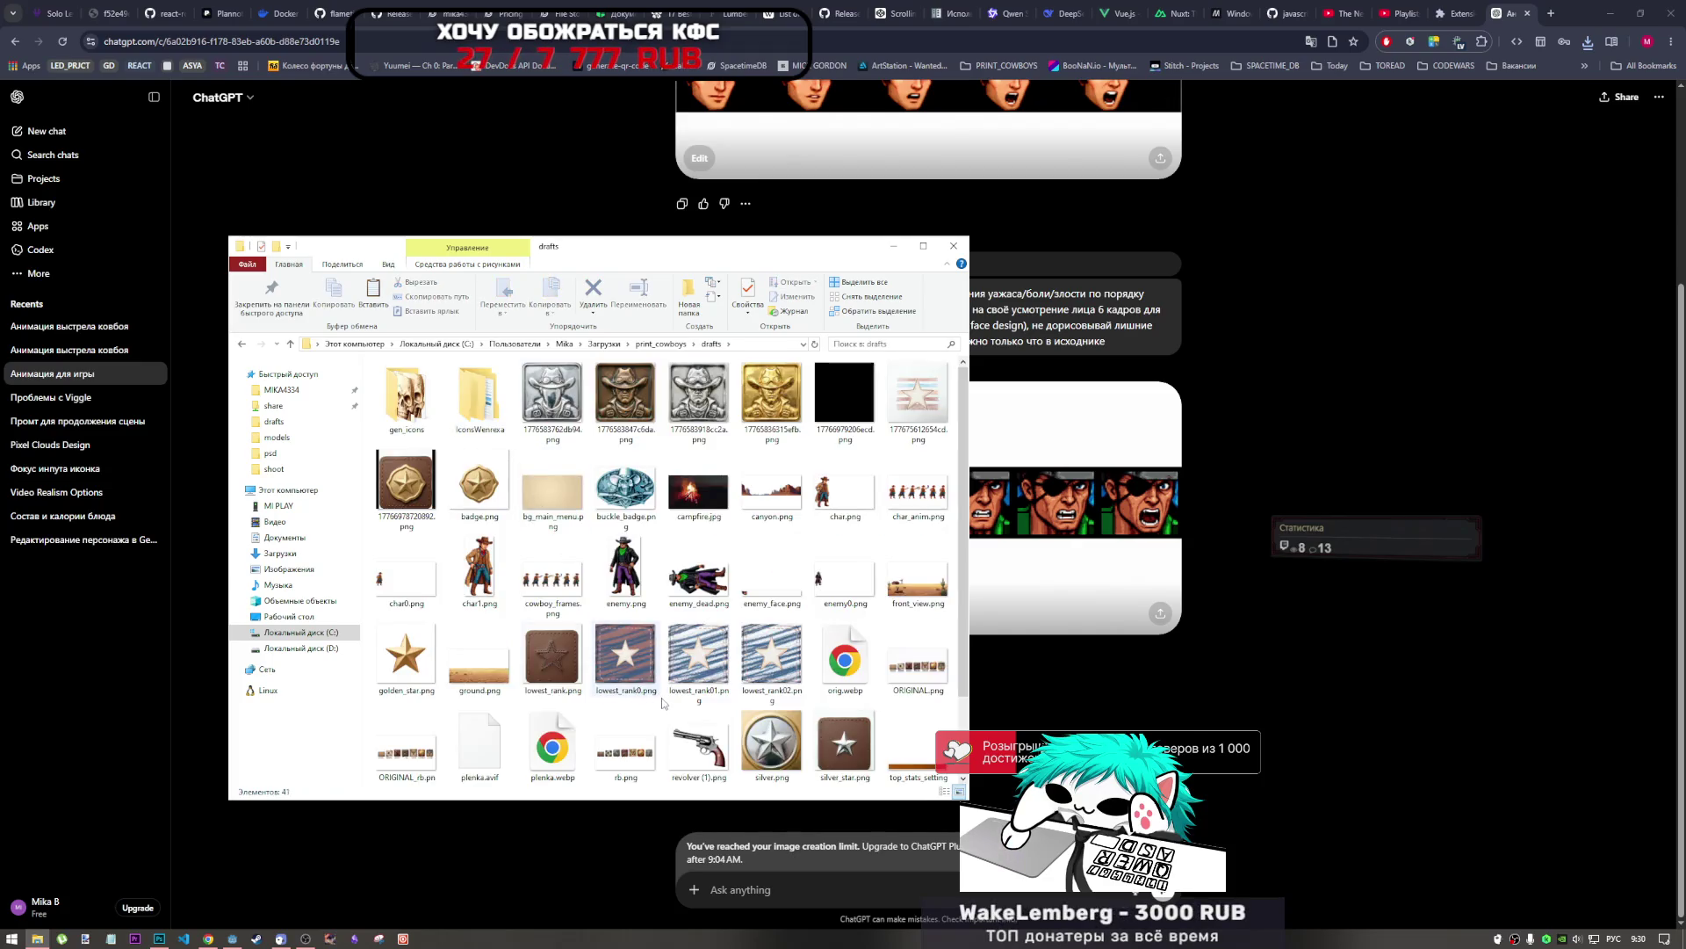
{"action": "scroll", "coordinate": [625, 663], "scroll_direction": "down", "scroll_amount": 1}
{"action": "scroll", "coordinate": [634, 735], "scroll_direction": "up", "scroll_amount": 1}
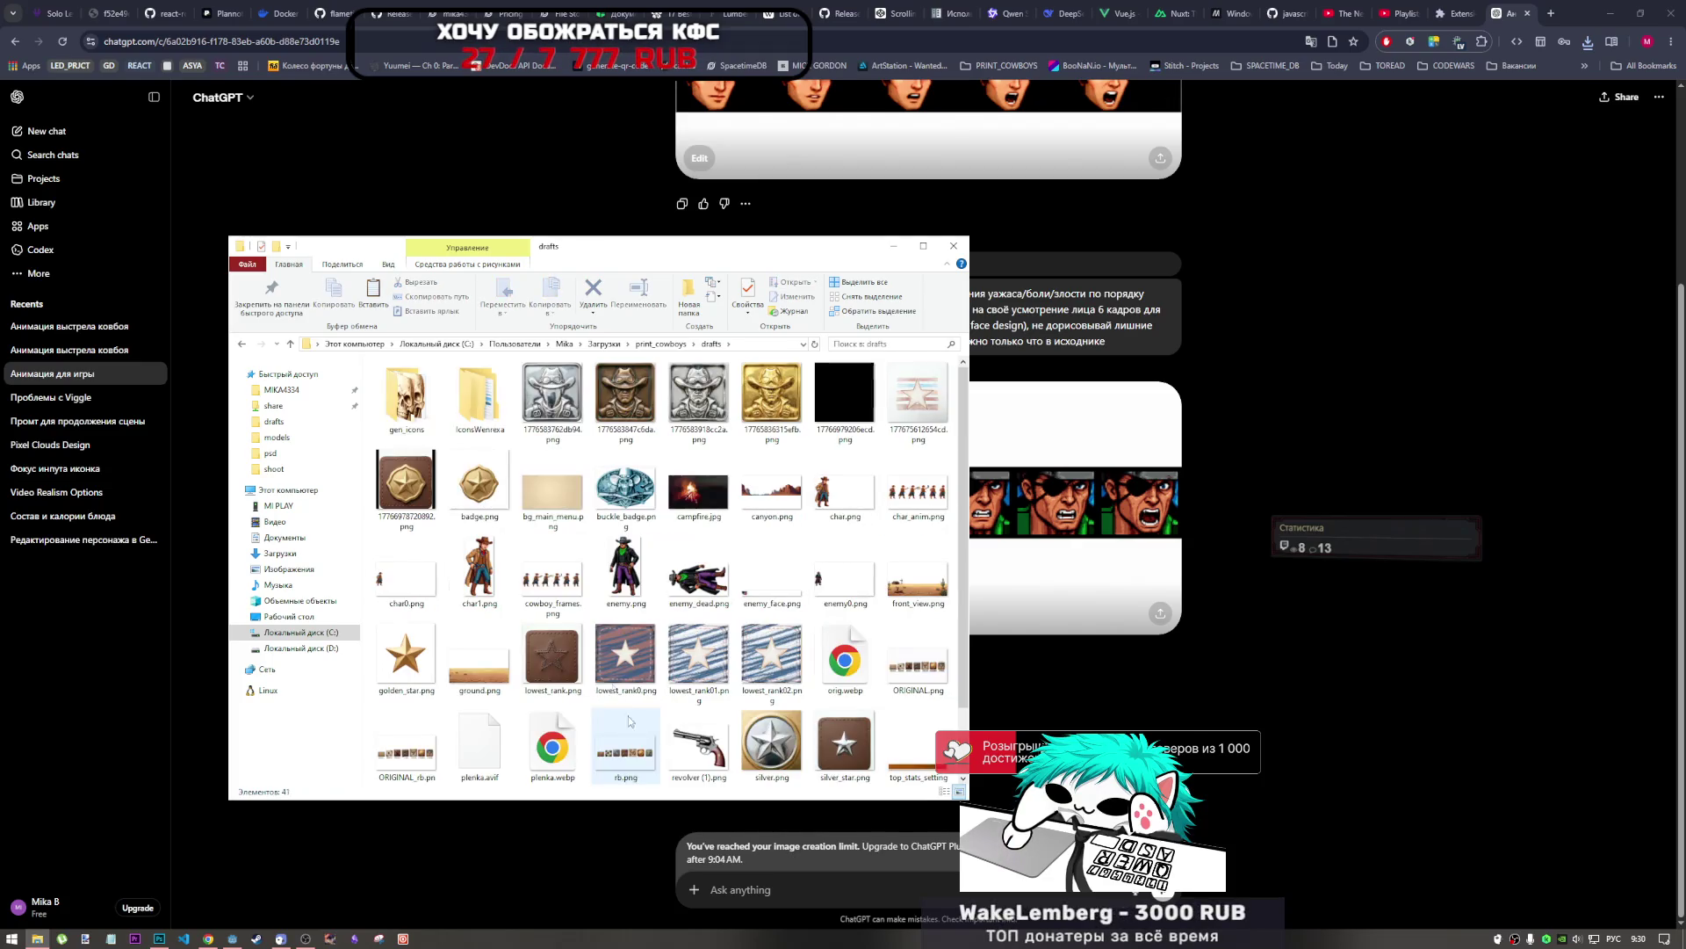
{"action": "left_click", "coordinate": [290, 346]}
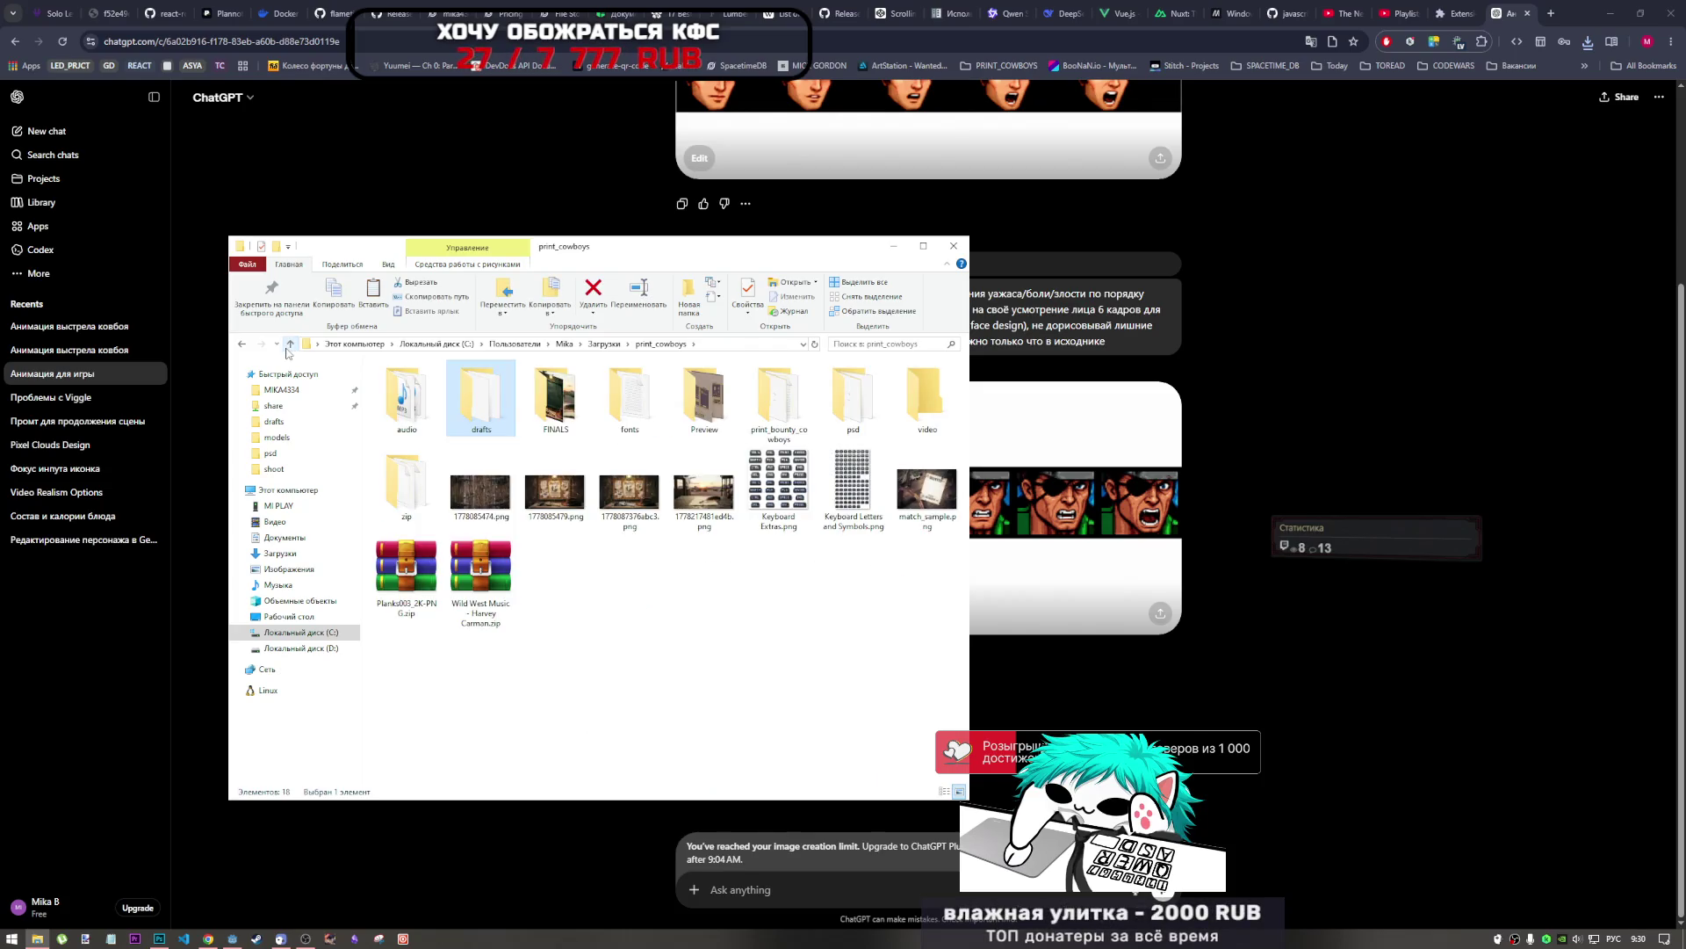
{"action": "left_click", "coordinate": [288, 345]}
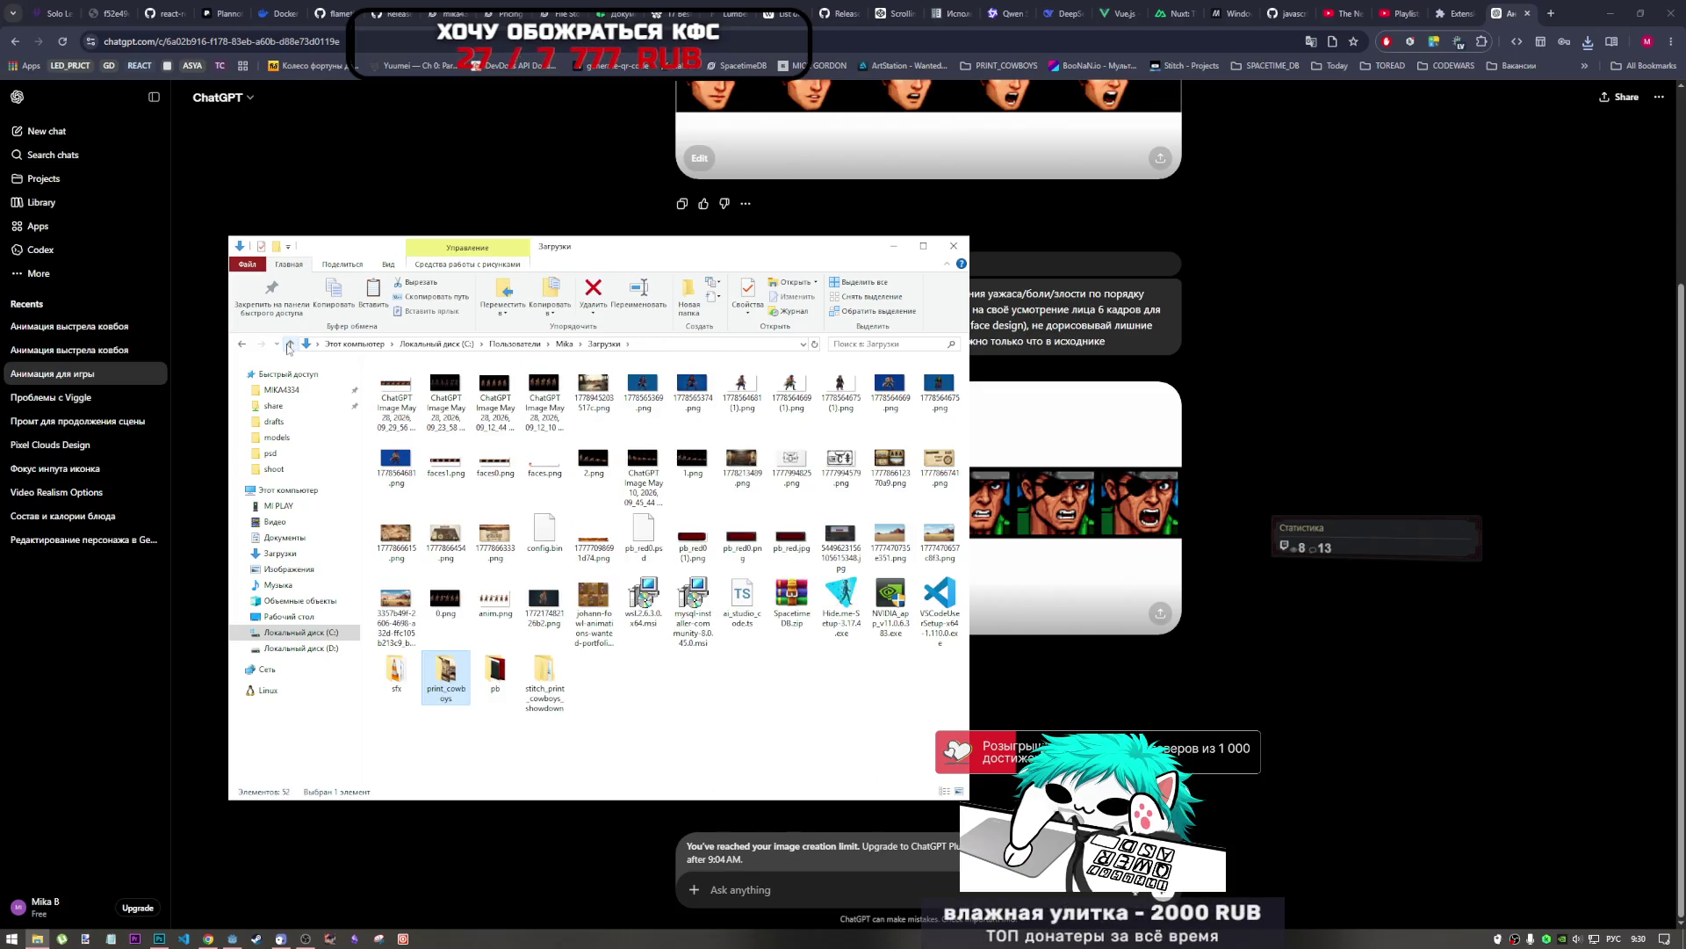
{"action": "left_click", "coordinate": [722, 693]}
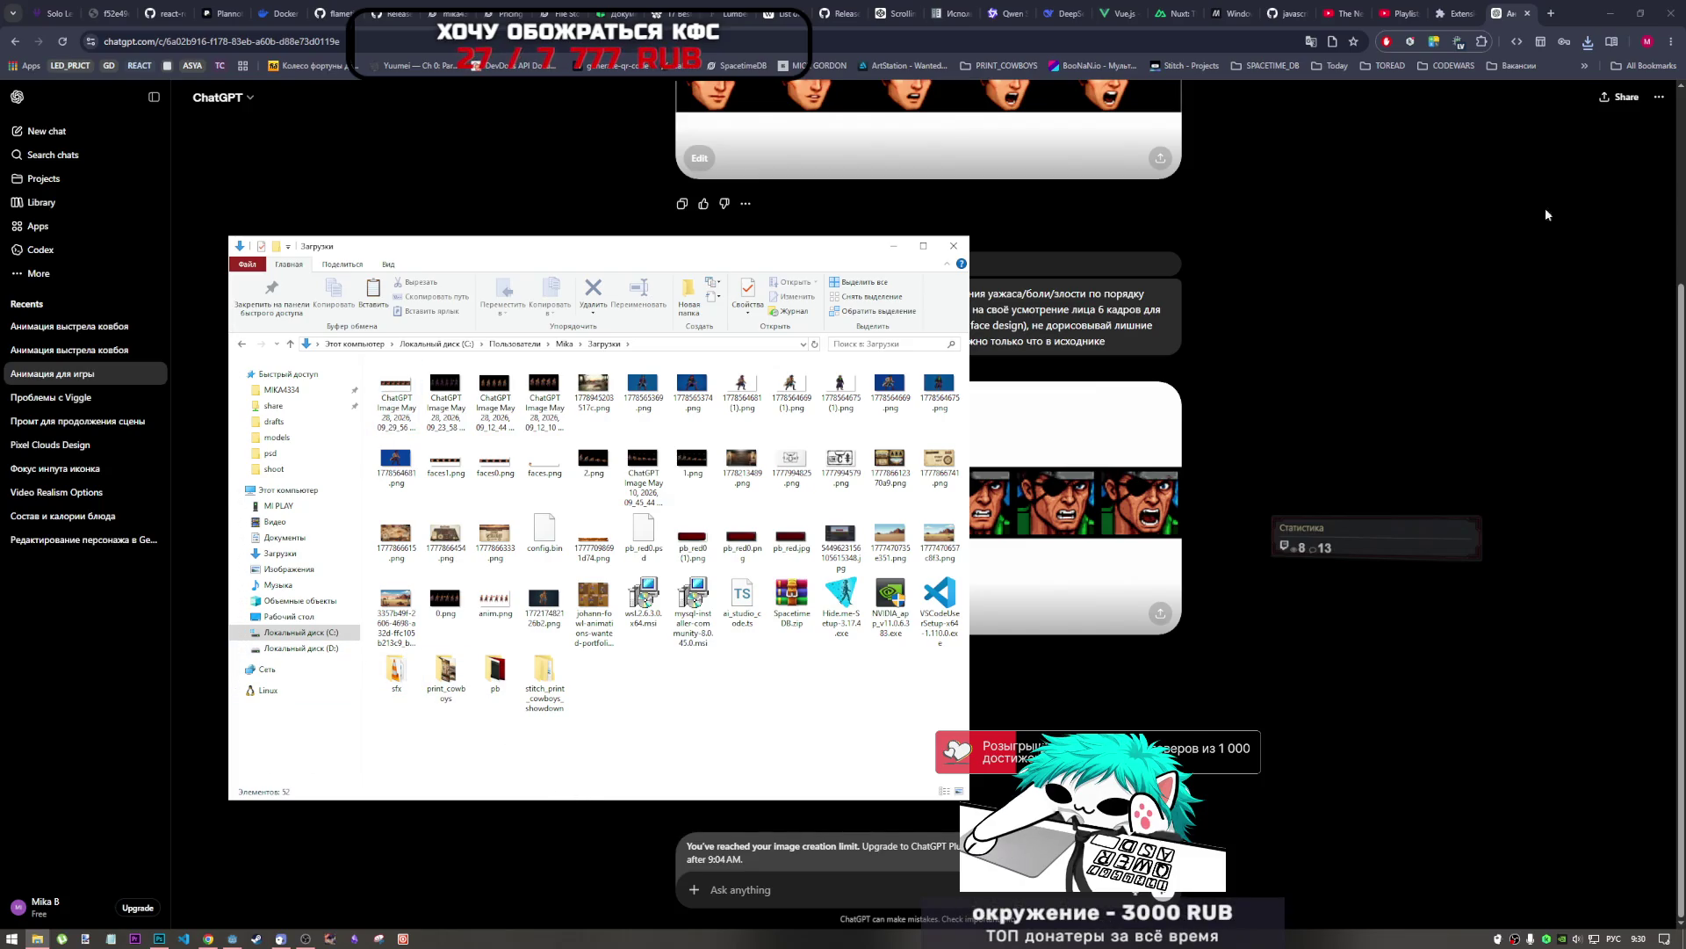
{"action": "left_click", "coordinate": [1504, 230]}
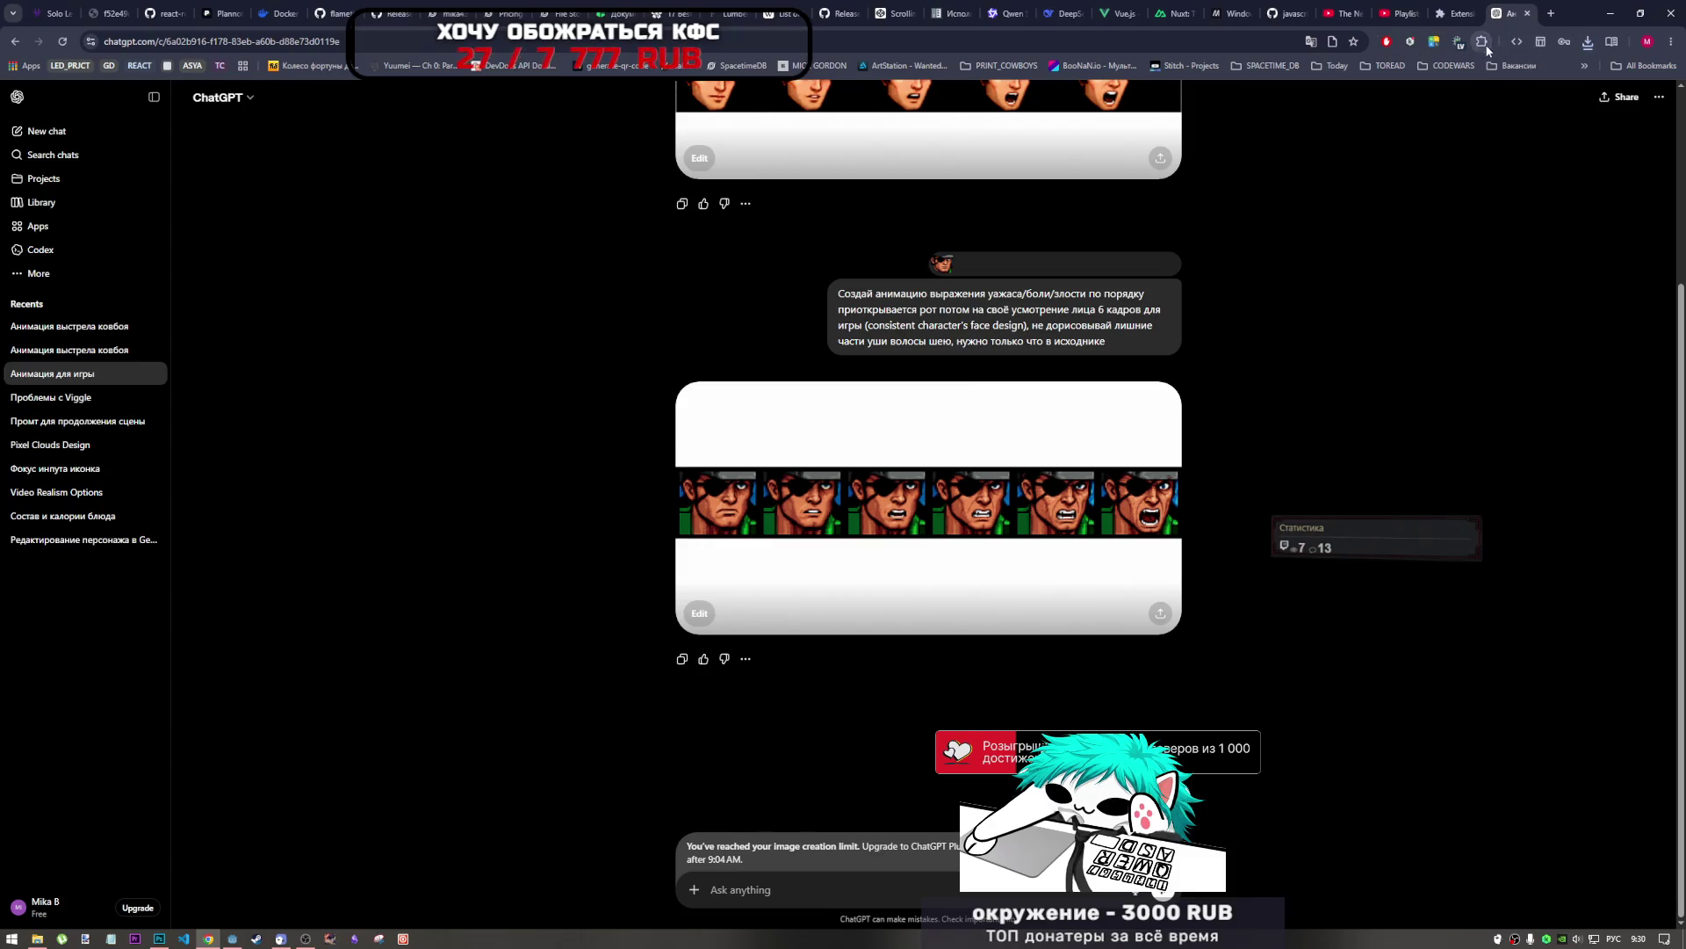
{"action": "left_click", "coordinate": [1530, 14]}
Switch off the Browsec extension, switch on YouBoost, and minimize Chrome.
{"action": "scroll", "coordinate": [862, 534], "scroll_direction": "down", "scroll_amount": 4}
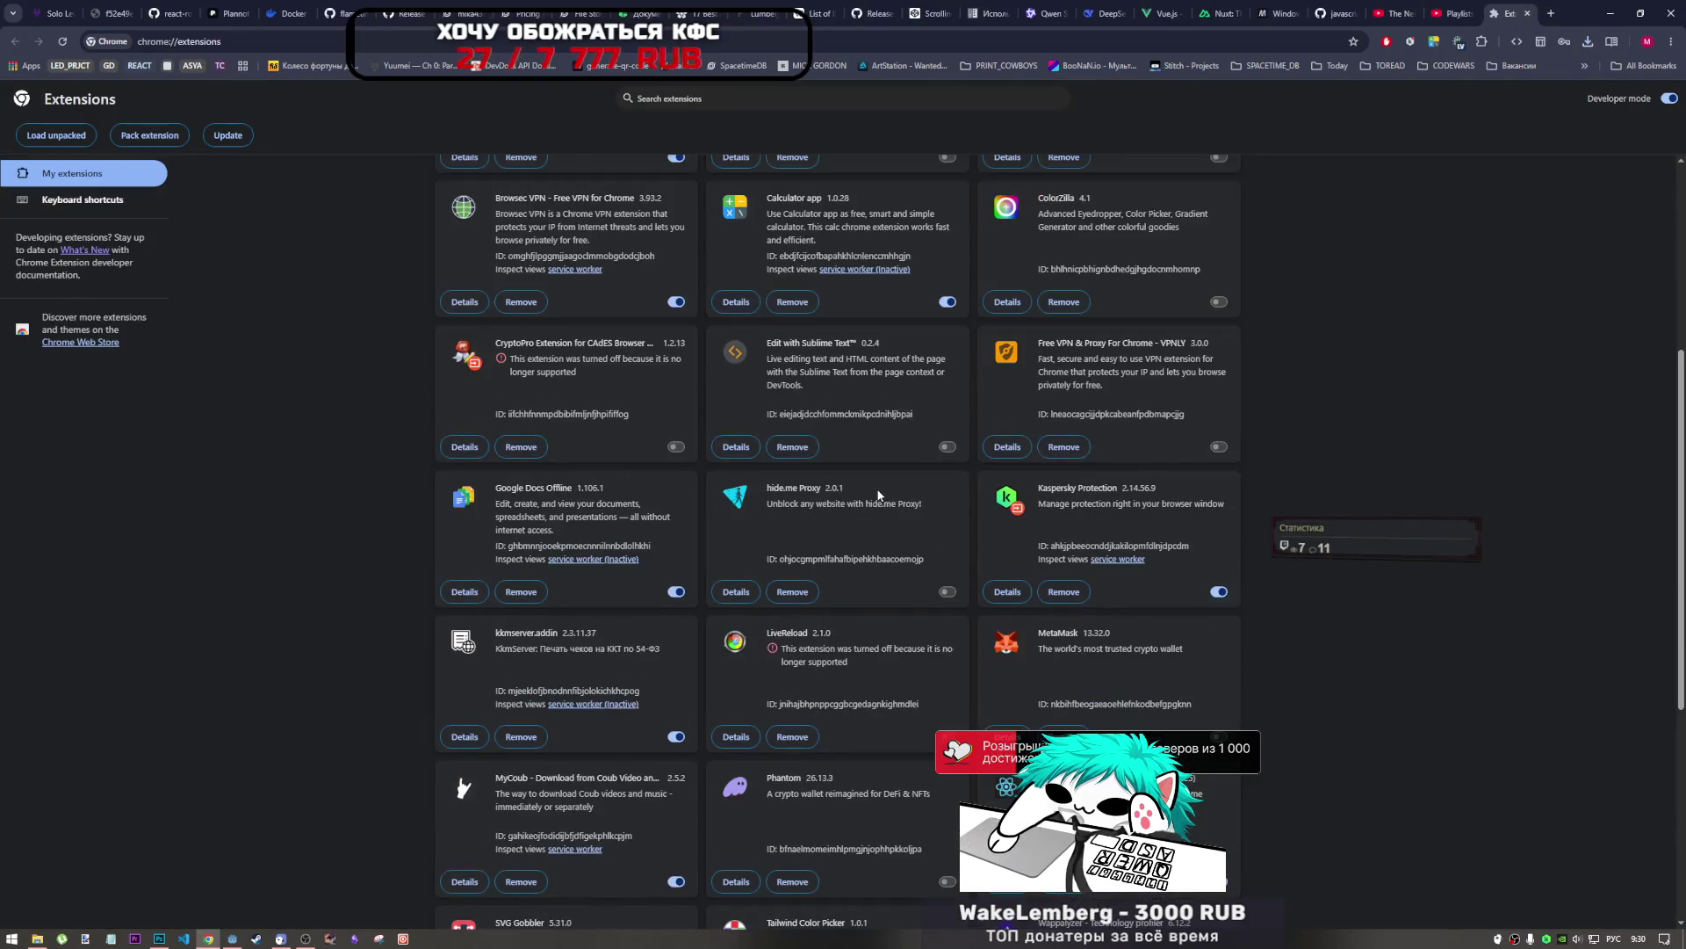
{"action": "scroll", "coordinate": [866, 505], "scroll_direction": "up", "scroll_amount": 2}
{"action": "left_click", "coordinate": [681, 503]}
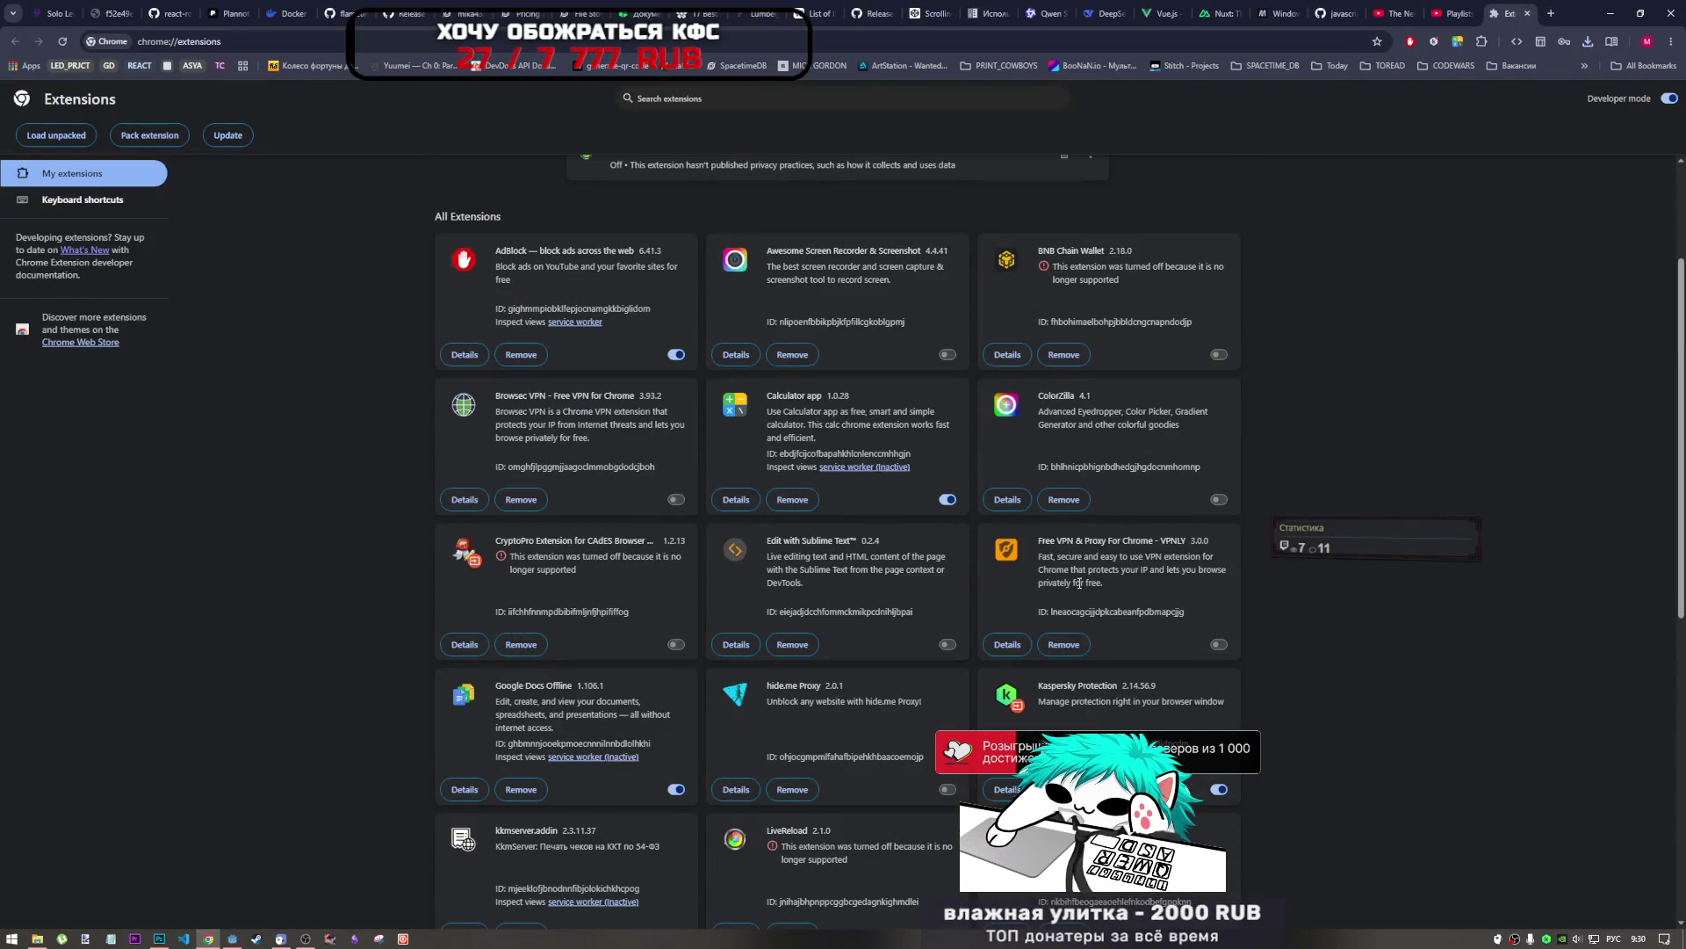
{"action": "scroll", "coordinate": [1101, 651], "scroll_direction": "down", "scroll_amount": 7}
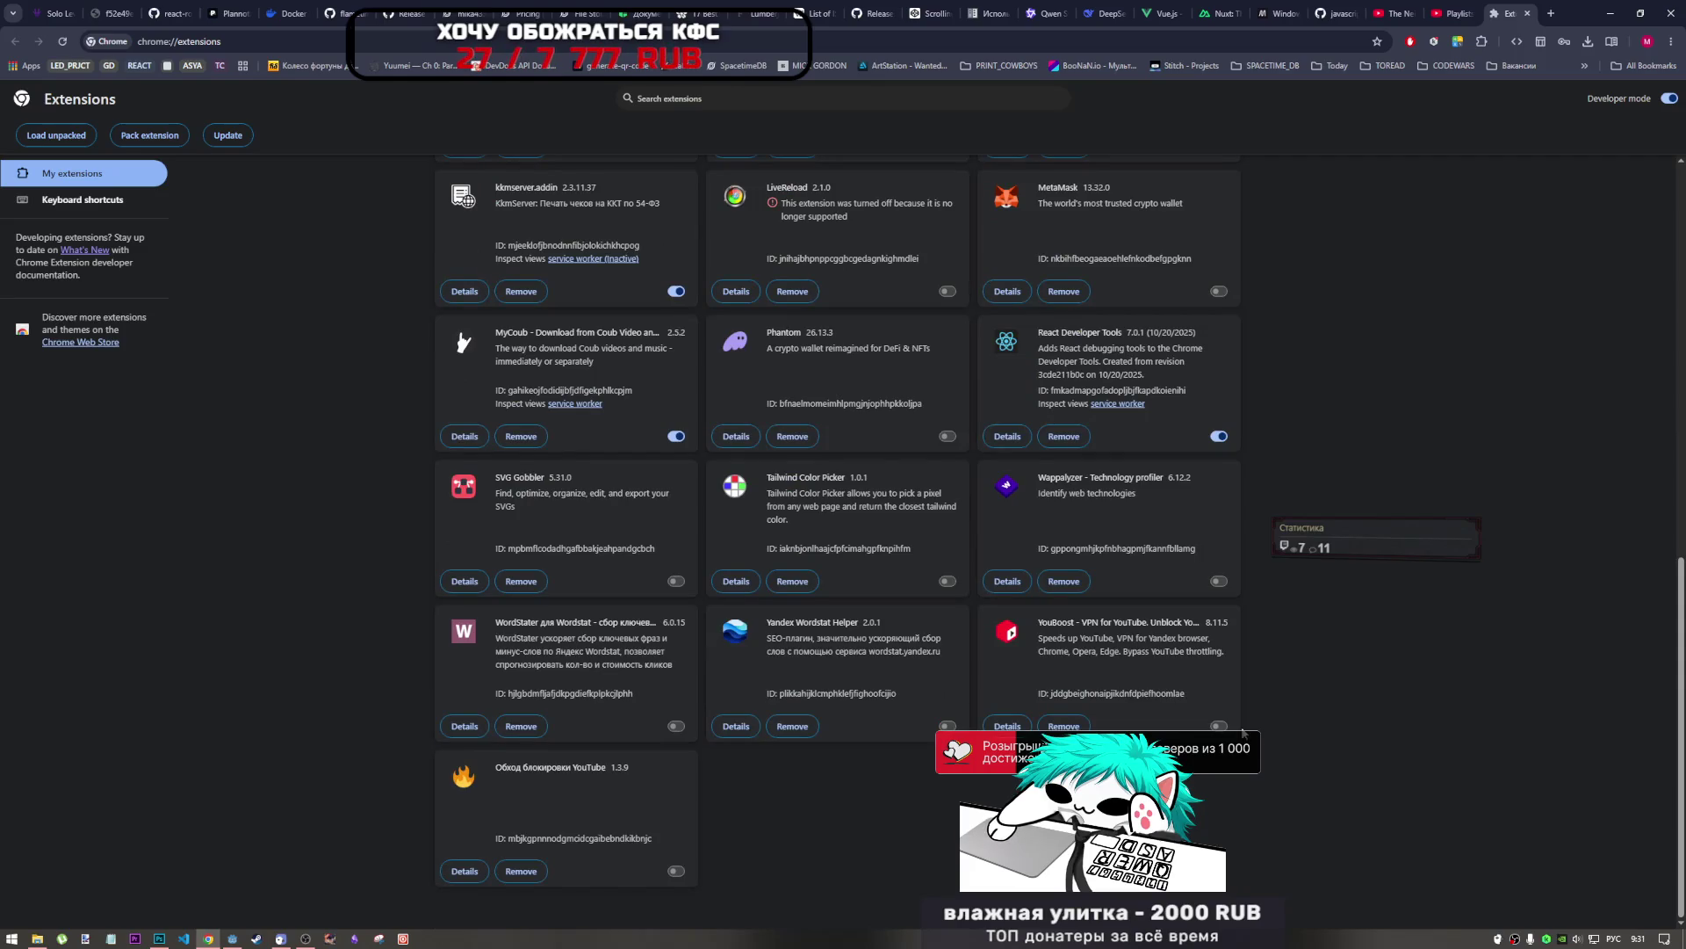
{"action": "left_click", "coordinate": [1219, 726]}
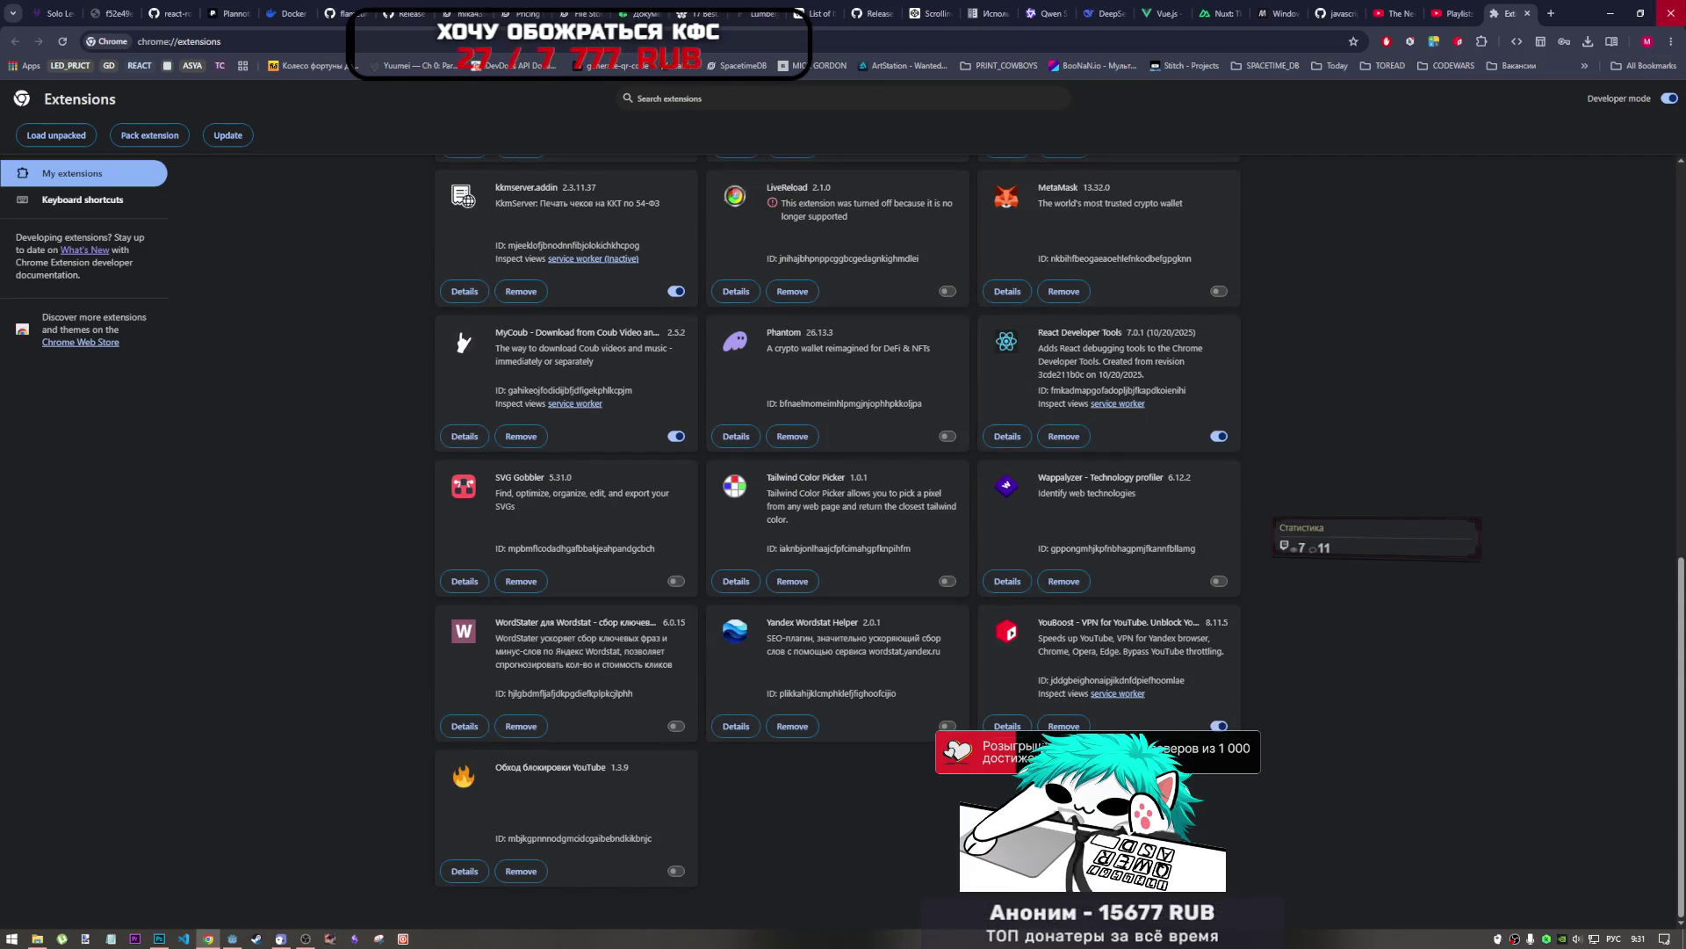
{"action": "left_click", "coordinate": [1671, 13]}
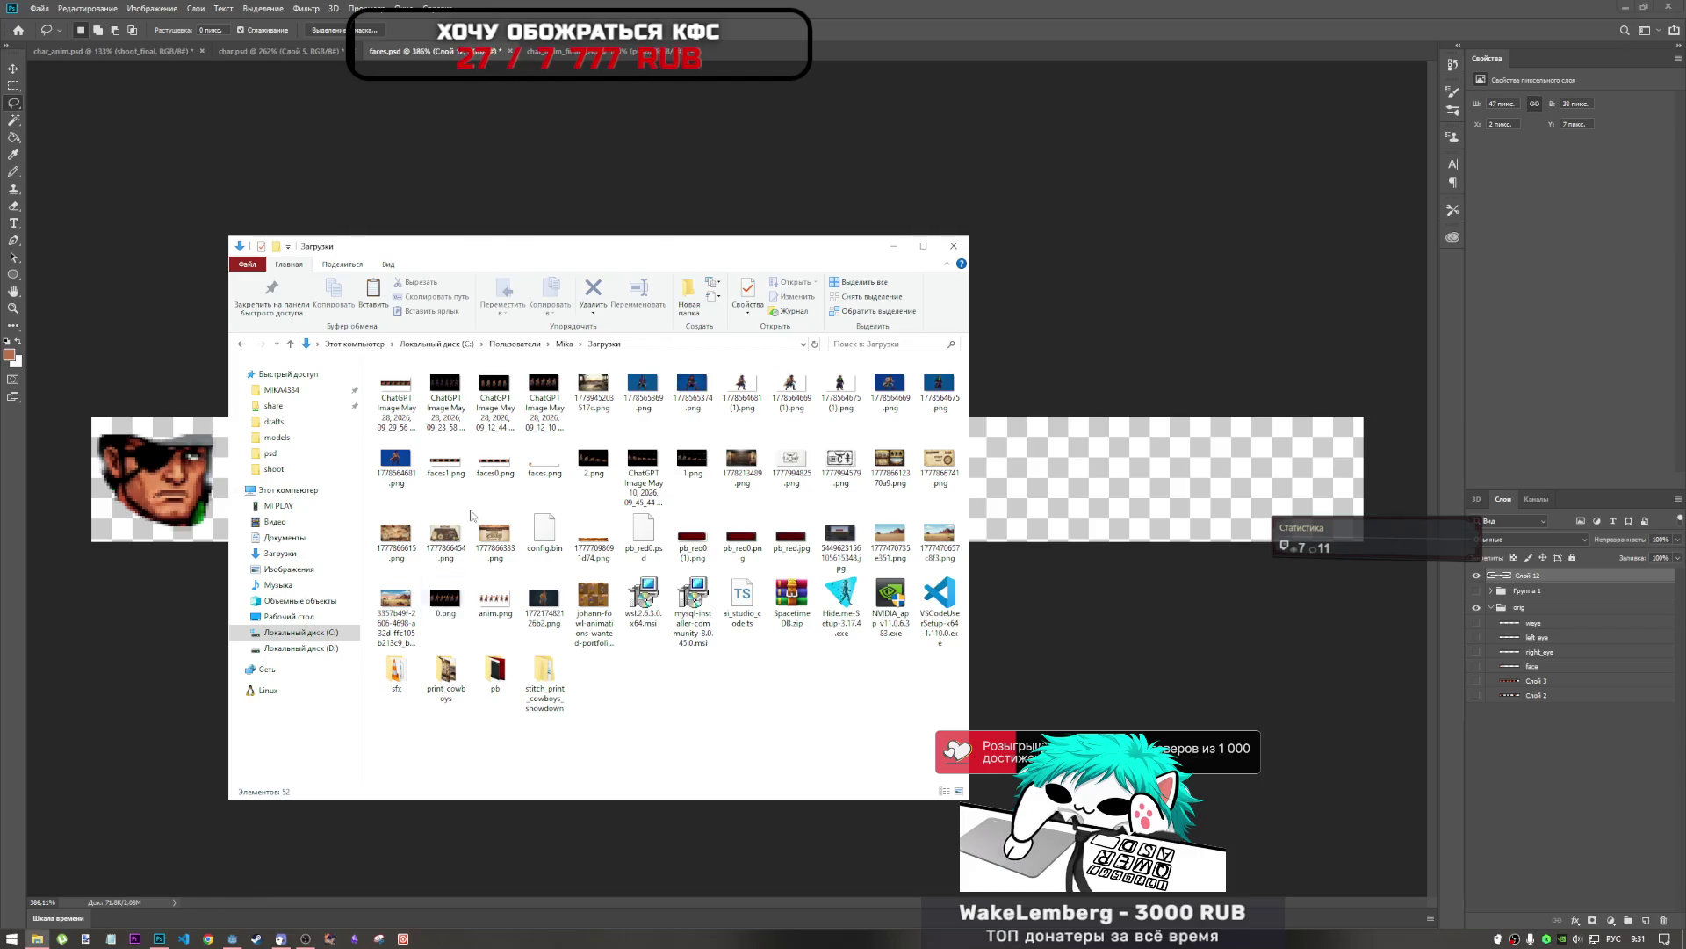
Open the generated six-face strip PNG in Photoshop as its own document.
{"action": "left_click_drag", "start_coordinate": [405, 384], "coordinate": [1526, 777]}
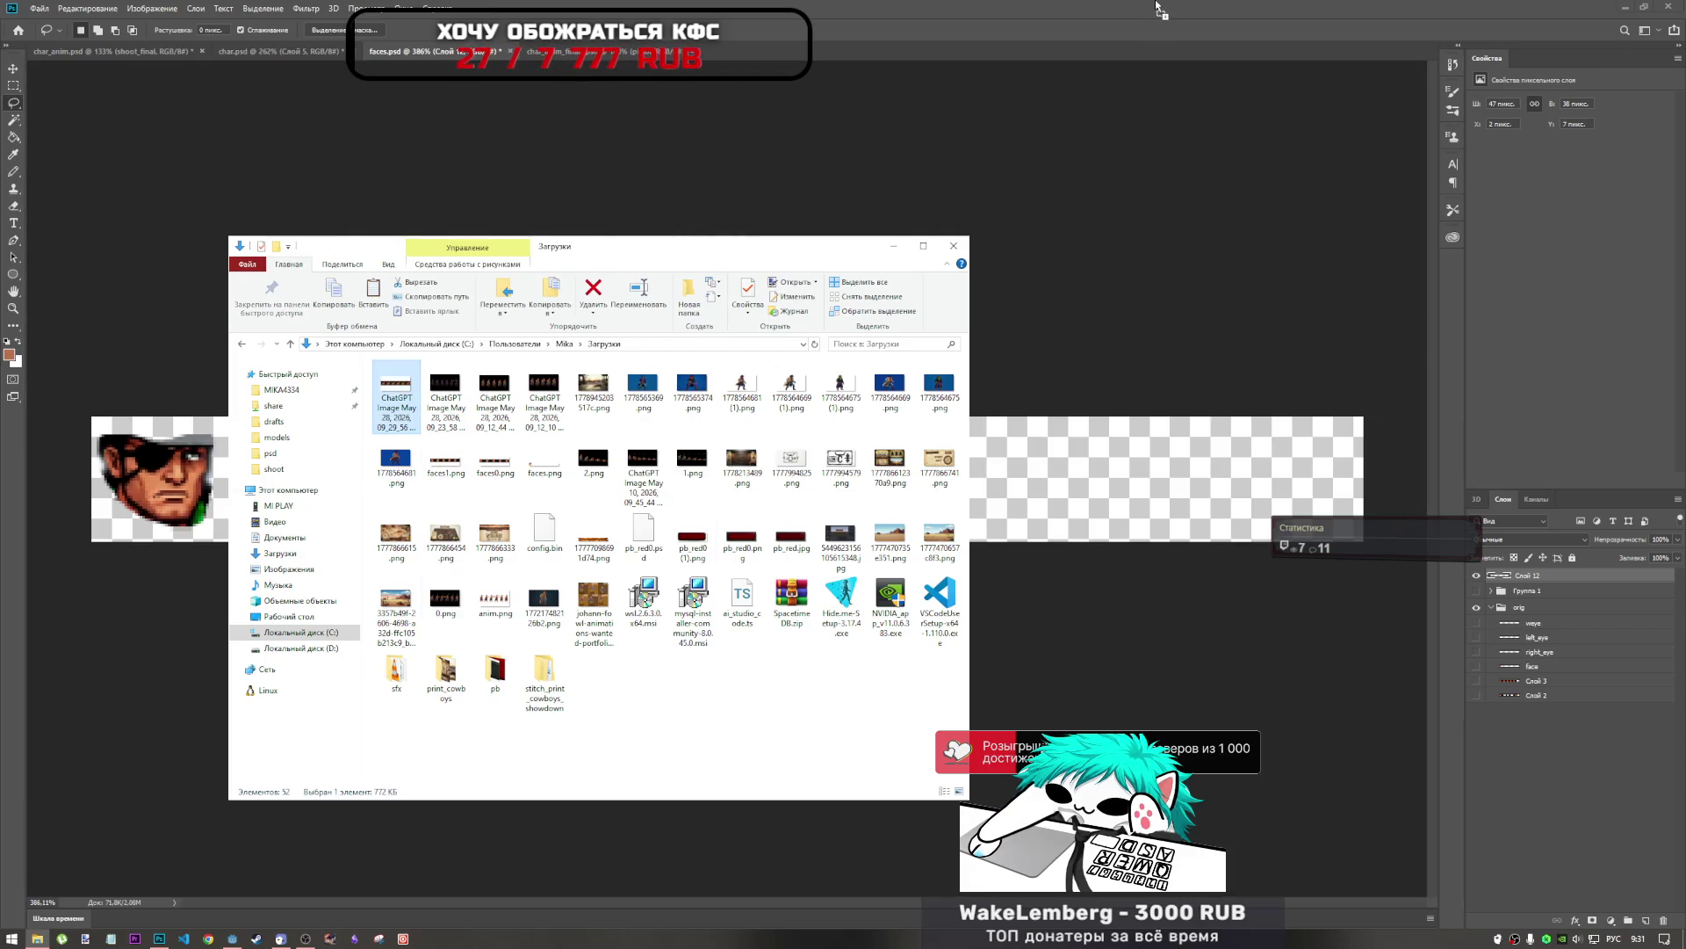
{"action": "left_click_drag", "start_coordinate": [1158, 8], "coordinate": [952, 113]}
{"action": "left_click", "coordinate": [530, 249]}
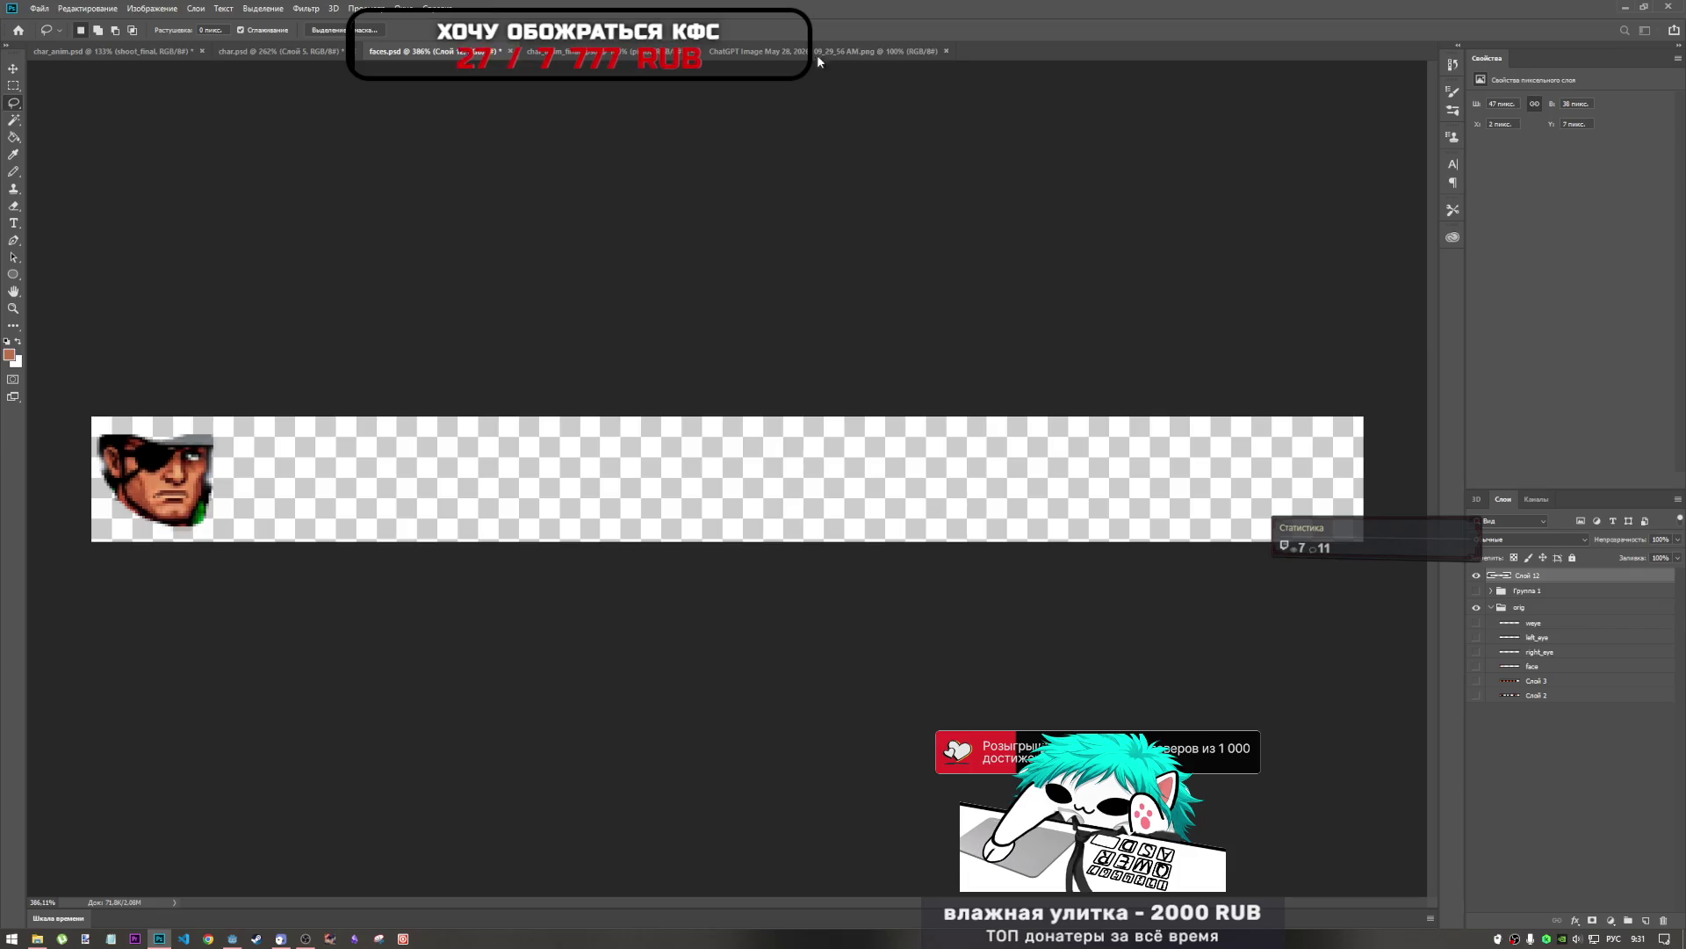
{"action": "left_click", "coordinate": [824, 51]}
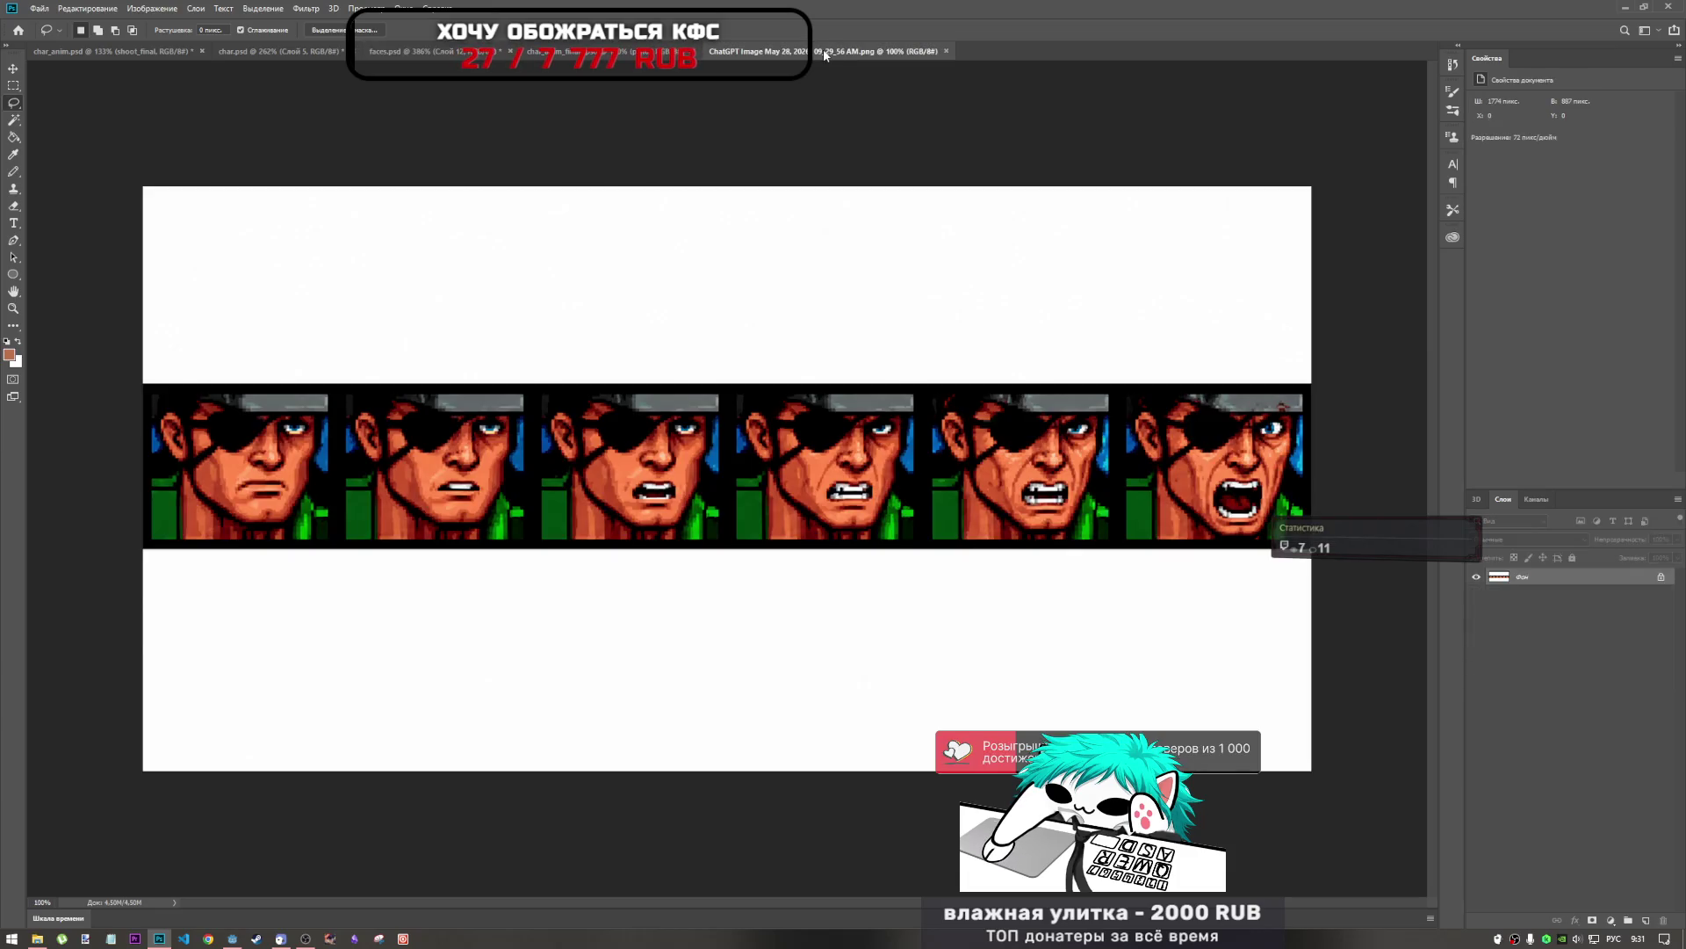
Unlock the strip's background layer and marquee-select the whole row of six faces.
{"action": "left_click", "coordinate": [1662, 578]}
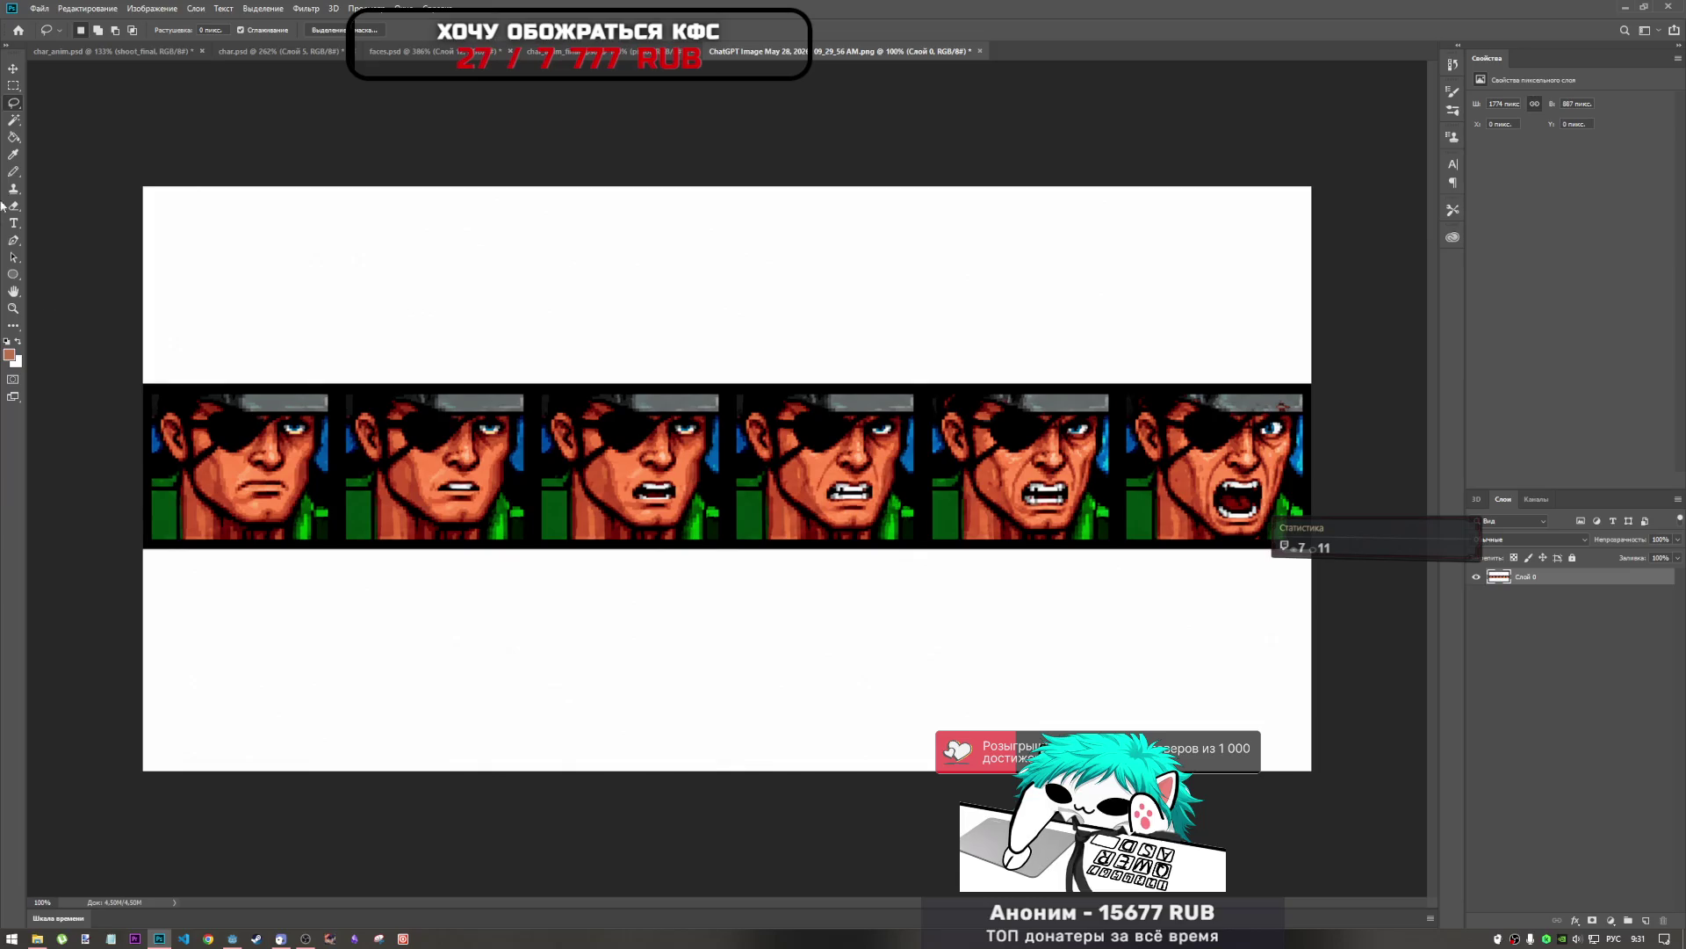
{"action": "left_click", "coordinate": [13, 85]}
{"action": "mouse_move", "coordinate": [147, 388]}
{"action": "left_mouse_down"}
{"action": "mouse_move", "coordinate": [255, 420]}
{"action": "mouse_move", "coordinate": [1233, 514]}
{"action": "mouse_move", "coordinate": [1307, 545]}
{"action": "left_mouse_up"}
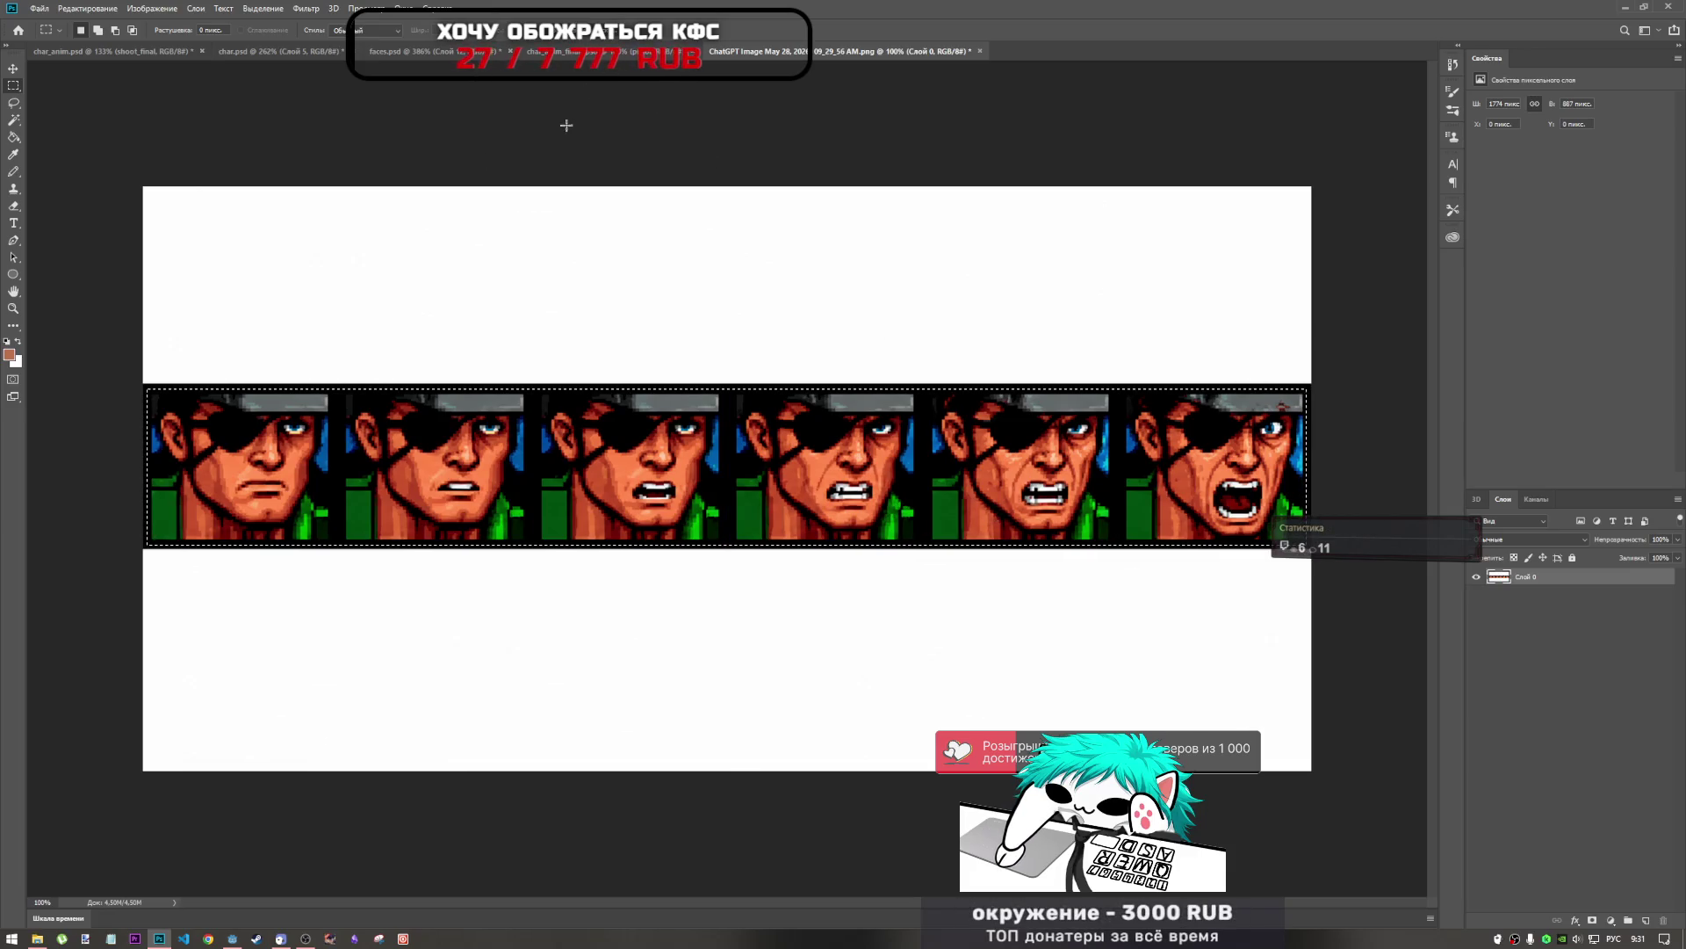
{"action": "left_click", "coordinate": [562, 51]}
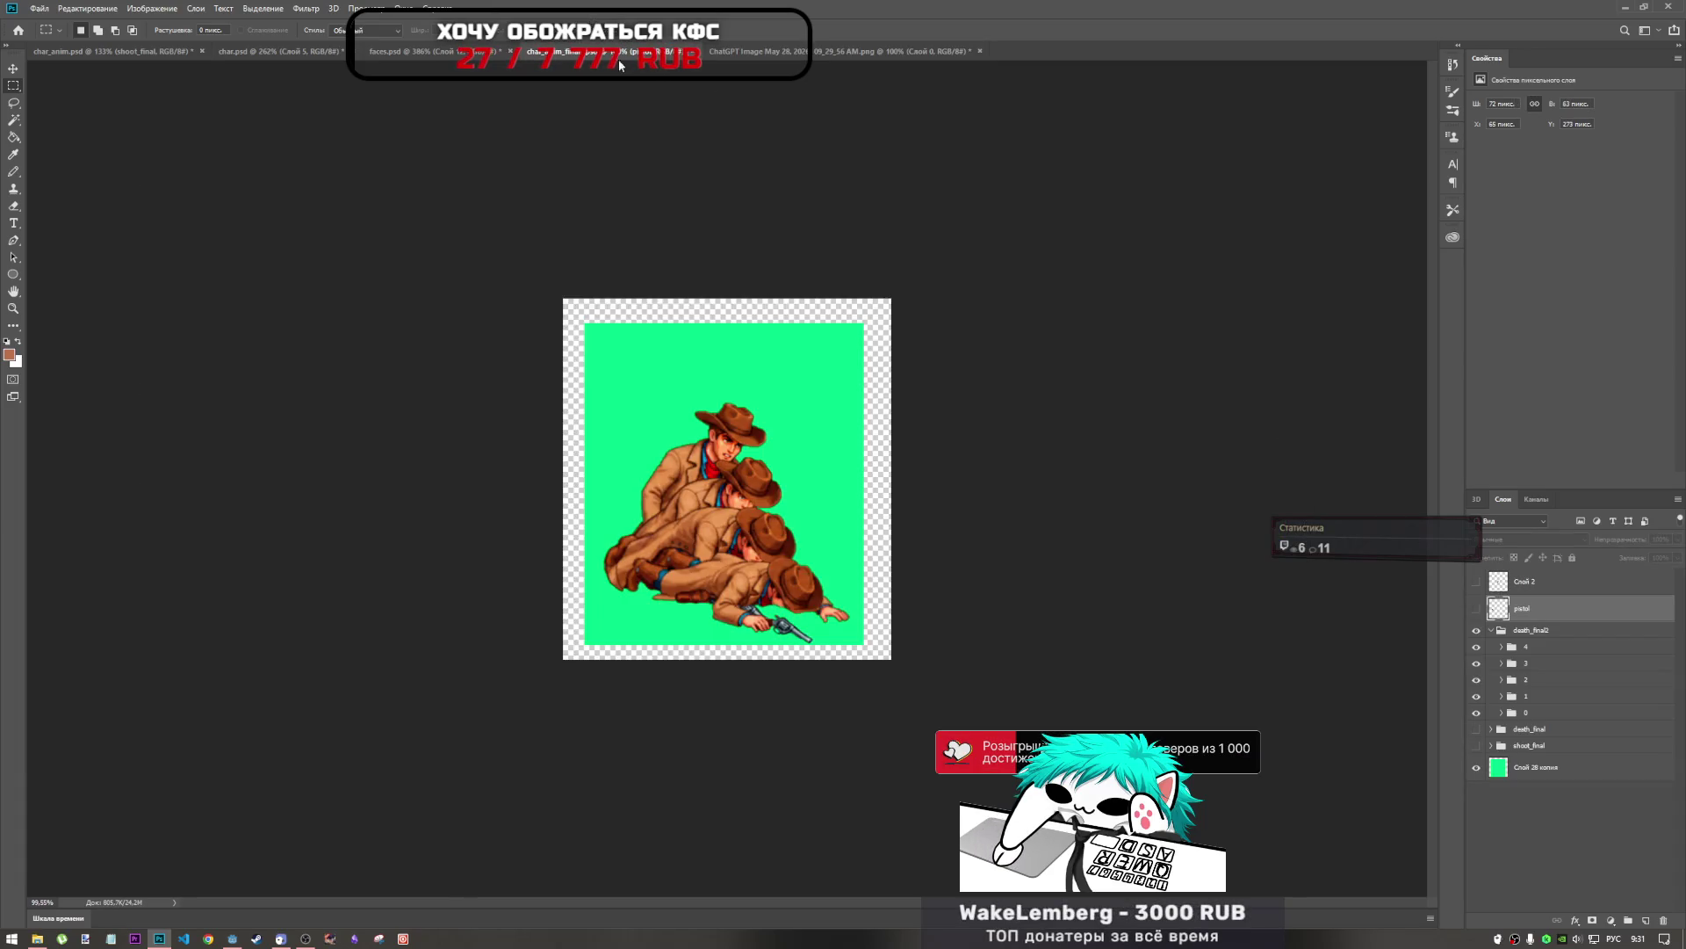
{"action": "left_click", "coordinate": [756, 51]}
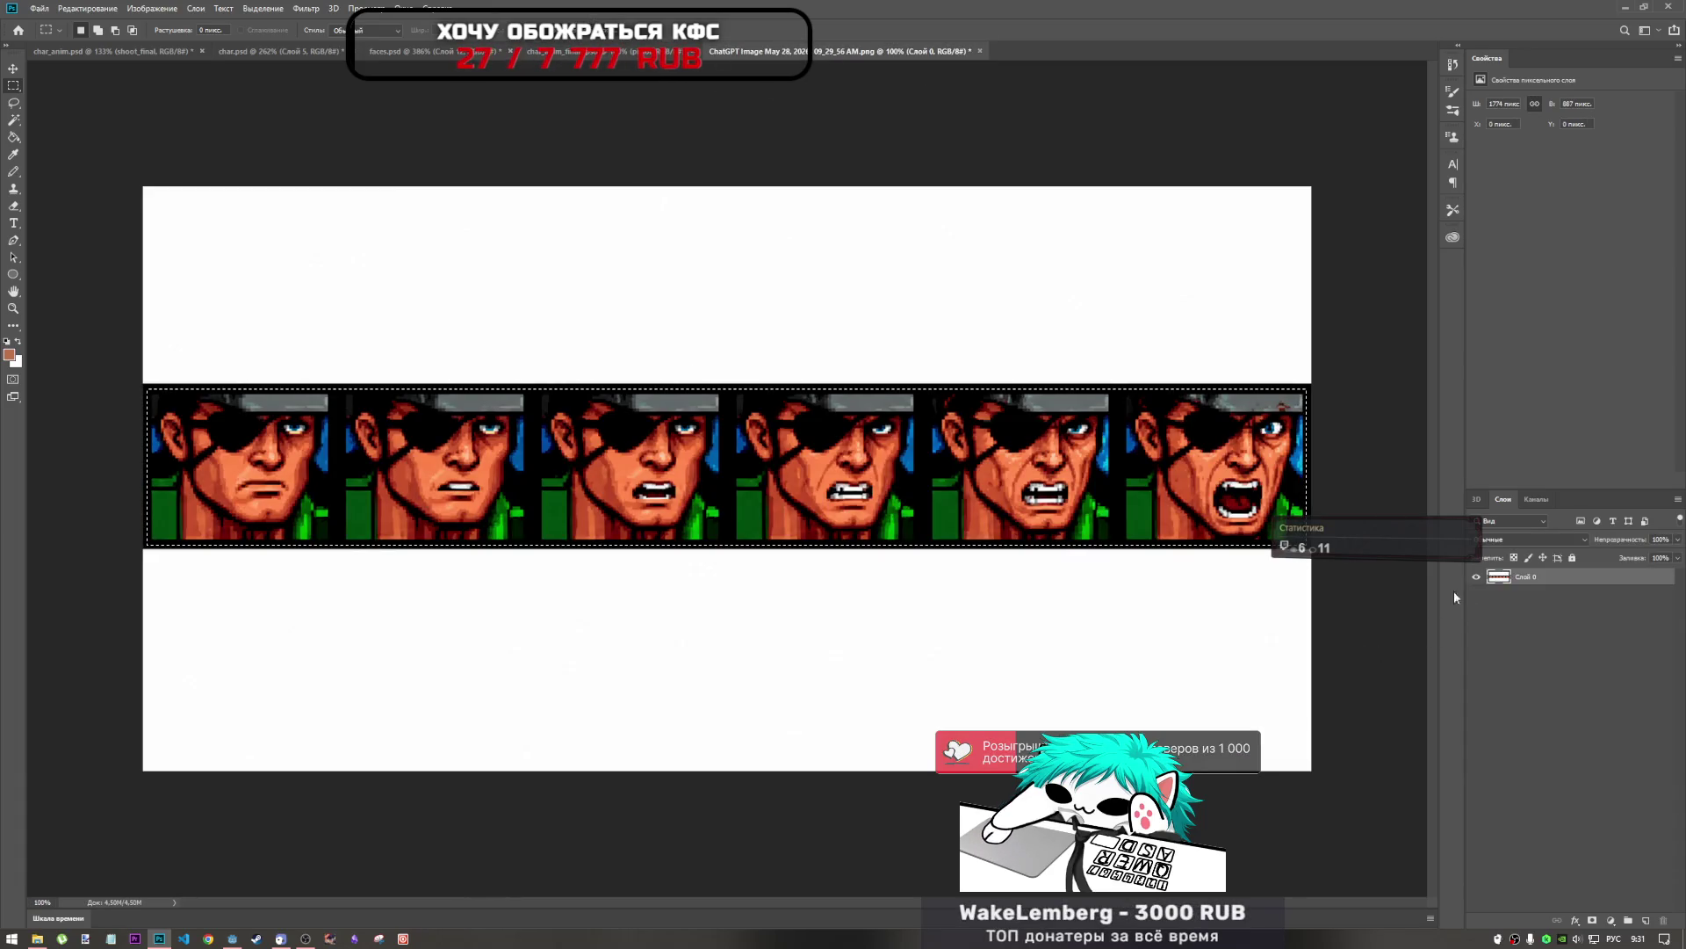
{"action": "left_click", "coordinate": [404, 56]}
Paste the face strip into faces.psd, move it to the bottom layer, and scale it beside the first face.
{"action": "key", "text": "ctrl+v"}
{"action": "left_click_drag", "start_coordinate": [1558, 579], "coordinate": [1548, 747]}
{"action": "key", "text": "ctrl+t"}
{"action": "scroll", "coordinate": [636, 527], "scroll_direction": "down", "scroll_amount": 8}
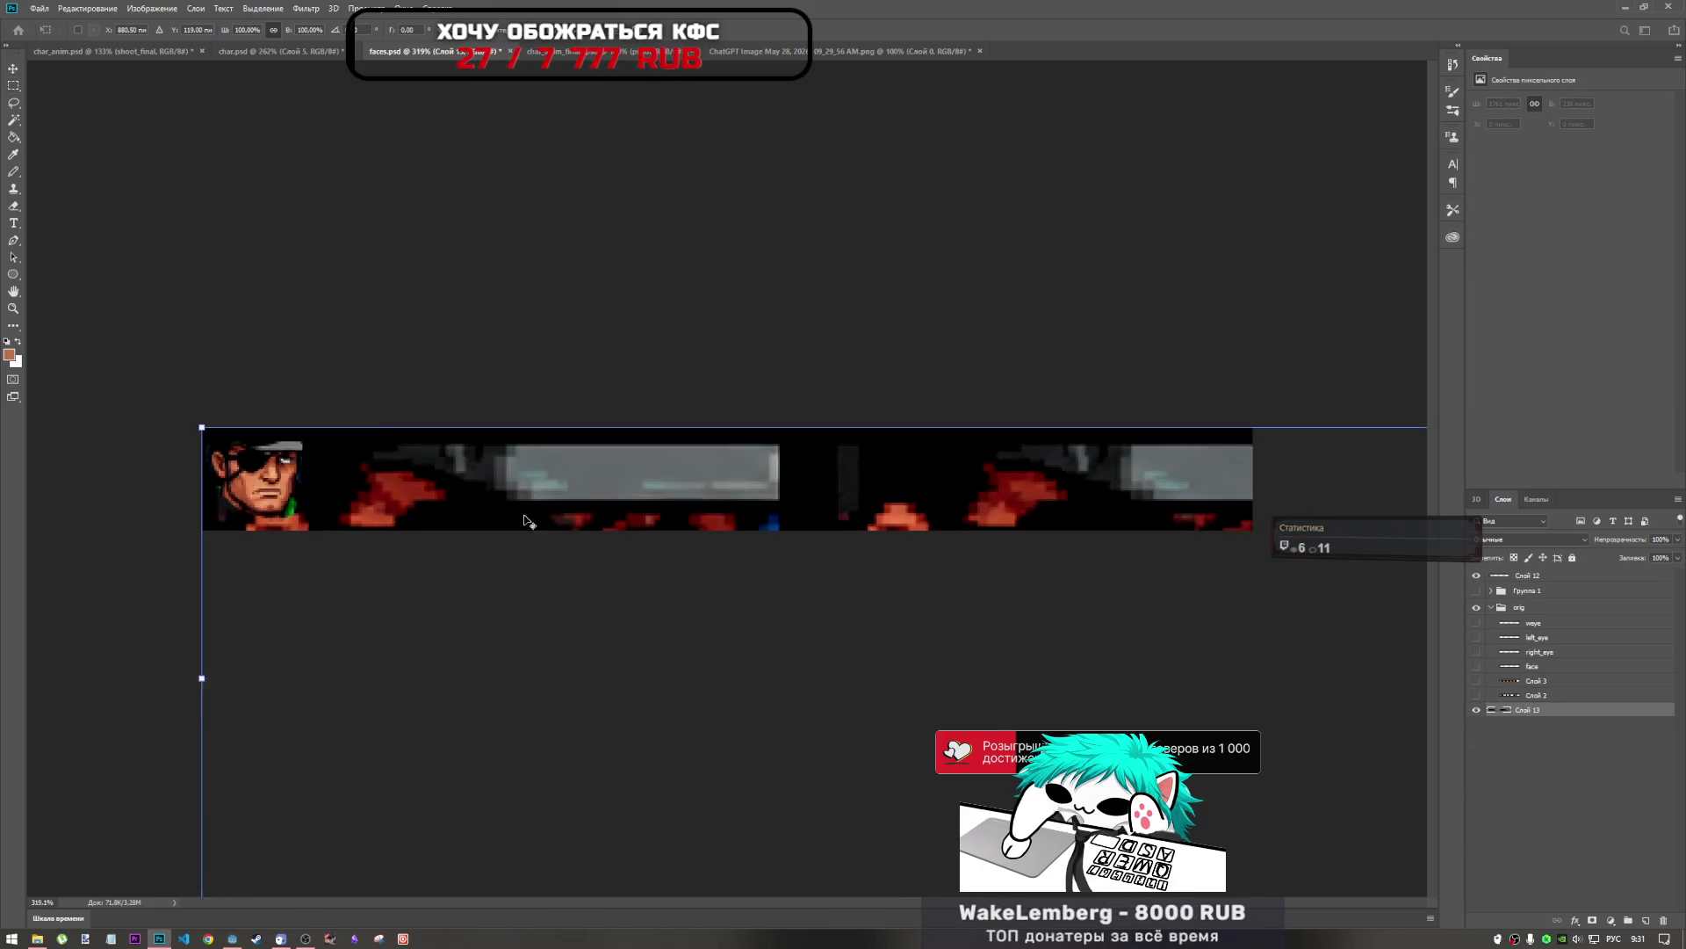
{"action": "mouse_move", "coordinate": [614, 466]}
{"action": "left_mouse_down"}
{"action": "mouse_move", "coordinate": [941, 508]}
{"action": "mouse_move", "coordinate": [631, 477]}
{"action": "left_mouse_up"}
{"action": "scroll", "coordinate": [661, 489], "scroll_direction": "up", "scroll_amount": 5}
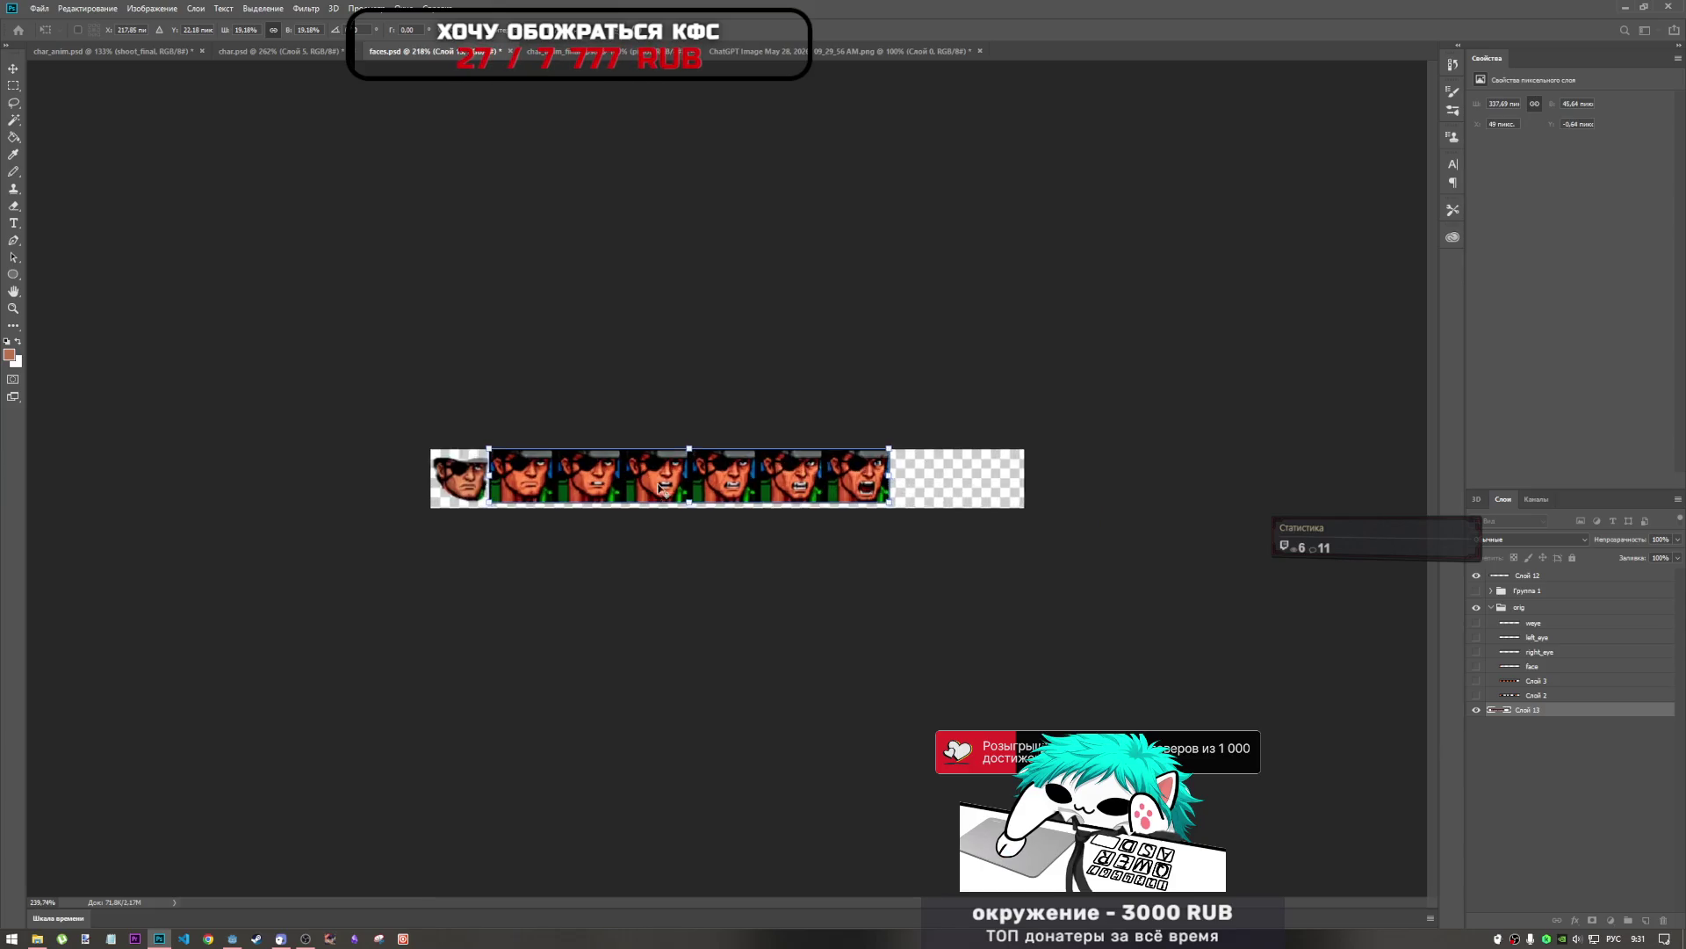
{"action": "scroll", "coordinate": [660, 489], "scroll_direction": "up", "scroll_amount": 1}
{"action": "left_click_drag", "start_coordinate": [705, 478], "coordinate": [693, 481]}
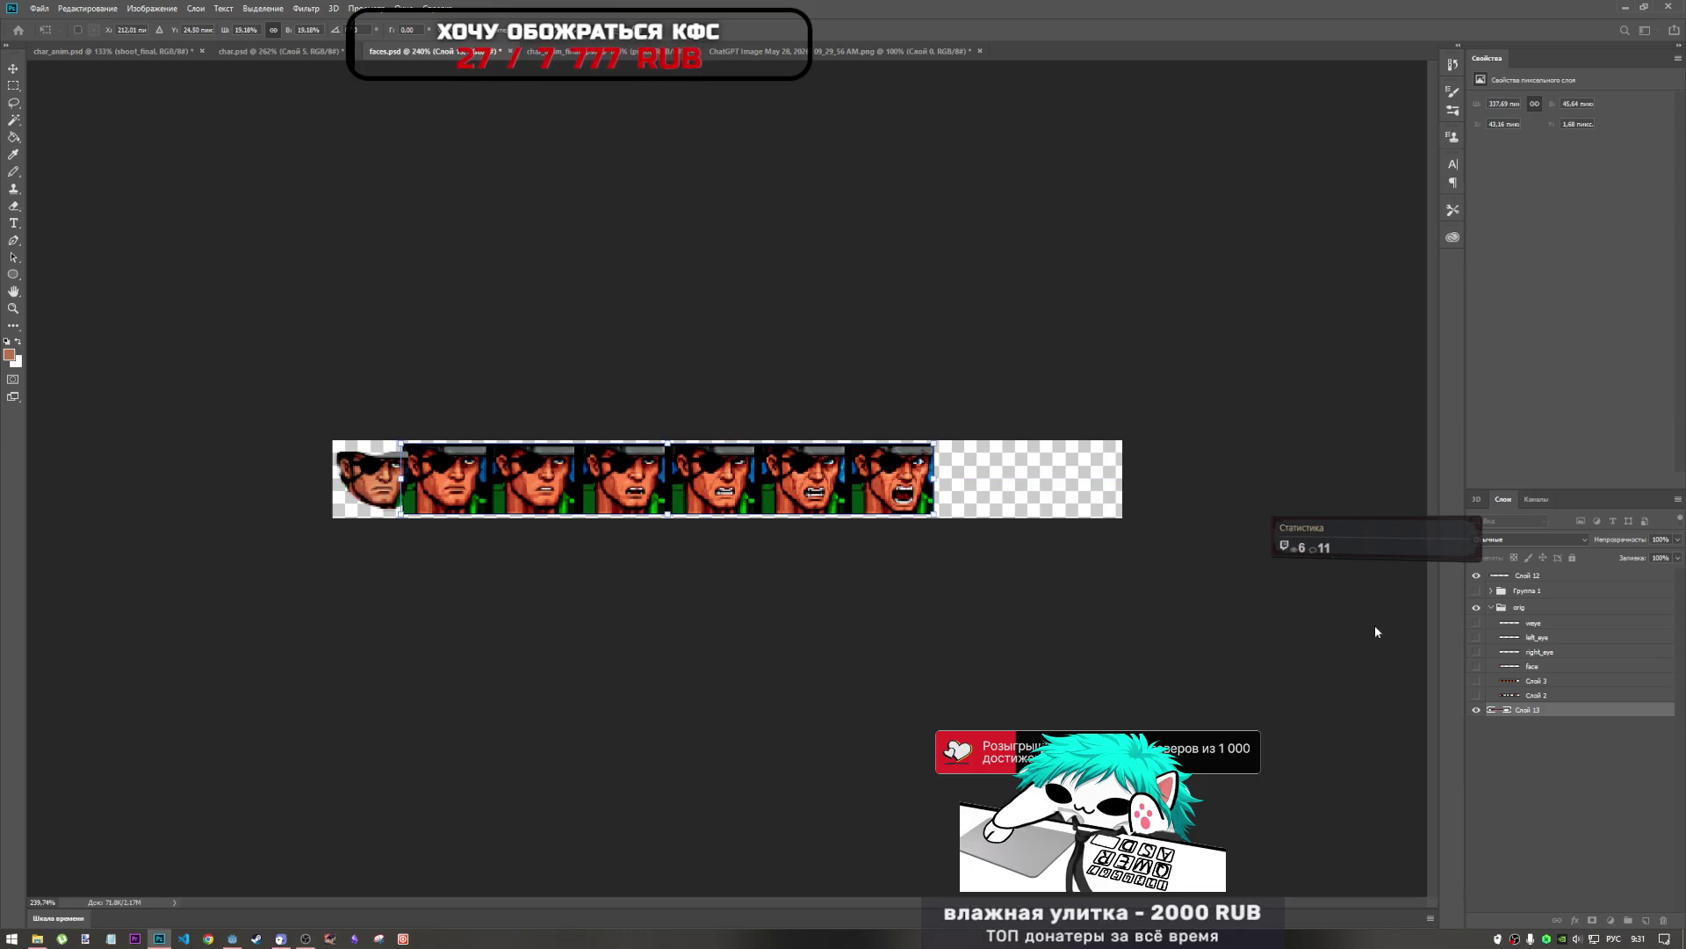
{"action": "mouse_move", "coordinate": [935, 441]}
{"action": "left_mouse_down"}
{"action": "mouse_move", "coordinate": [993, 441]}
{"action": "mouse_move", "coordinate": [959, 447]}
{"action": "left_mouse_up"}
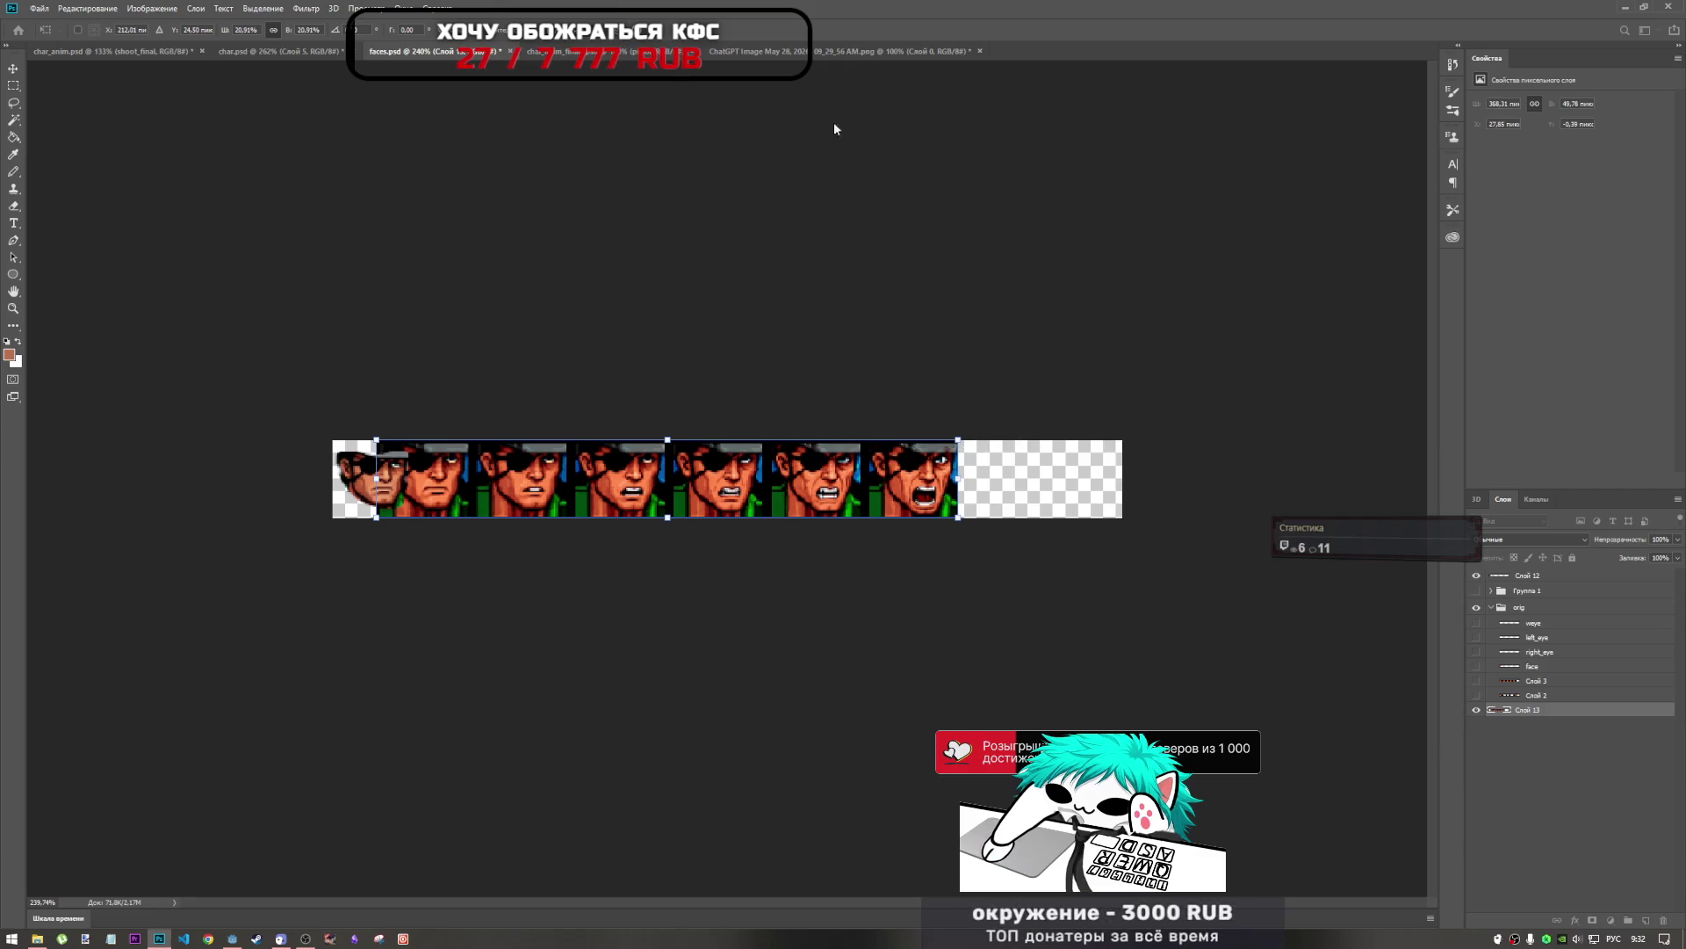
{"action": "key", "text": "m"}
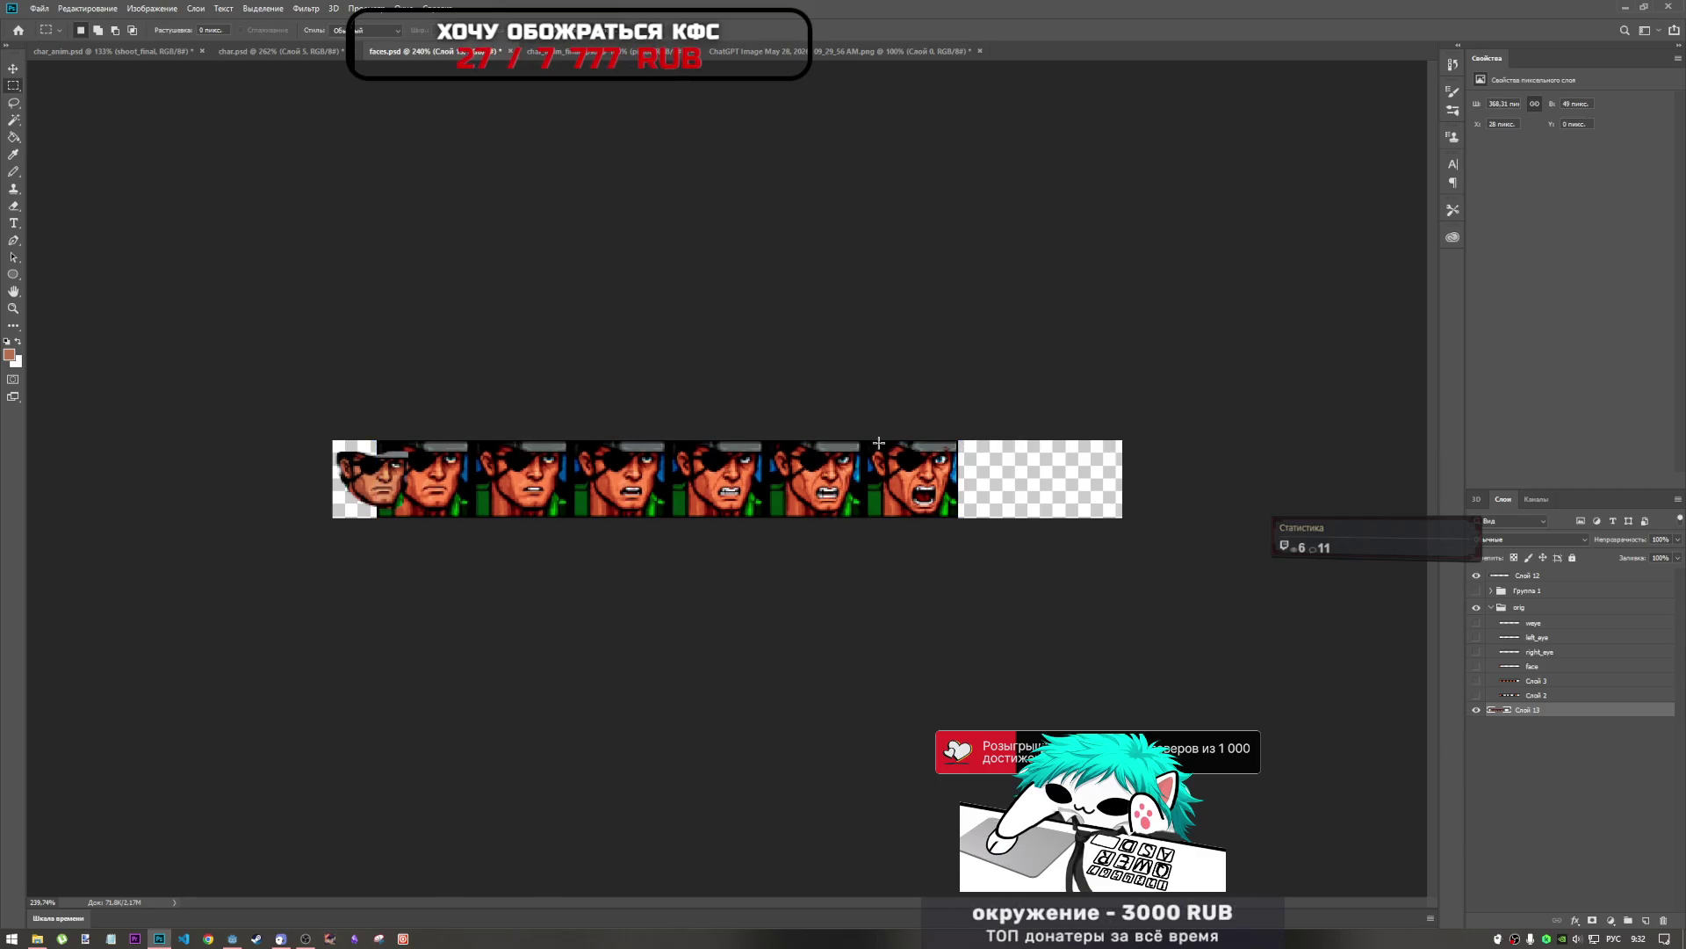
Shrink the strip slightly to fit the height and shift it about 20 px right.
{"action": "key", "text": "ctrl+z"}
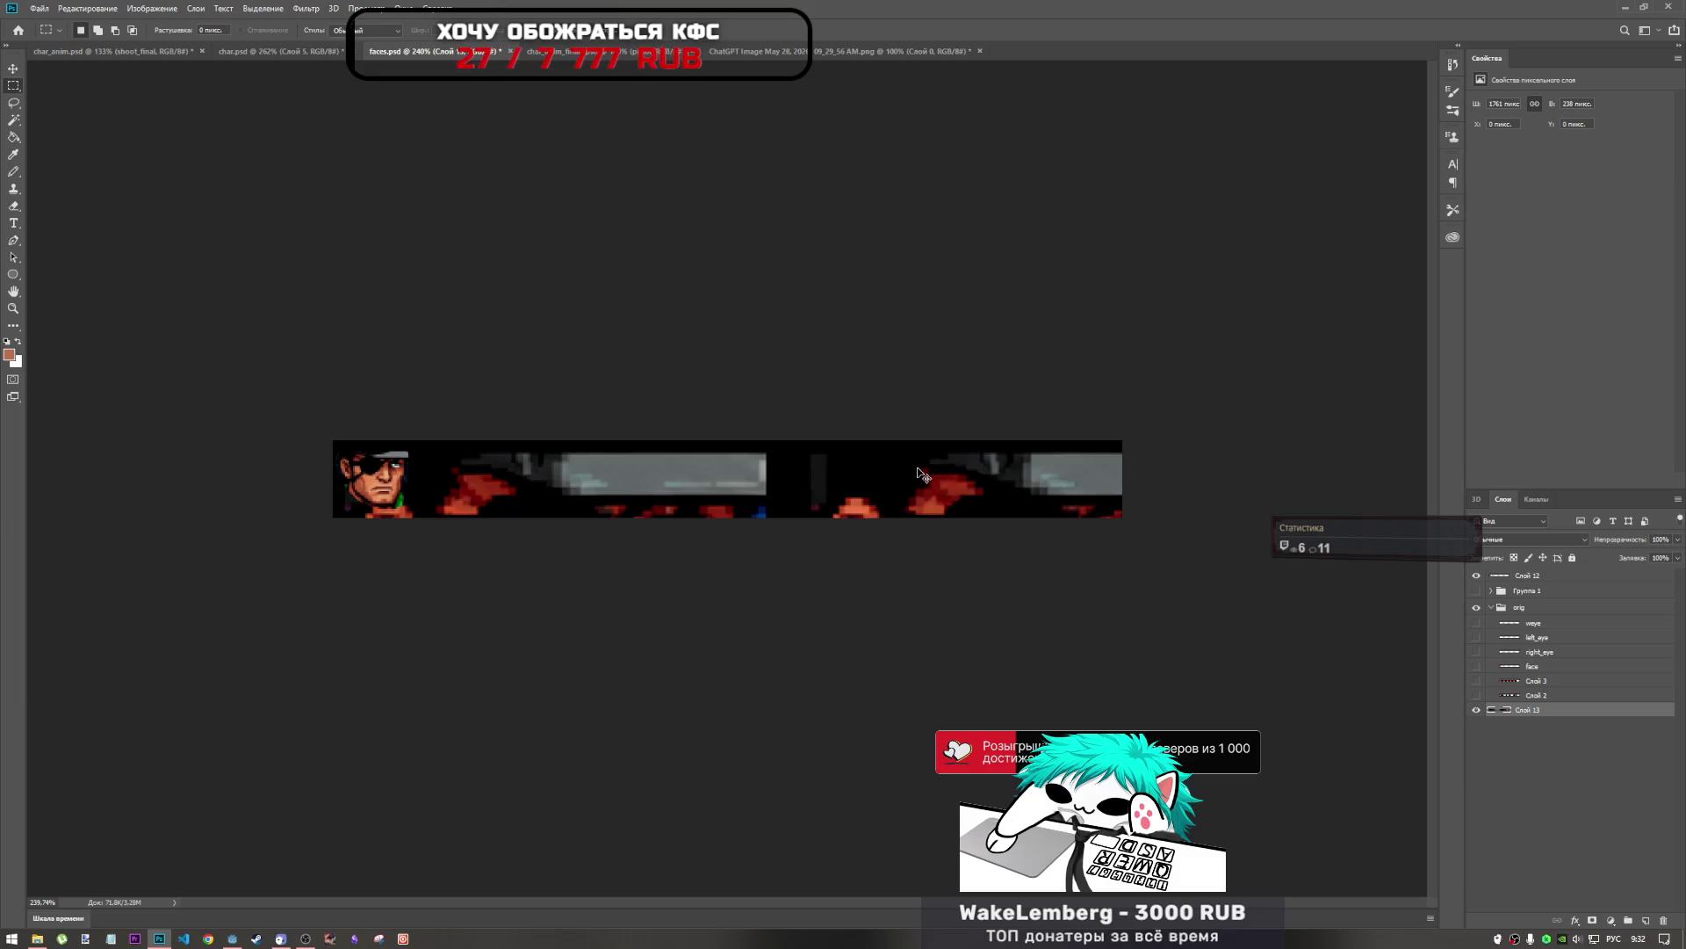
{"action": "key", "text": "ctrl+shift+z"}
{"action": "key", "text": "ctrl+t"}
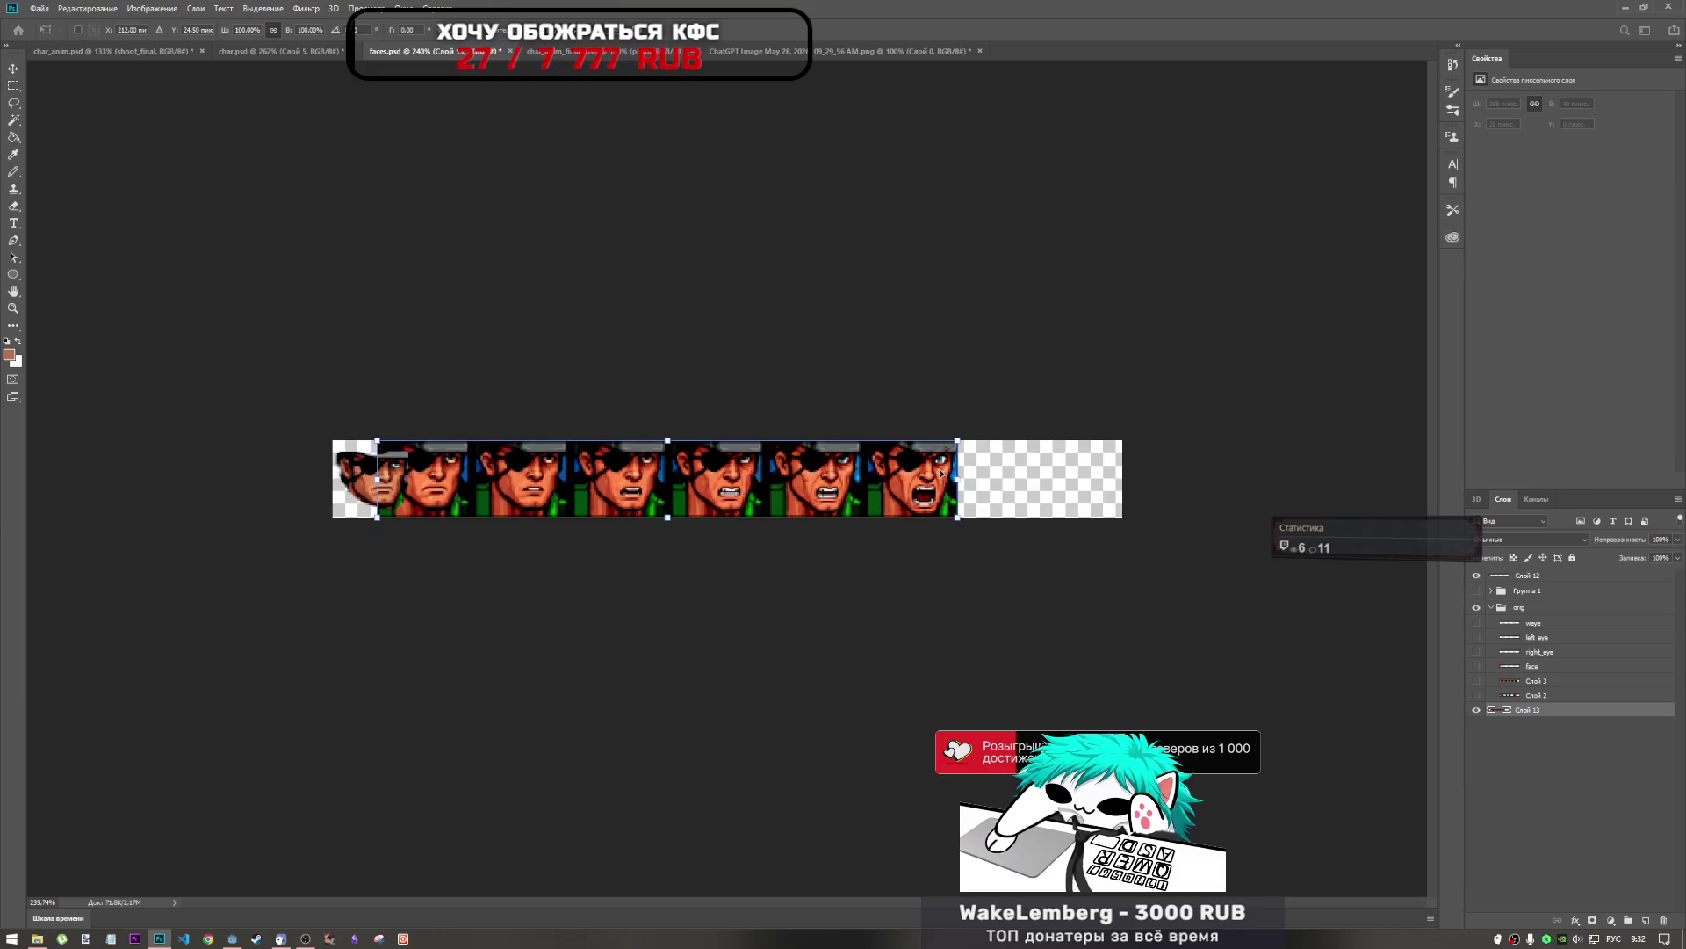
{"action": "left_click_drag", "start_coordinate": [958, 437], "coordinate": [949, 445]}
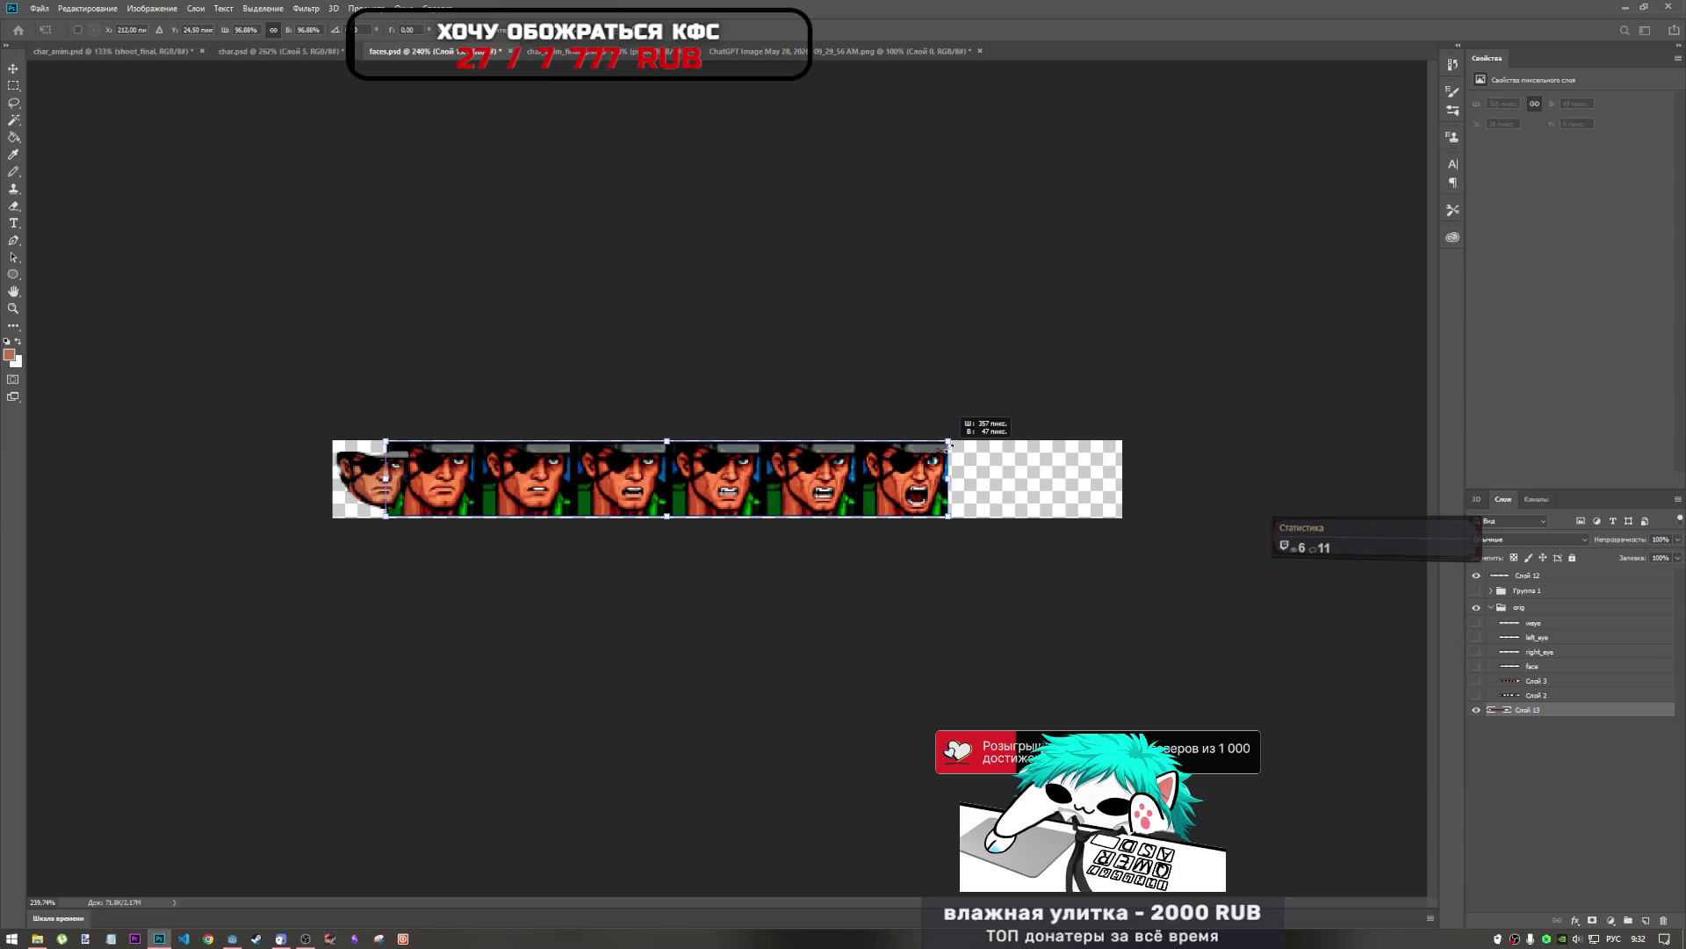
{"action": "key", "text": "Return"}
{"action": "key", "text": "m"}
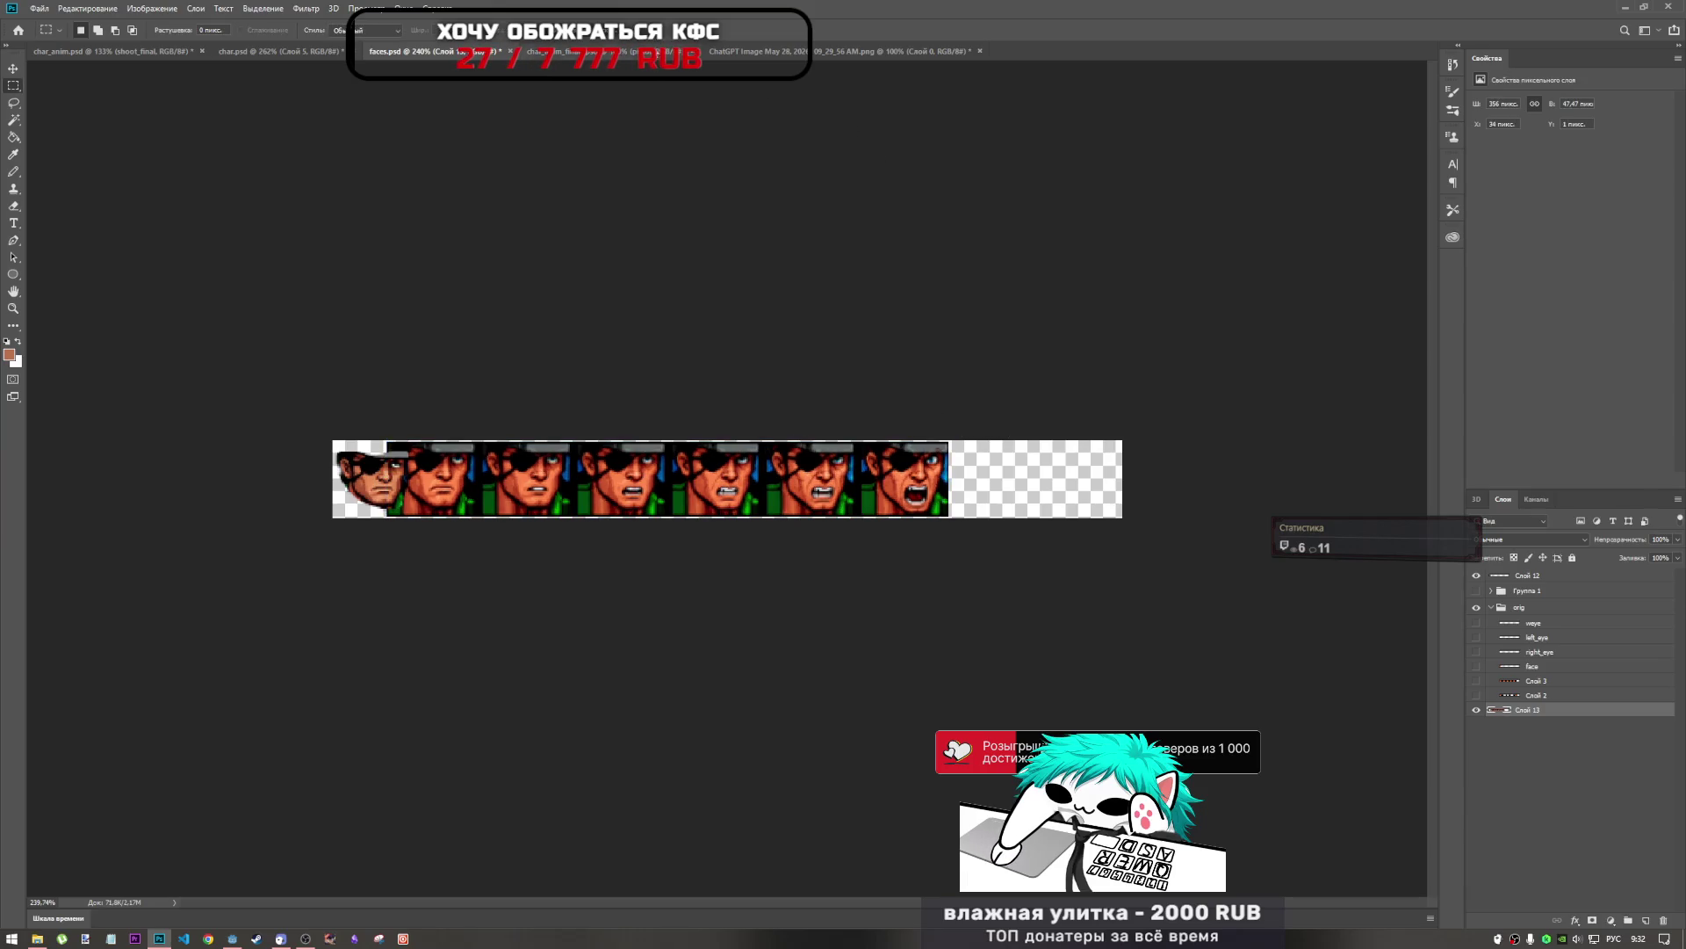
{"action": "key", "text": "ctrl+t"}
{"action": "left_click_drag", "start_coordinate": [658, 488], "coordinate": [717, 488]}
{"action": "key", "text": "Return"}
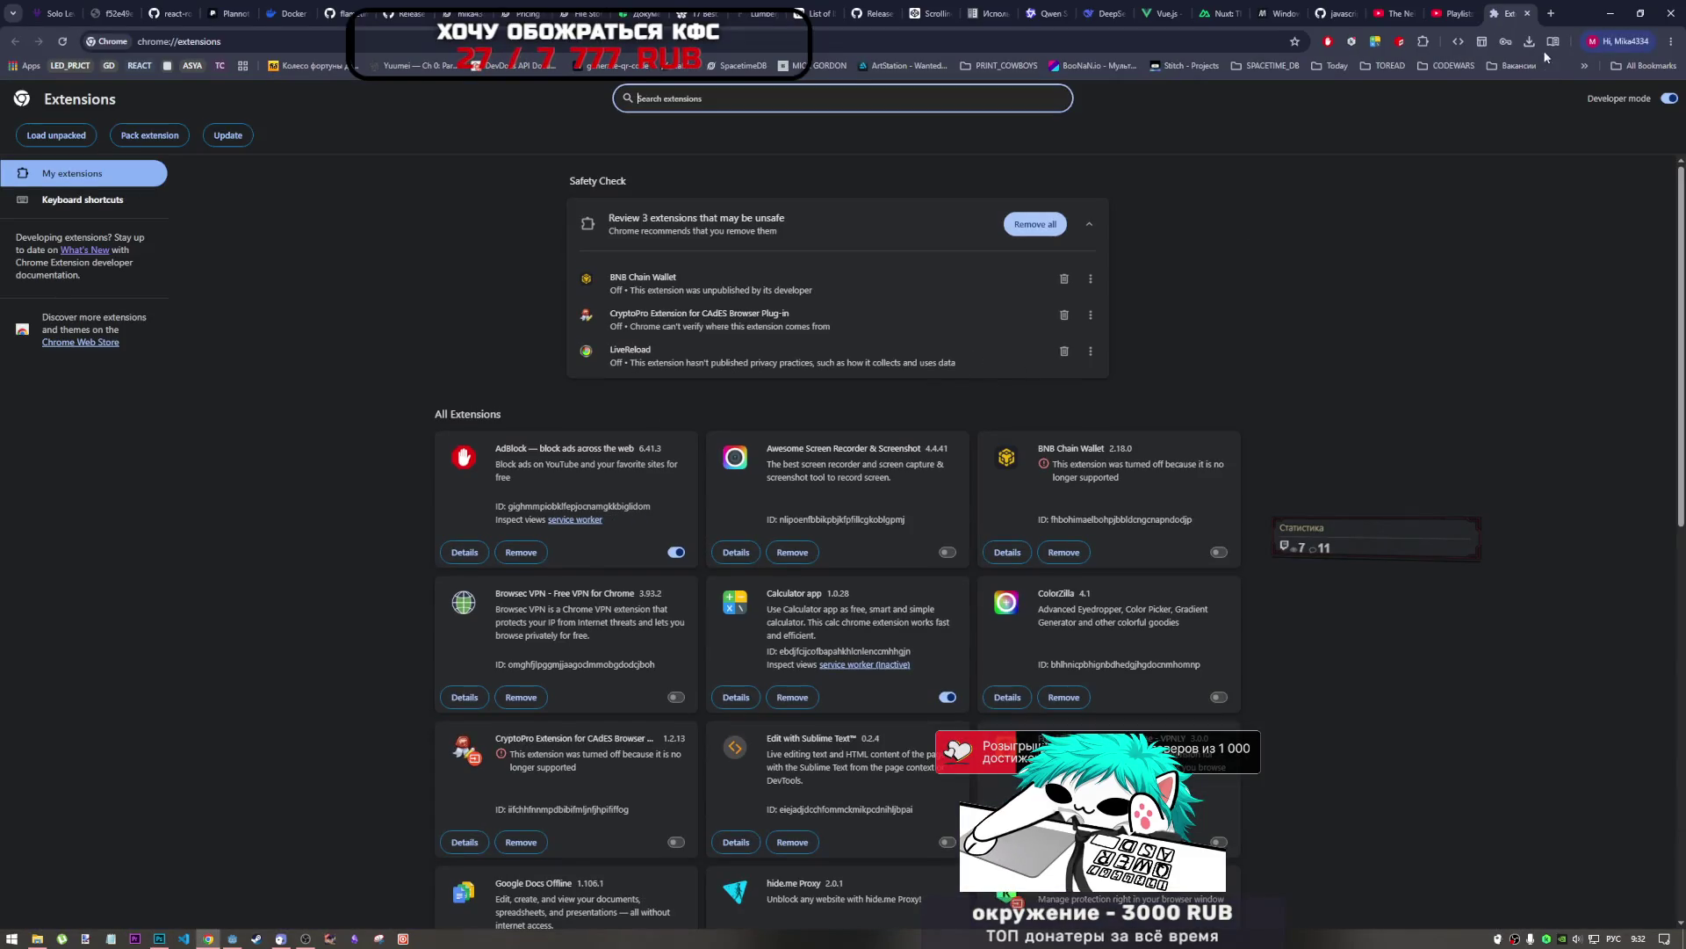
Close Chrome's extensions page, skip the YouTube playlist ahead to Compass, and return to Photoshop.
{"action": "left_click", "coordinate": [1528, 13]}
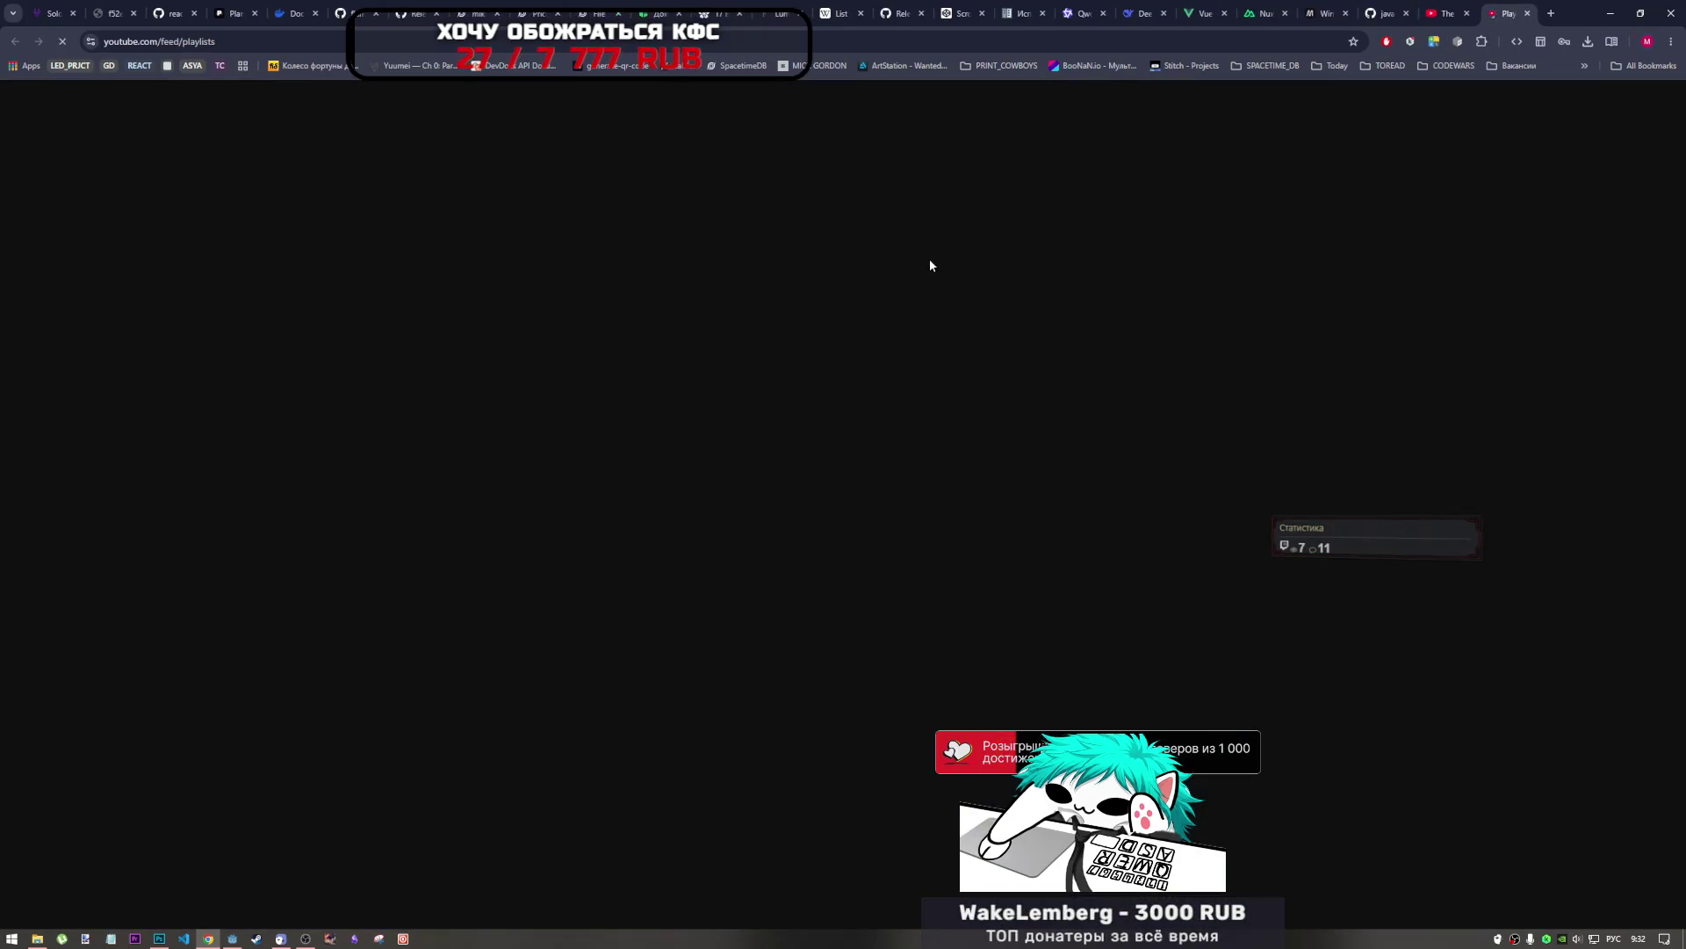
{"action": "scroll", "coordinate": [924, 277], "scroll_direction": "down", "scroll_amount": 3}
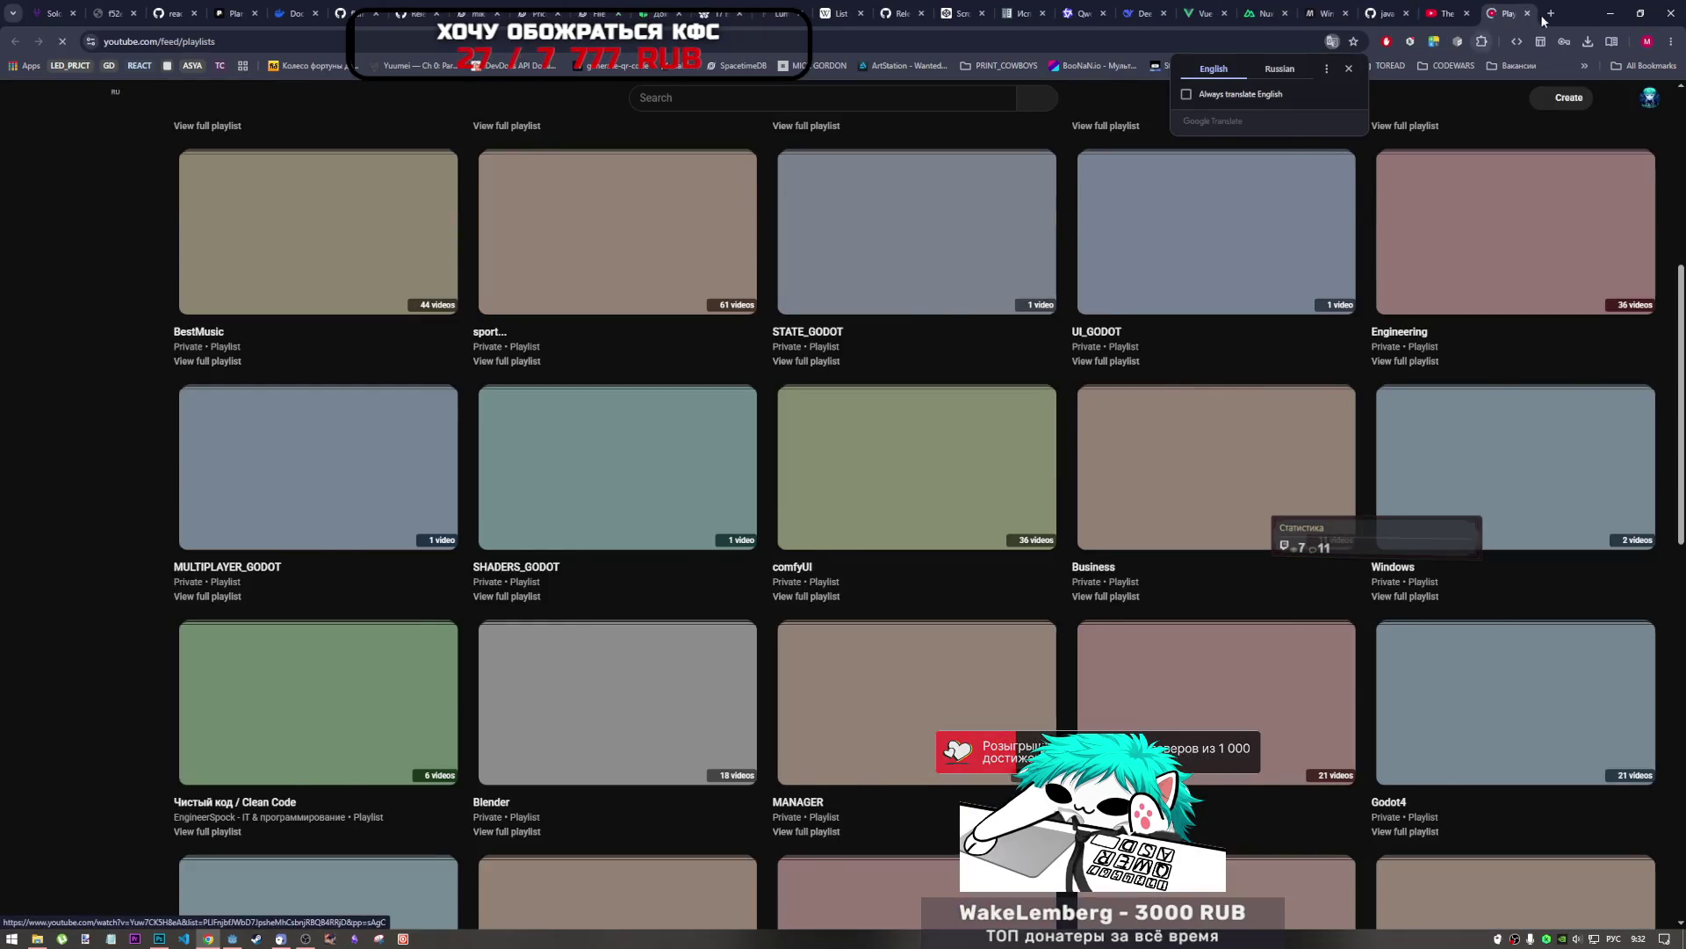
{"action": "left_click", "coordinate": [1452, 6]}
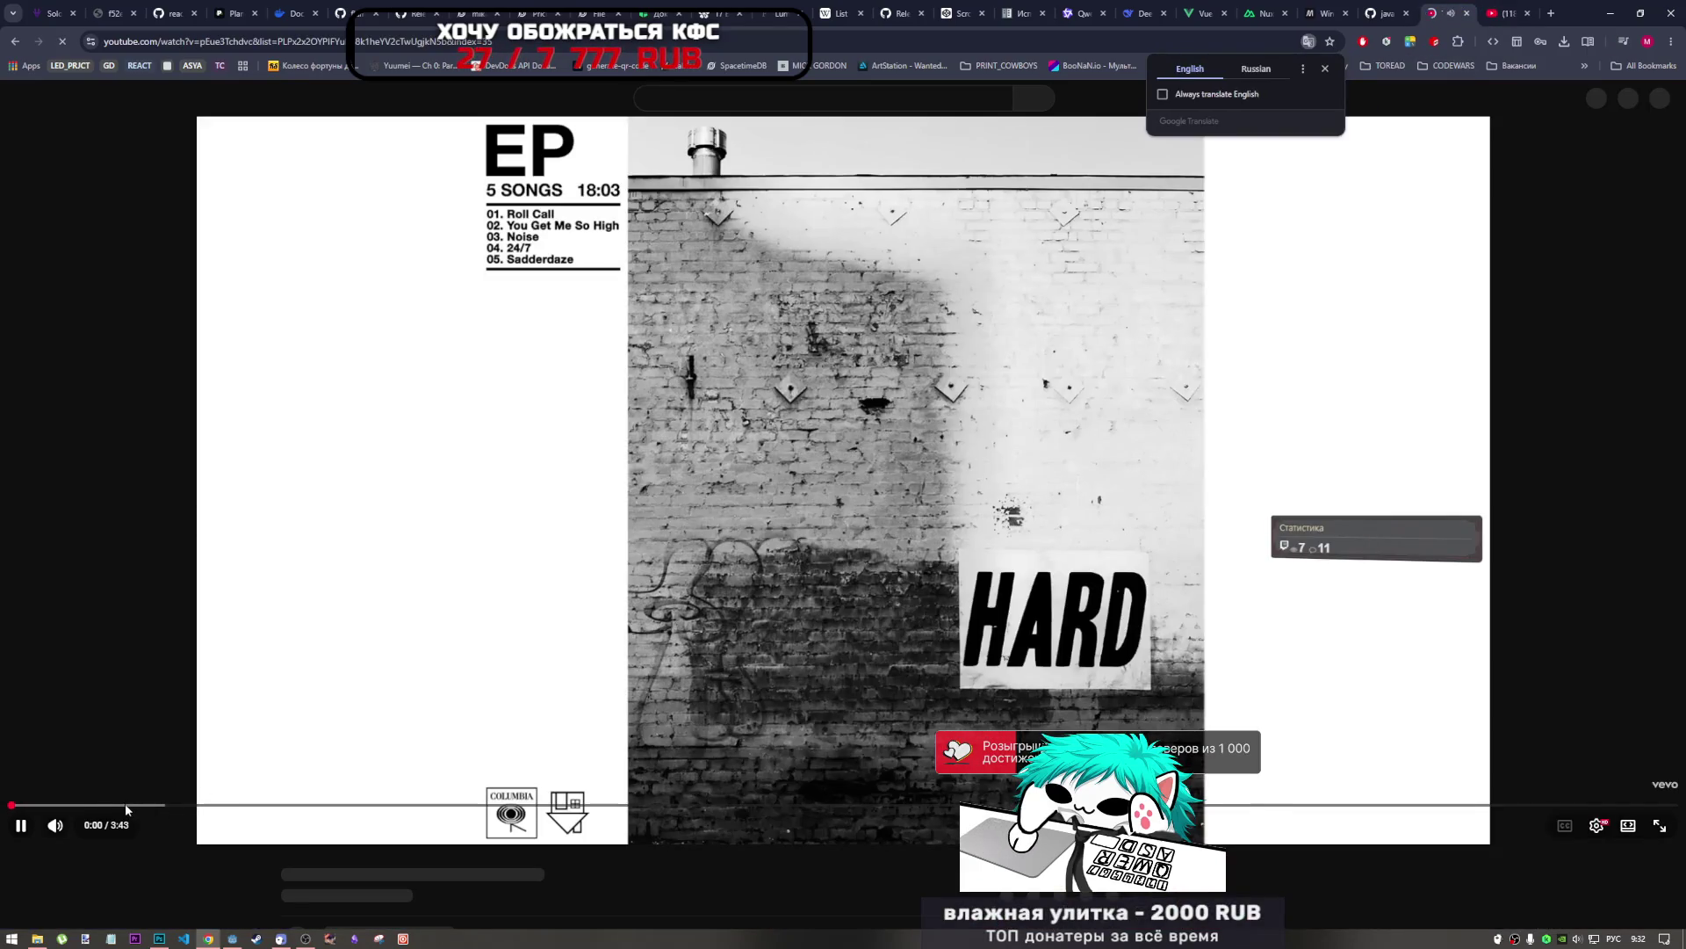
{"action": "scroll", "coordinate": [441, 825], "scroll_direction": "down", "scroll_amount": 2}
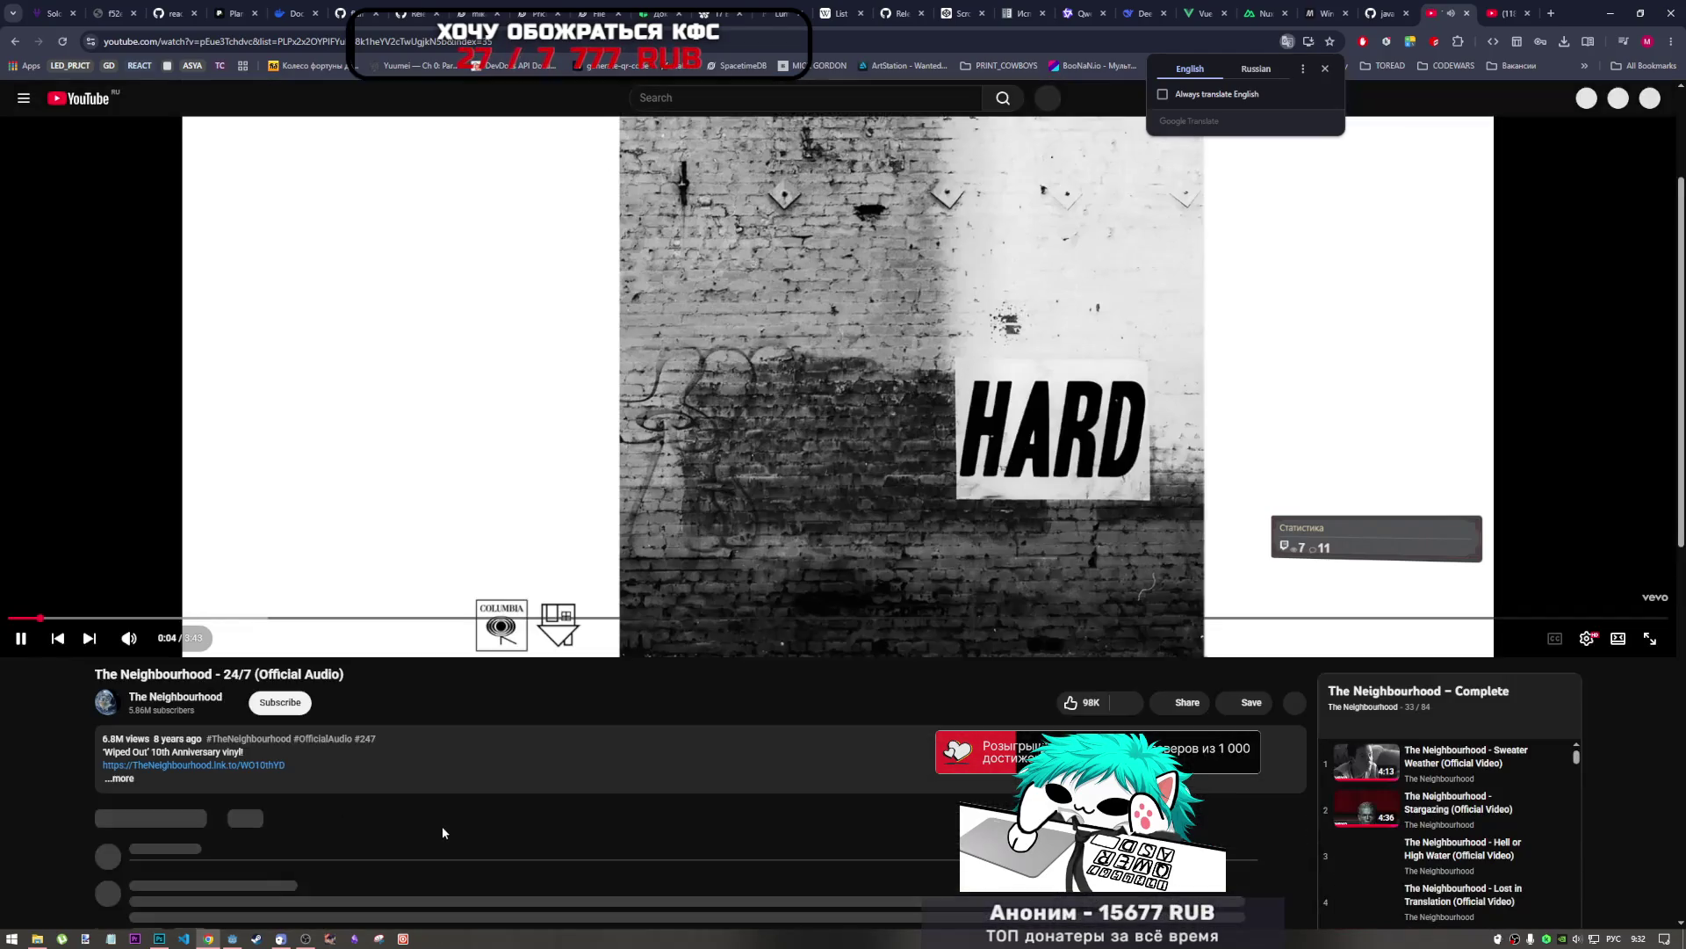
{"action": "scroll", "coordinate": [1411, 850], "scroll_direction": "down", "scroll_amount": 4}
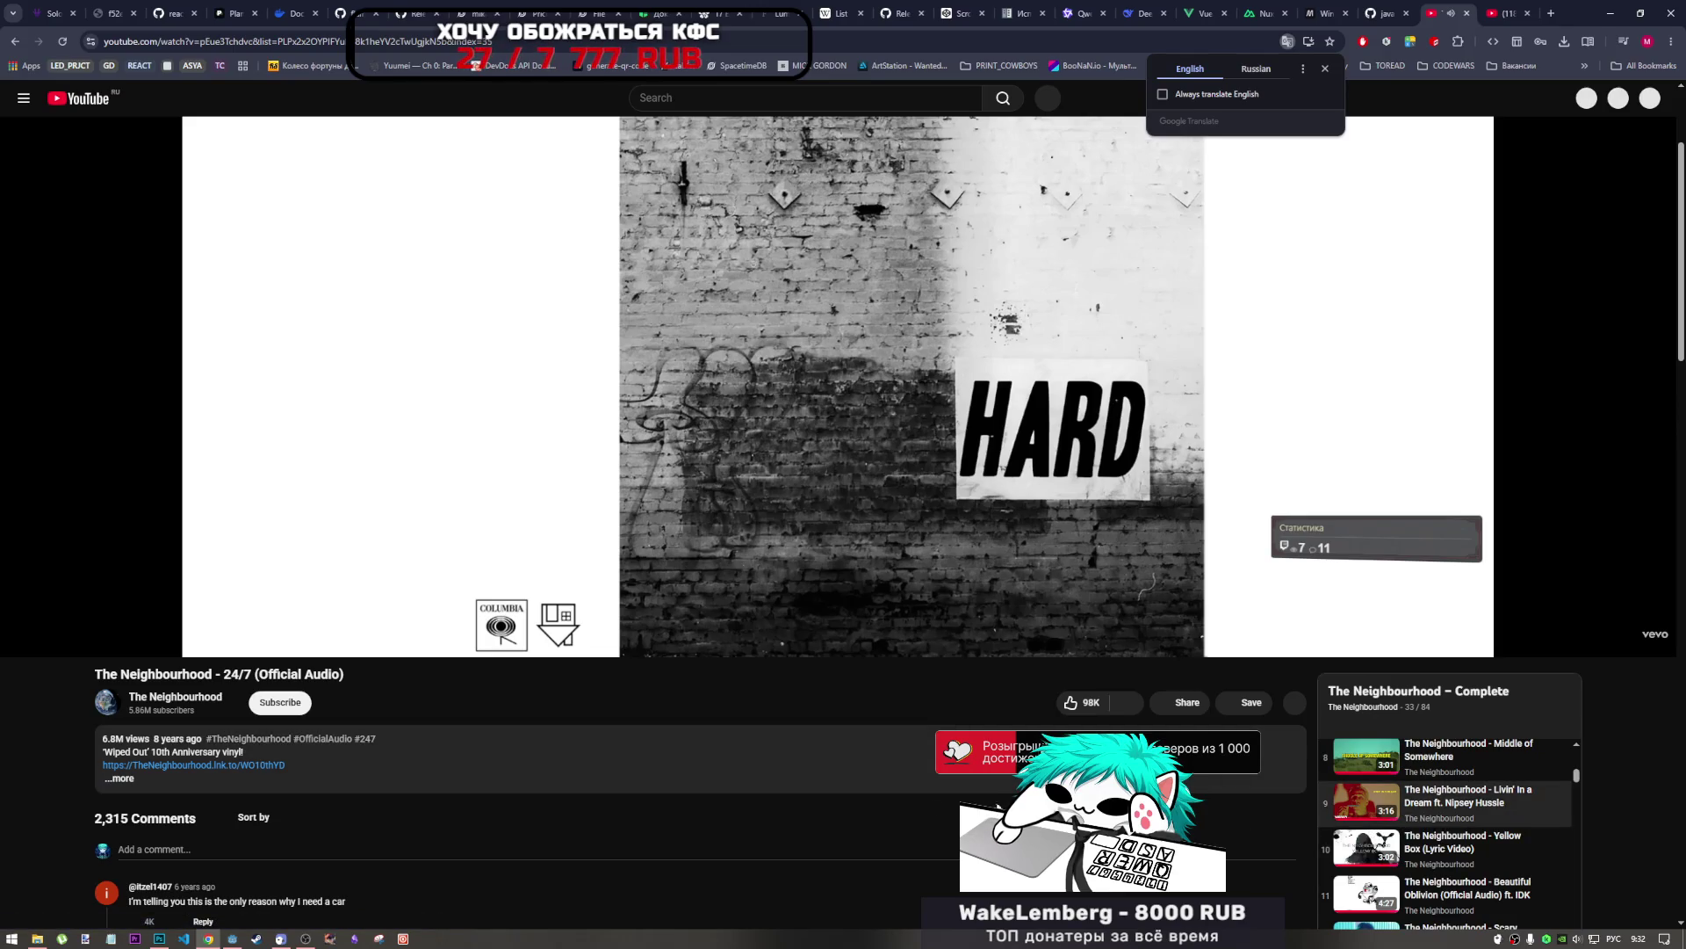
{"action": "scroll", "coordinate": [893, 797], "scroll_direction": "down", "scroll_amount": 2}
{"action": "scroll", "coordinate": [1367, 782], "scroll_direction": "down", "scroll_amount": 8}
{"action": "scroll", "coordinate": [1367, 781], "scroll_direction": "up", "scroll_amount": 5}
{"action": "scroll", "coordinate": [562, 667], "scroll_direction": "up", "scroll_amount": 1}
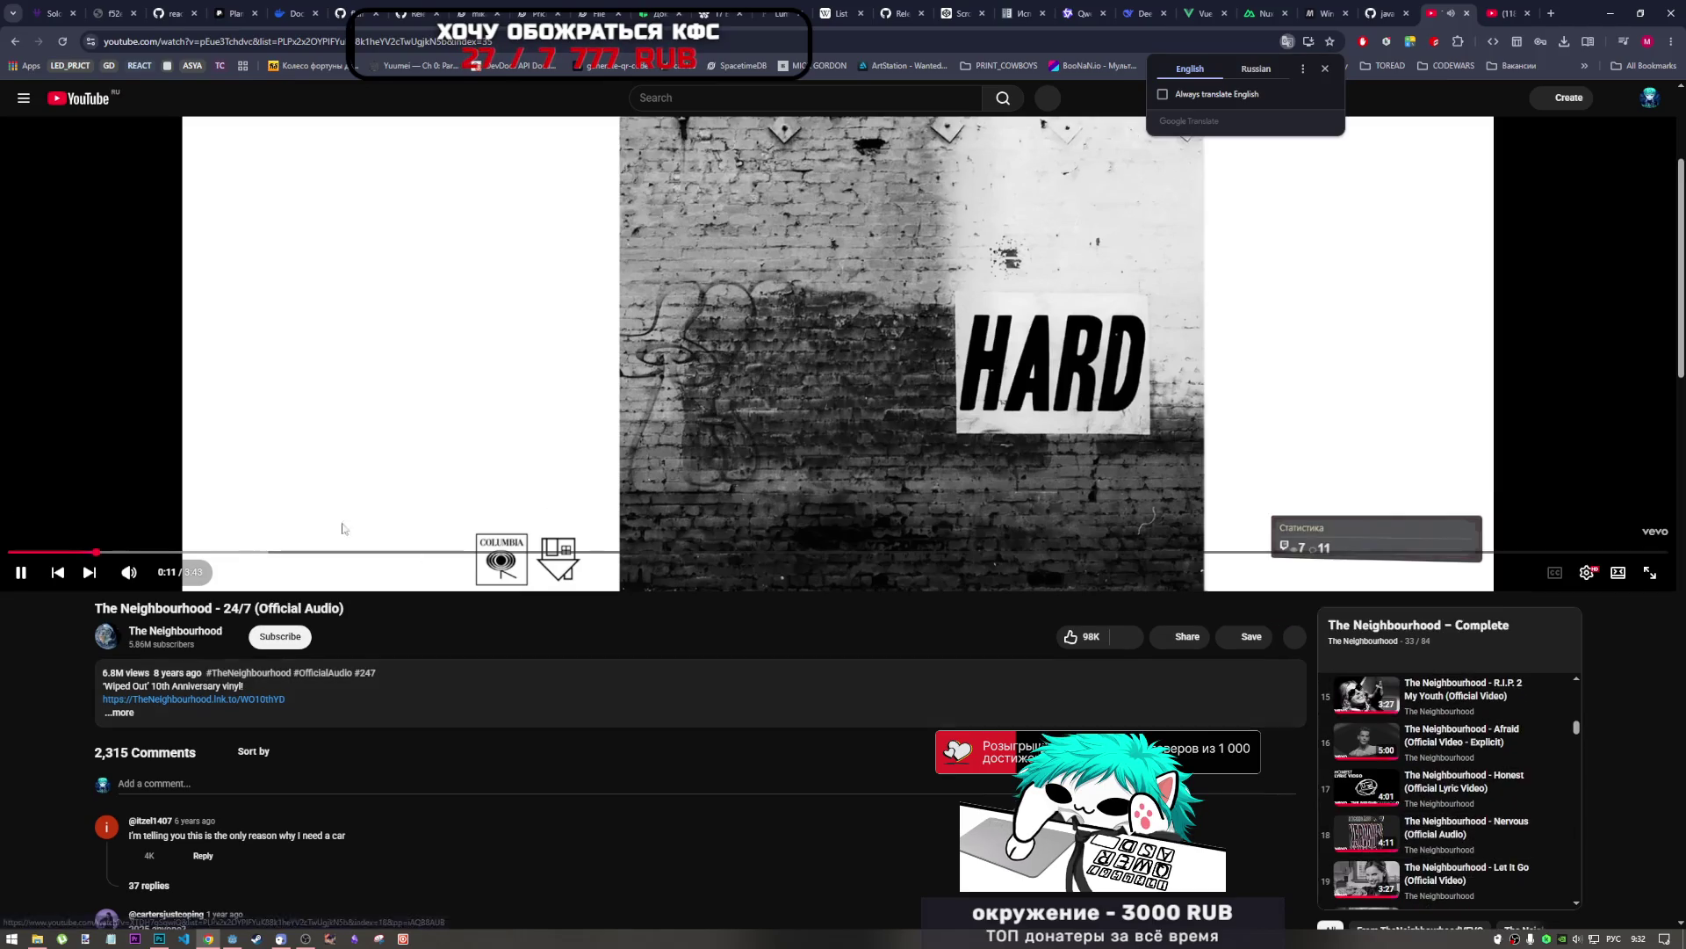
{"action": "left_click", "coordinate": [88, 572]}
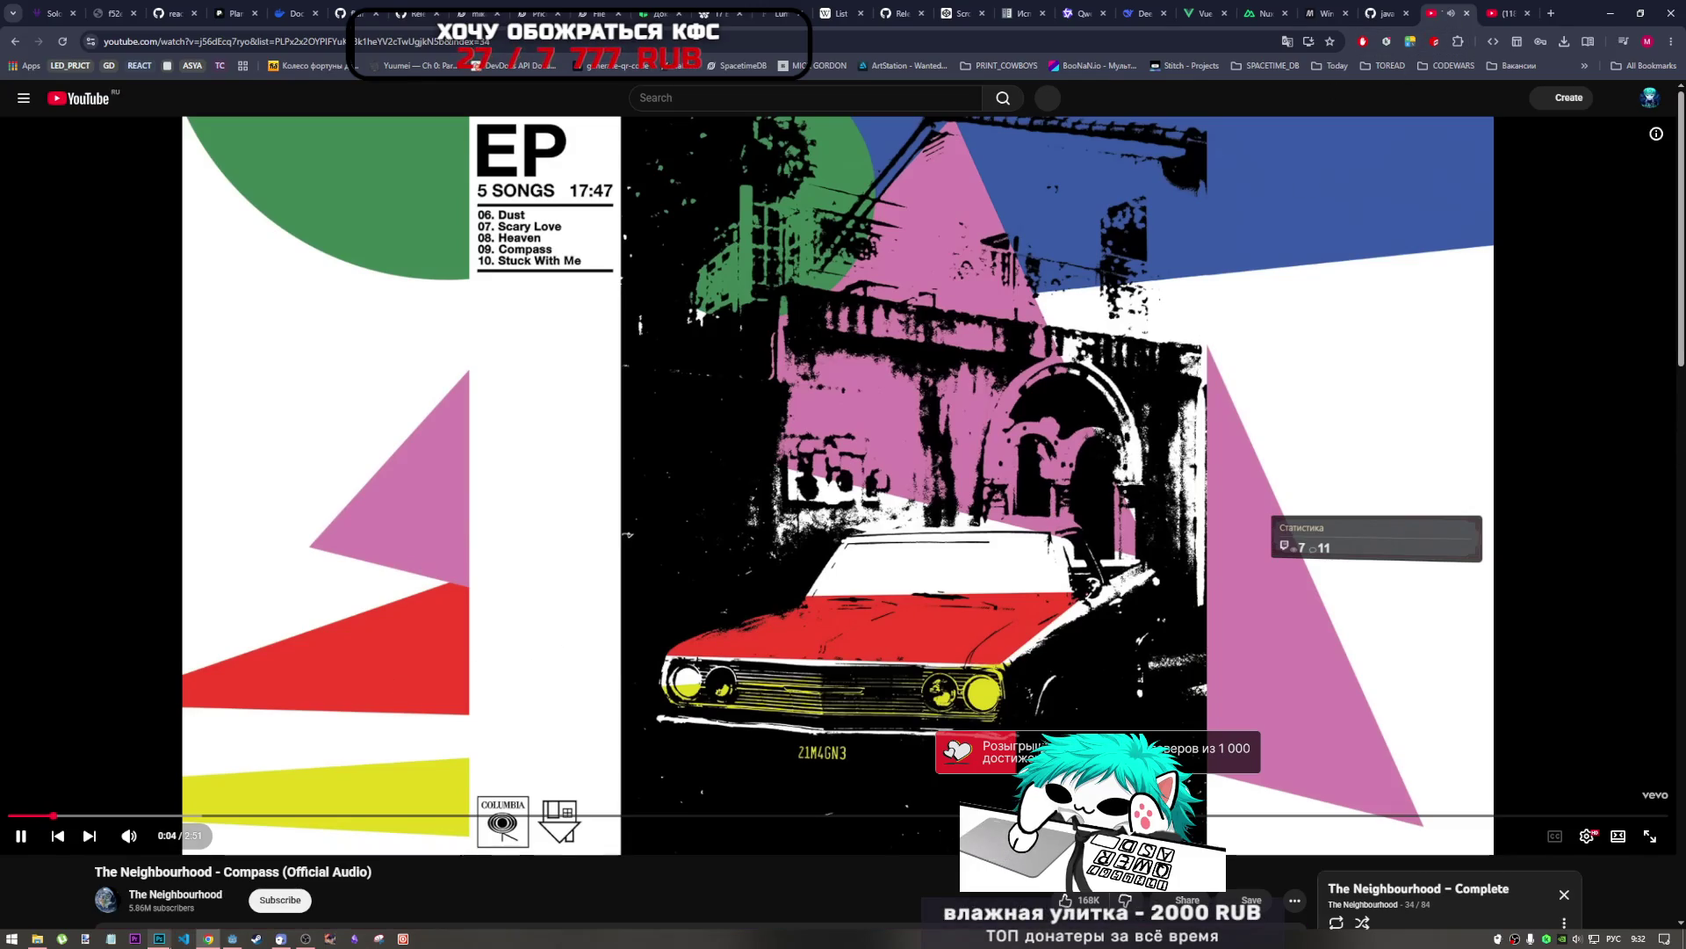
{"action": "left_click", "coordinate": [159, 938]}
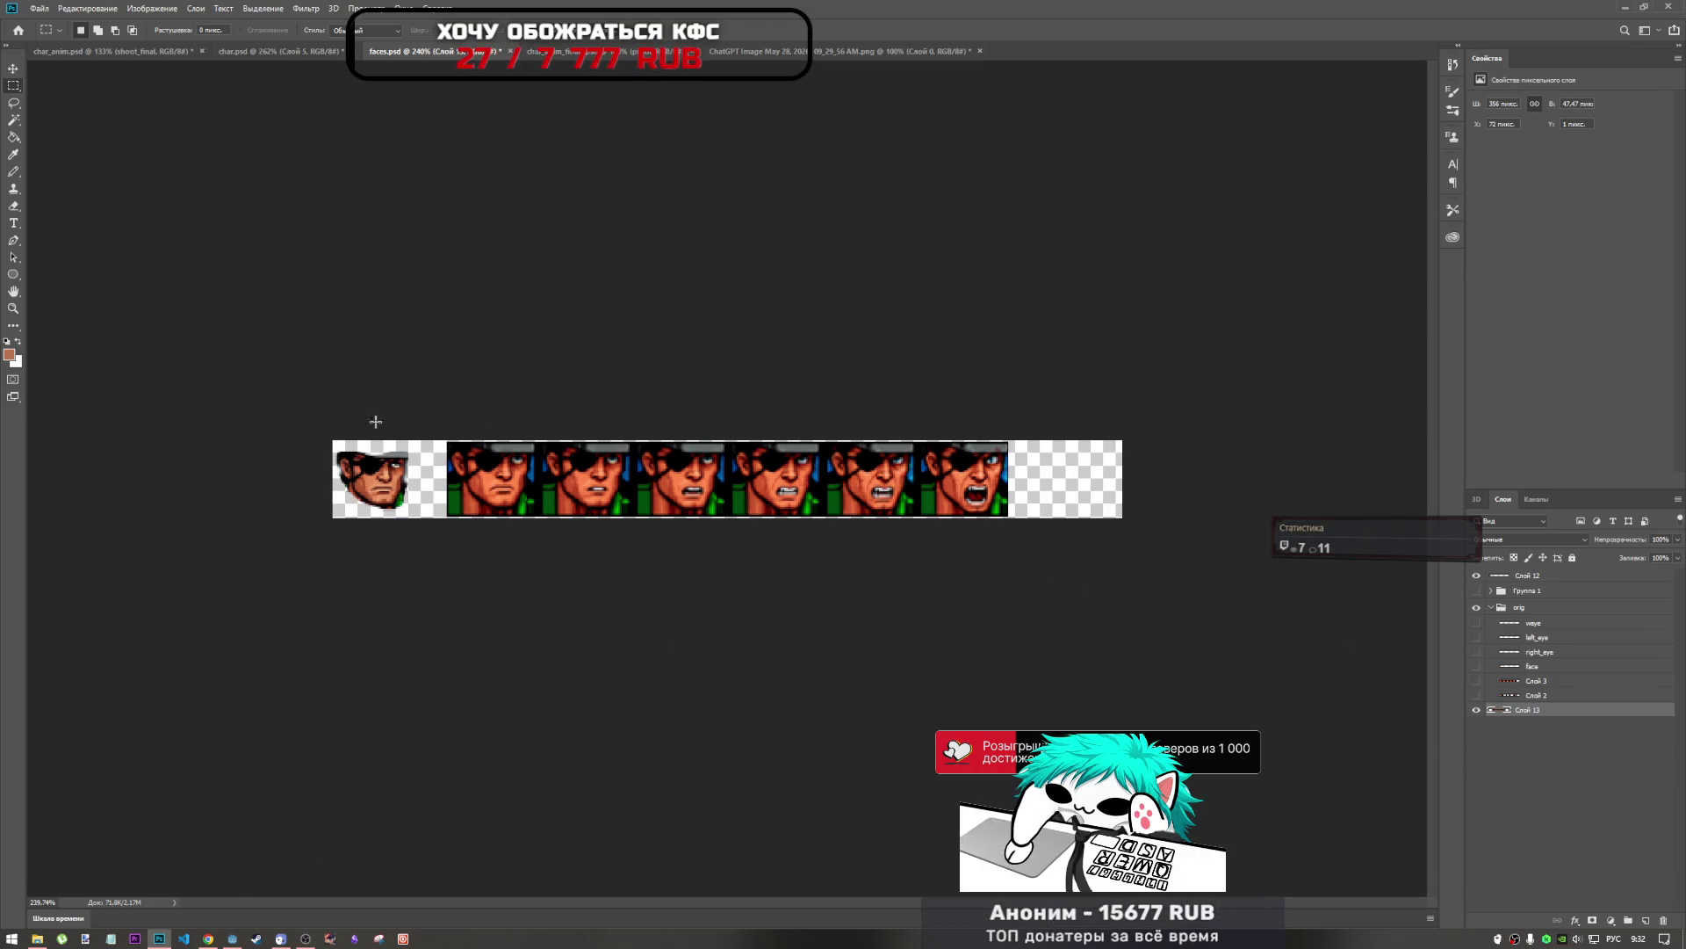
Save faces.psd and bring up the cowboy animation document.
{"action": "key", "text": "ctrl+s"}
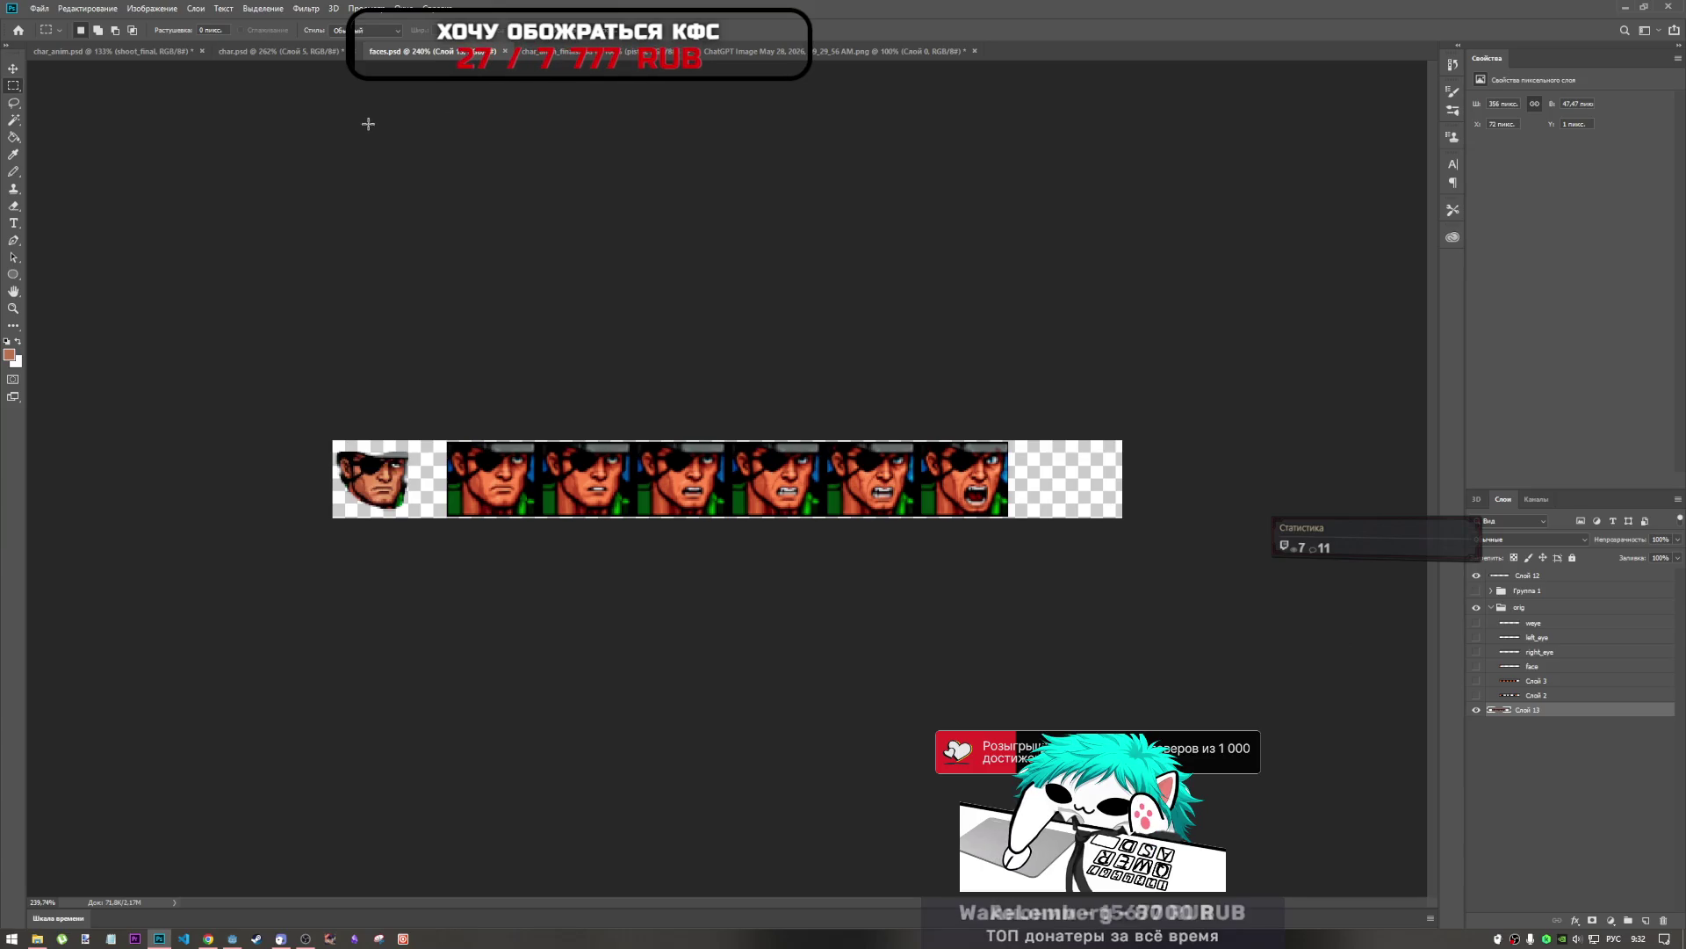
{"action": "left_click", "coordinate": [39, 938]}
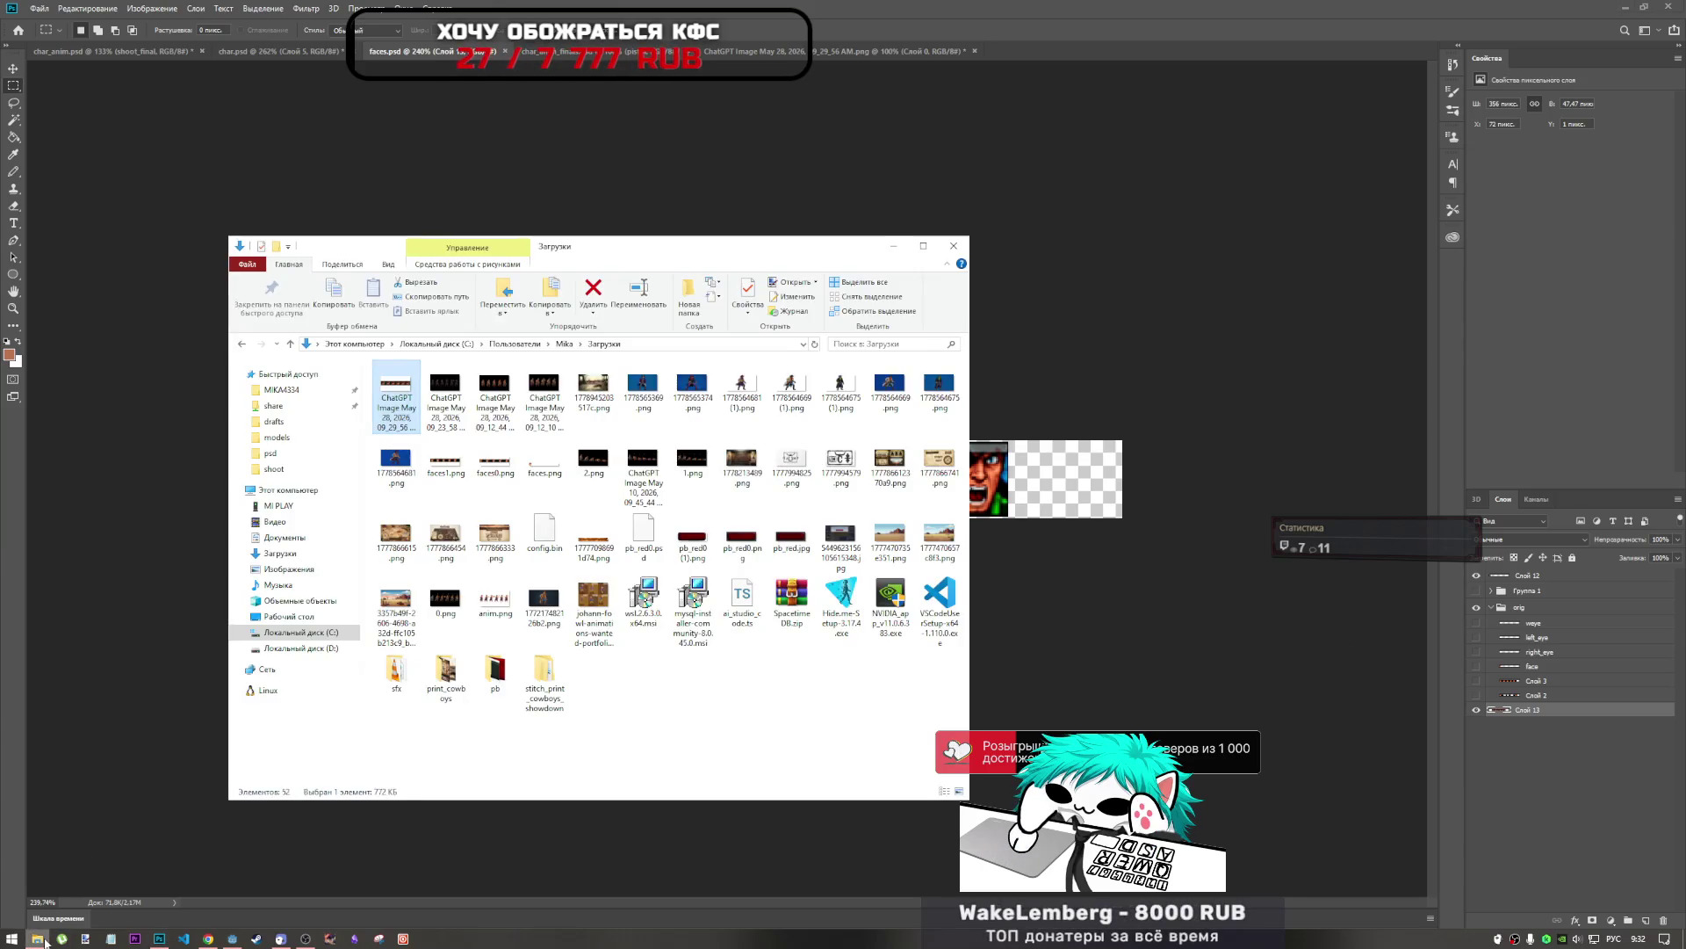
{"action": "left_click", "coordinate": [851, 19]}
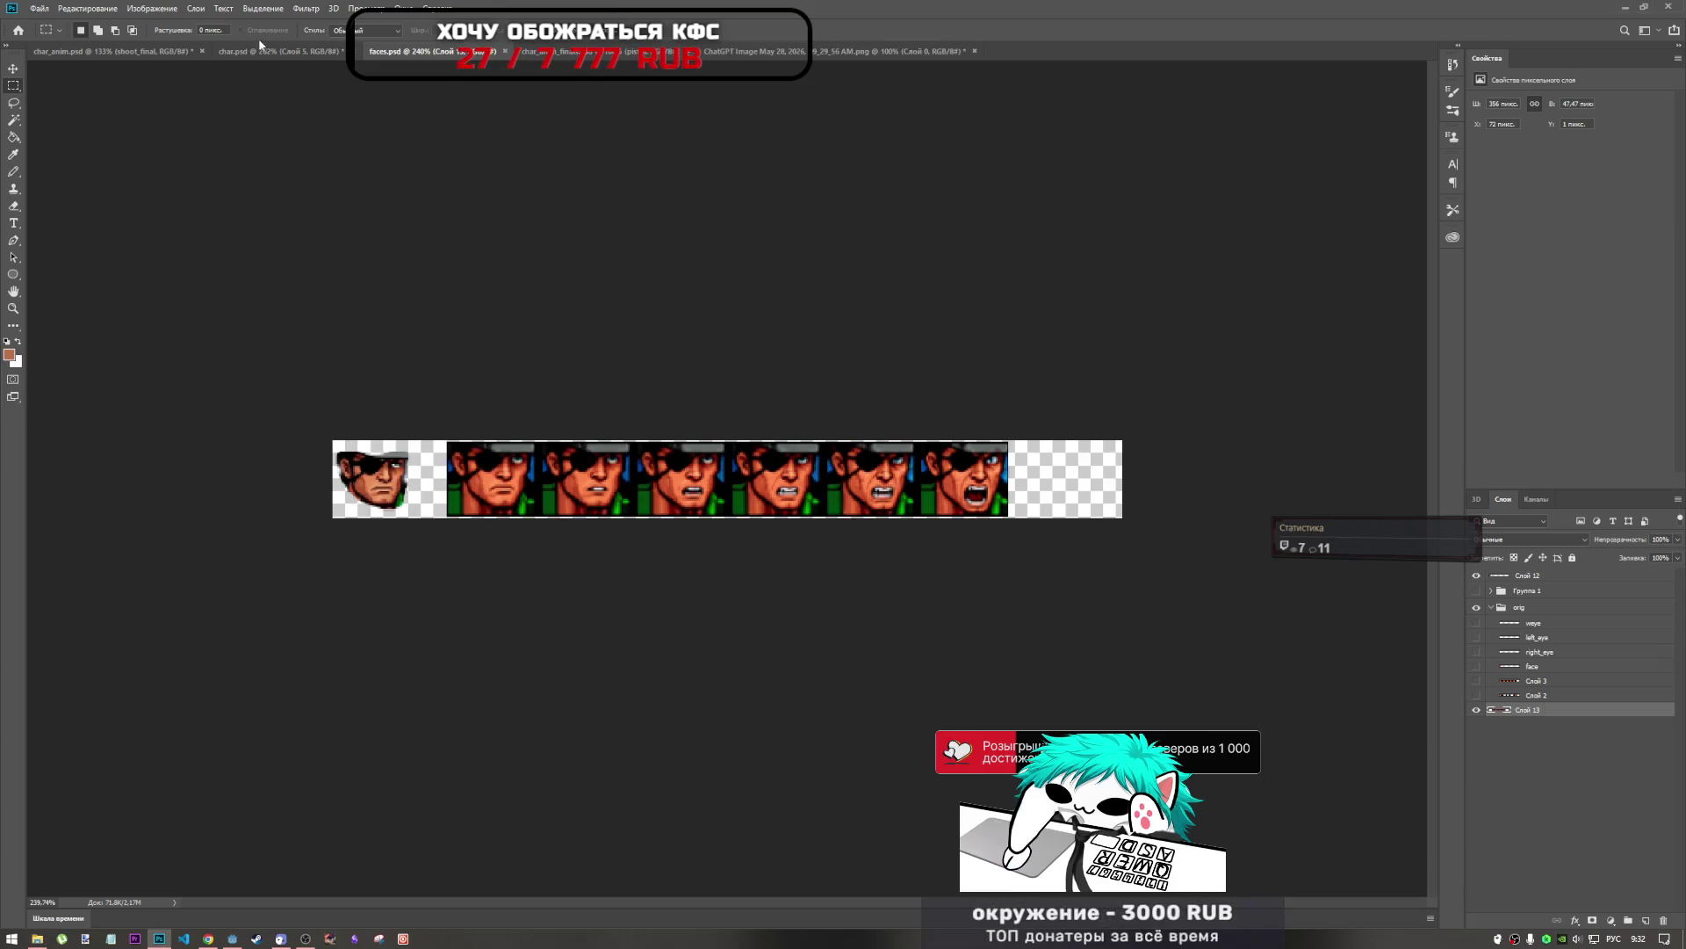
{"action": "left_click", "coordinate": [579, 51]}
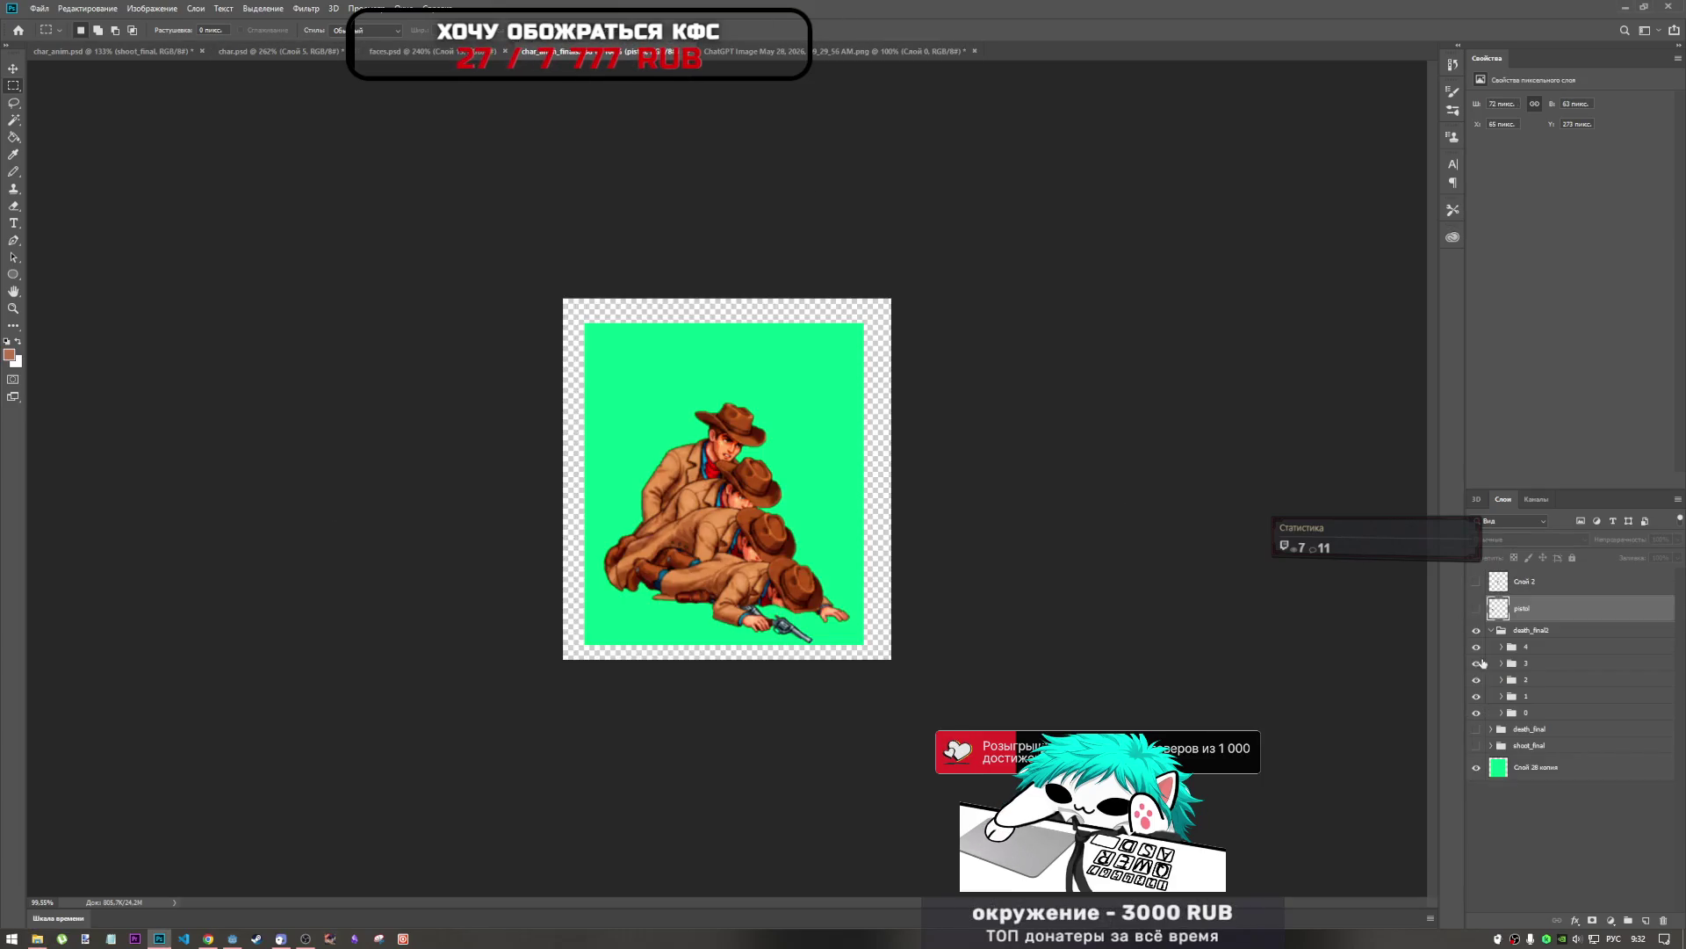
Select every layer of the cowboy animation and group them into a group named 'player'.
{"action": "left_click", "coordinate": [1545, 825]}
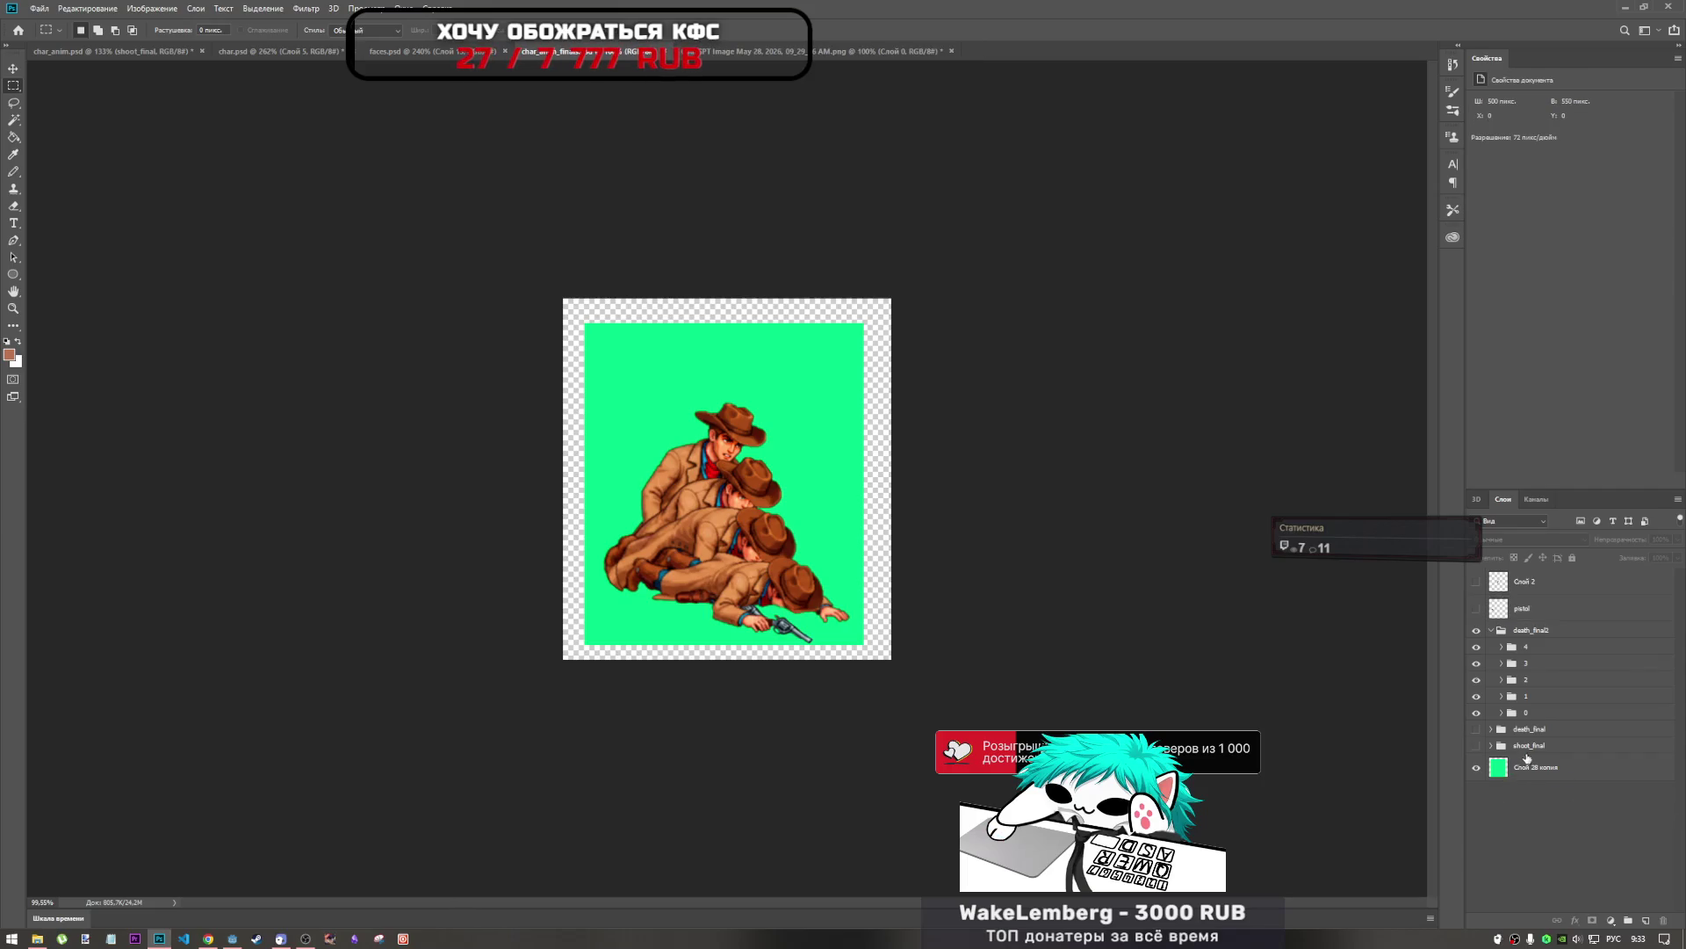
{"action": "left_click", "coordinate": [1527, 750]}
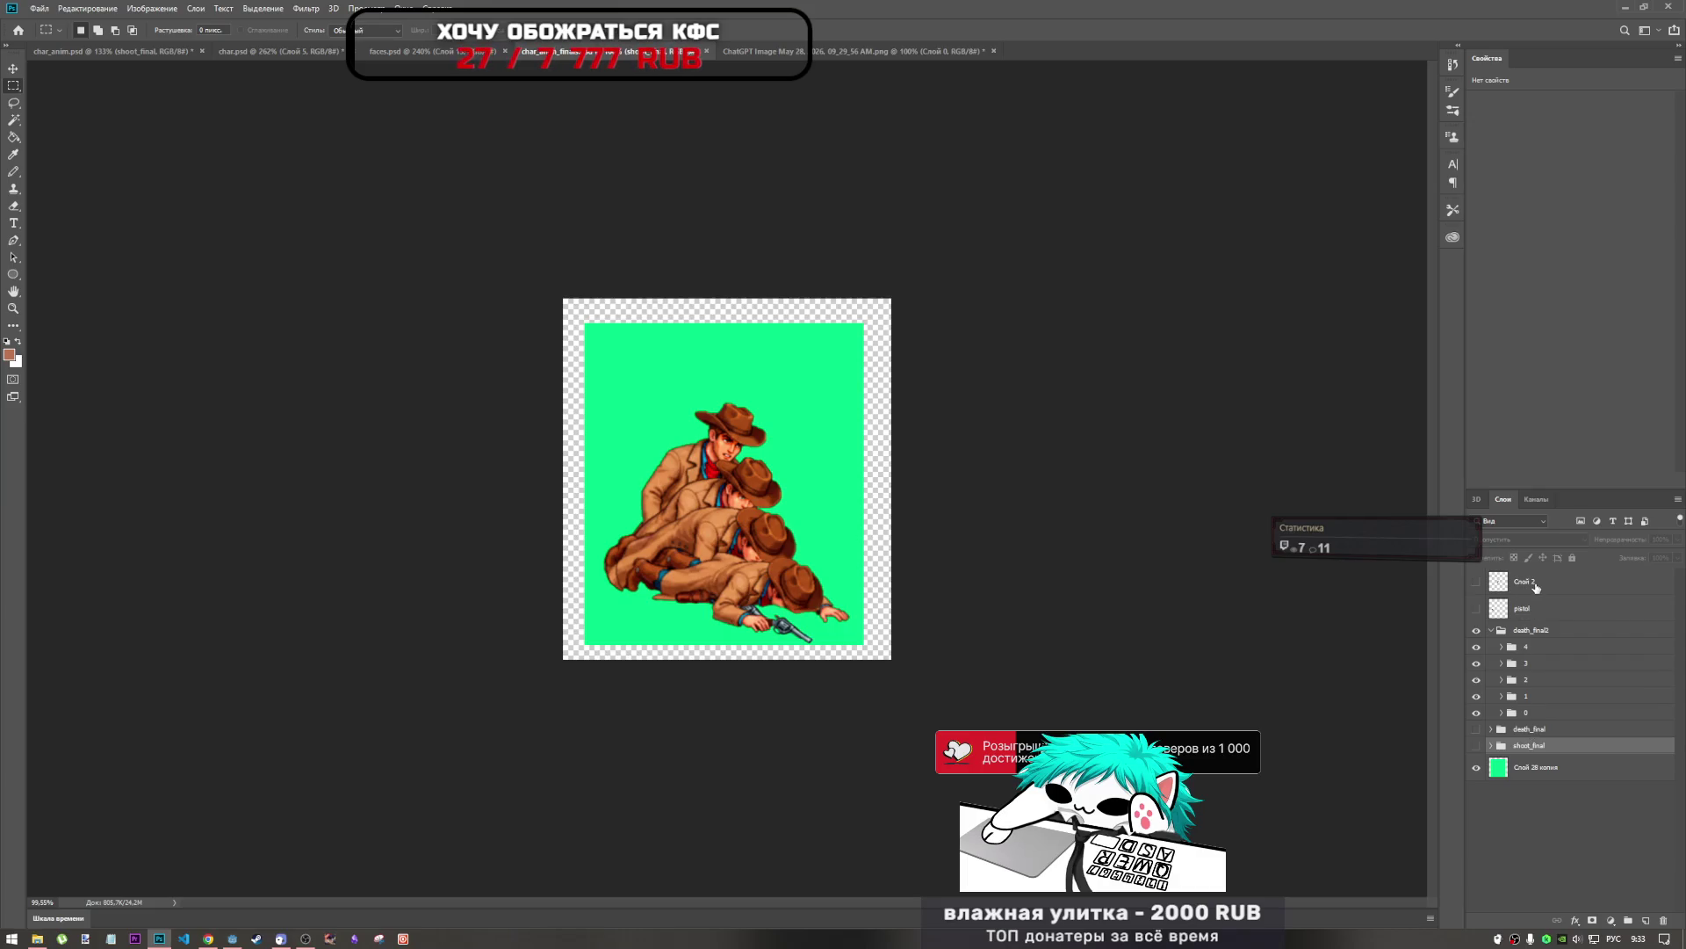
{"action": "left_click", "coordinate": [1539, 768], "text": "shift"}
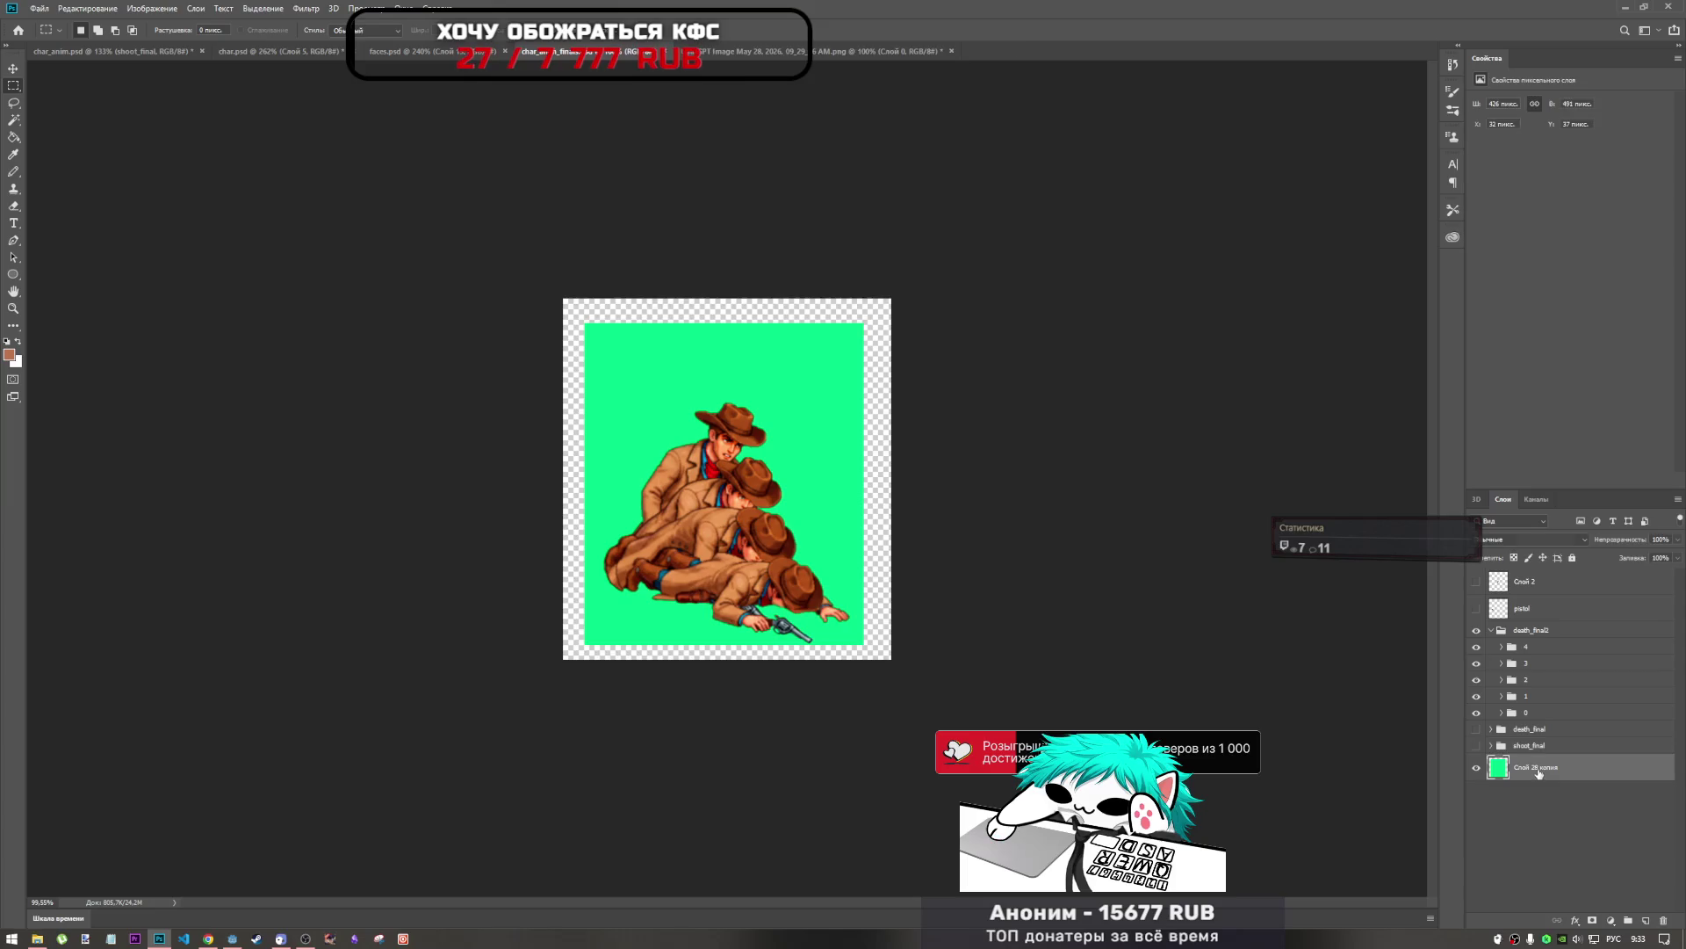
{"action": "left_click", "coordinate": [1527, 595], "text": "shift"}
{"action": "key", "text": "ctrl+g"}
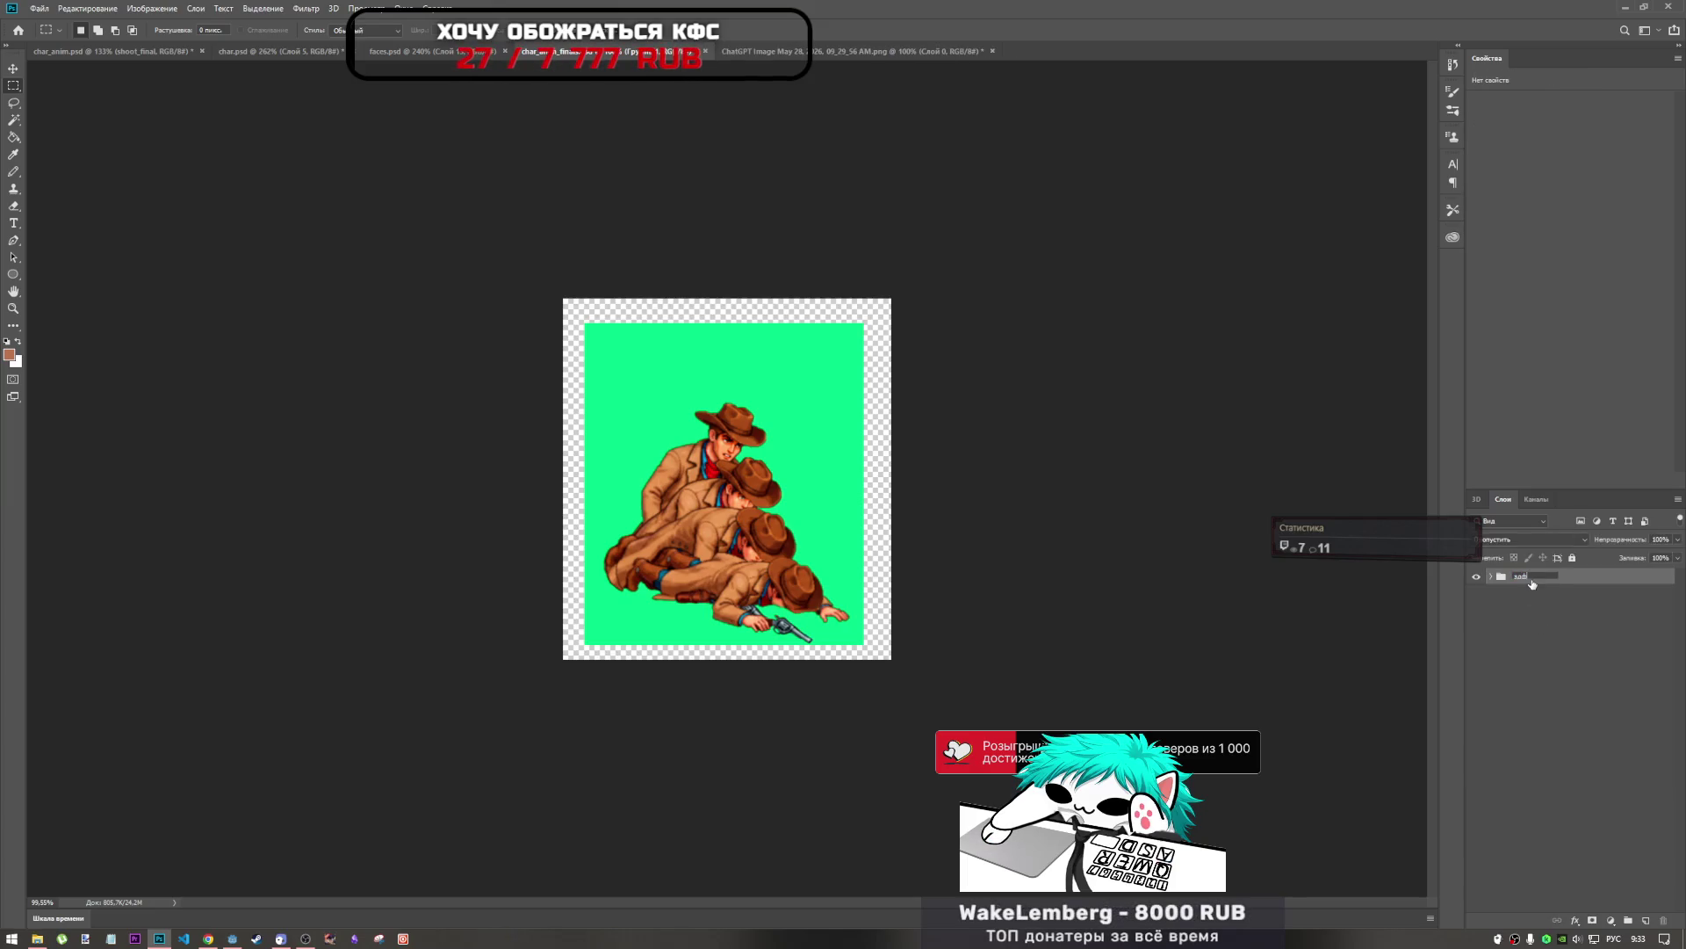
{"action": "key", "text": "alt+shift"}
{"action": "type", "text": "player"}
Add a new empty group above the player group.
{"action": "left_click", "coordinate": [1549, 611]}
{"action": "right_click", "coordinate": [1504, 612]}
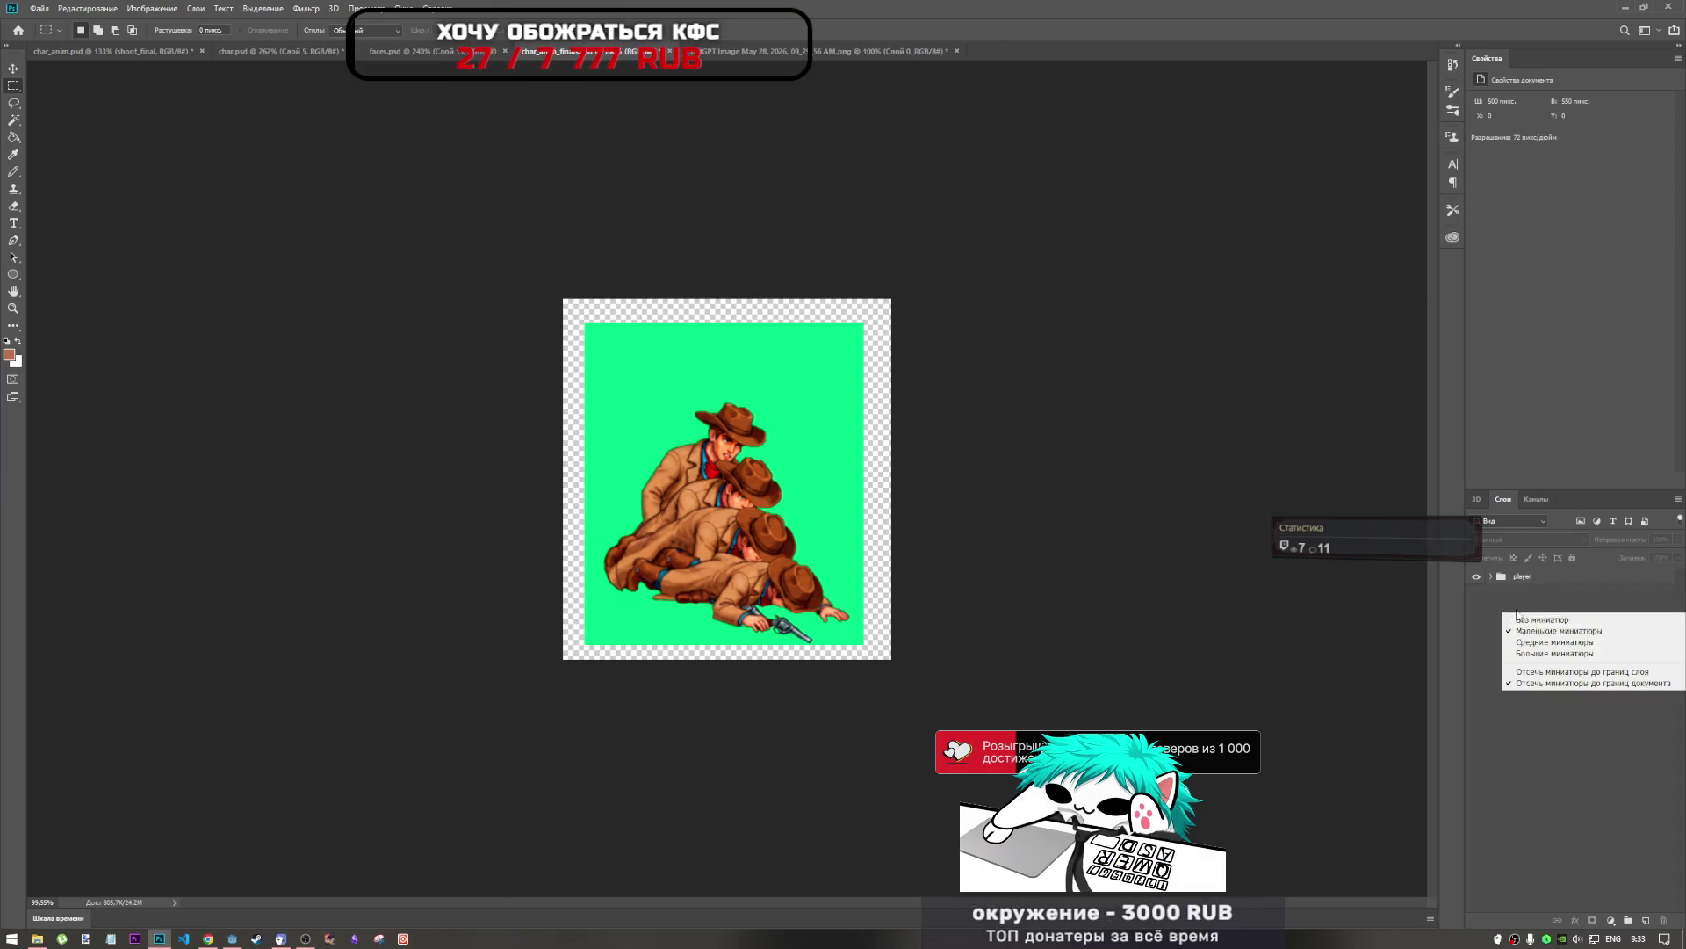
{"action": "left_click", "coordinate": [1491, 598]}
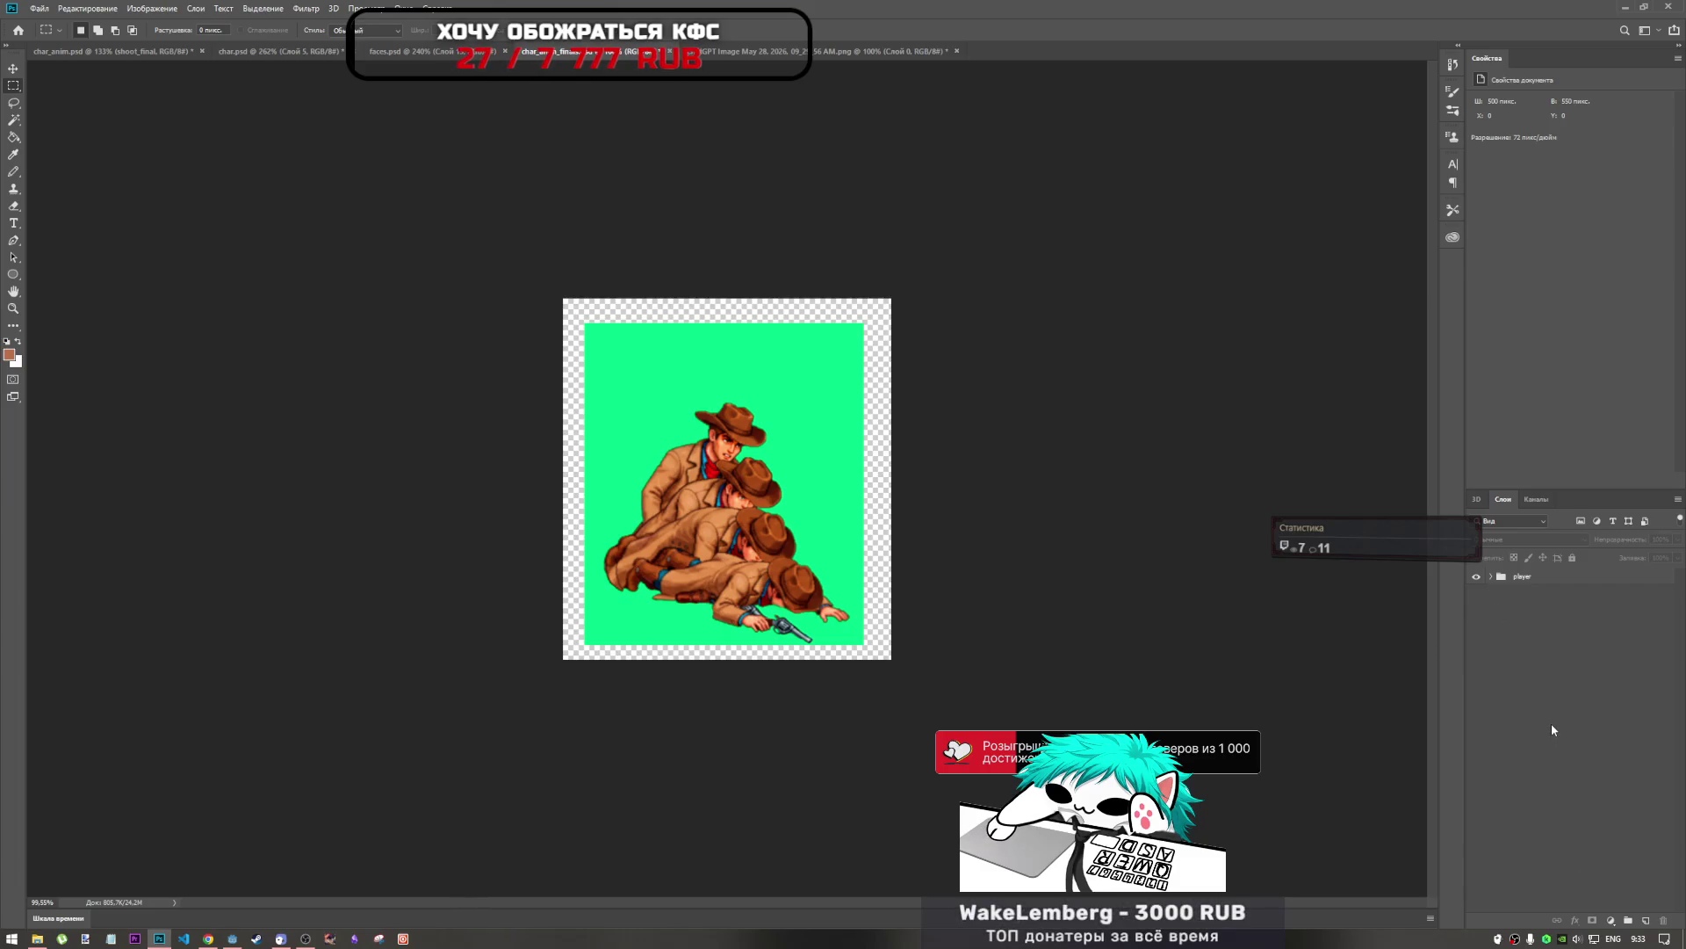
{"action": "left_click", "coordinate": [1627, 920]}
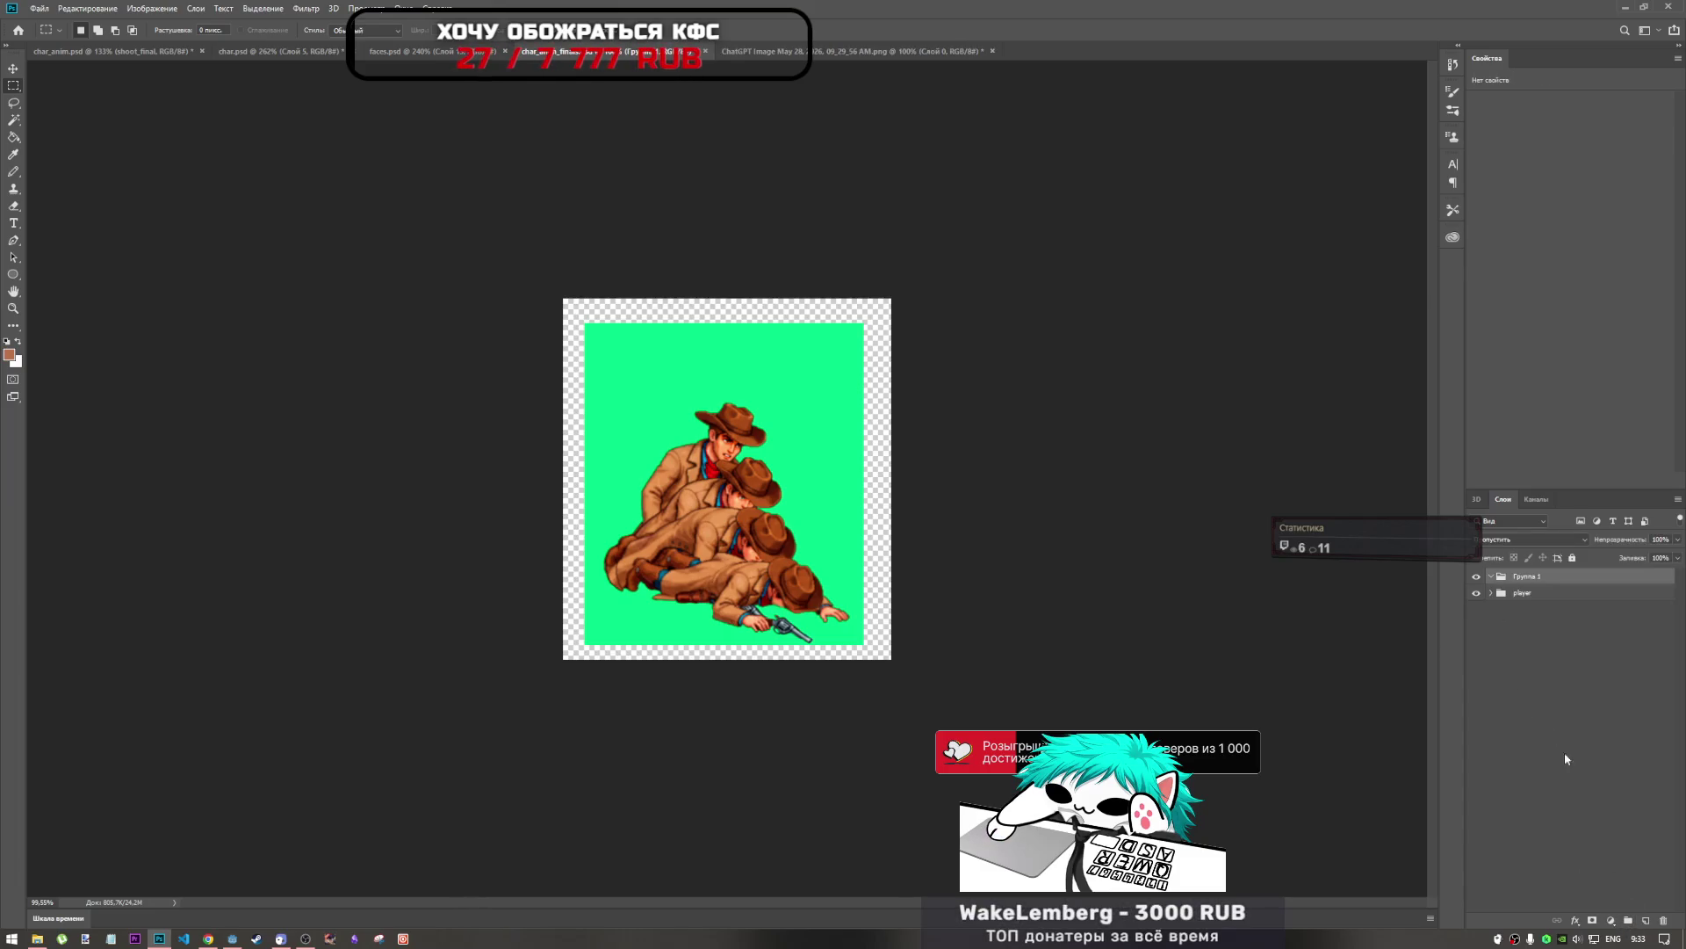
Name the new group 'enemy' and keep it above the player group.
{"action": "key", "text": "e"}
{"action": "type", "text": "enem"}
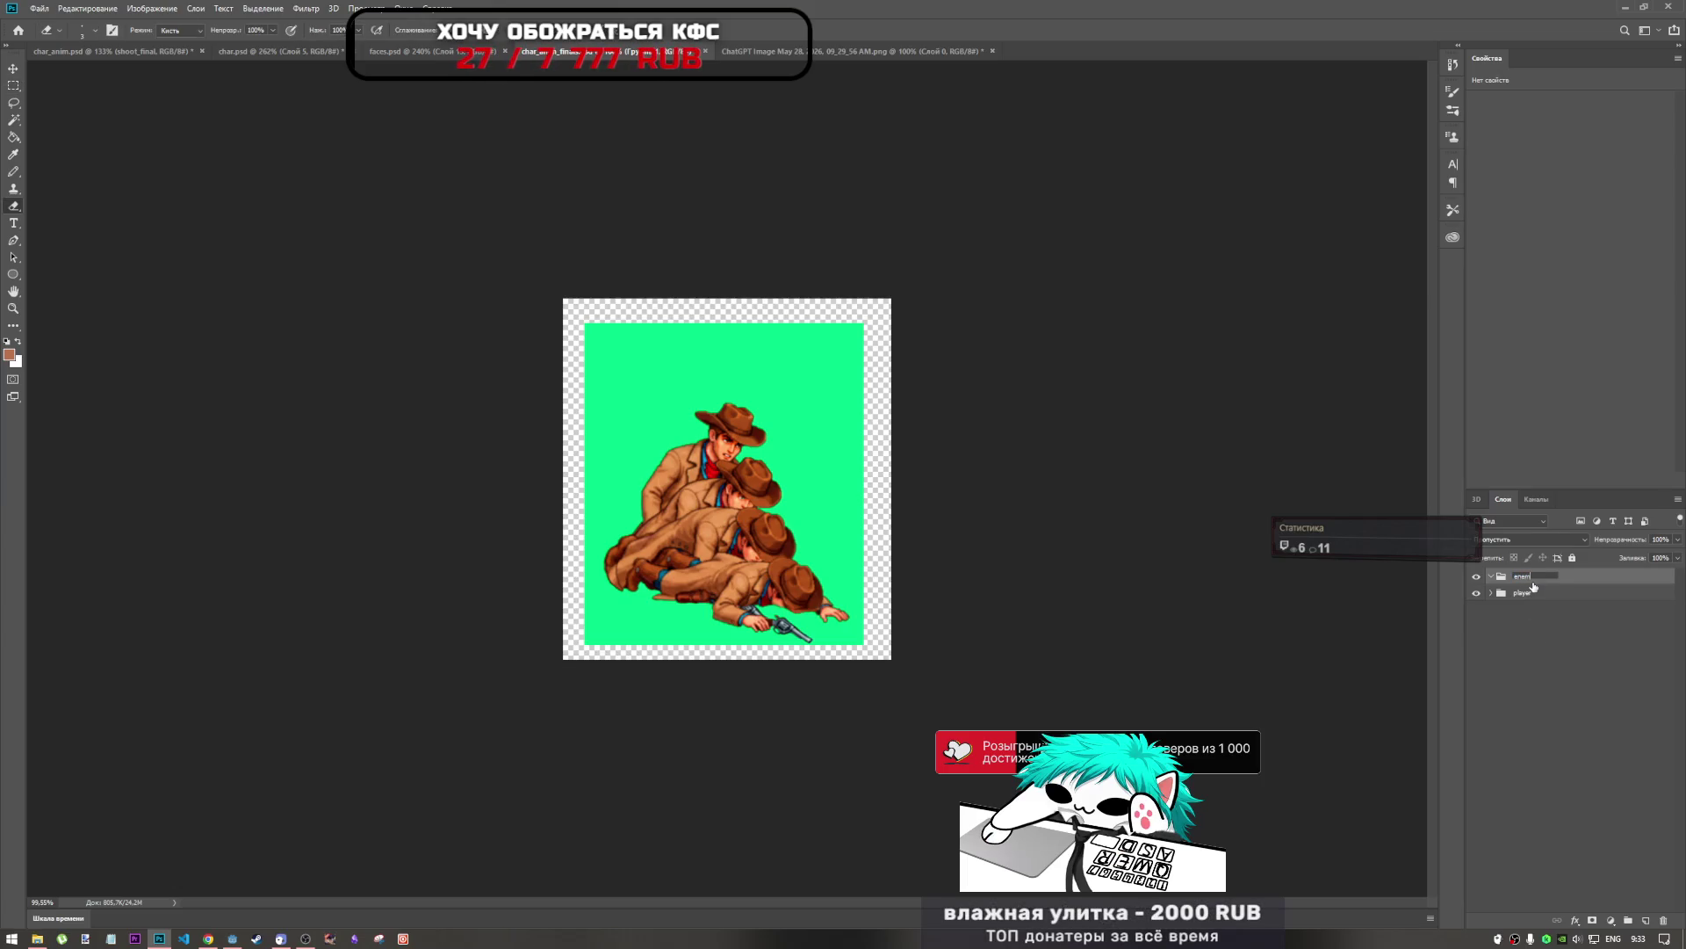
{"action": "type", "text": "y"}
{"action": "left_click", "coordinate": [1526, 616]}
{"action": "left_click_drag", "start_coordinate": [1544, 582], "coordinate": [1526, 606]}
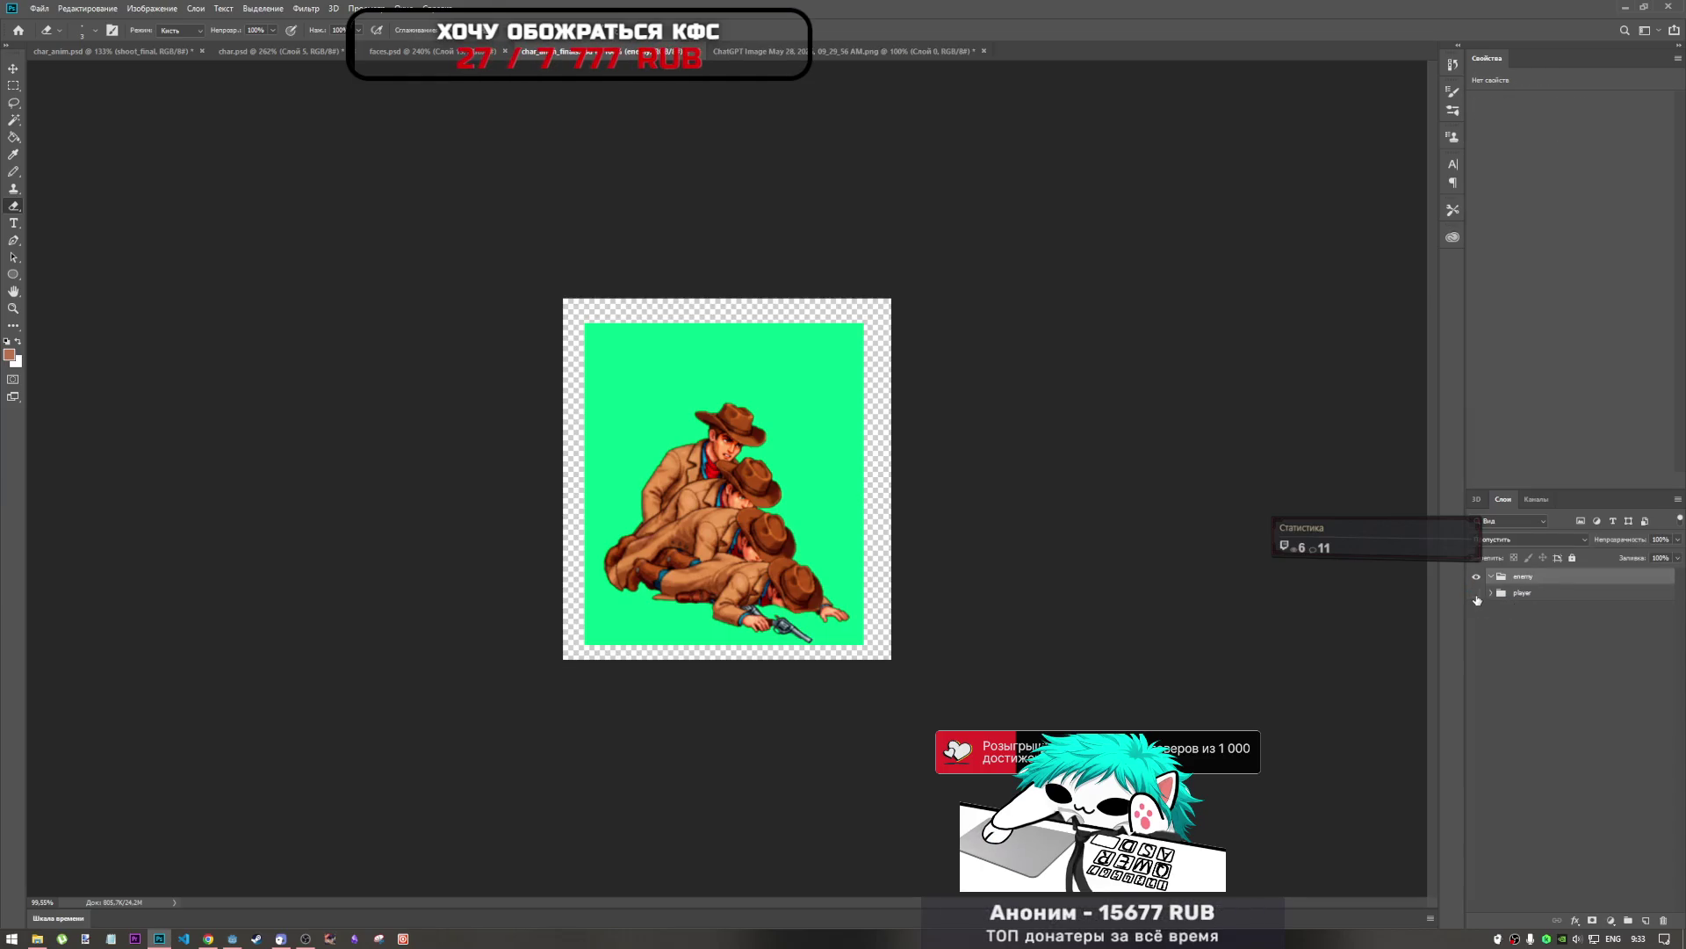
Copy the green background layer into the enemy group.
{"action": "left_click", "coordinate": [1476, 594]}
{"action": "left_click", "coordinate": [1476, 593]}
{"action": "left_click", "coordinate": [1490, 593]}
{"action": "left_click", "coordinate": [1477, 594]}
{"action": "left_click", "coordinate": [1477, 594]}
{"action": "left_click_drag", "start_coordinate": [1511, 811], "coordinate": [1533, 581]}
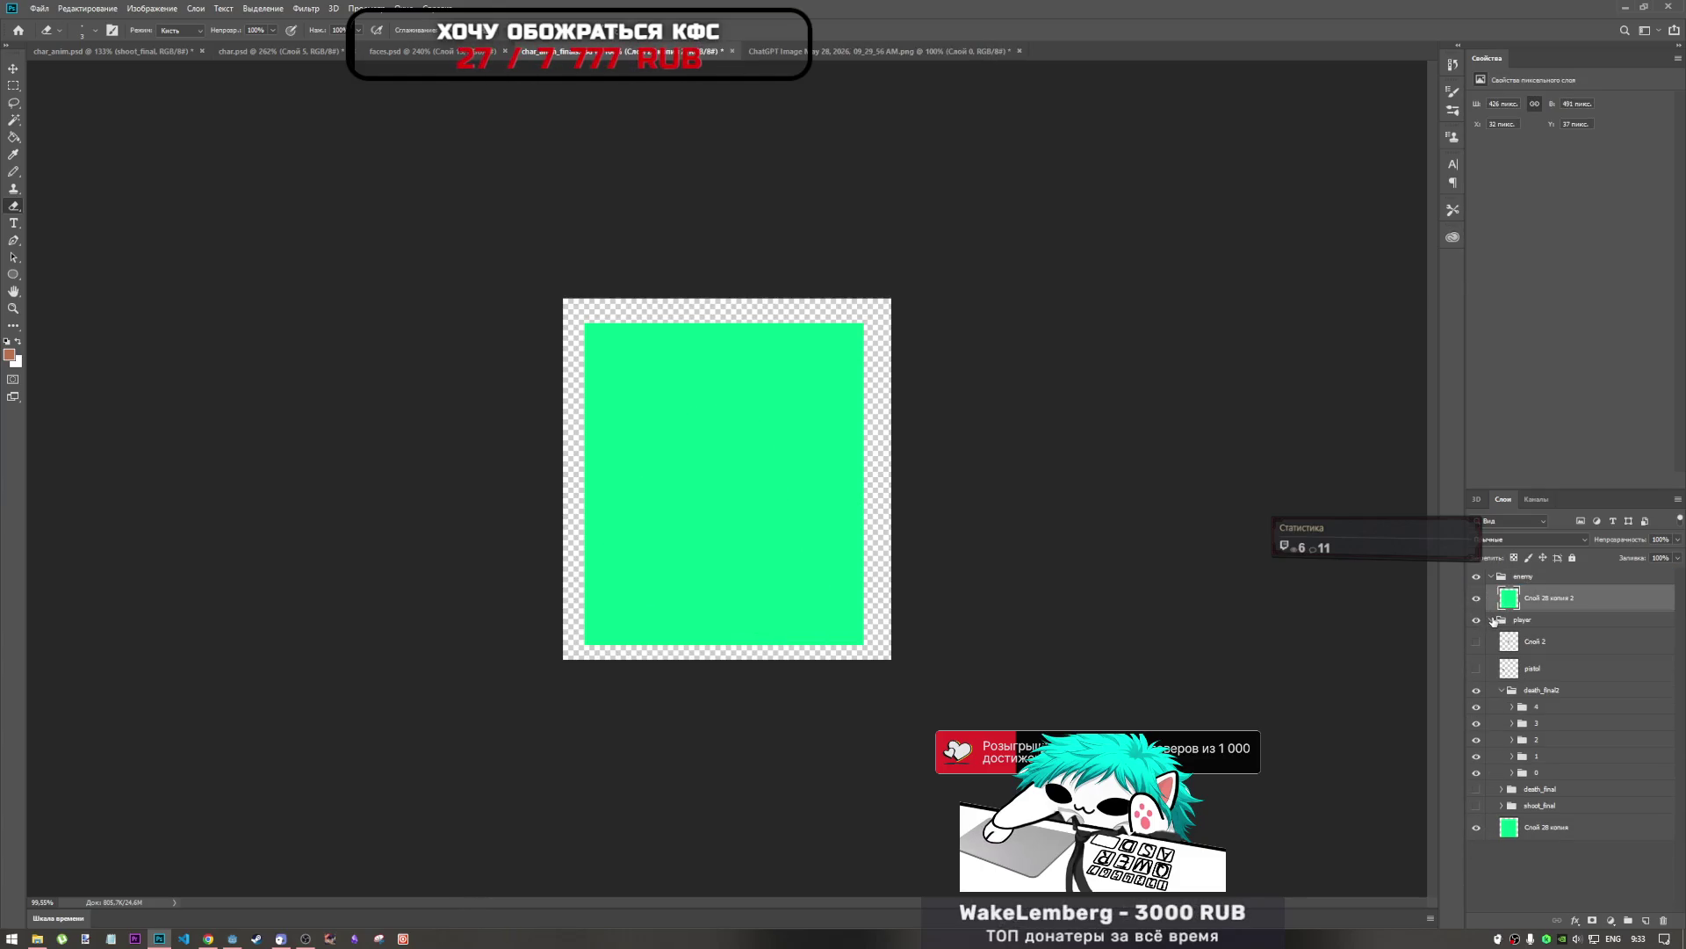
Hide the player group, collapse both groups, and save the cowboy document.
{"action": "left_click", "coordinate": [1491, 619]}
{"action": "left_click", "coordinate": [1477, 619]}
{"action": "left_click", "coordinate": [1492, 578]}
{"action": "left_click", "coordinate": [1492, 578]}
{"action": "left_click", "coordinate": [1492, 578]}
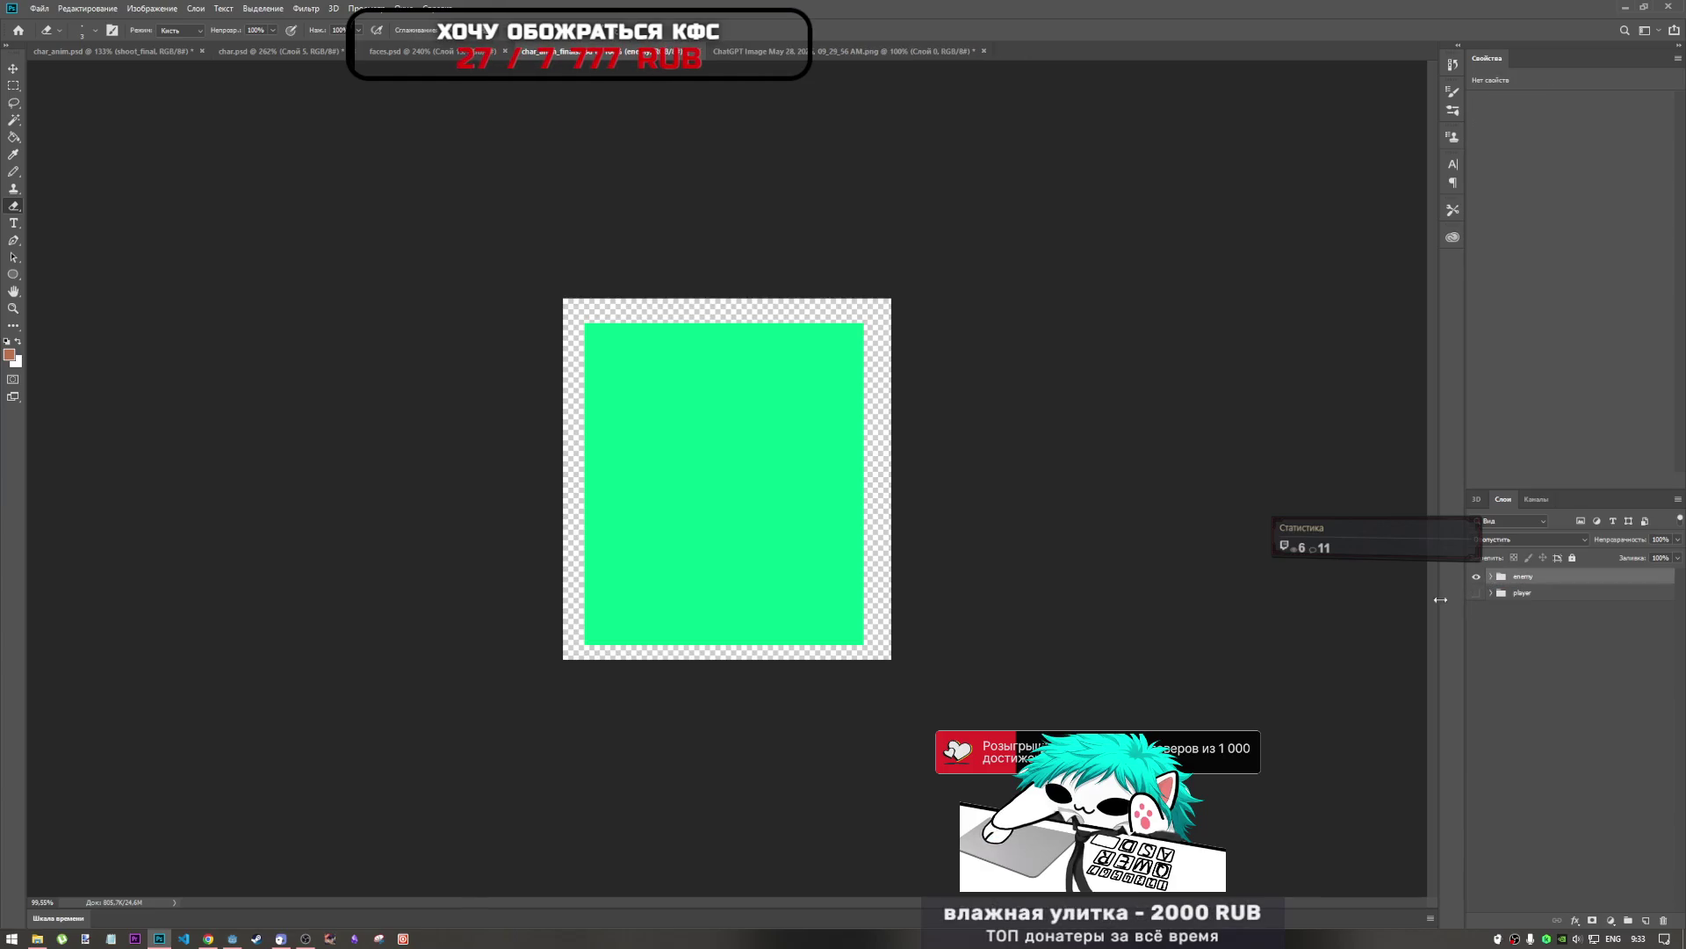
{"action": "key", "text": "ctrl+s"}
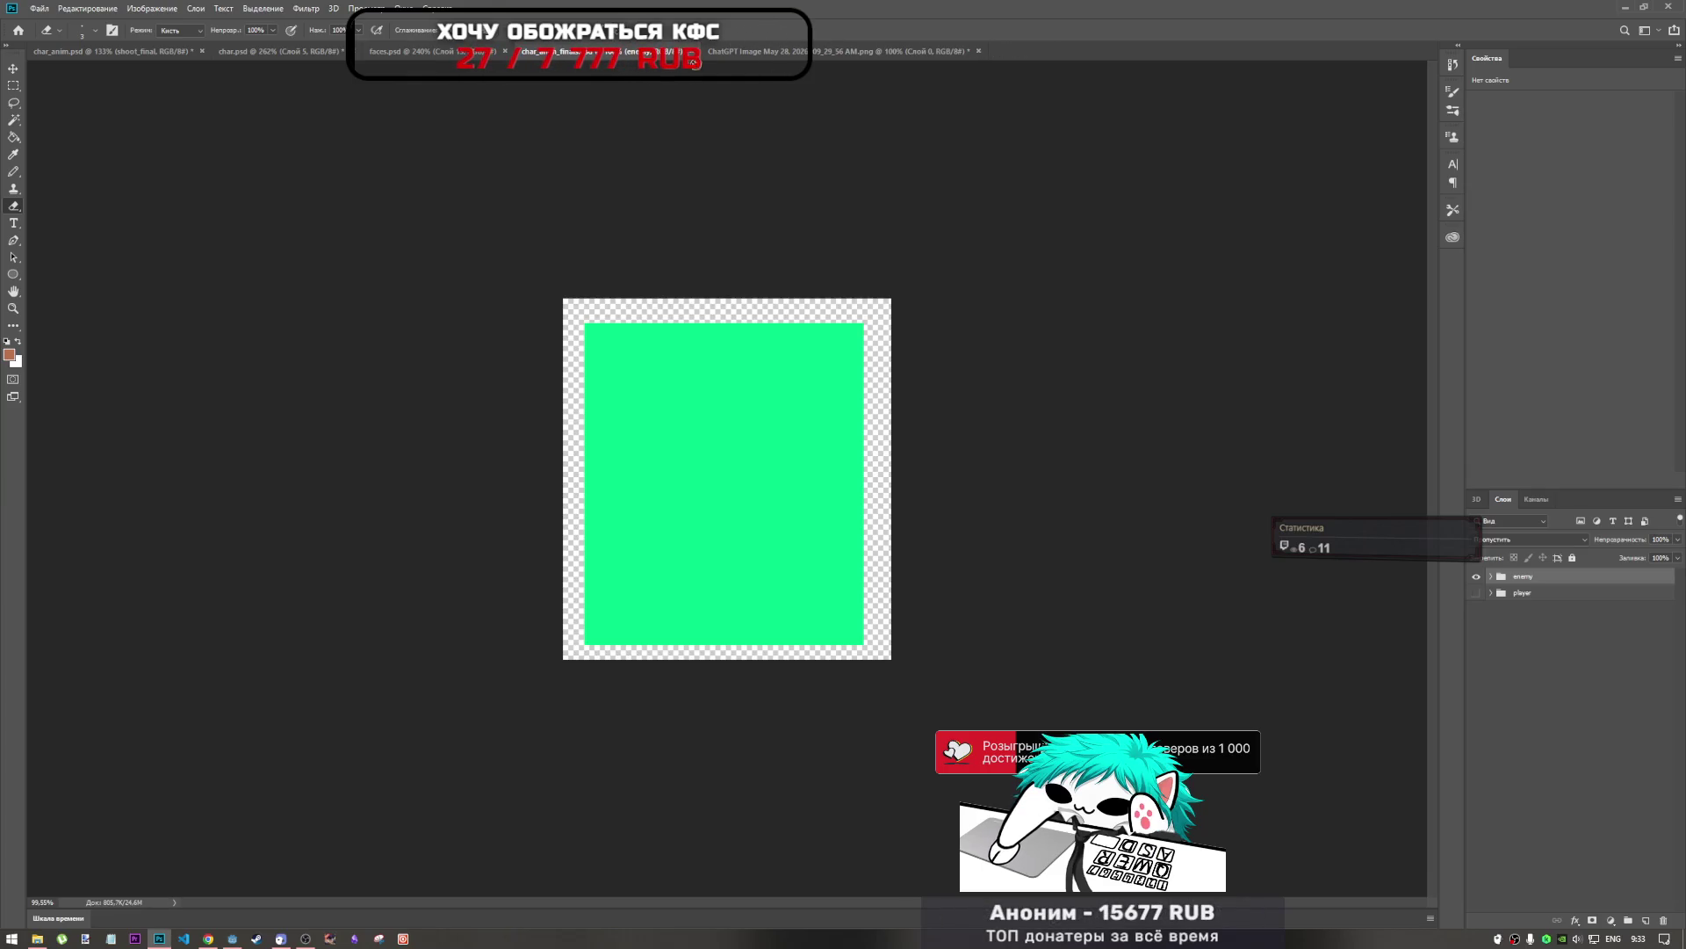
{"action": "left_click", "coordinate": [823, 51]}
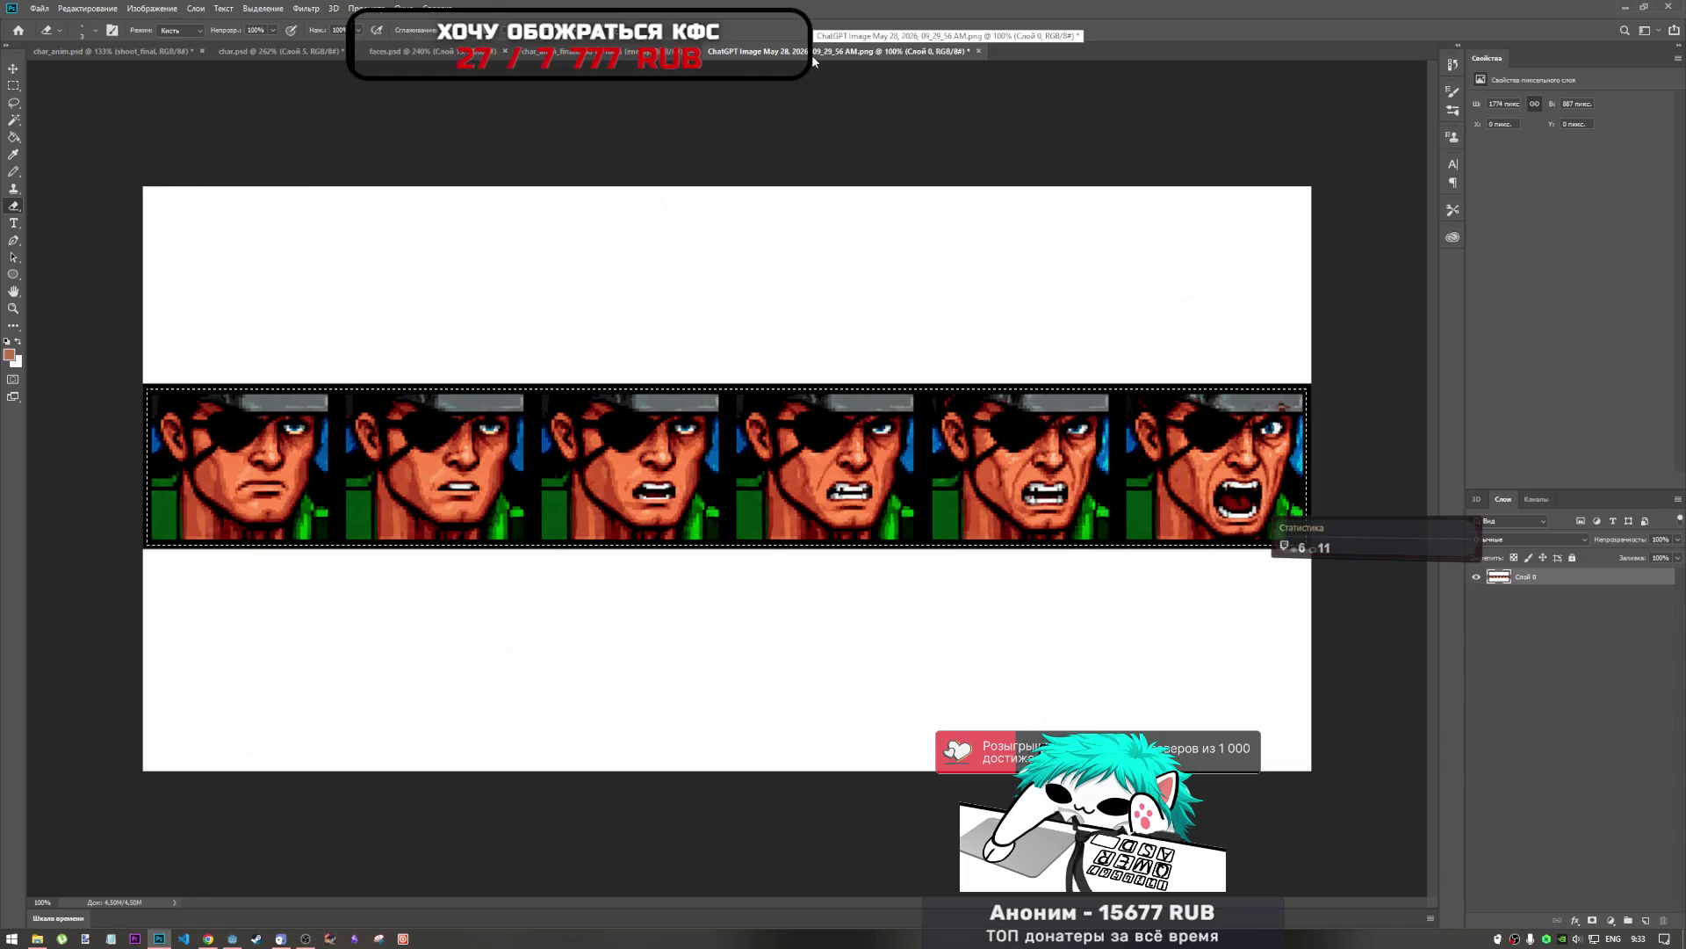
Close the face strip without saving and open the second generated six-cowboy image without a colour profile.
{"action": "left_click", "coordinate": [978, 51]}
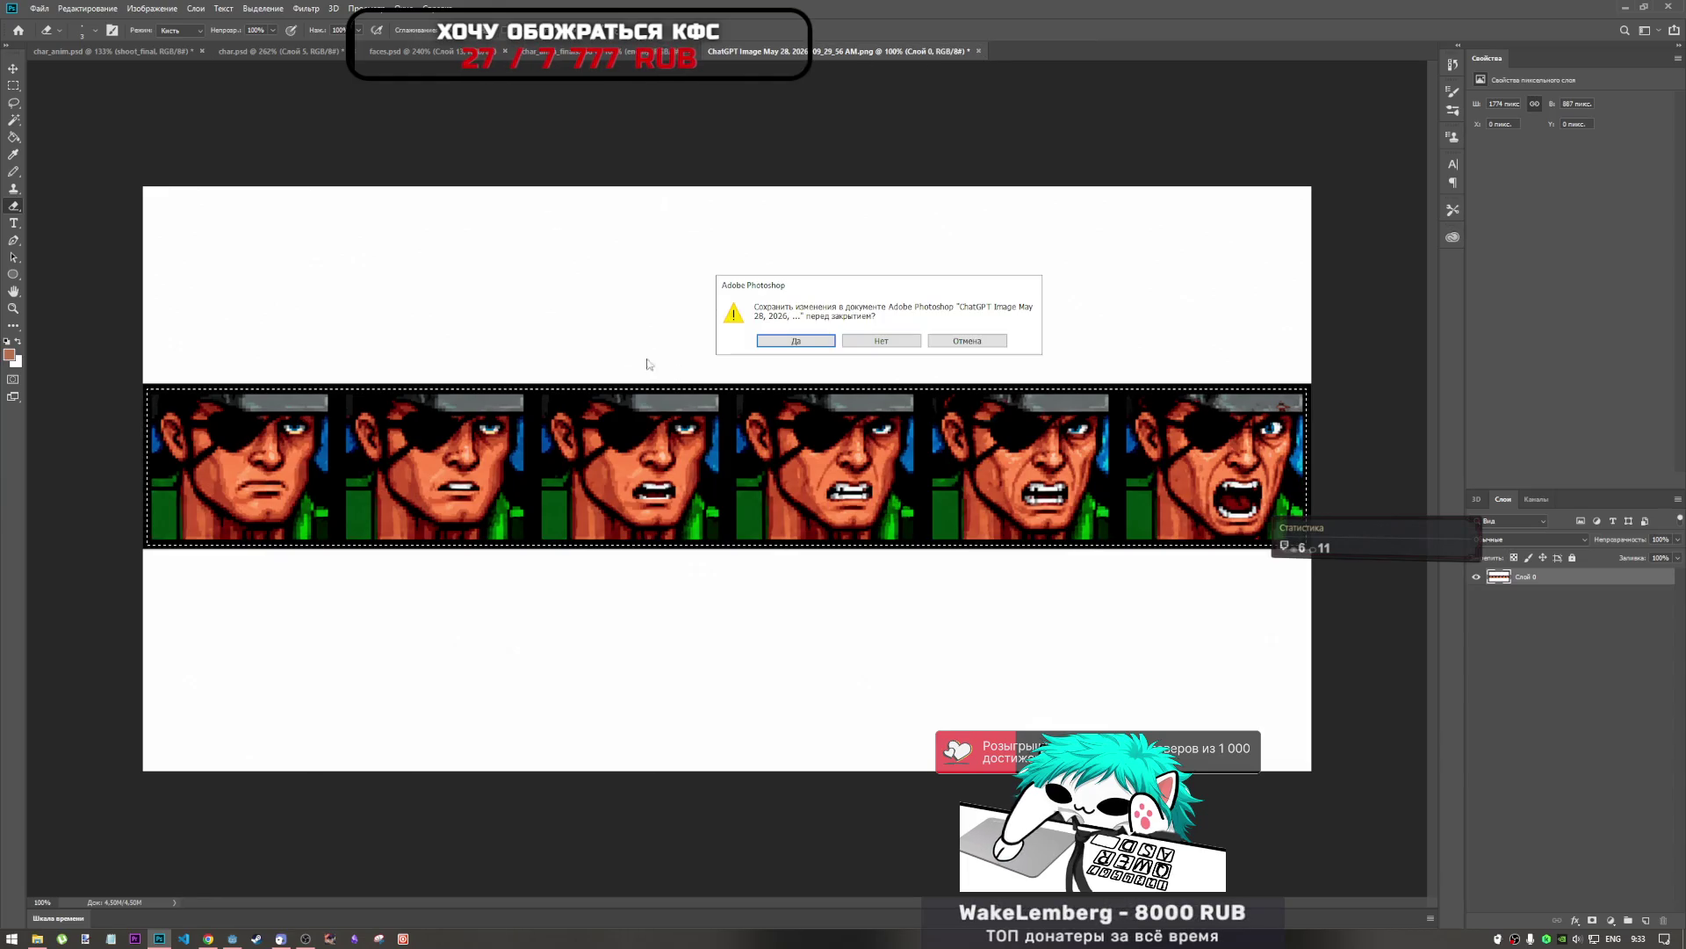
{"action": "left_click", "coordinate": [905, 342]}
{"action": "left_click", "coordinate": [37, 938]}
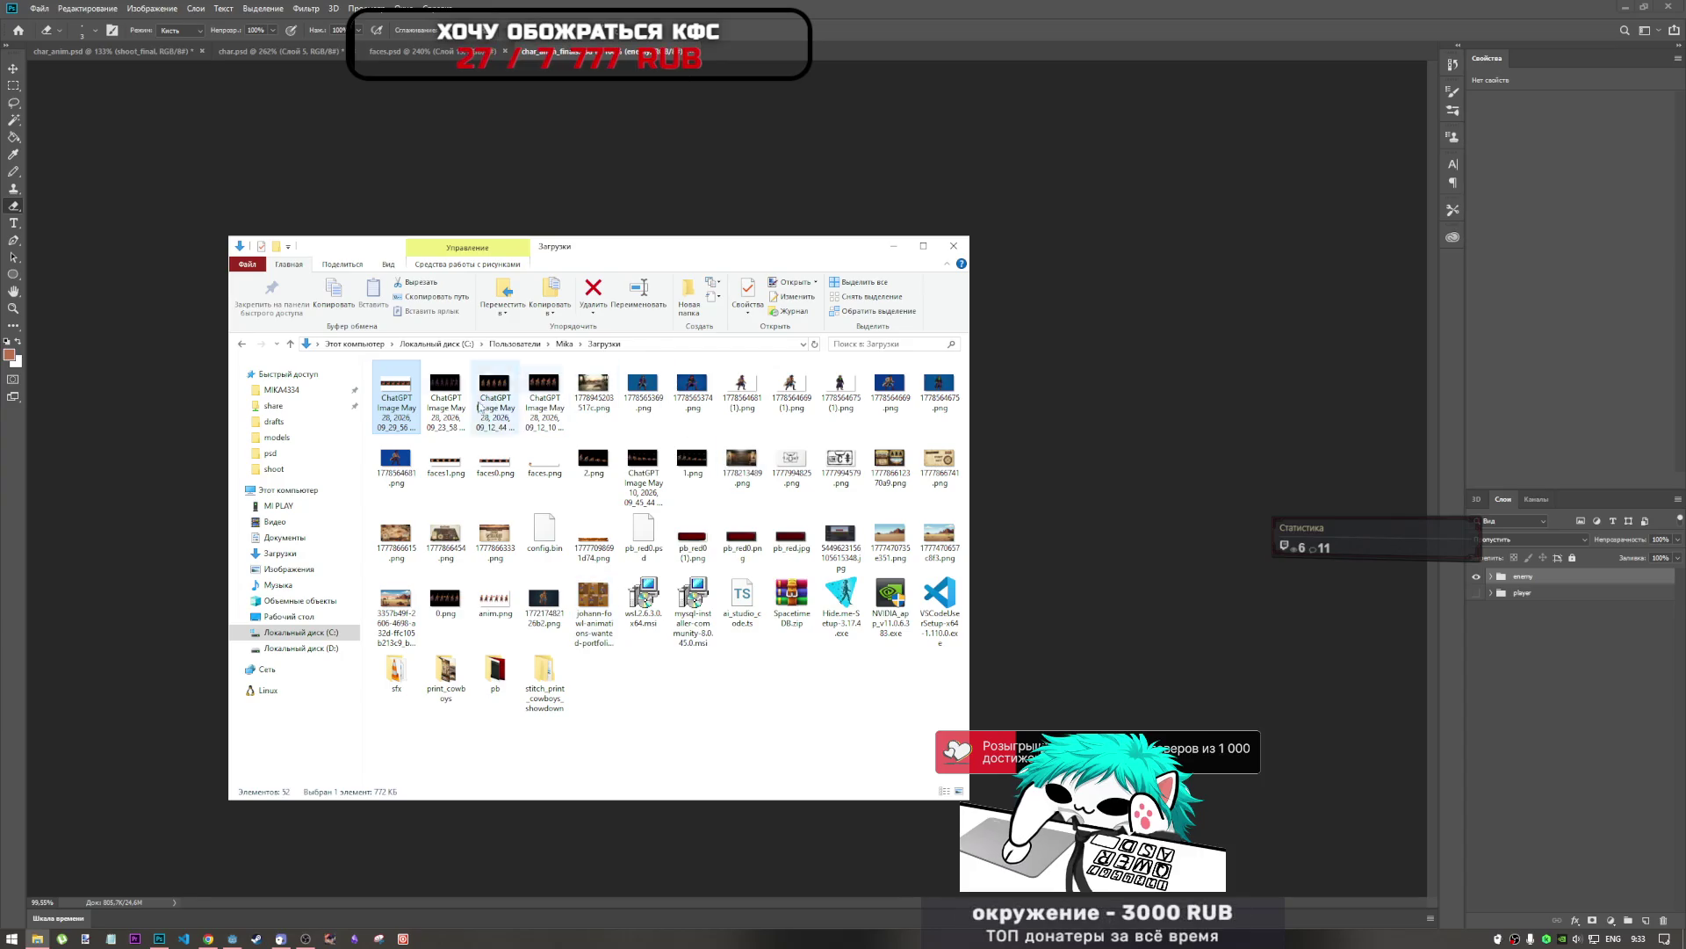
{"action": "left_click", "coordinate": [448, 402]}
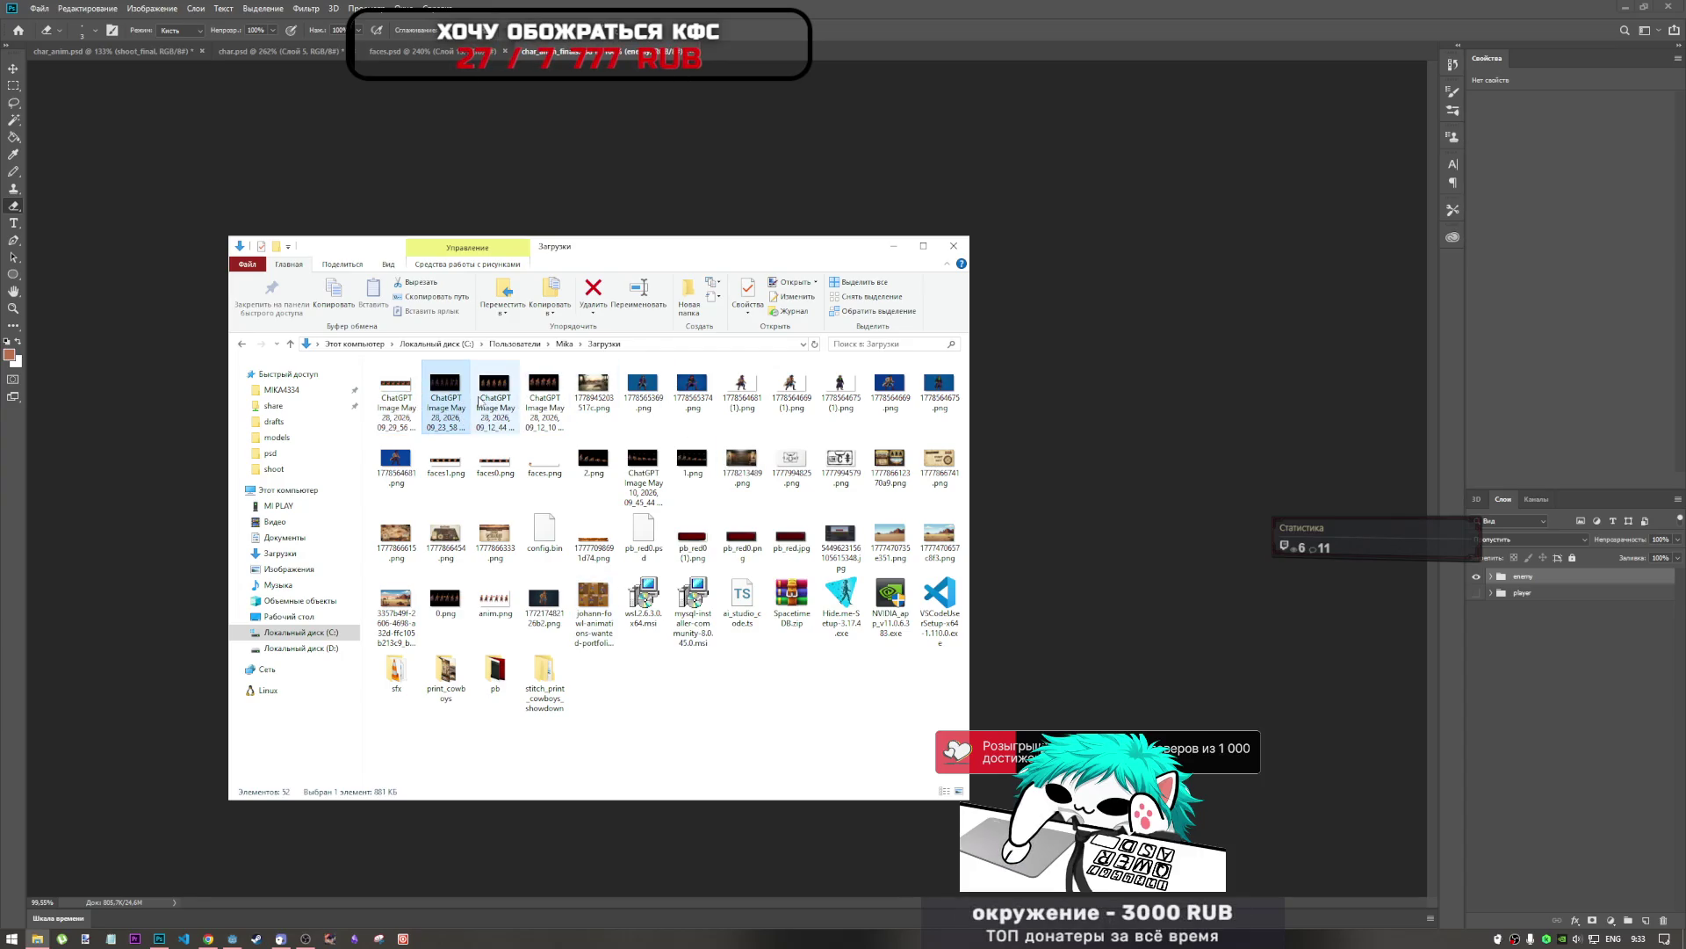
{"action": "double_click", "coordinate": [488, 402]}
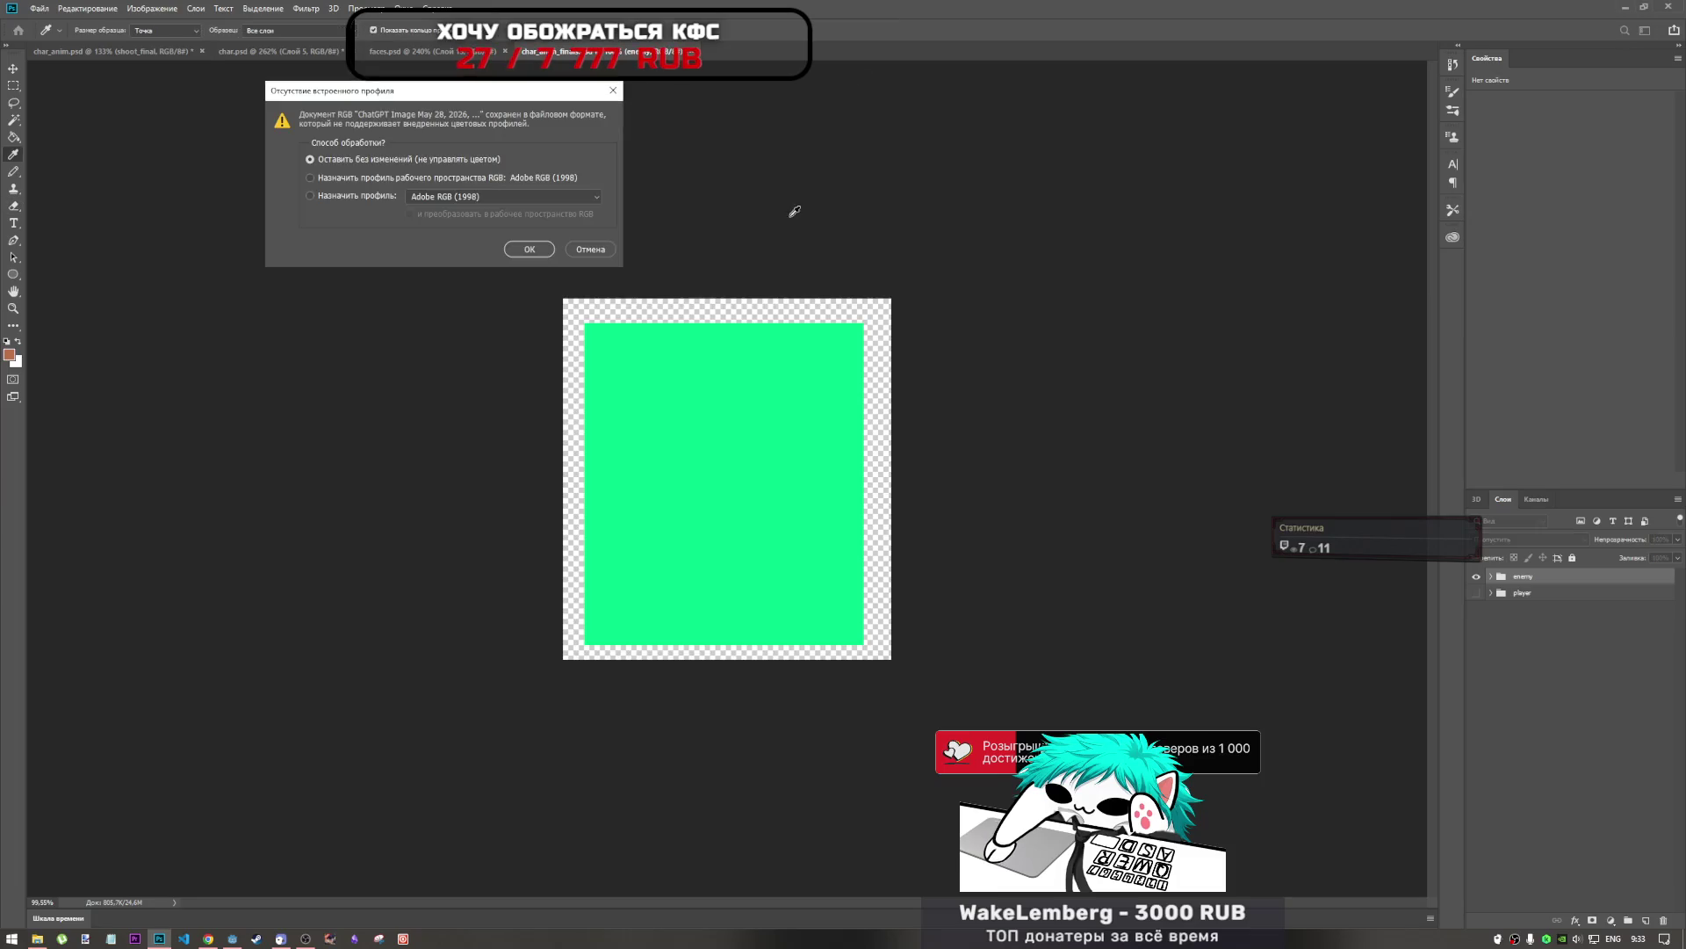
{"action": "left_click", "coordinate": [529, 248]}
Unlock the background as Слой 0 and try a magic-wand selection of the black background.
{"action": "key", "text": "e"}
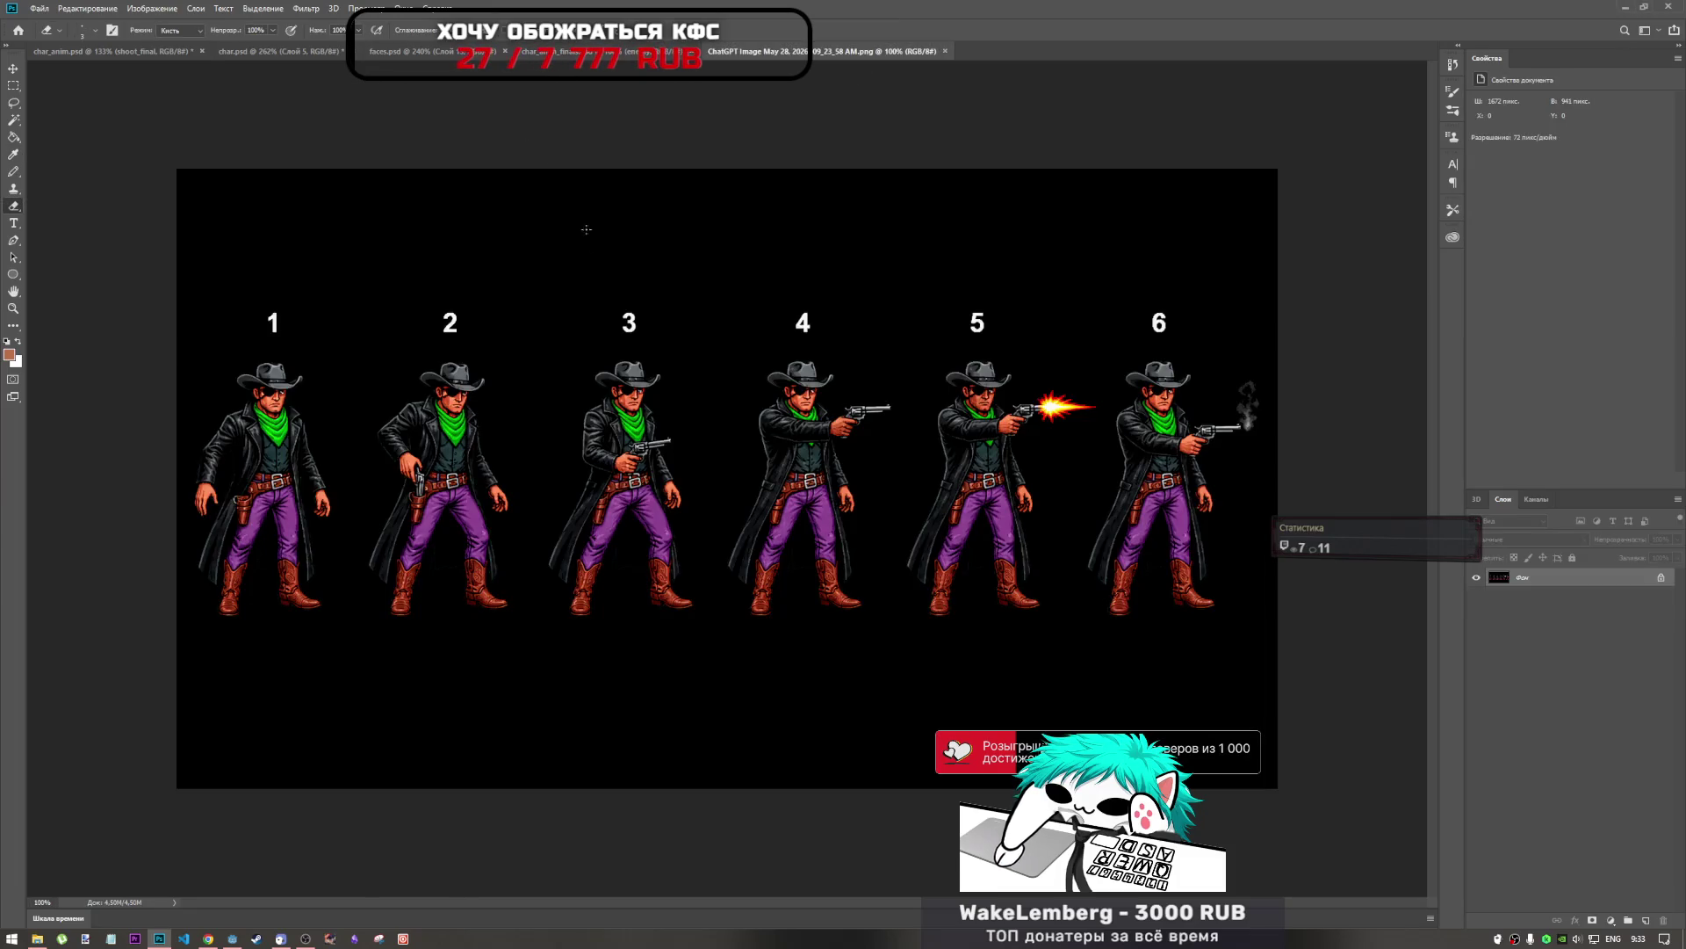
{"action": "left_click", "coordinate": [831, 451]}
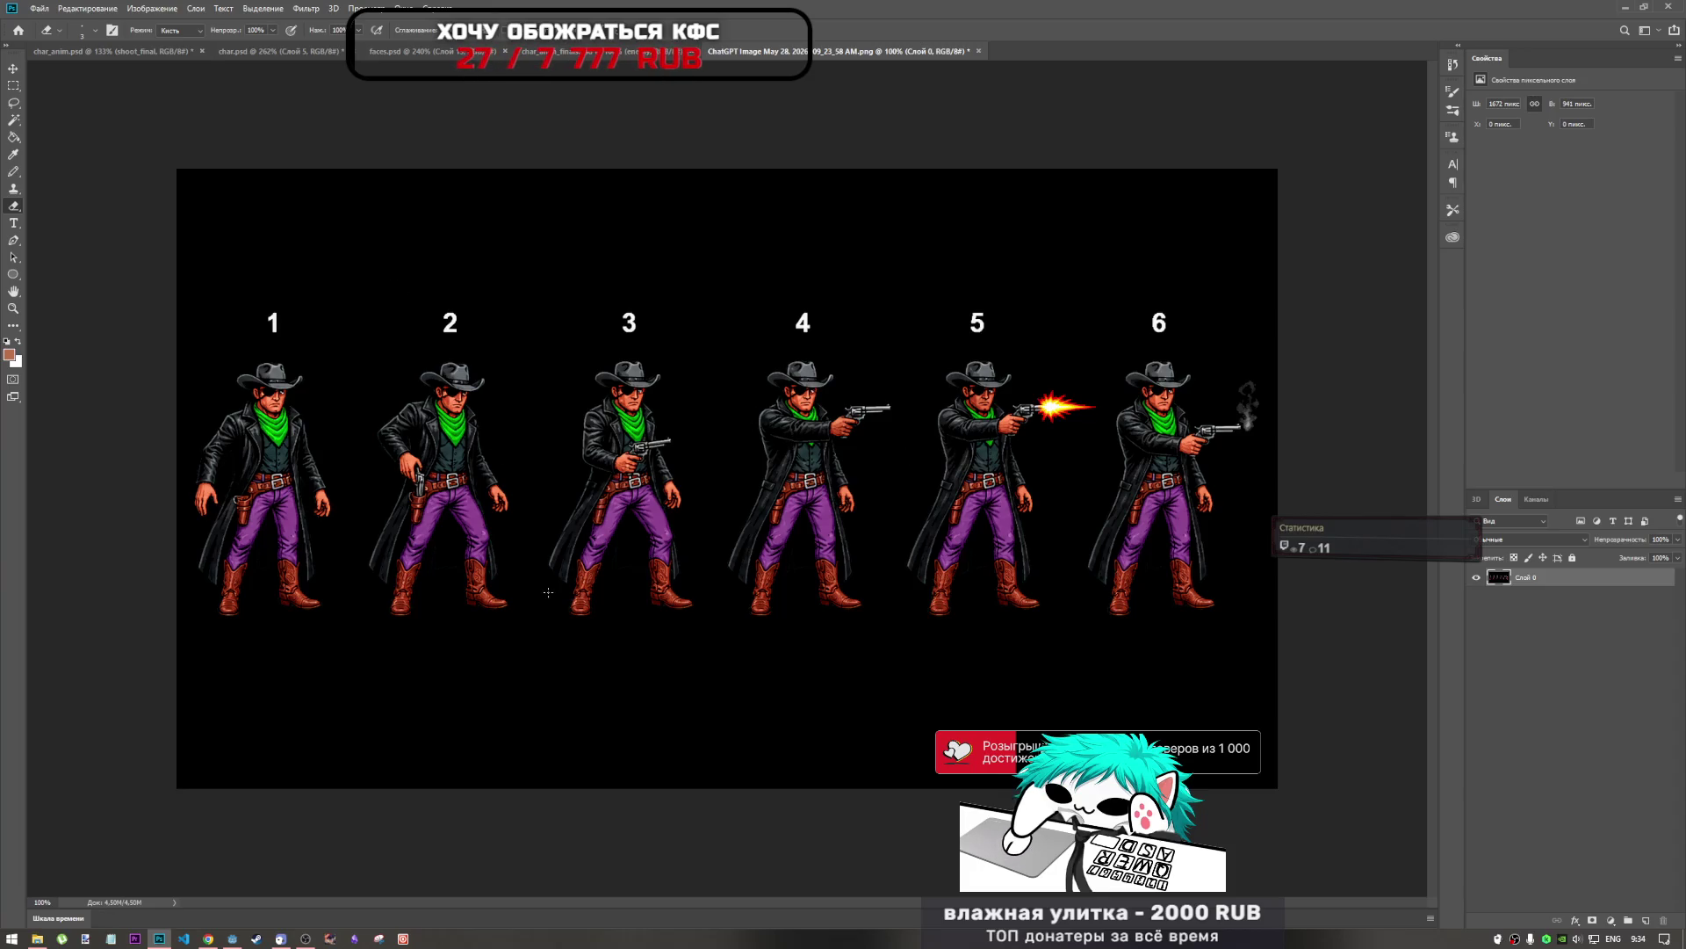
{"action": "left_click", "coordinate": [14, 121]}
{"action": "left_click", "coordinate": [501, 693]}
{"action": "key", "text": "ctrl+d"}
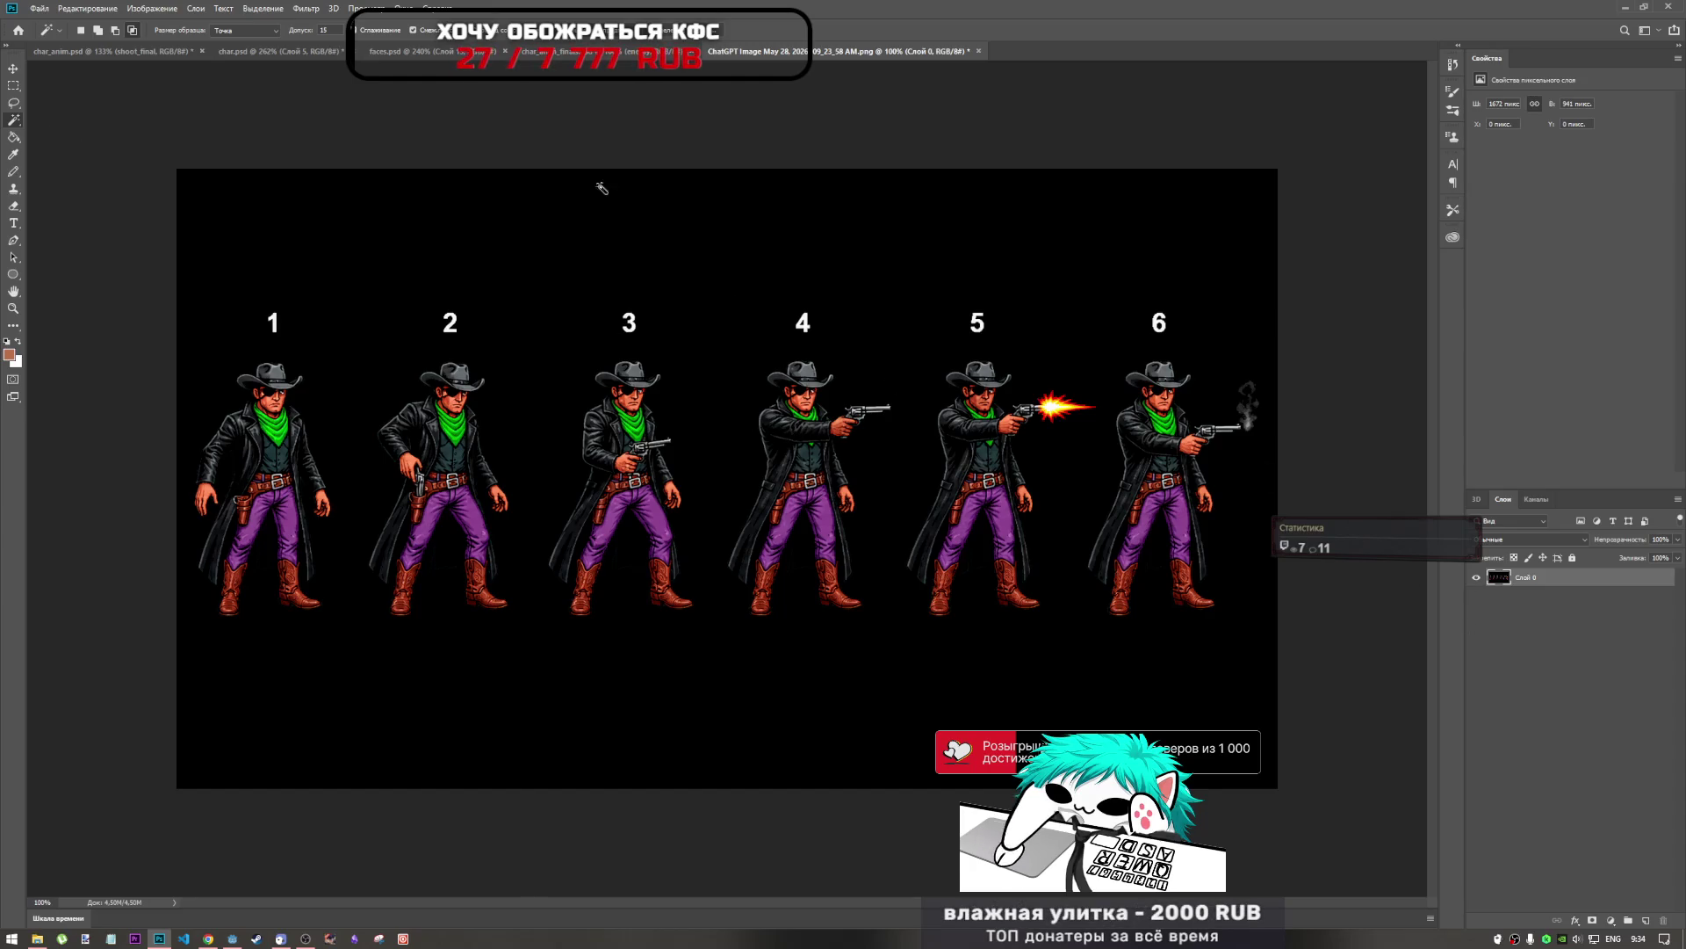
{"action": "left_click", "coordinate": [208, 938]}
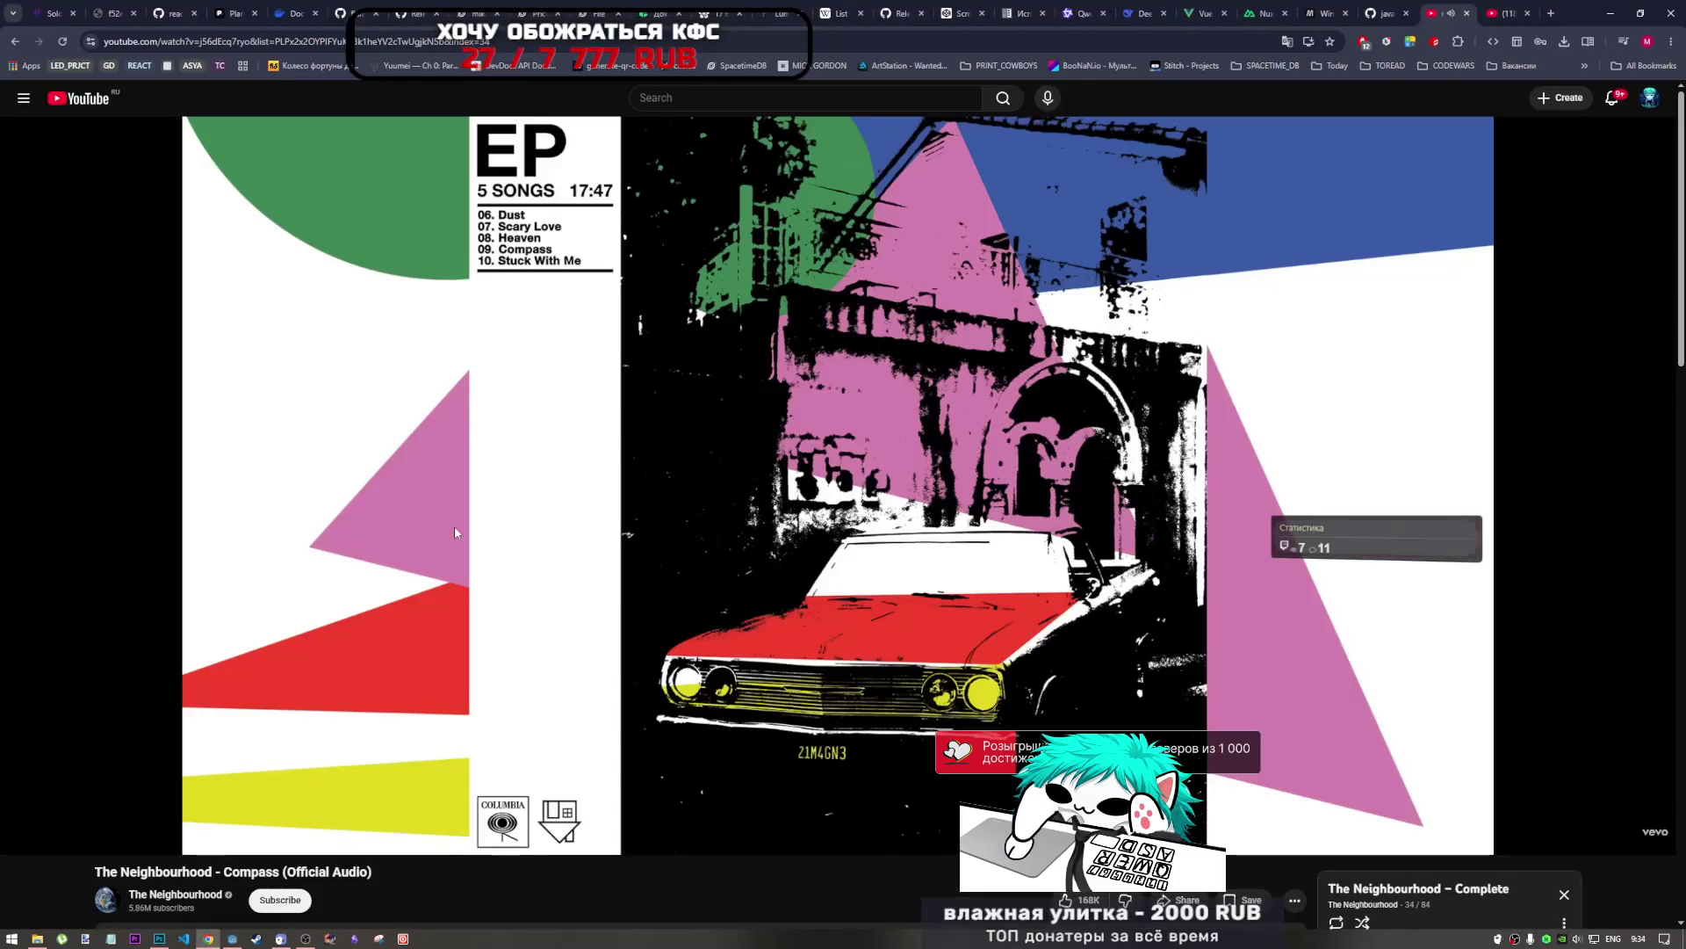
In a new Chrome tab, launch Pixlr Background Remover from the bookmarks' Tools folder.
{"action": "left_click", "coordinate": [1553, 14]}
{"action": "left_click", "coordinate": [1586, 68]}
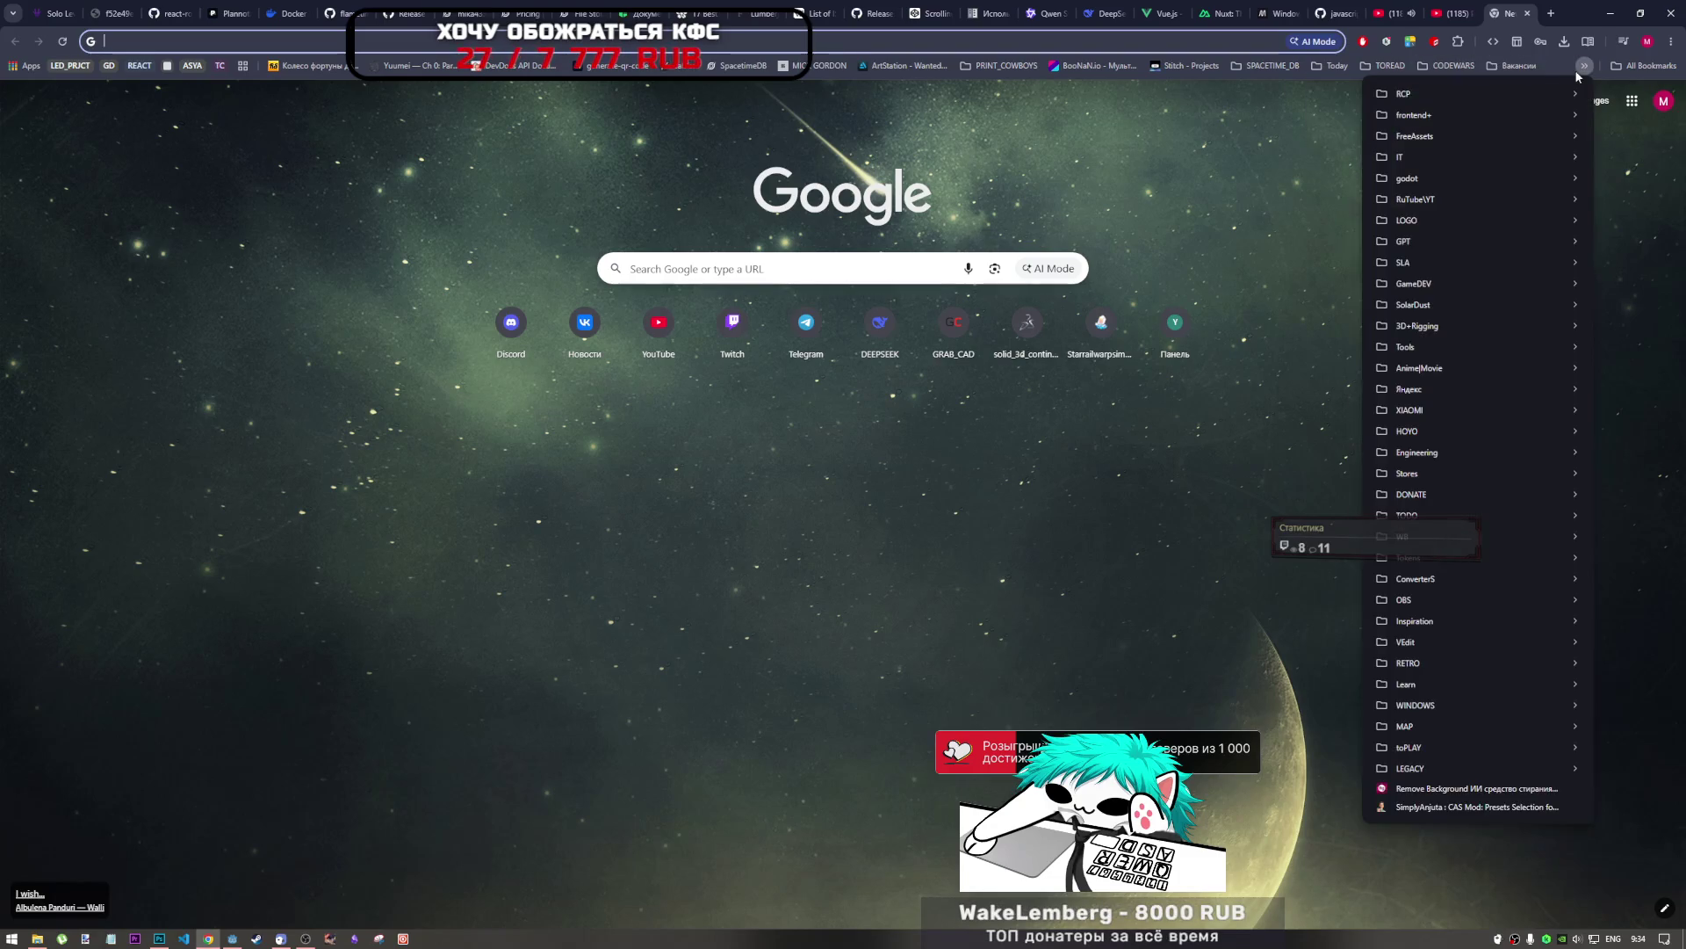
{"action": "mouse_move", "coordinate": [1436, 349]}
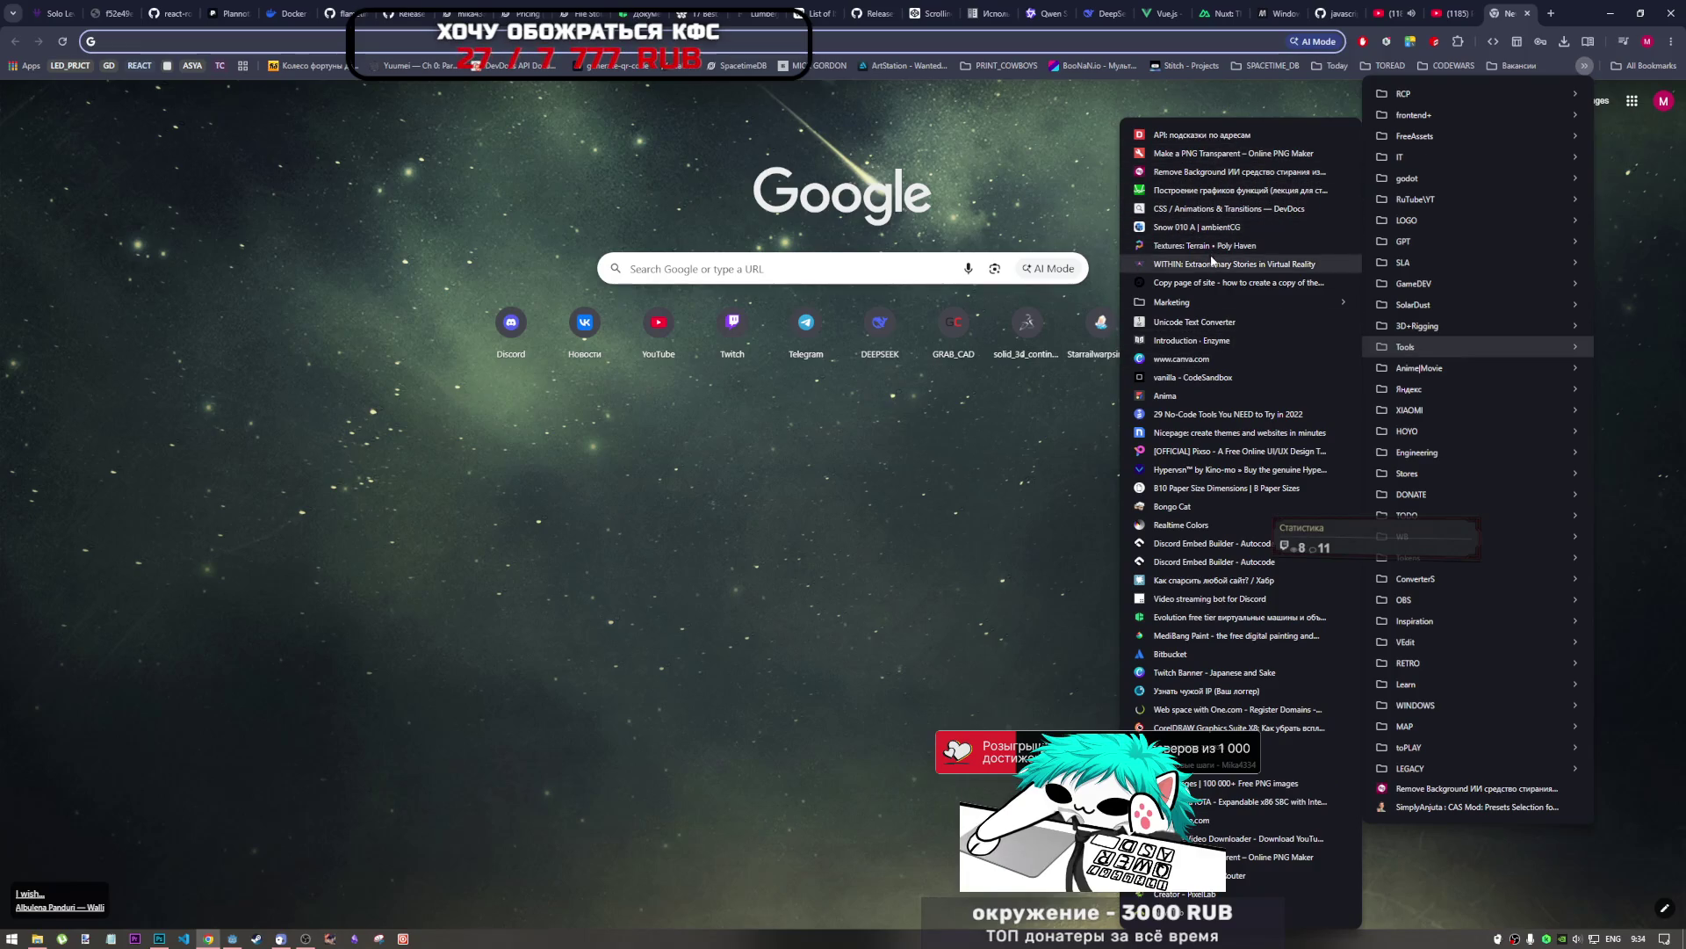
{"action": "mouse_move", "coordinate": [1192, 304]}
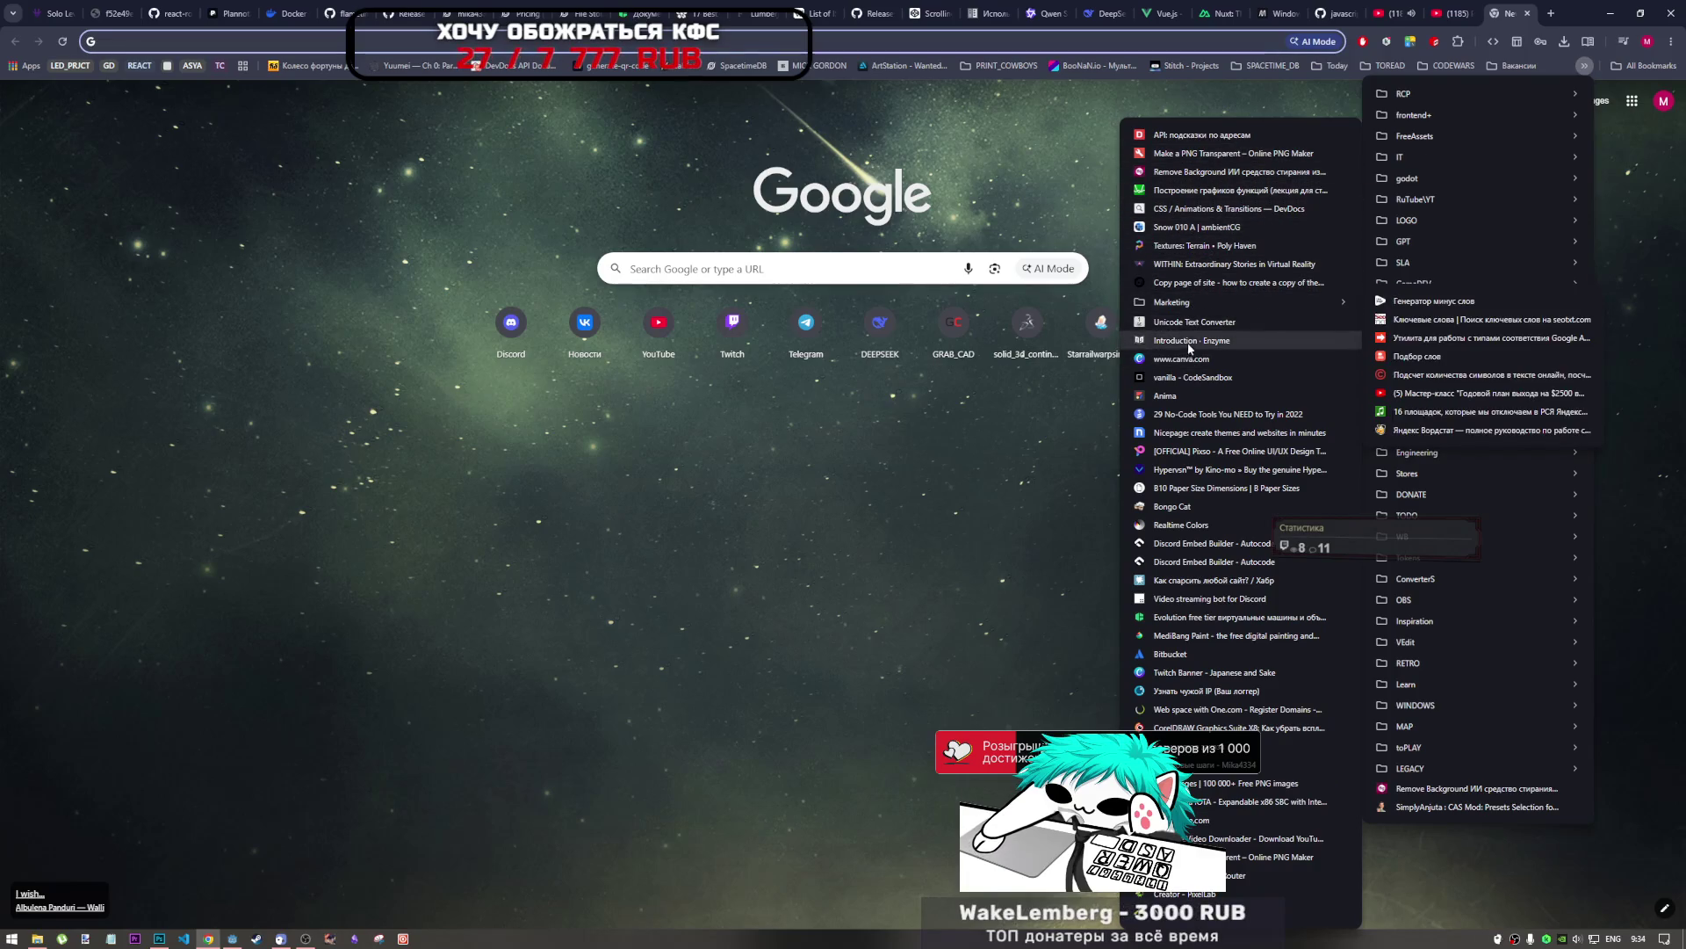
{"action": "left_click", "coordinate": [1206, 172]}
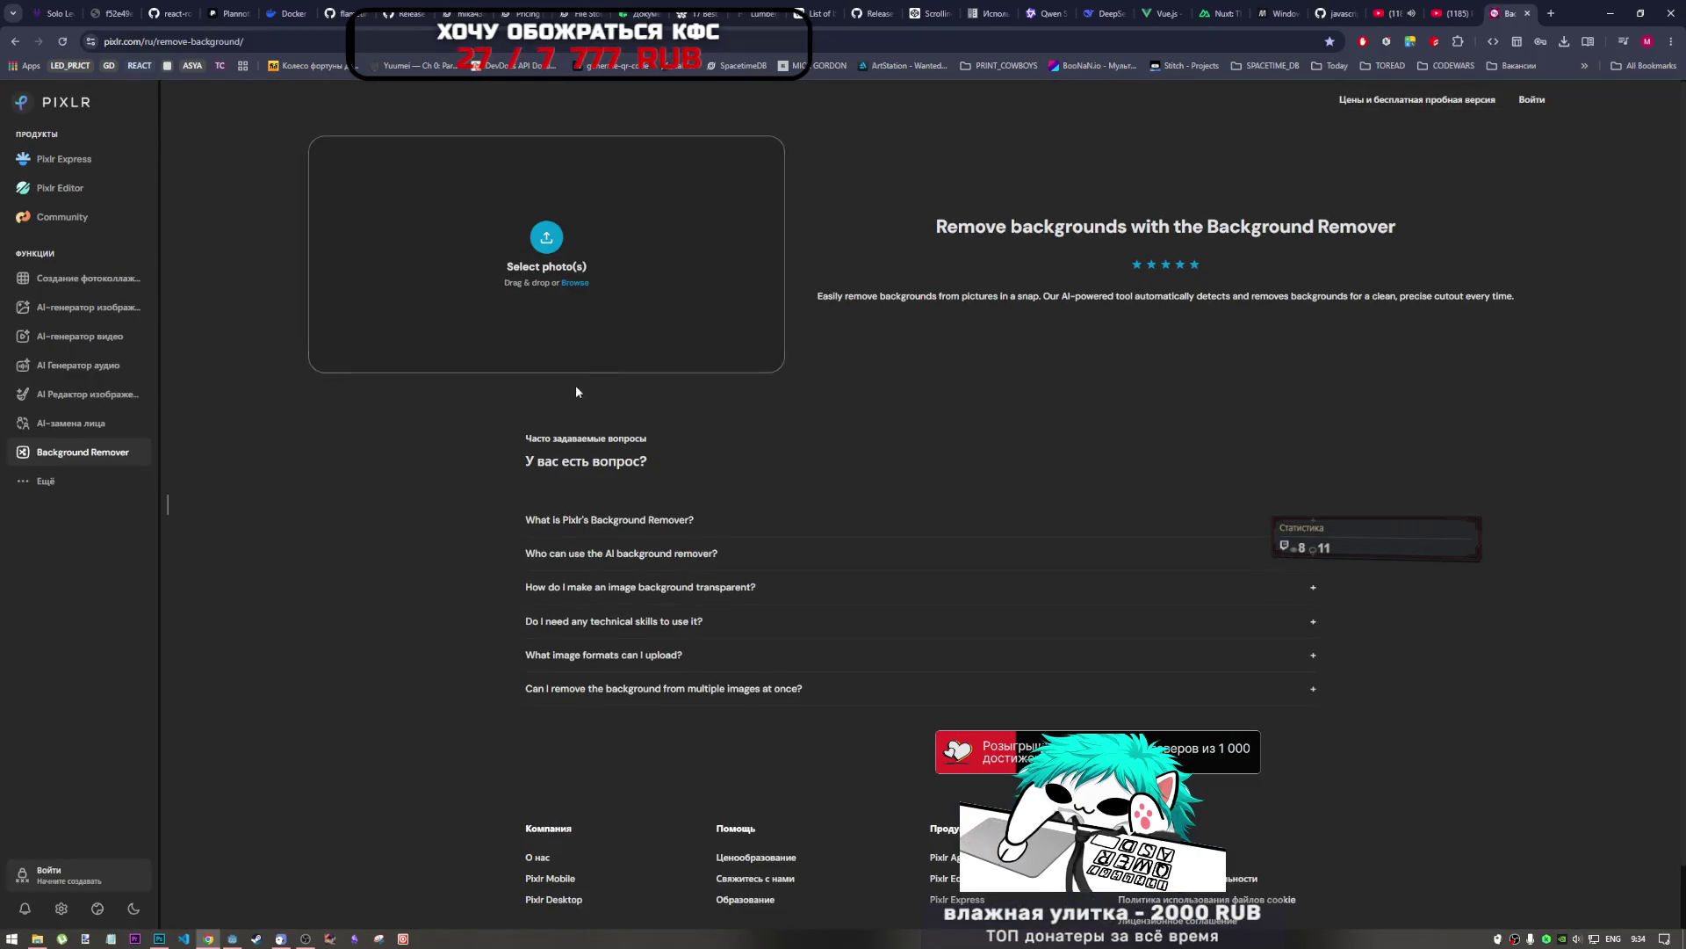
Upload the six-cowboy sprite sheet from Downloads to Pixlr for background removal.
{"action": "left_click", "coordinate": [37, 938]}
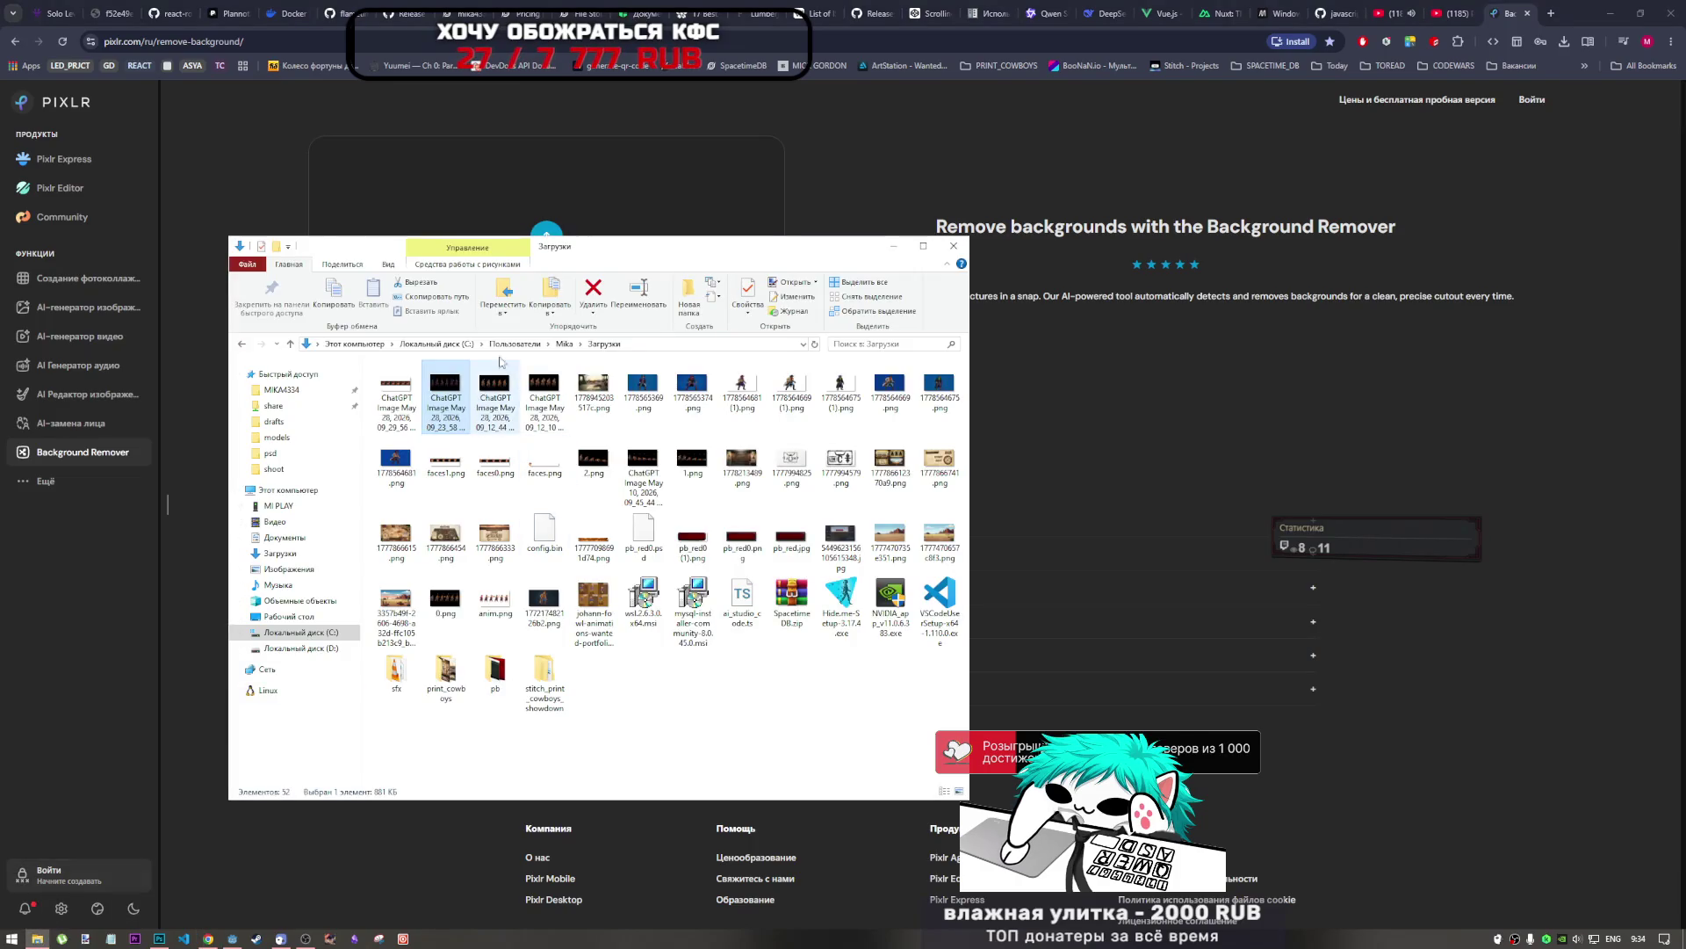
{"action": "mouse_move", "coordinate": [451, 392]}
{"action": "left_mouse_down"}
{"action": "mouse_move", "coordinate": [638, 226]}
{"action": "mouse_move", "coordinate": [834, 190]}
{"action": "left_mouse_up"}
{"action": "left_click", "coordinate": [840, 183]}
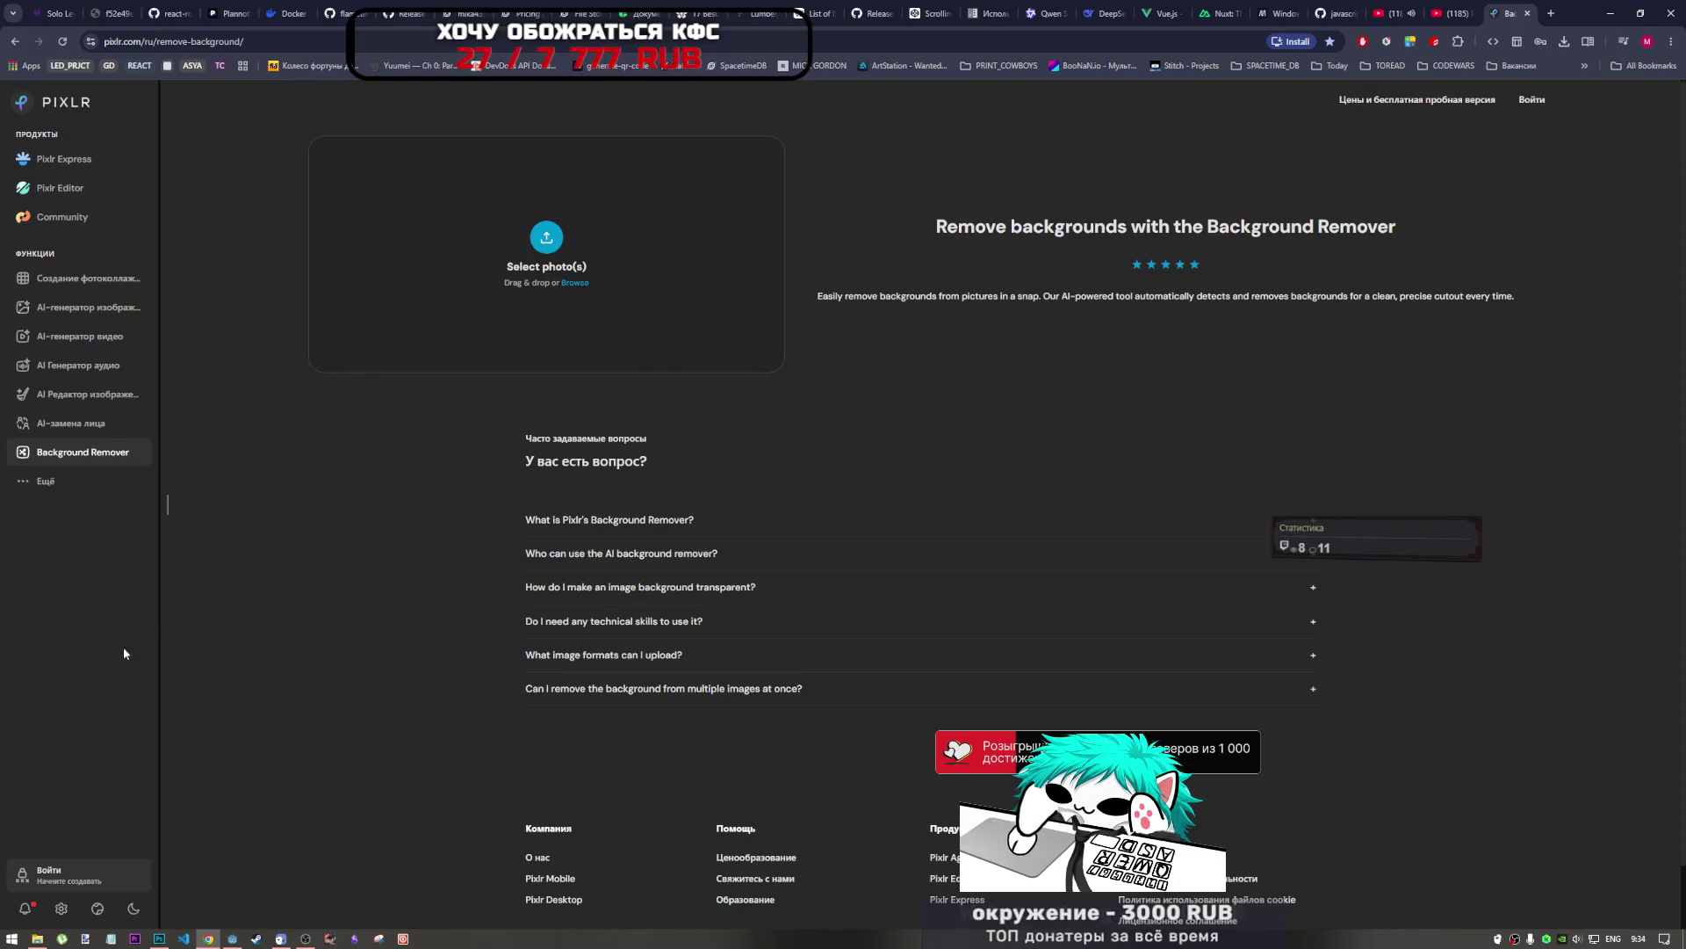
{"action": "left_click", "coordinate": [48, 940]}
{"action": "left_click_drag", "start_coordinate": [445, 393], "coordinate": [624, 204]}
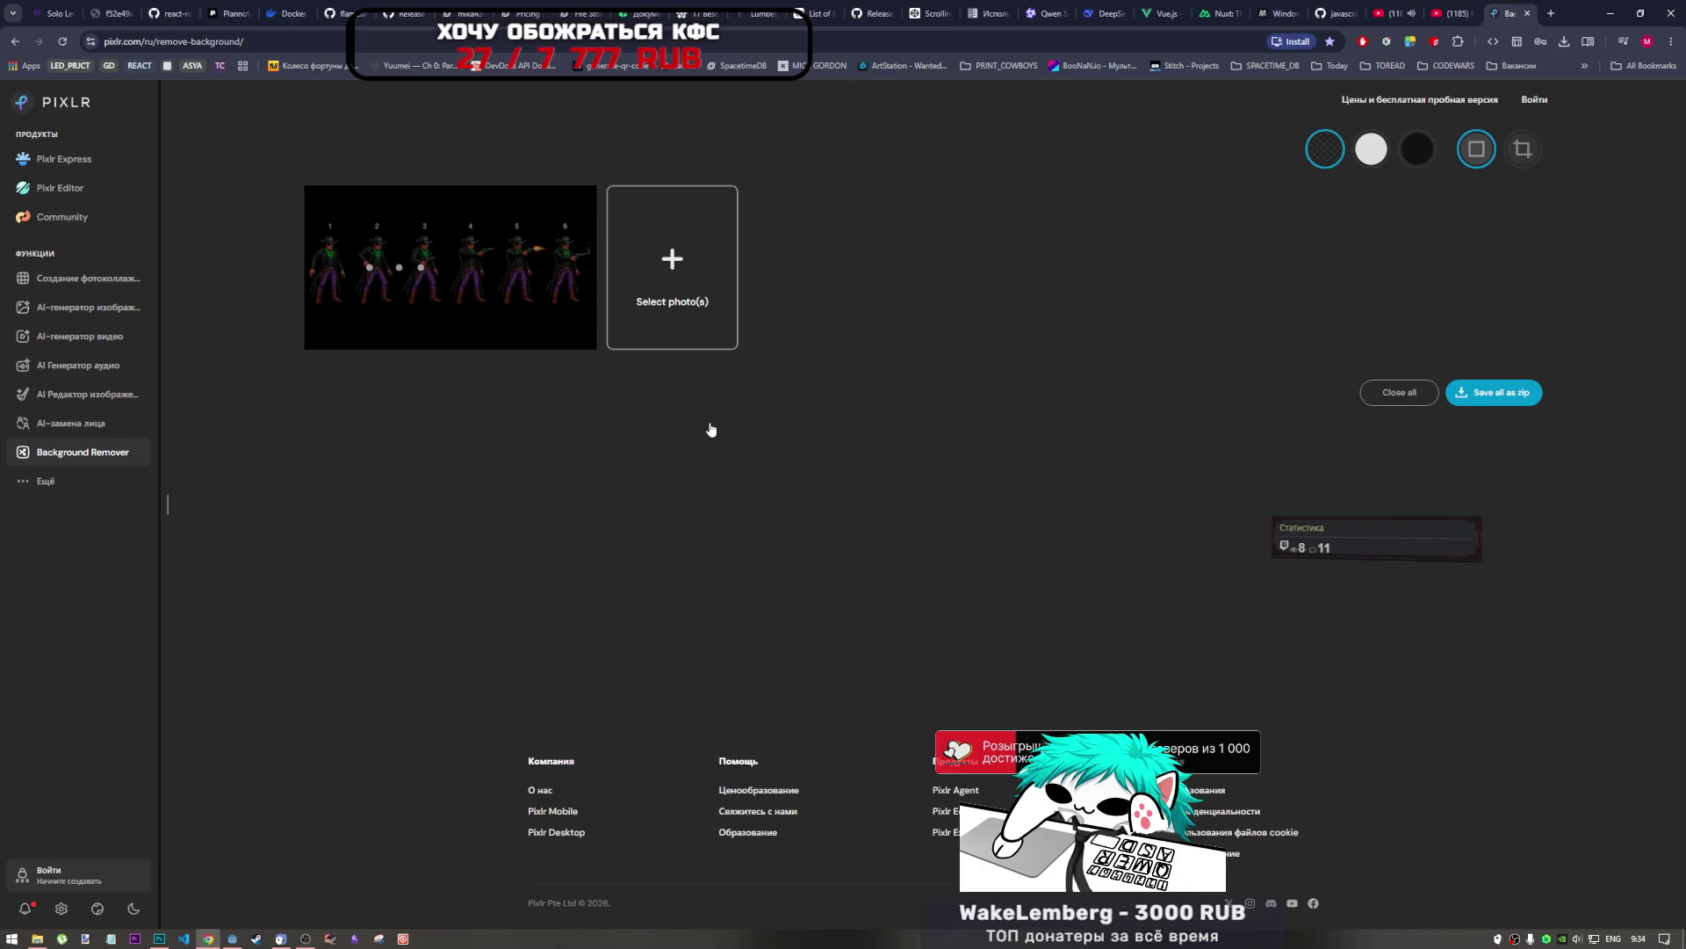
Save the cut-out PNG and drag it from its folder toward Photoshop.
{"action": "mouse_move", "coordinate": [540, 274]}
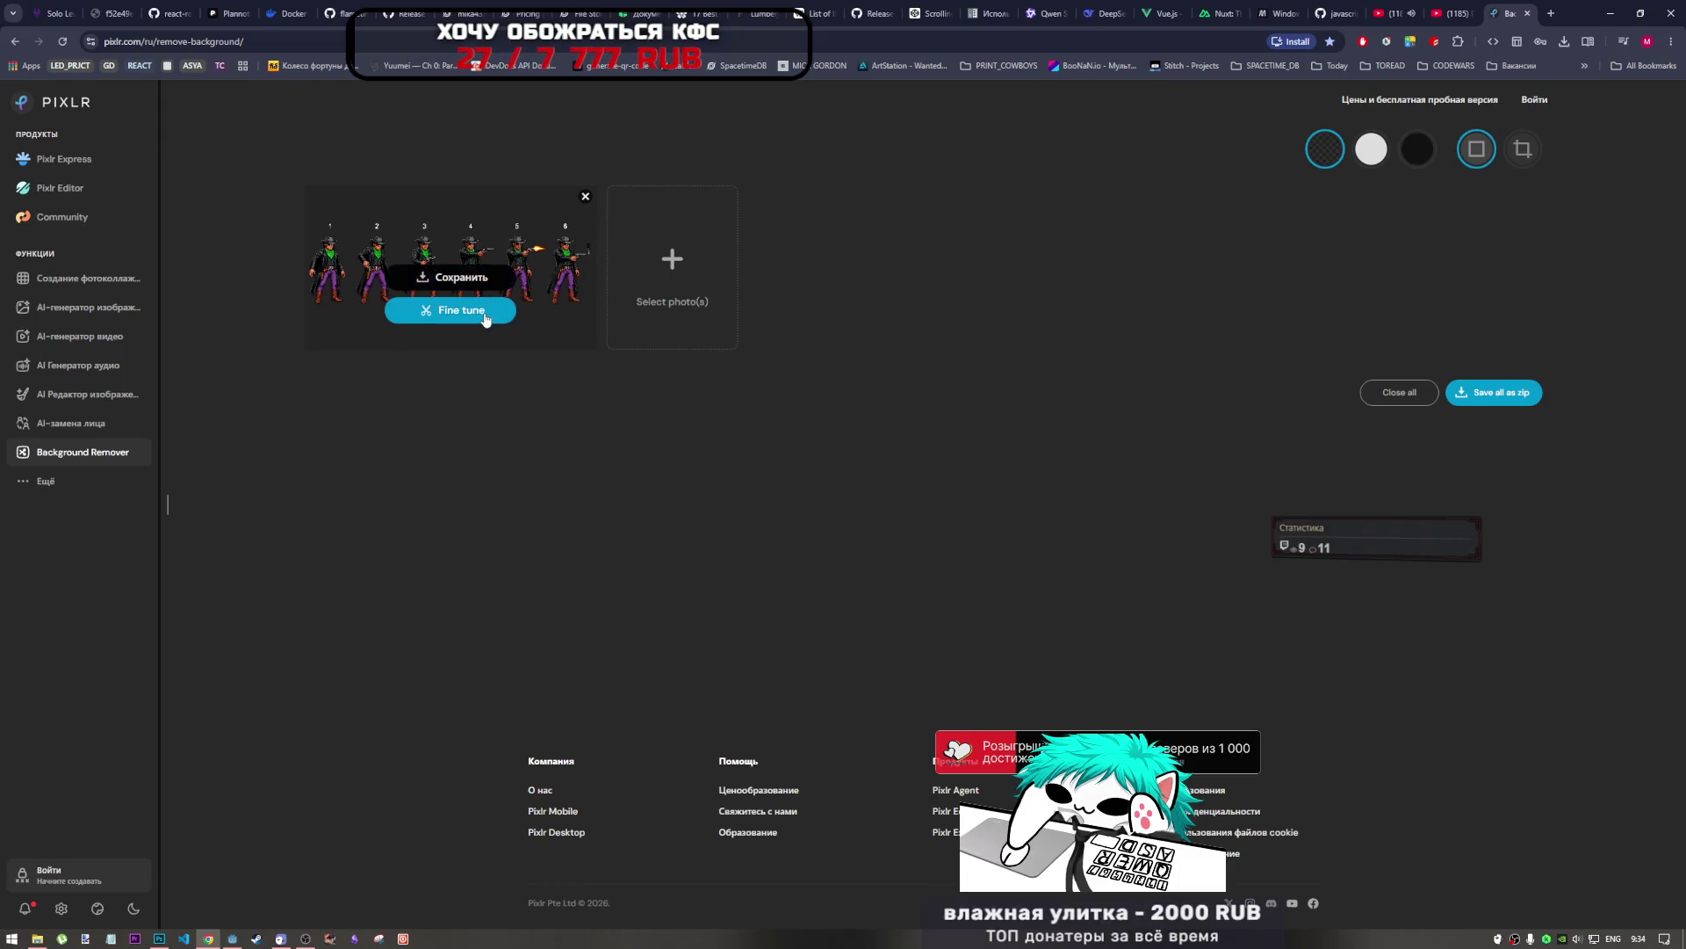
{"action": "left_click", "coordinate": [491, 279]}
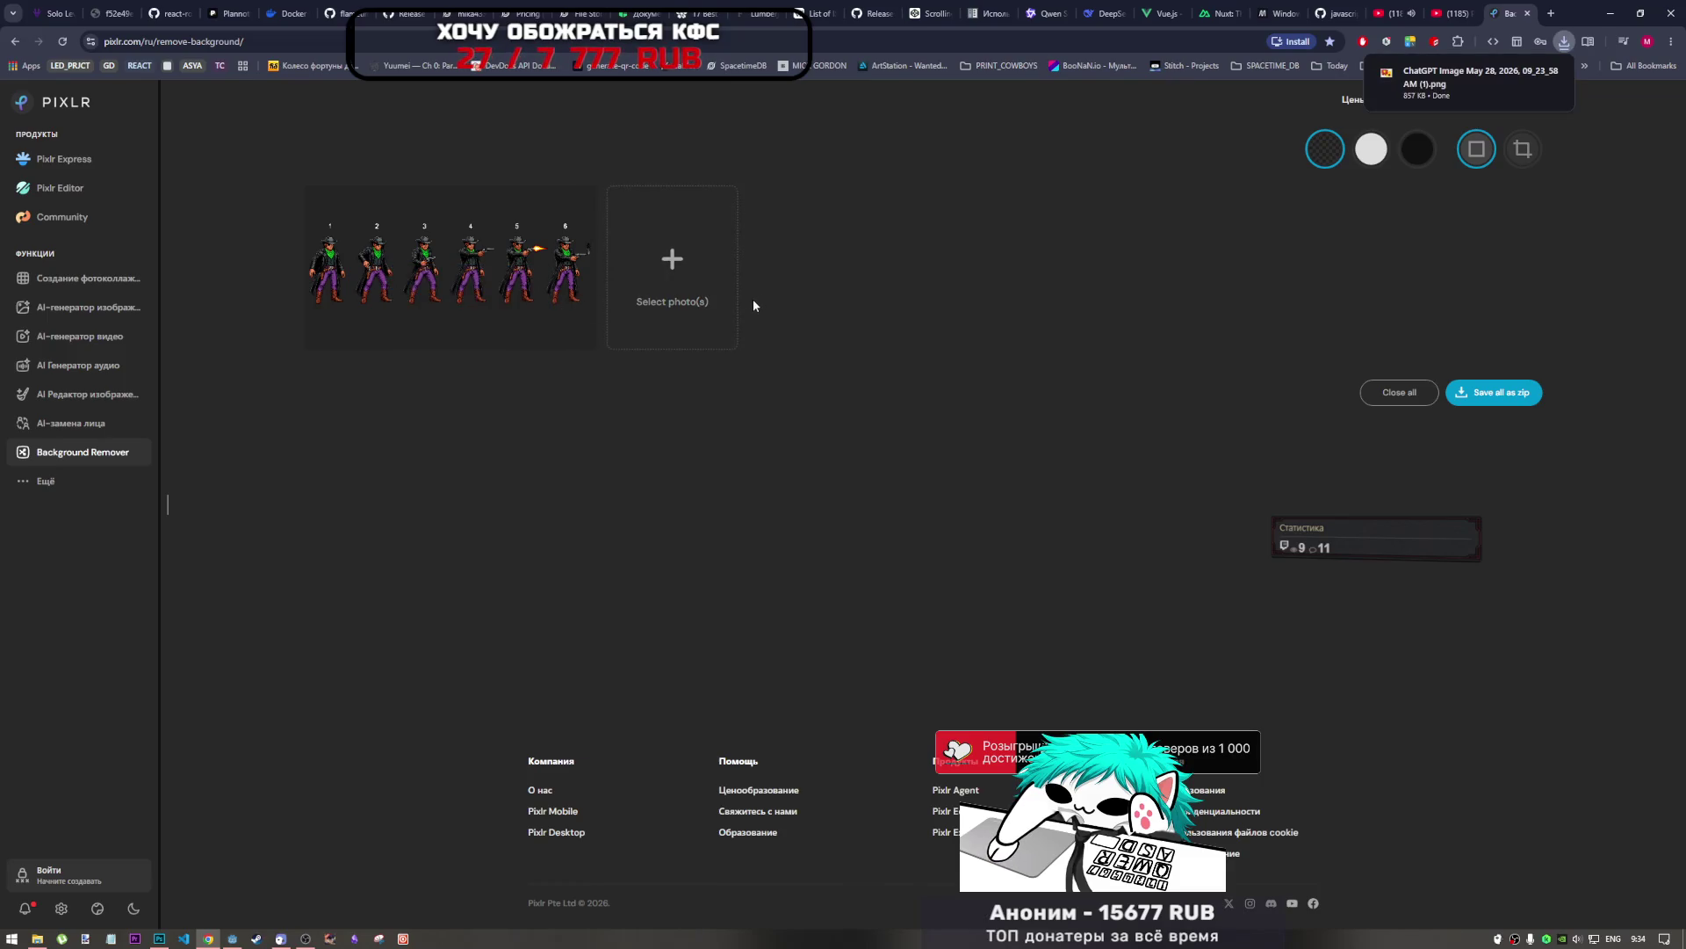
{"action": "left_click", "coordinate": [1526, 77]}
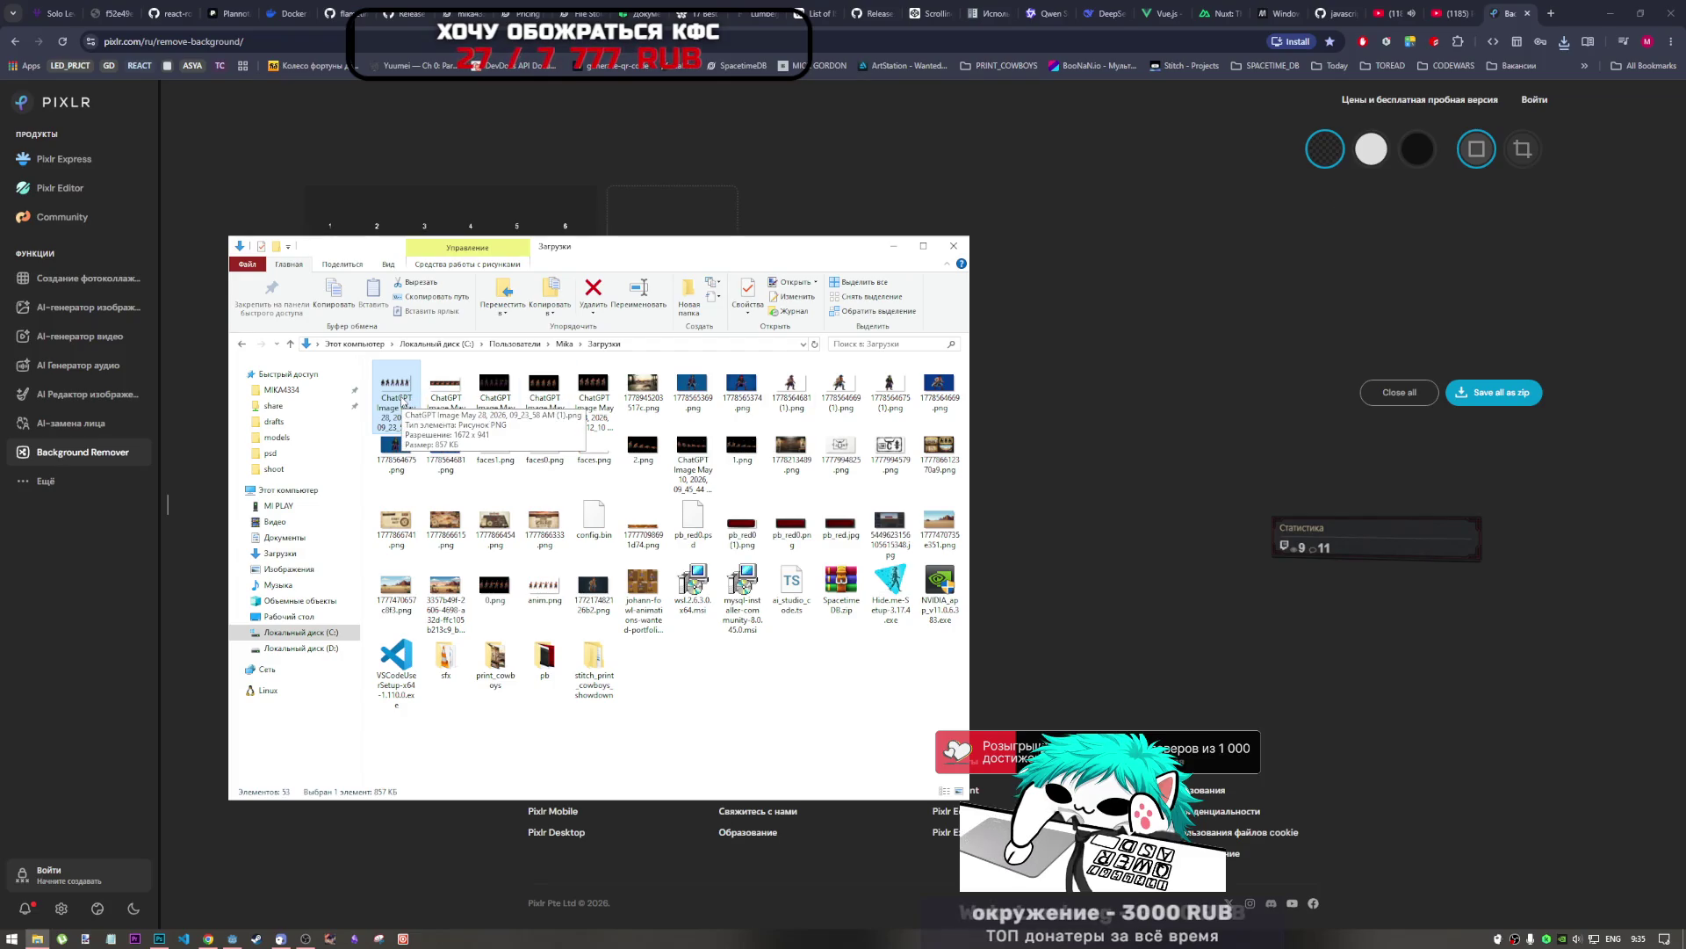
{"action": "mouse_move", "coordinate": [394, 393]}
{"action": "left_mouse_down"}
{"action": "mouse_move", "coordinate": [208, 938]}
{"action": "mouse_move", "coordinate": [160, 941]}
{"action": "mouse_move", "coordinate": [963, 132]}
{"action": "left_mouse_up"}
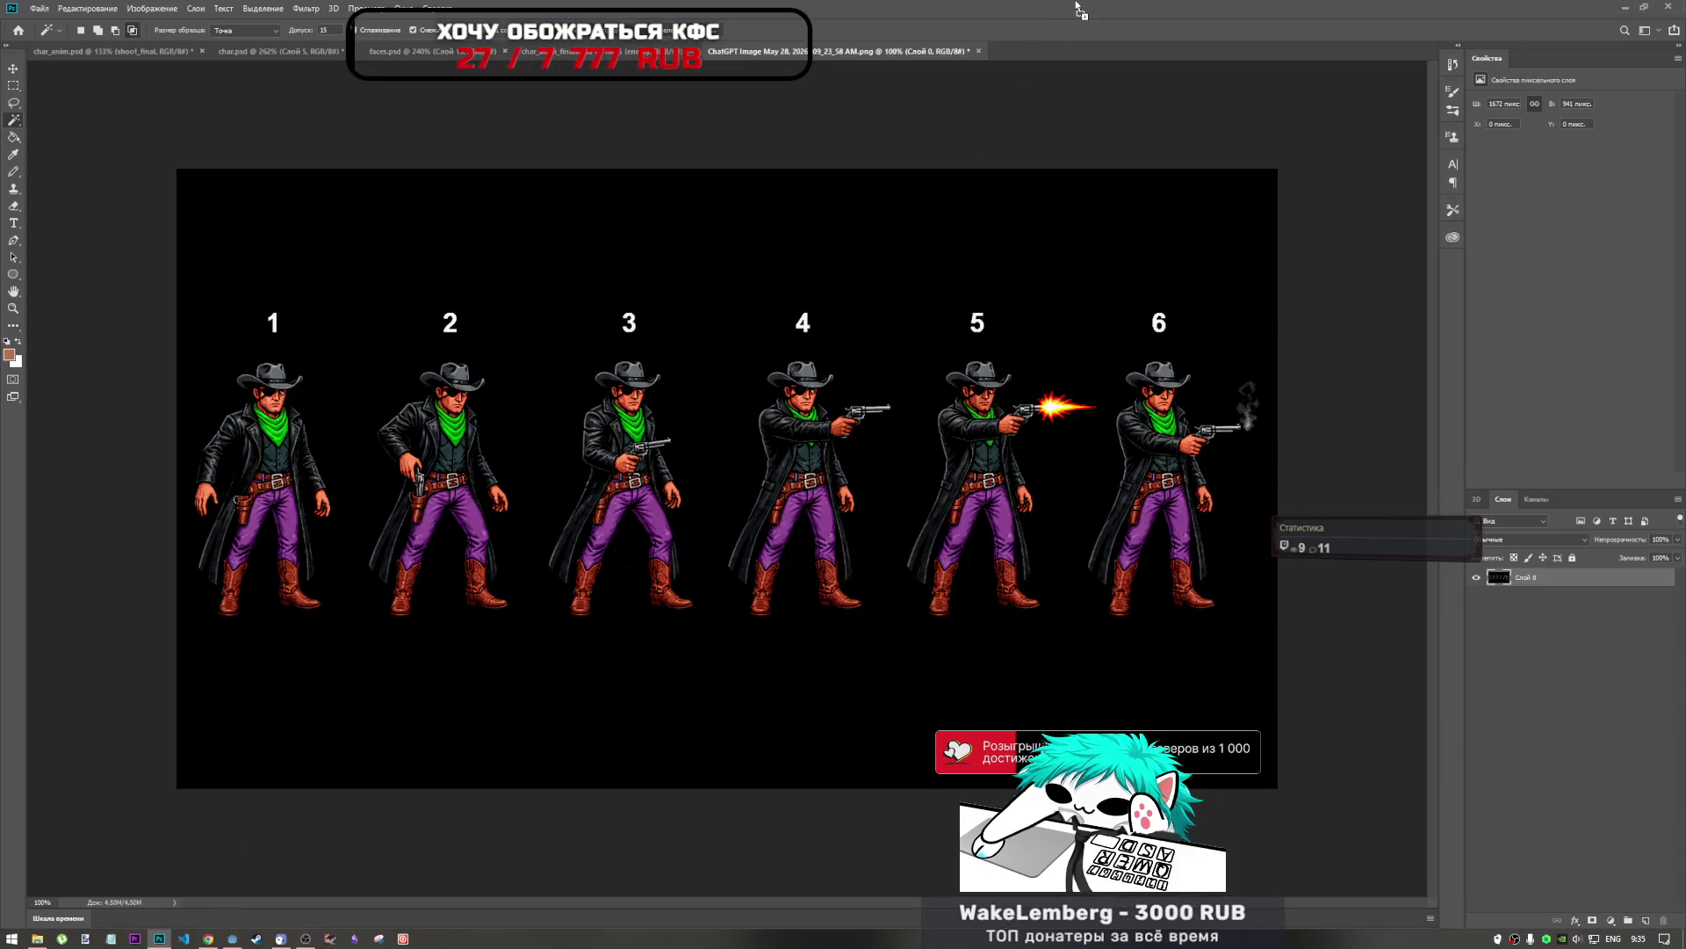
Open the cut-out PNG without a colour profile and zoom to inspect the cowboys' transparent edges.
{"action": "left_click", "coordinate": [530, 250]}
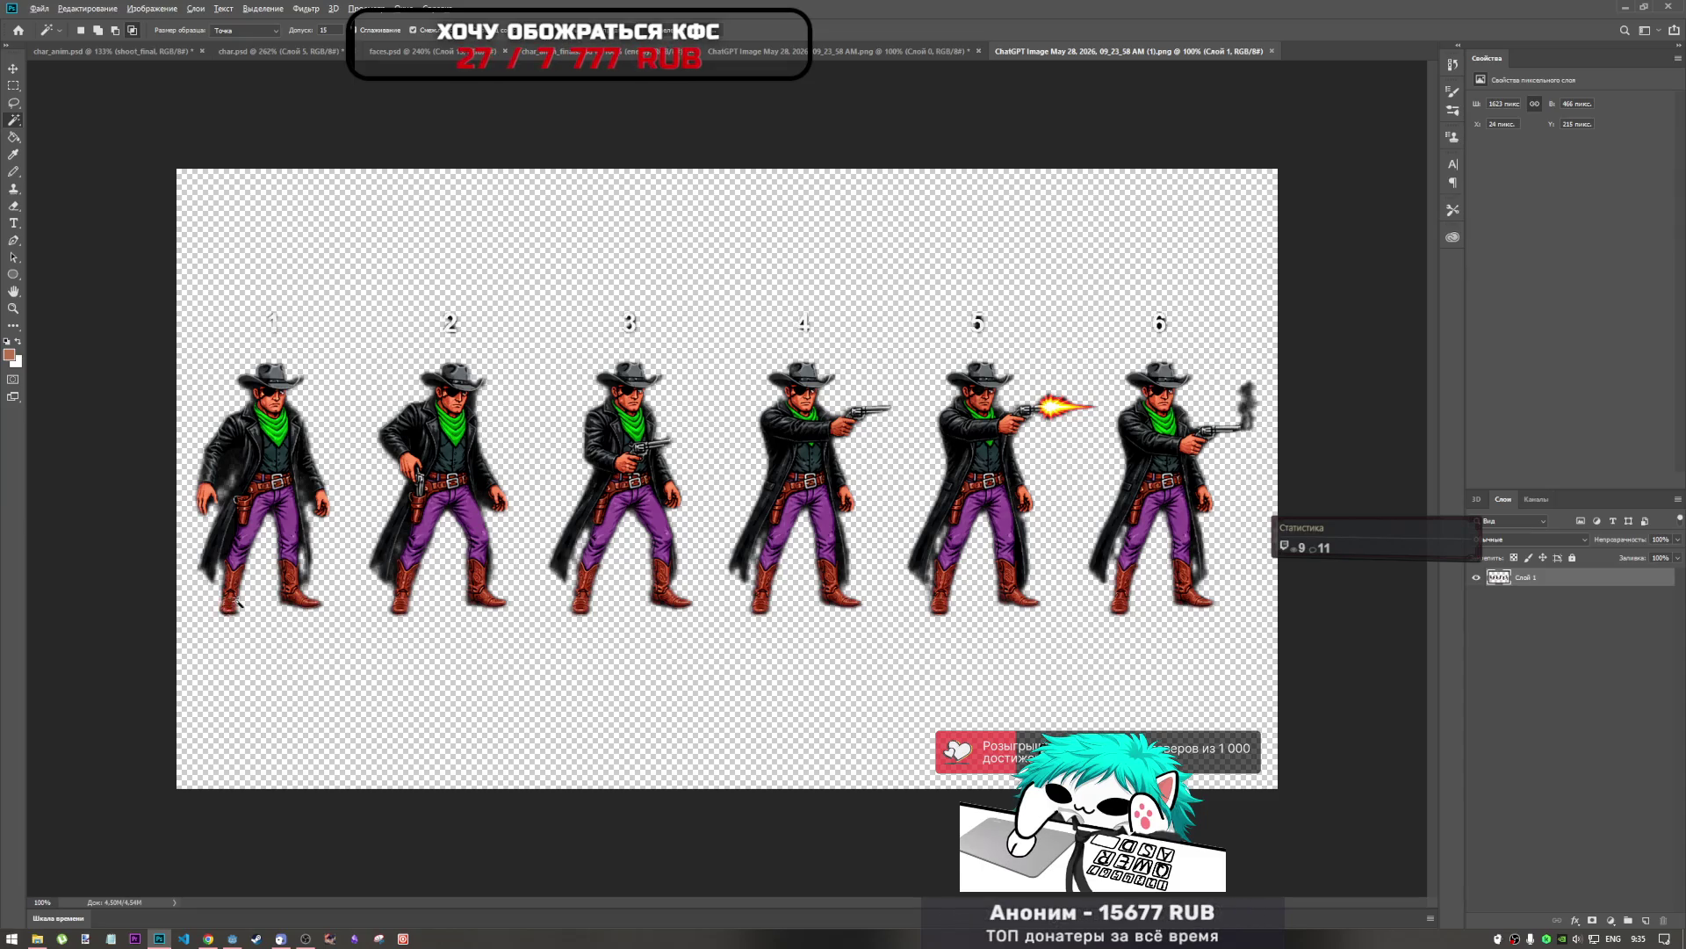
{"action": "scroll", "coordinate": [226, 608], "scroll_direction": "up", "scroll_amount": 5}
{"action": "scroll", "coordinate": [280, 586], "scroll_direction": "down", "scroll_amount": 5}
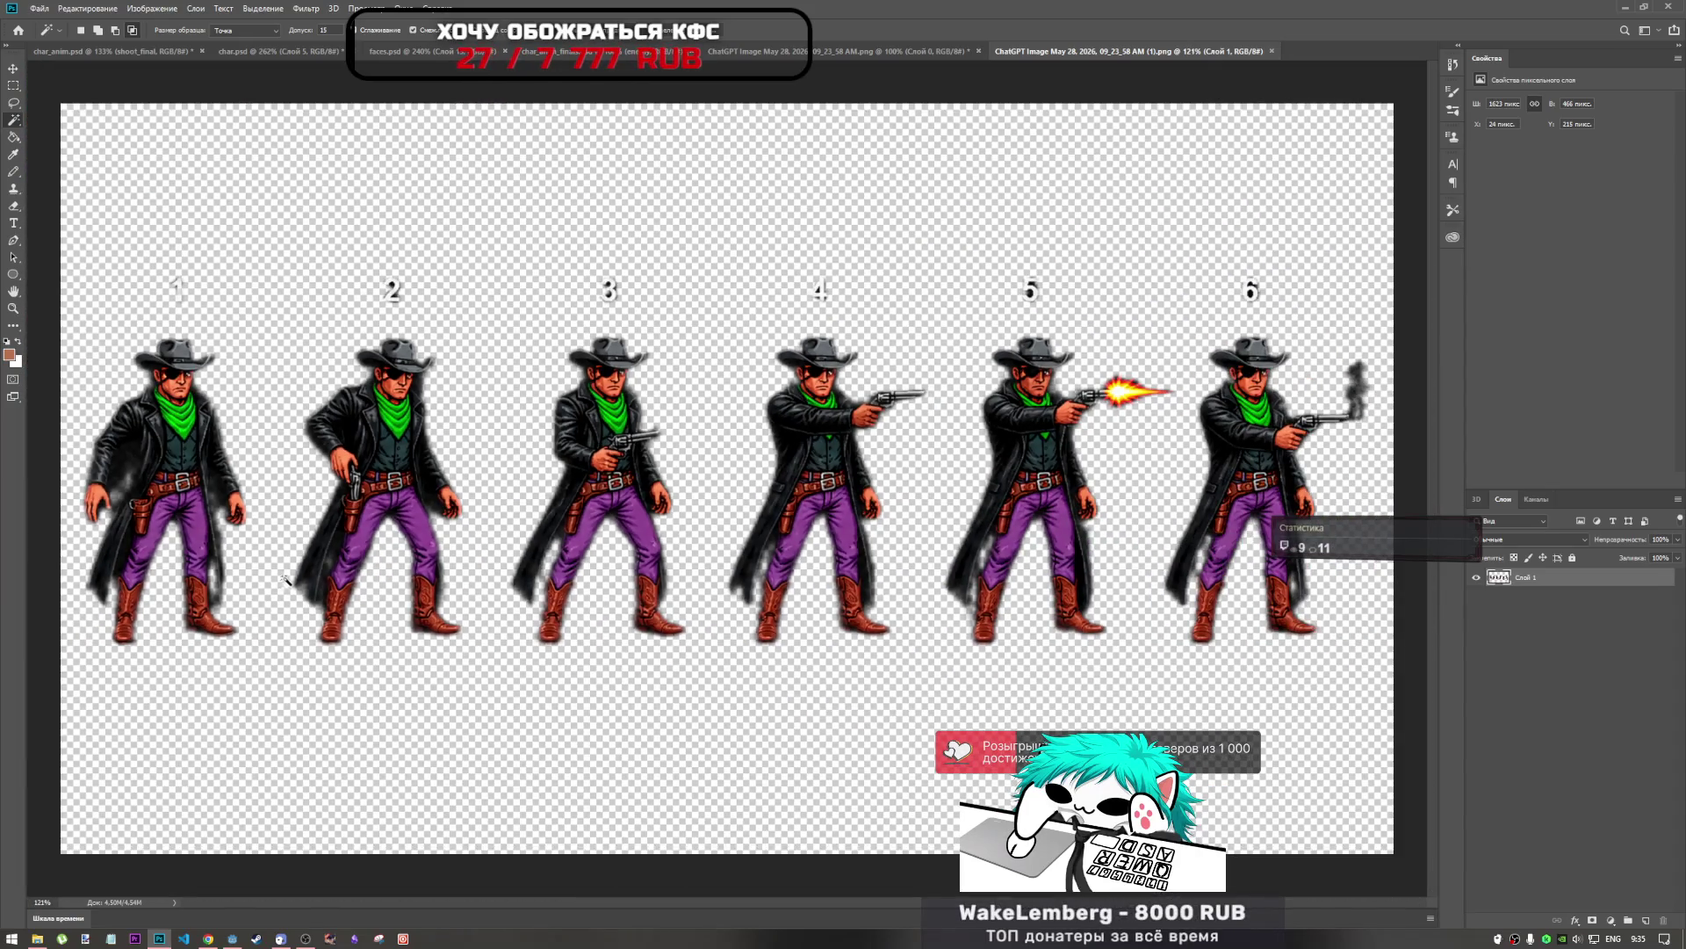
{"action": "scroll", "coordinate": [375, 572], "scroll_direction": "down", "scroll_amount": 1}
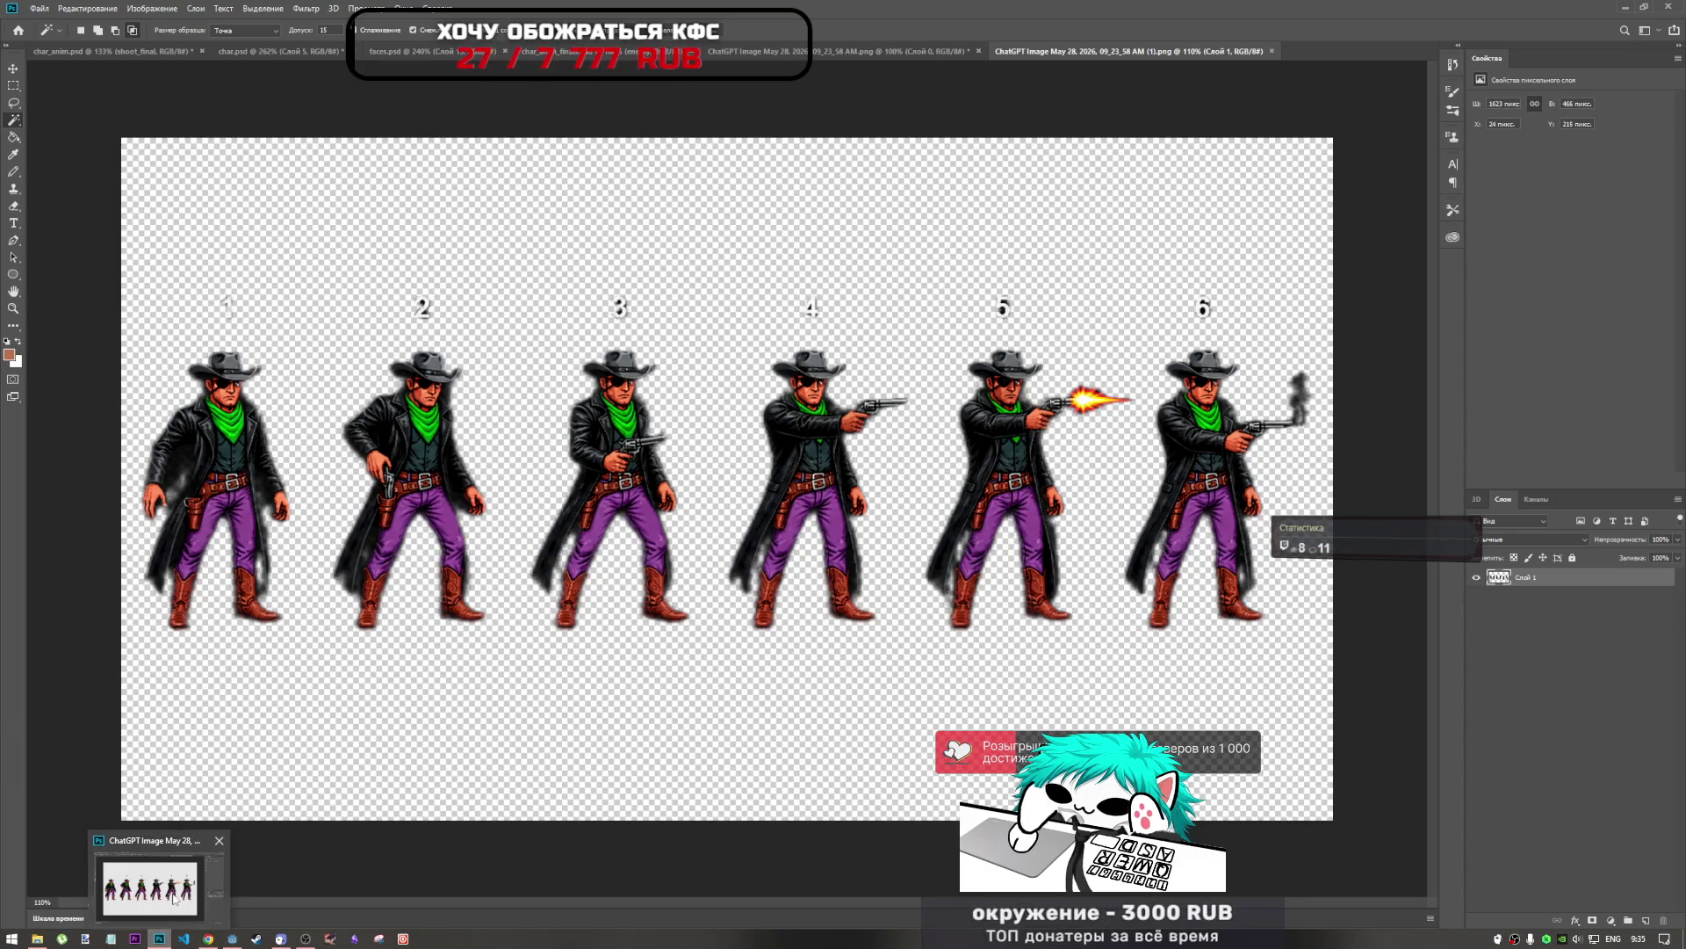
{"action": "left_click", "coordinate": [214, 942]}
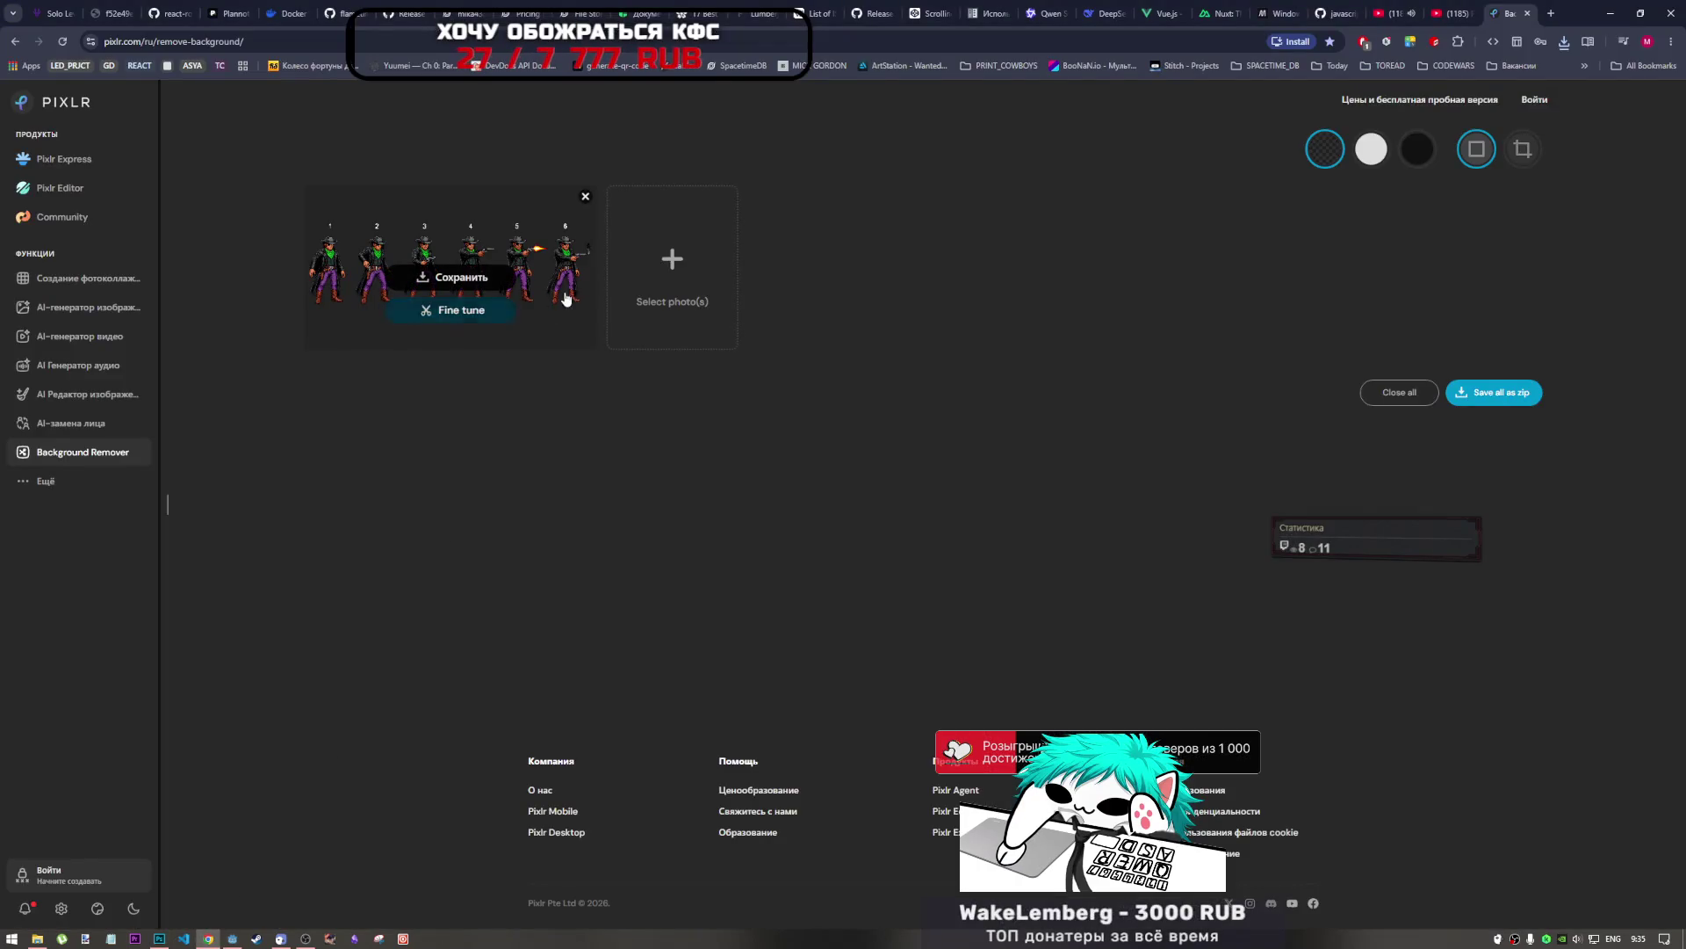
In Pixlr's fine-tune editor, try light and medium edge softness, then turn softness off.
{"action": "left_click", "coordinate": [471, 312]}
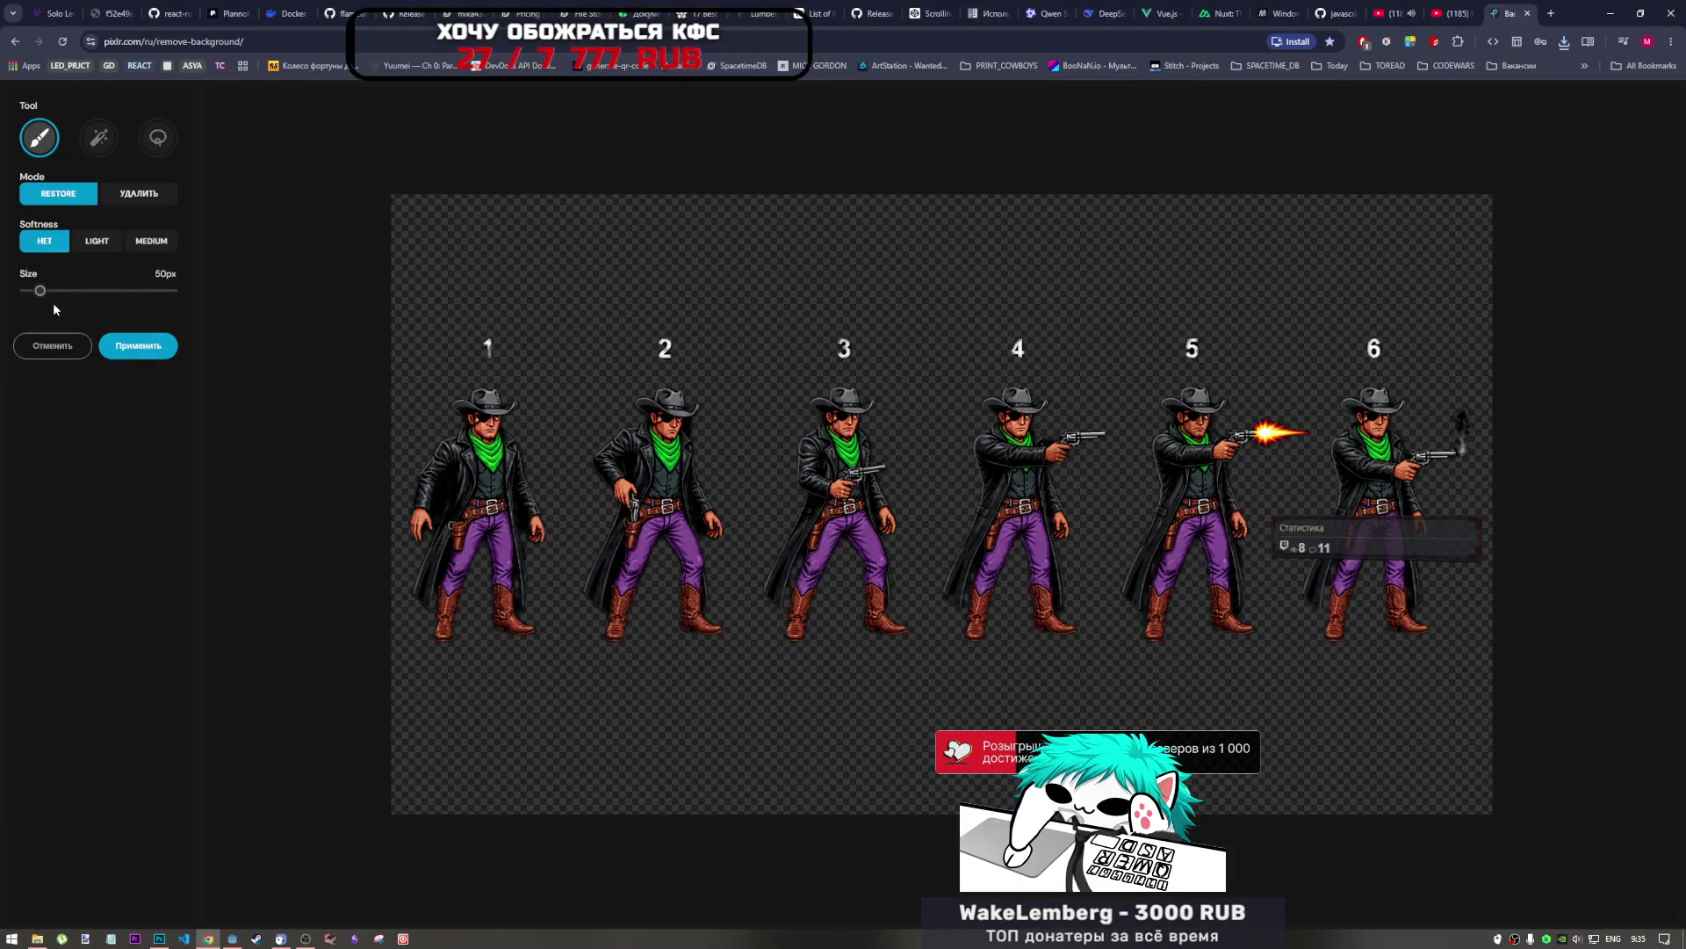
{"action": "left_click", "coordinate": [106, 244]}
{"action": "left_click", "coordinate": [151, 240]}
{"action": "left_click", "coordinate": [97, 244]}
{"action": "left_click", "coordinate": [44, 242]}
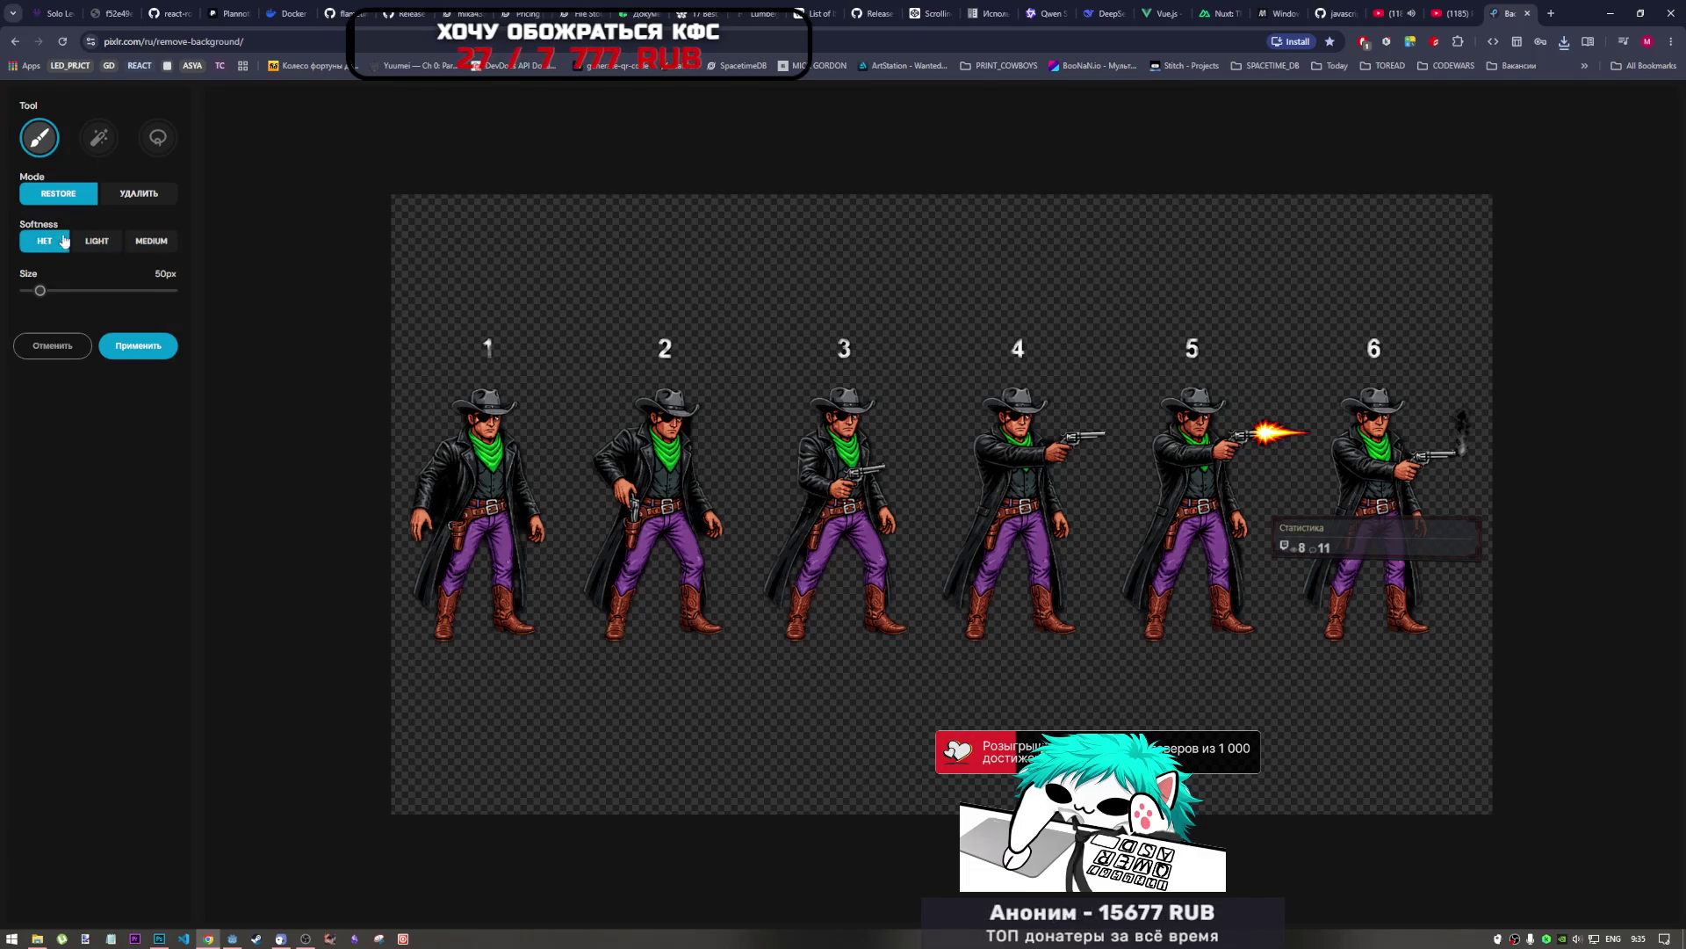
Apply the Magic tool with tolerance 75, then reopen the fine-tune editor.
{"action": "left_click", "coordinate": [104, 151]}
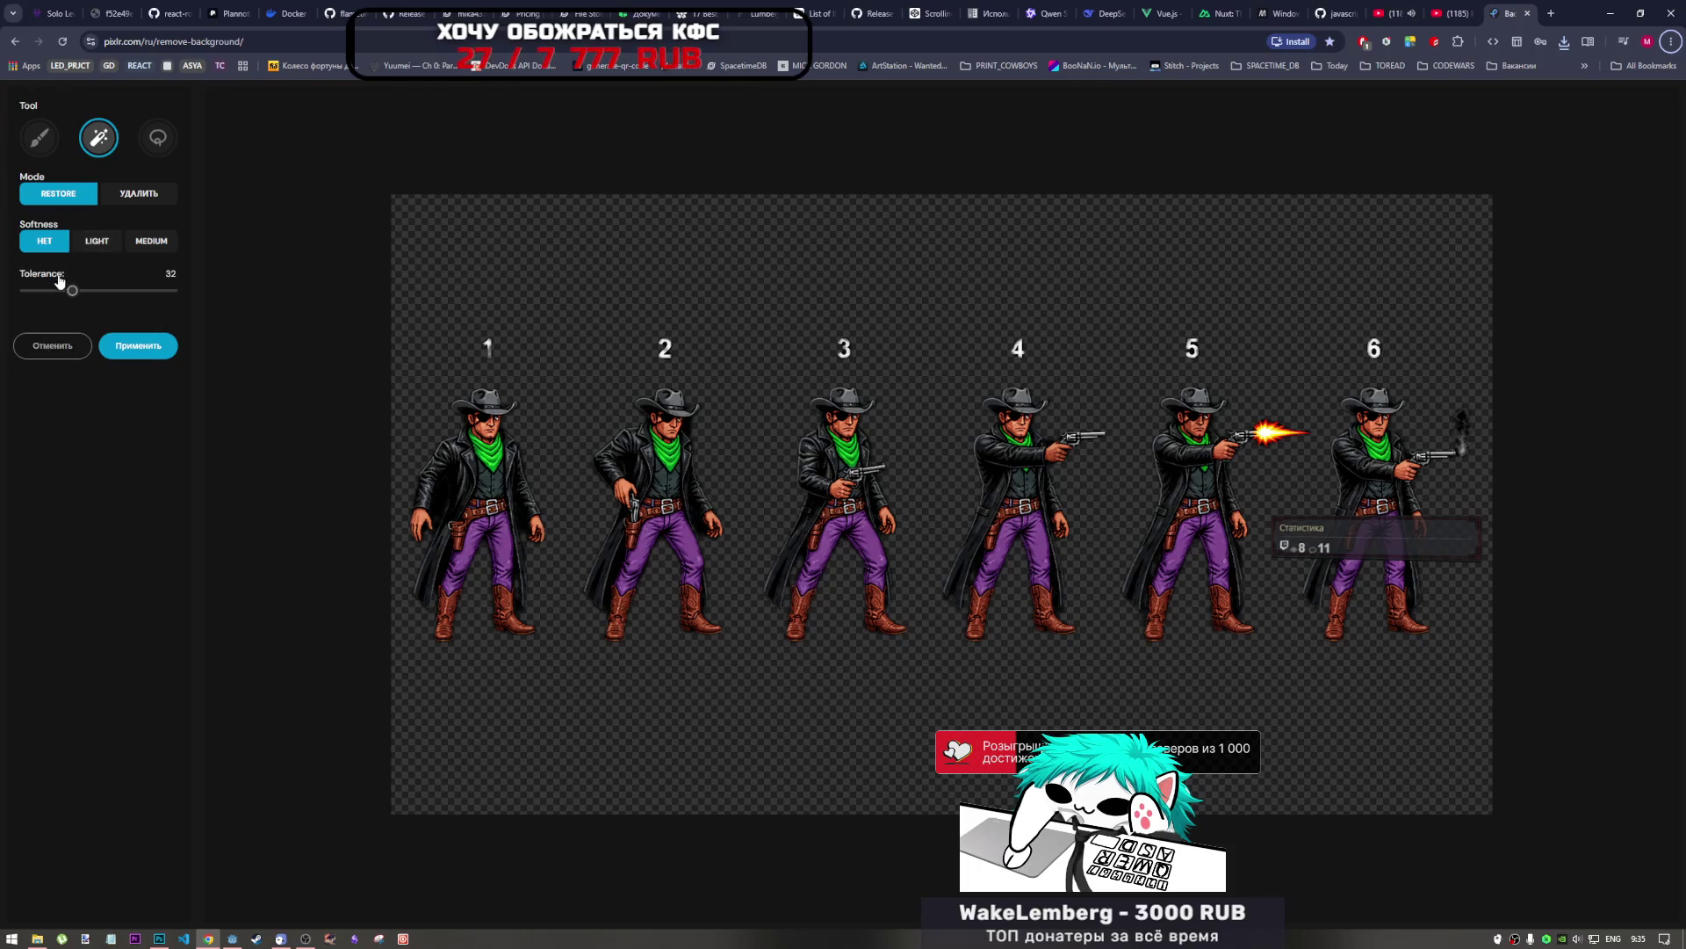
{"action": "mouse_move", "coordinate": [67, 291]}
{"action": "left_mouse_down"}
{"action": "mouse_move", "coordinate": [42, 290]}
{"action": "mouse_move", "coordinate": [137, 296]}
{"action": "left_mouse_up"}
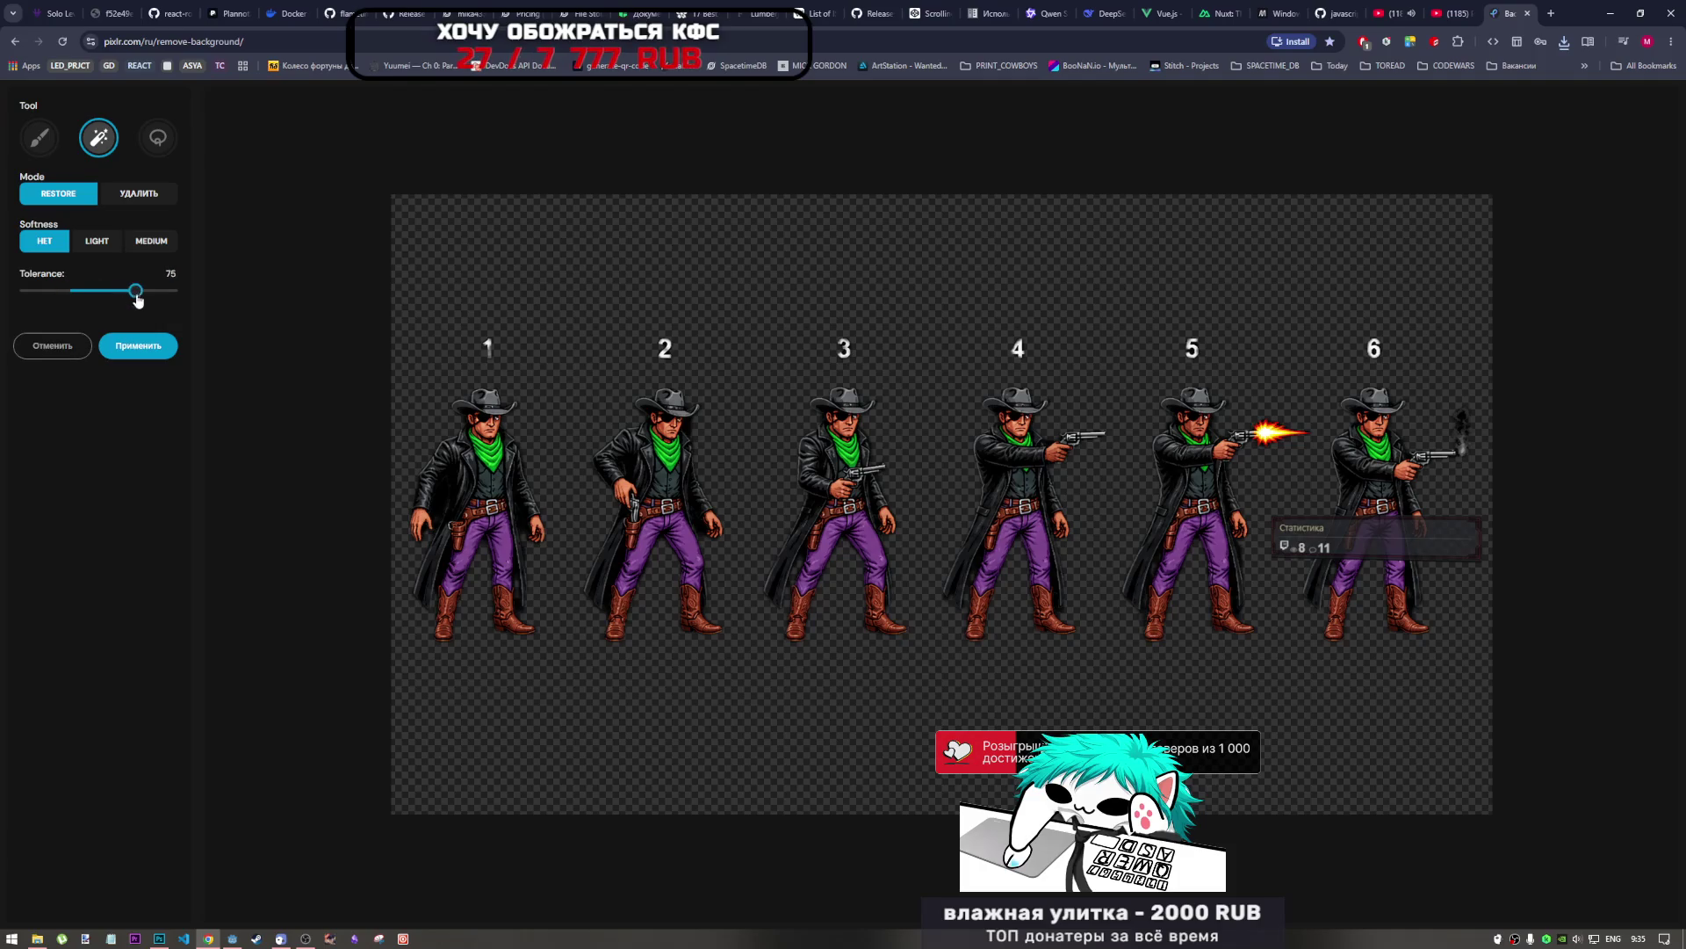
{"action": "left_click", "coordinate": [138, 348]}
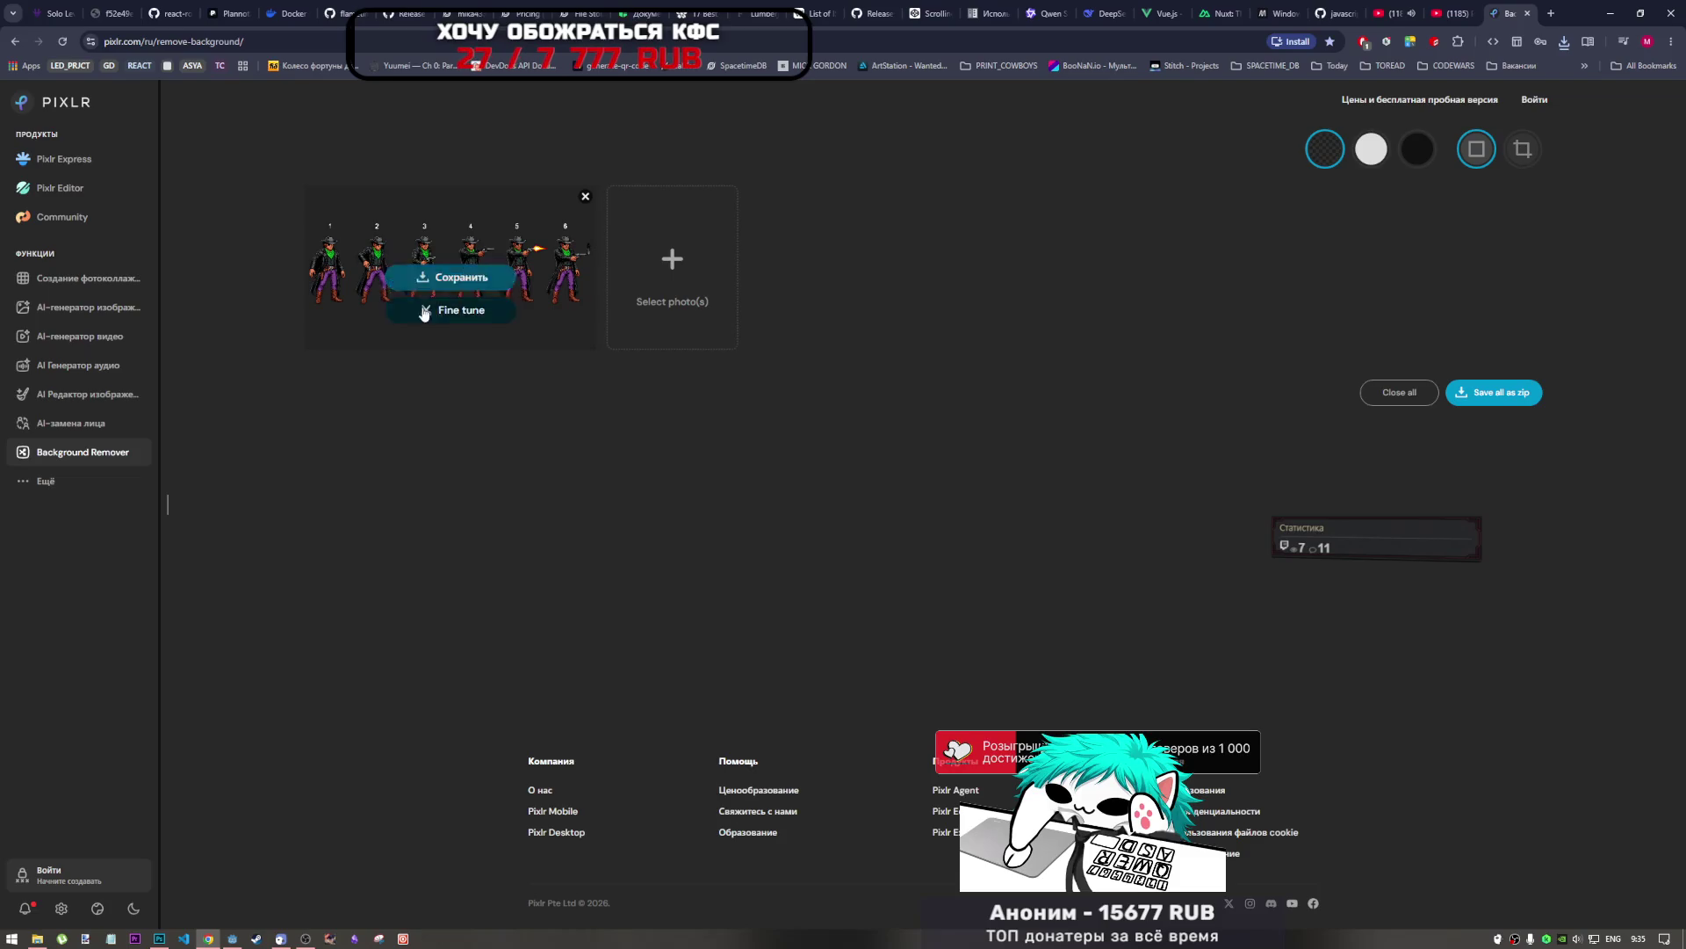
{"action": "left_click", "coordinate": [448, 277]}
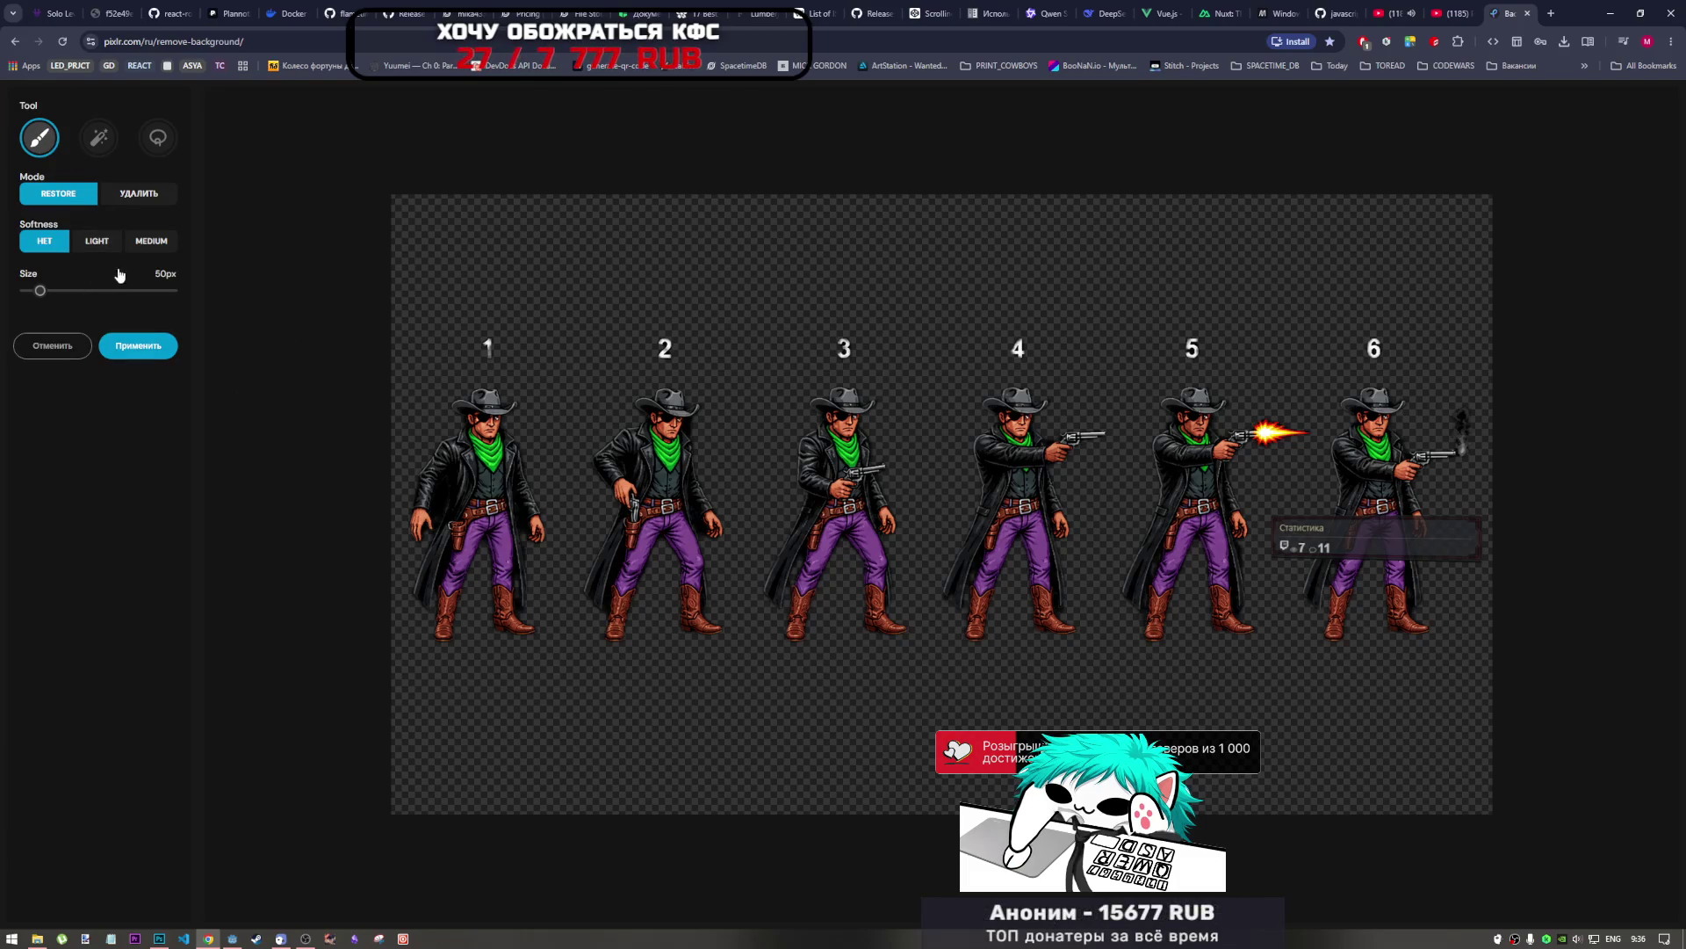
Try the refinement brush size, light edge softness, and the magic, lasso and brush refinement tools.
{"action": "left_click", "coordinate": [82, 290]}
{"action": "left_click_drag", "start_coordinate": [82, 290], "coordinate": [41, 293]}
{"action": "left_click", "coordinate": [96, 241]}
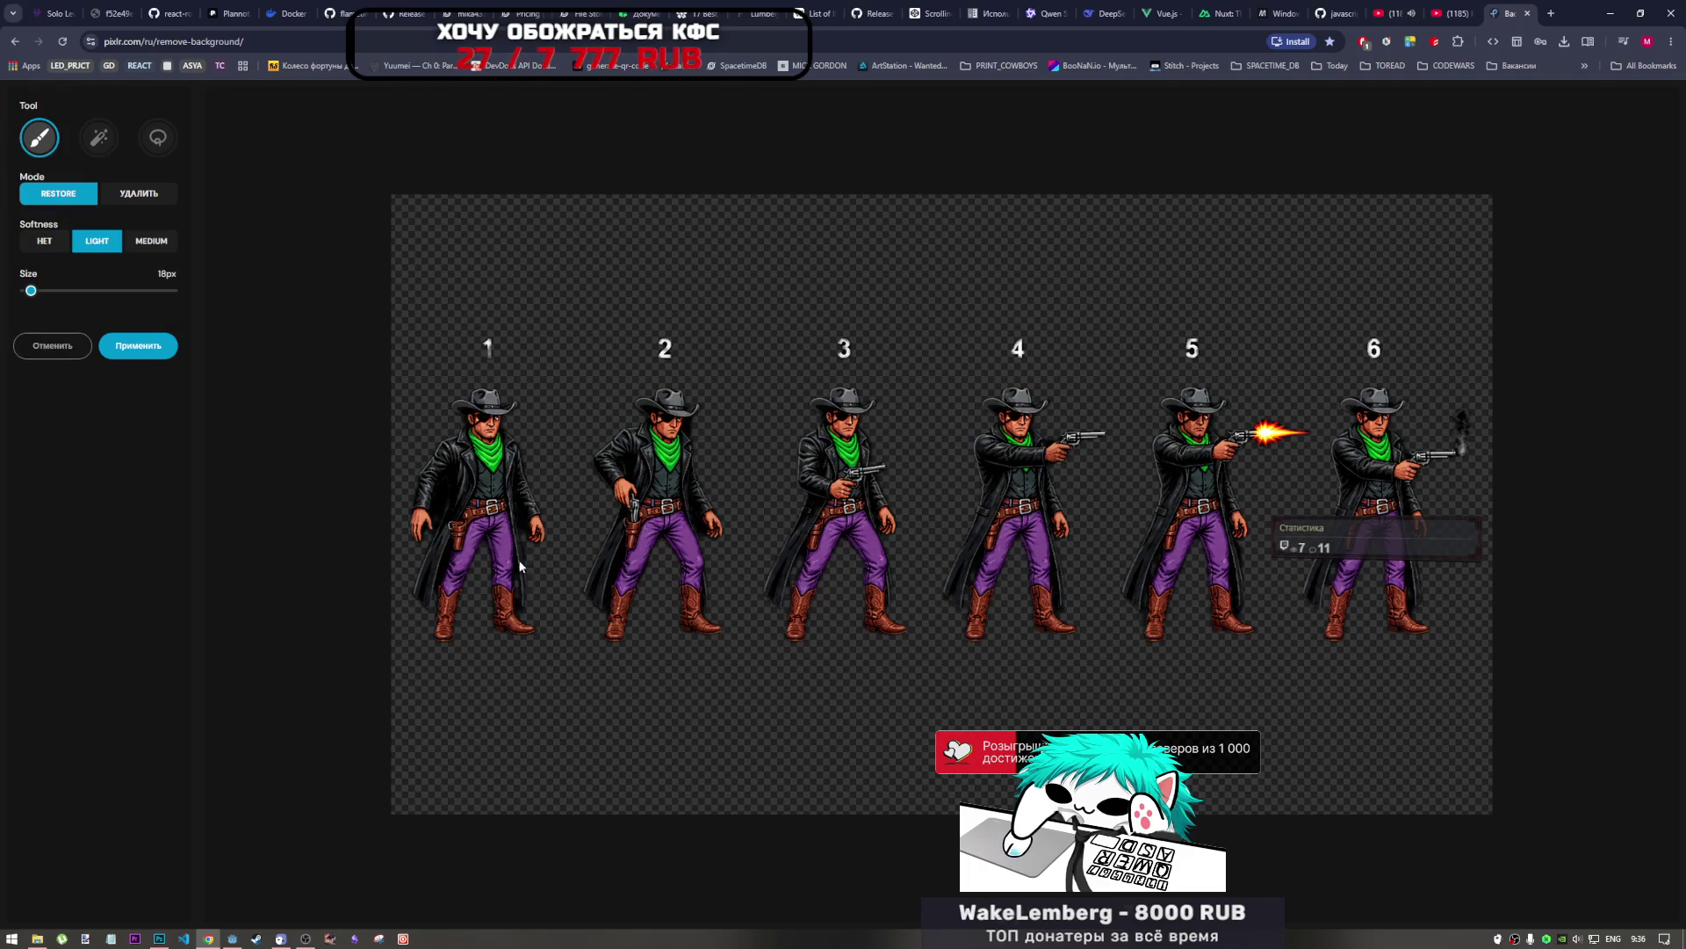
{"action": "left_click", "coordinate": [98, 137]}
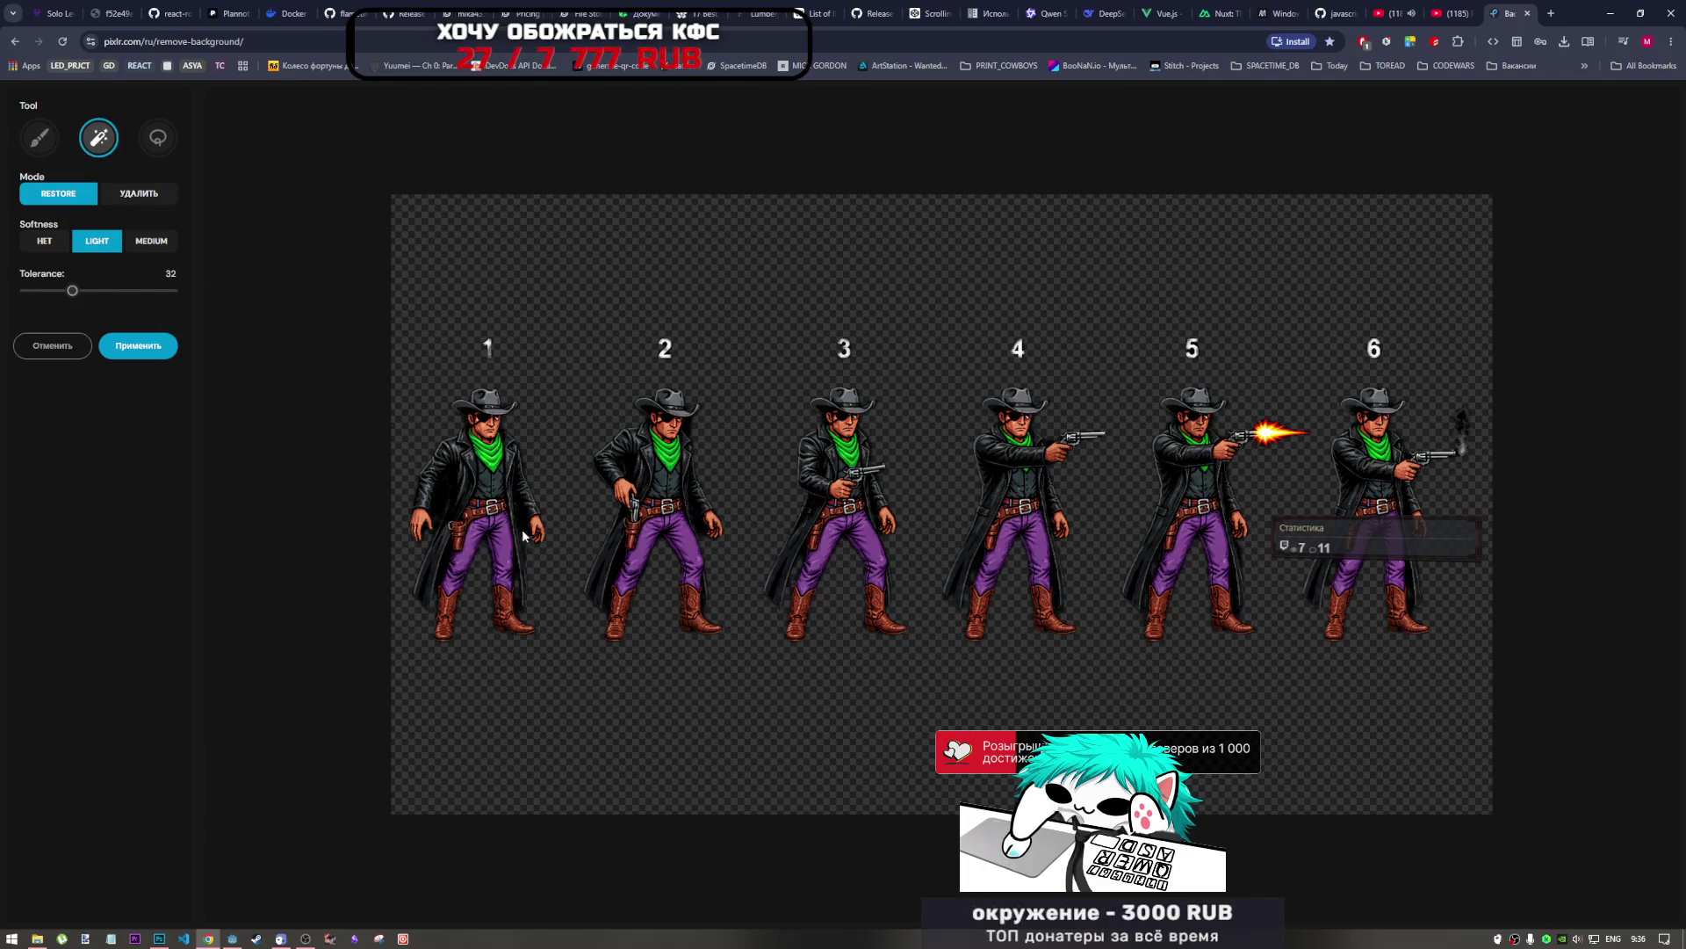
{"action": "left_click", "coordinate": [158, 137]}
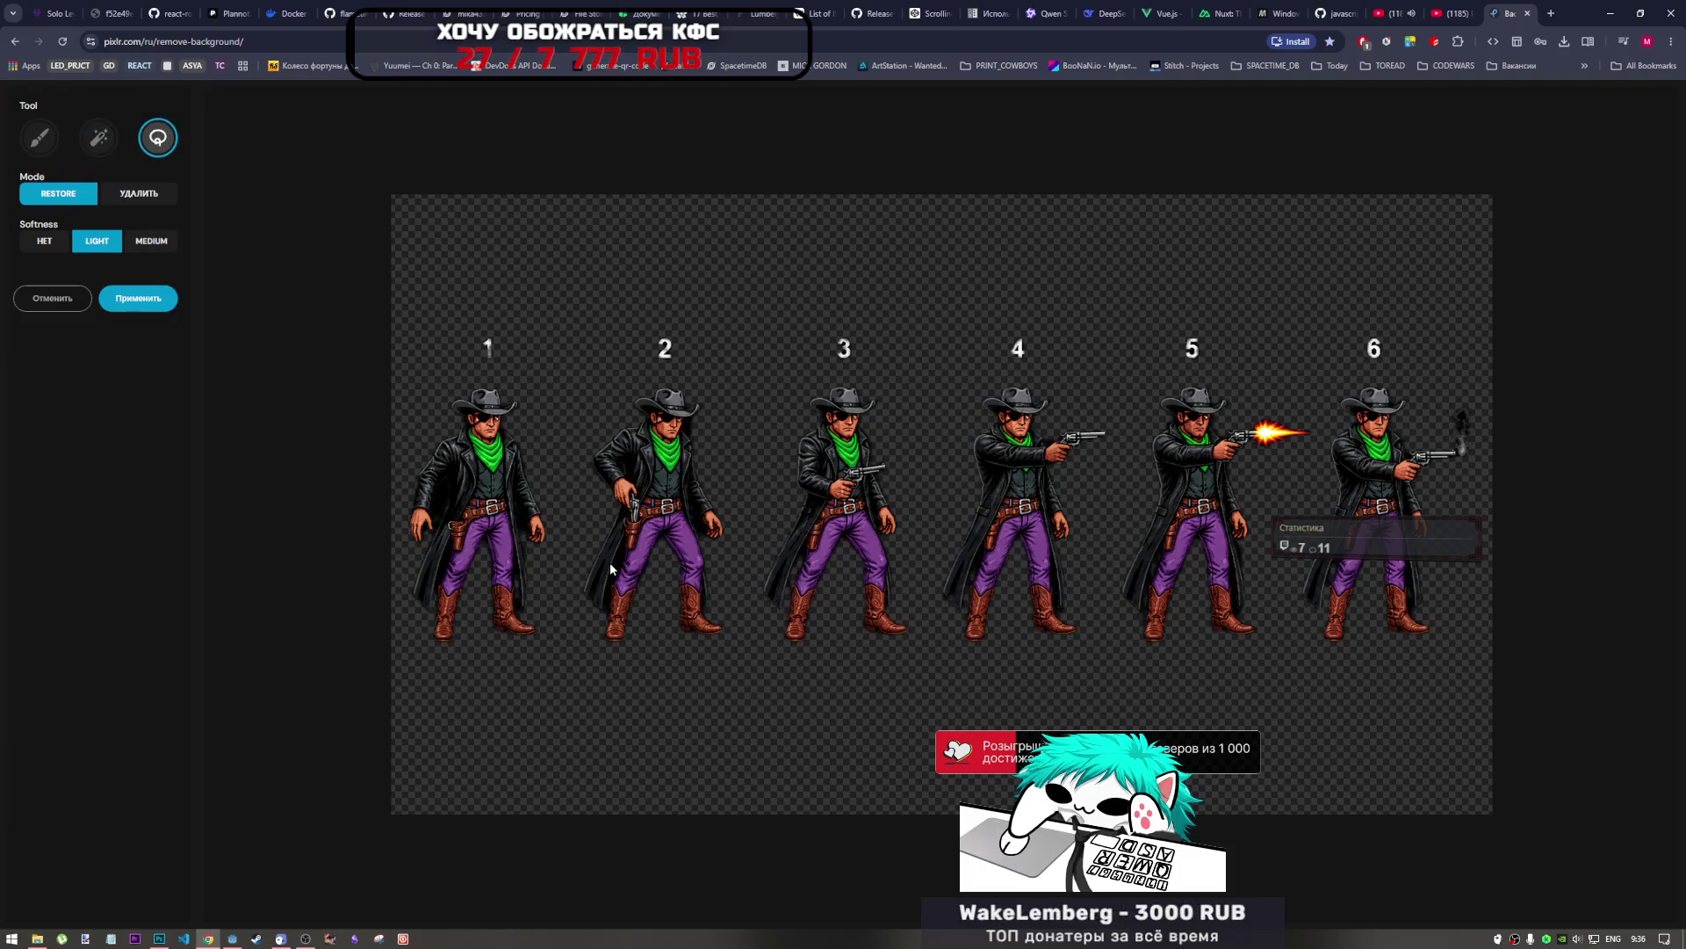
{"action": "left_click", "coordinate": [33, 138]}
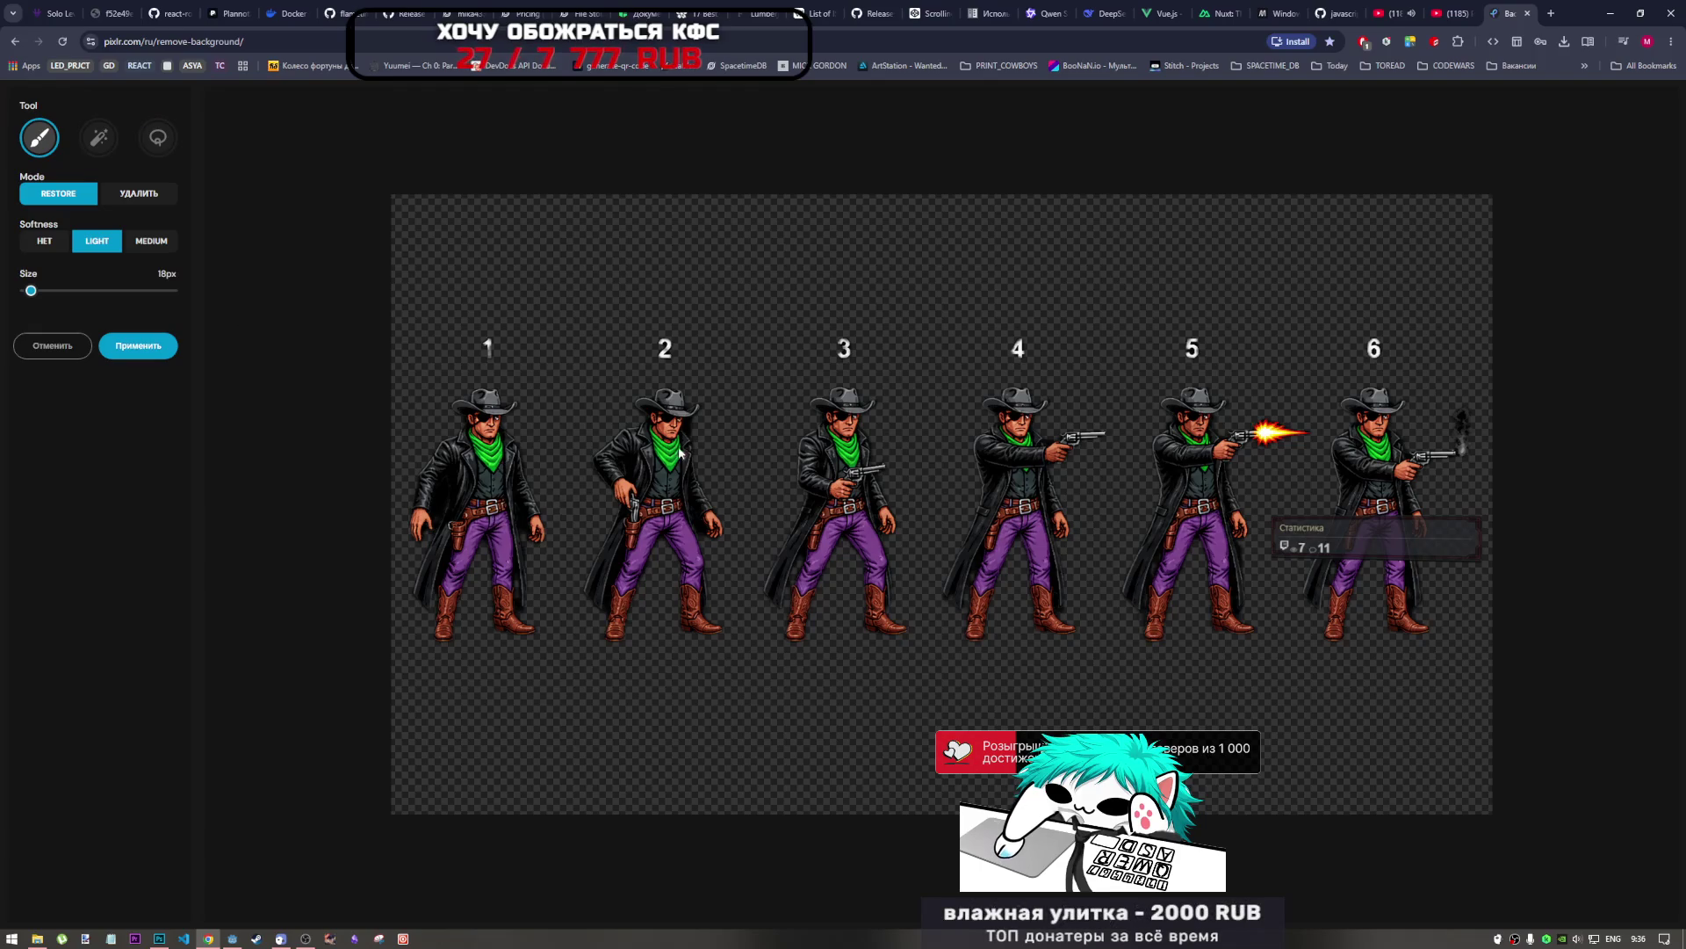
Cancel fine-tuning twice without keeping changes and return to Photoshop.
{"action": "left_click", "coordinate": [54, 348]}
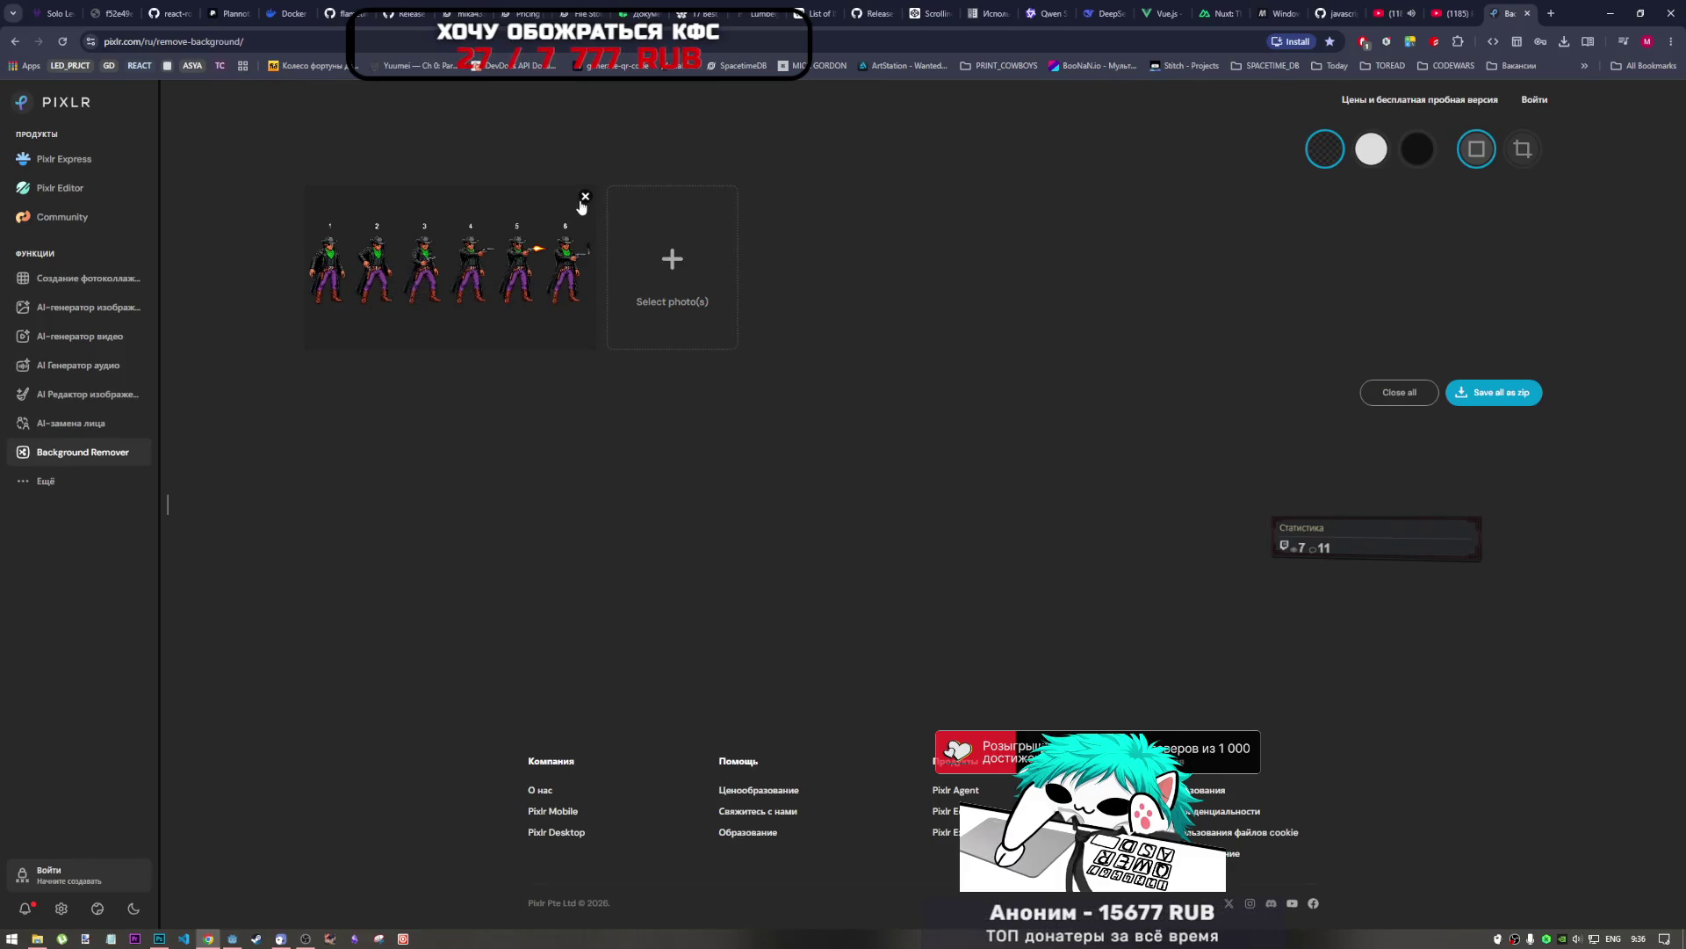
{"action": "mouse_move", "coordinate": [583, 248]}
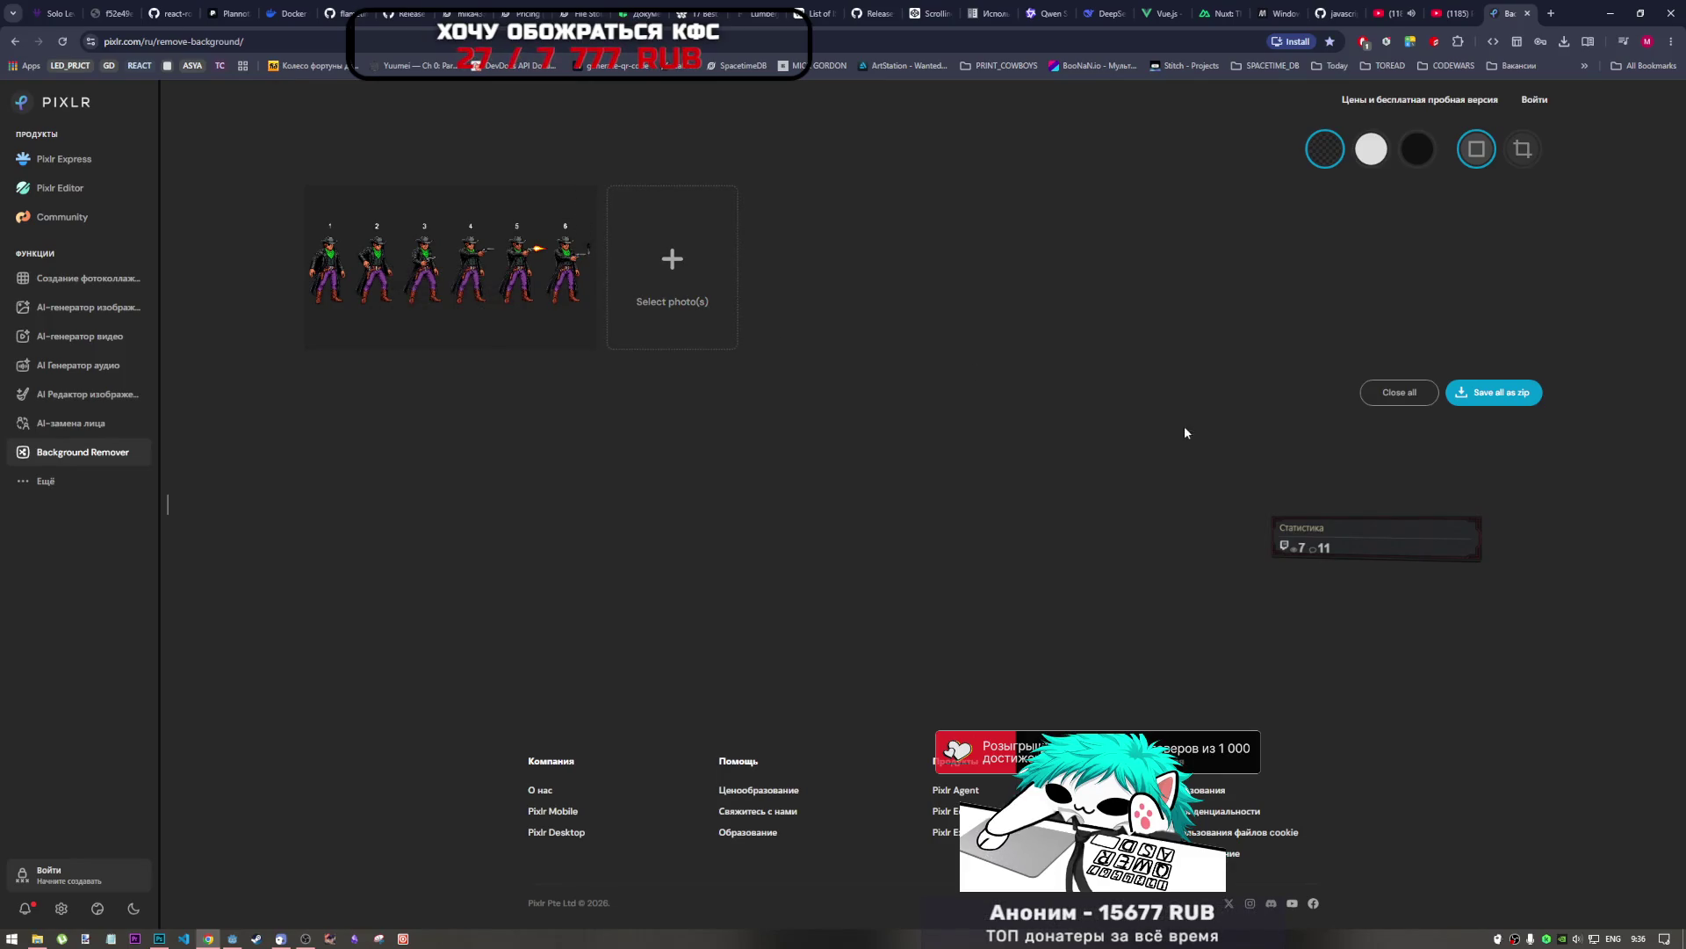
{"action": "left_click", "coordinate": [470, 313]}
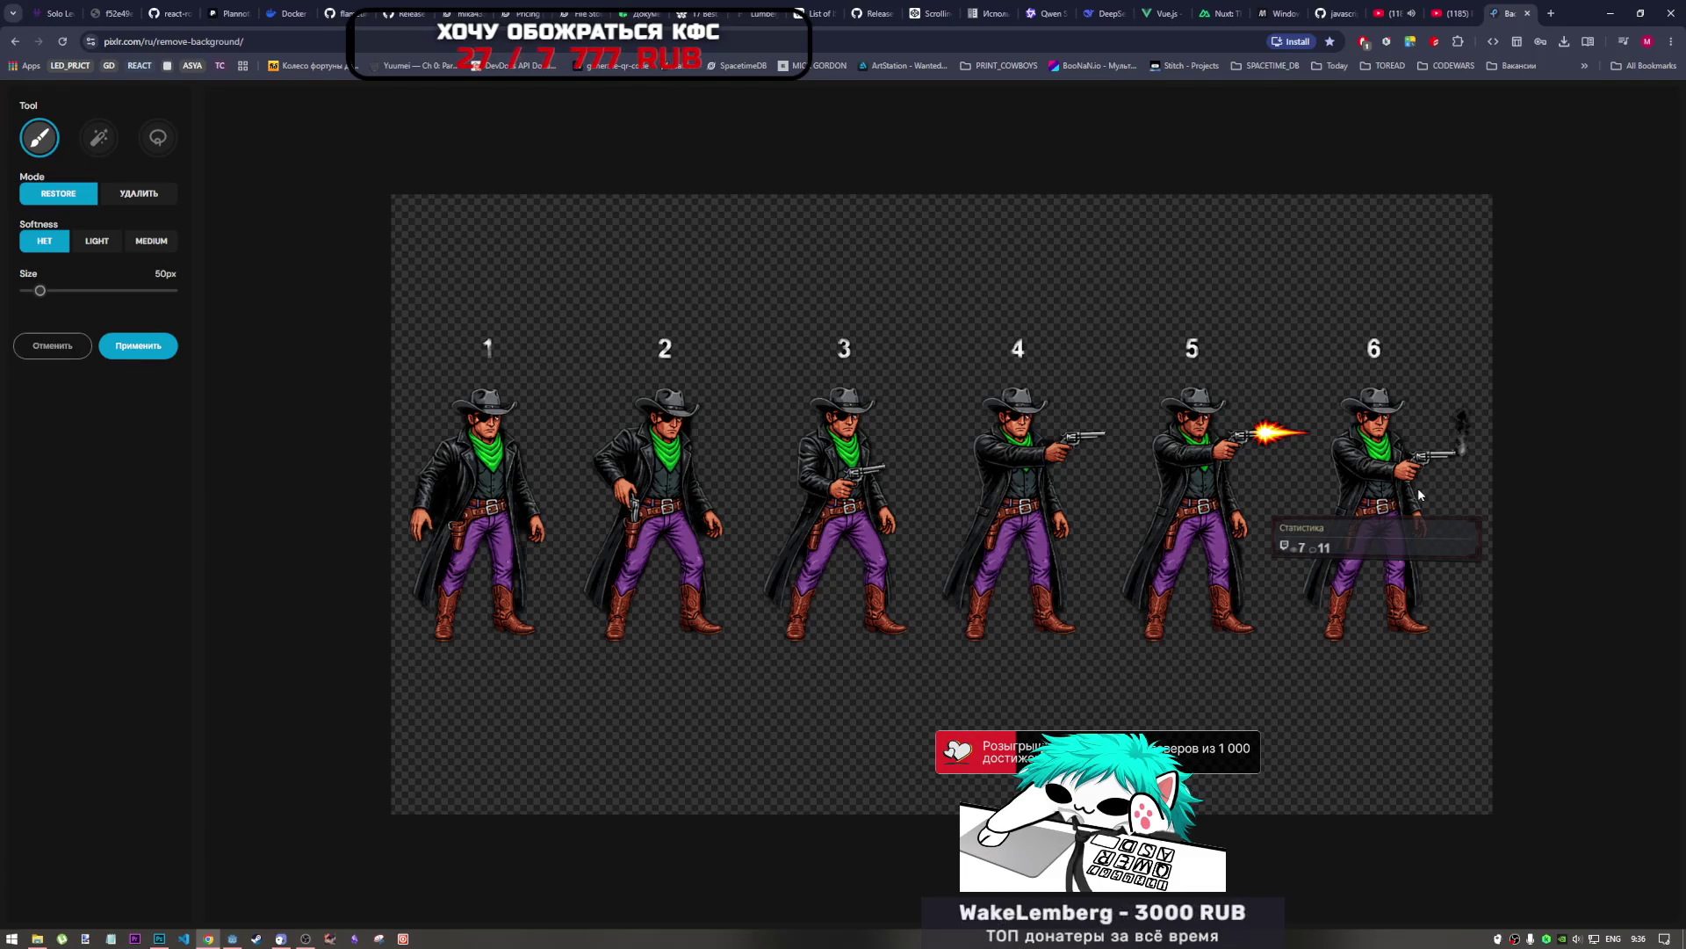
{"action": "left_click", "coordinate": [53, 348]}
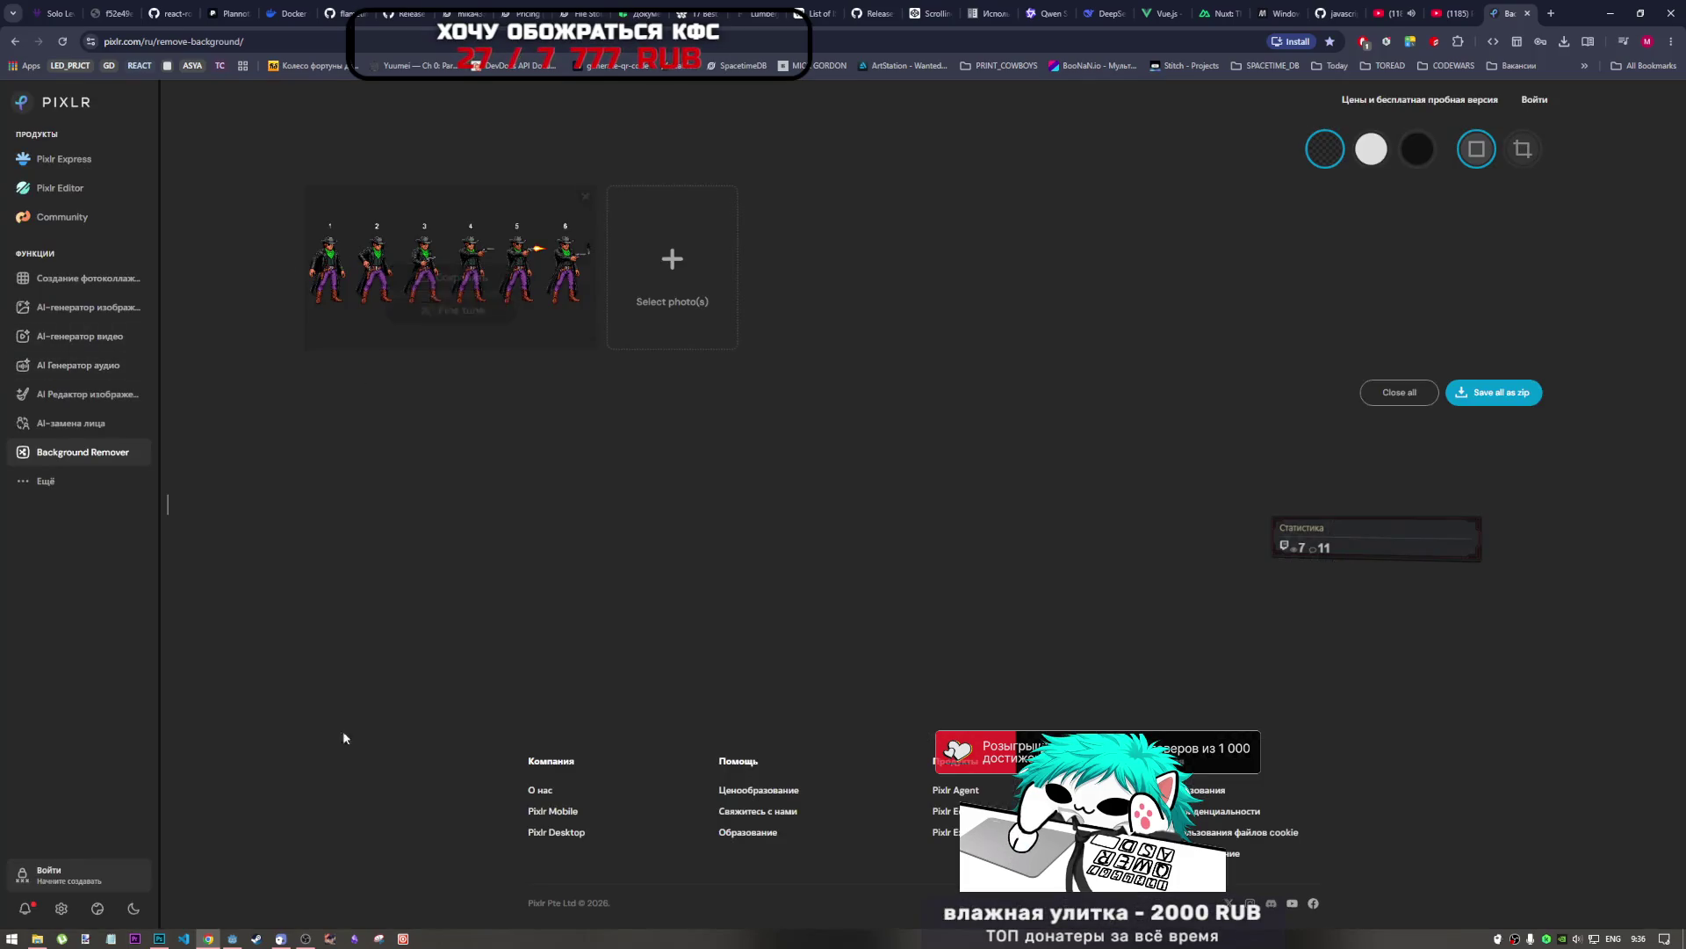
{"action": "left_click", "coordinate": [159, 938]}
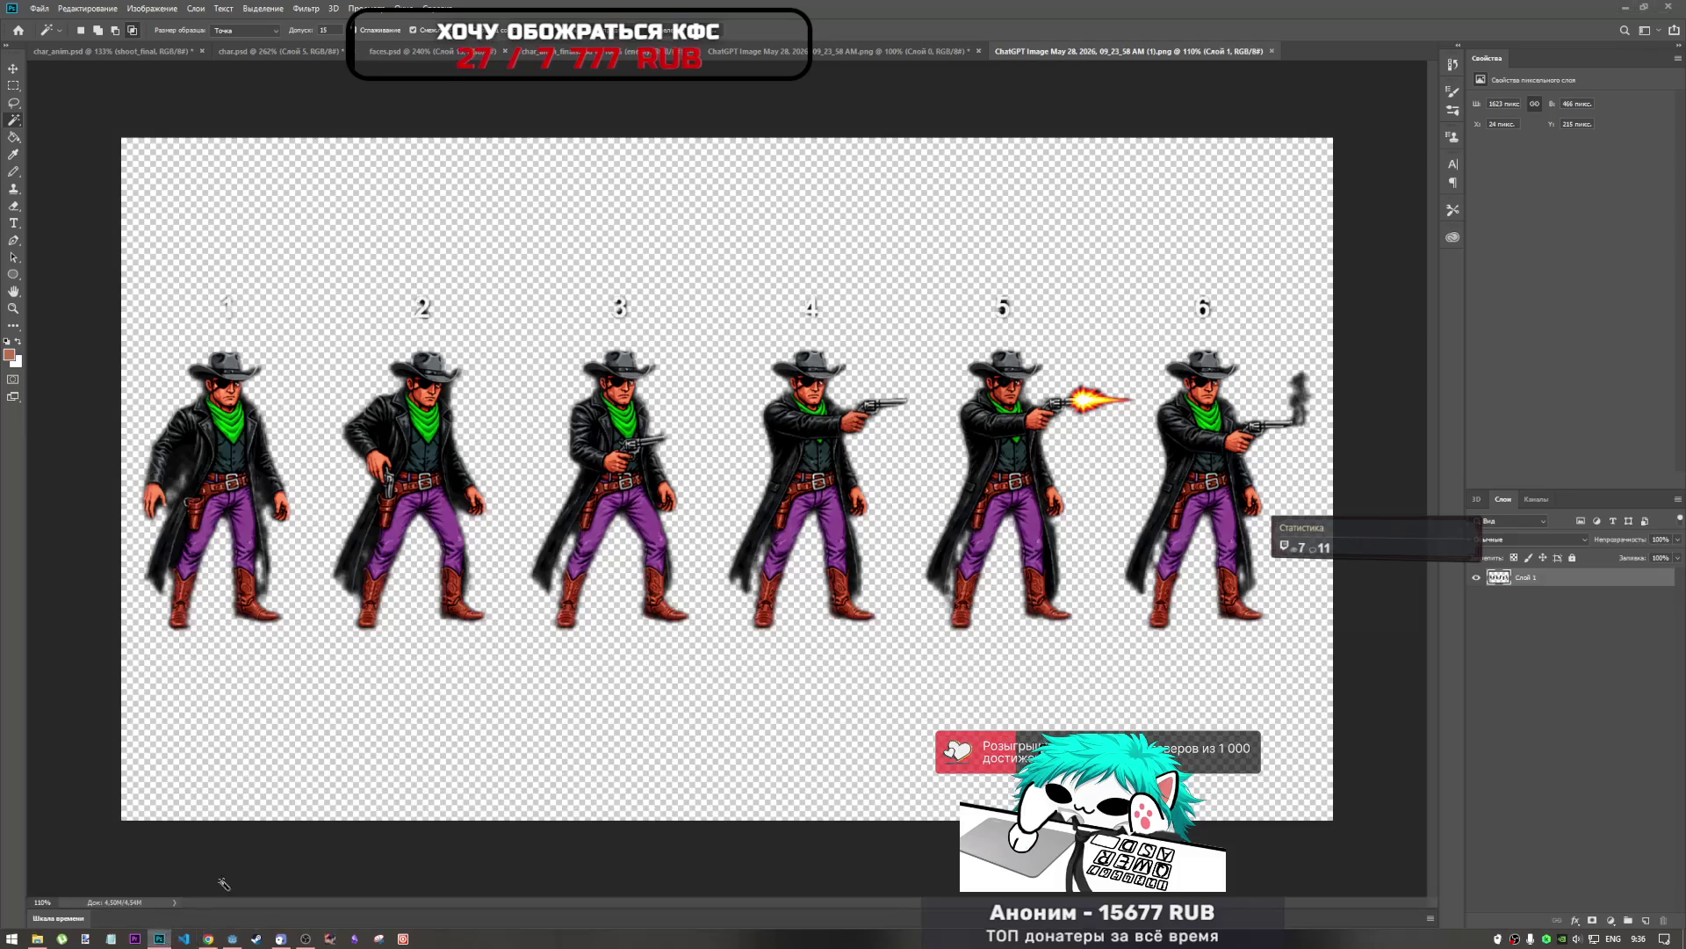
On the black-background sprite sheet, switch to Quick Selection with a 39 px brush.
{"action": "left_click", "coordinate": [843, 51]}
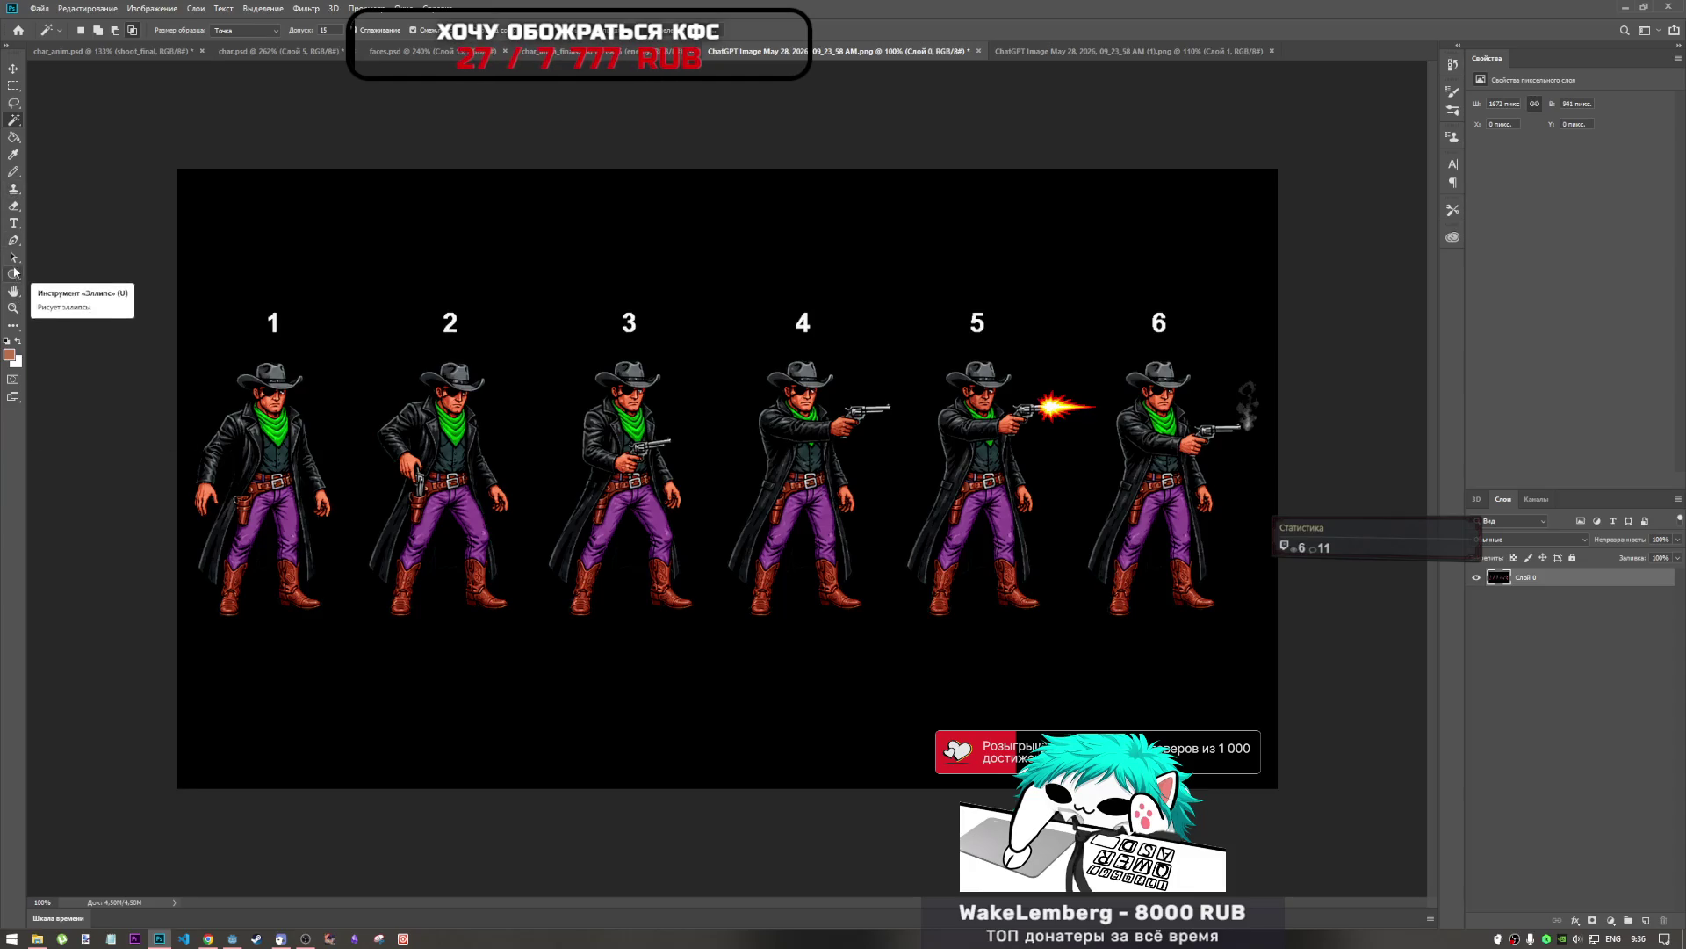
{"action": "right_click", "coordinate": [14, 119]}
{"action": "left_click", "coordinate": [41, 120]}
{"action": "left_click_drag", "start_coordinate": [351, 339], "coordinate": [383, 266]}
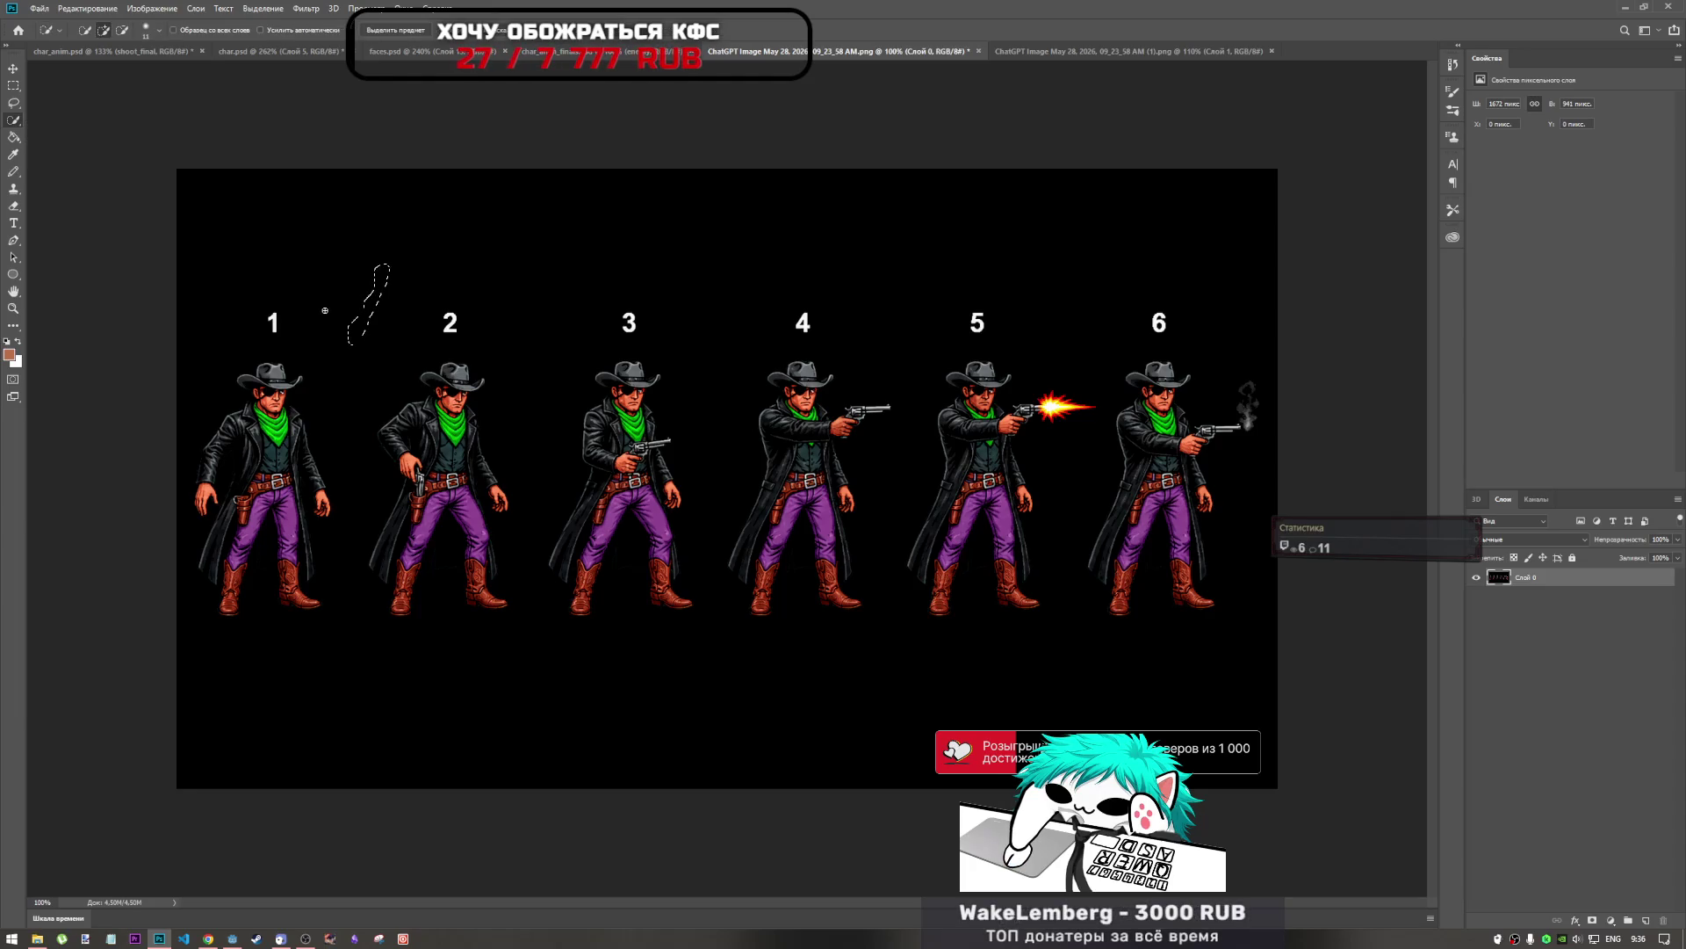
{"action": "right_click", "coordinate": [348, 271]}
{"action": "key", "text": "Escape"}
{"action": "right_click", "coordinate": [355, 177]}
{"action": "right_click", "coordinate": [325, 236]}
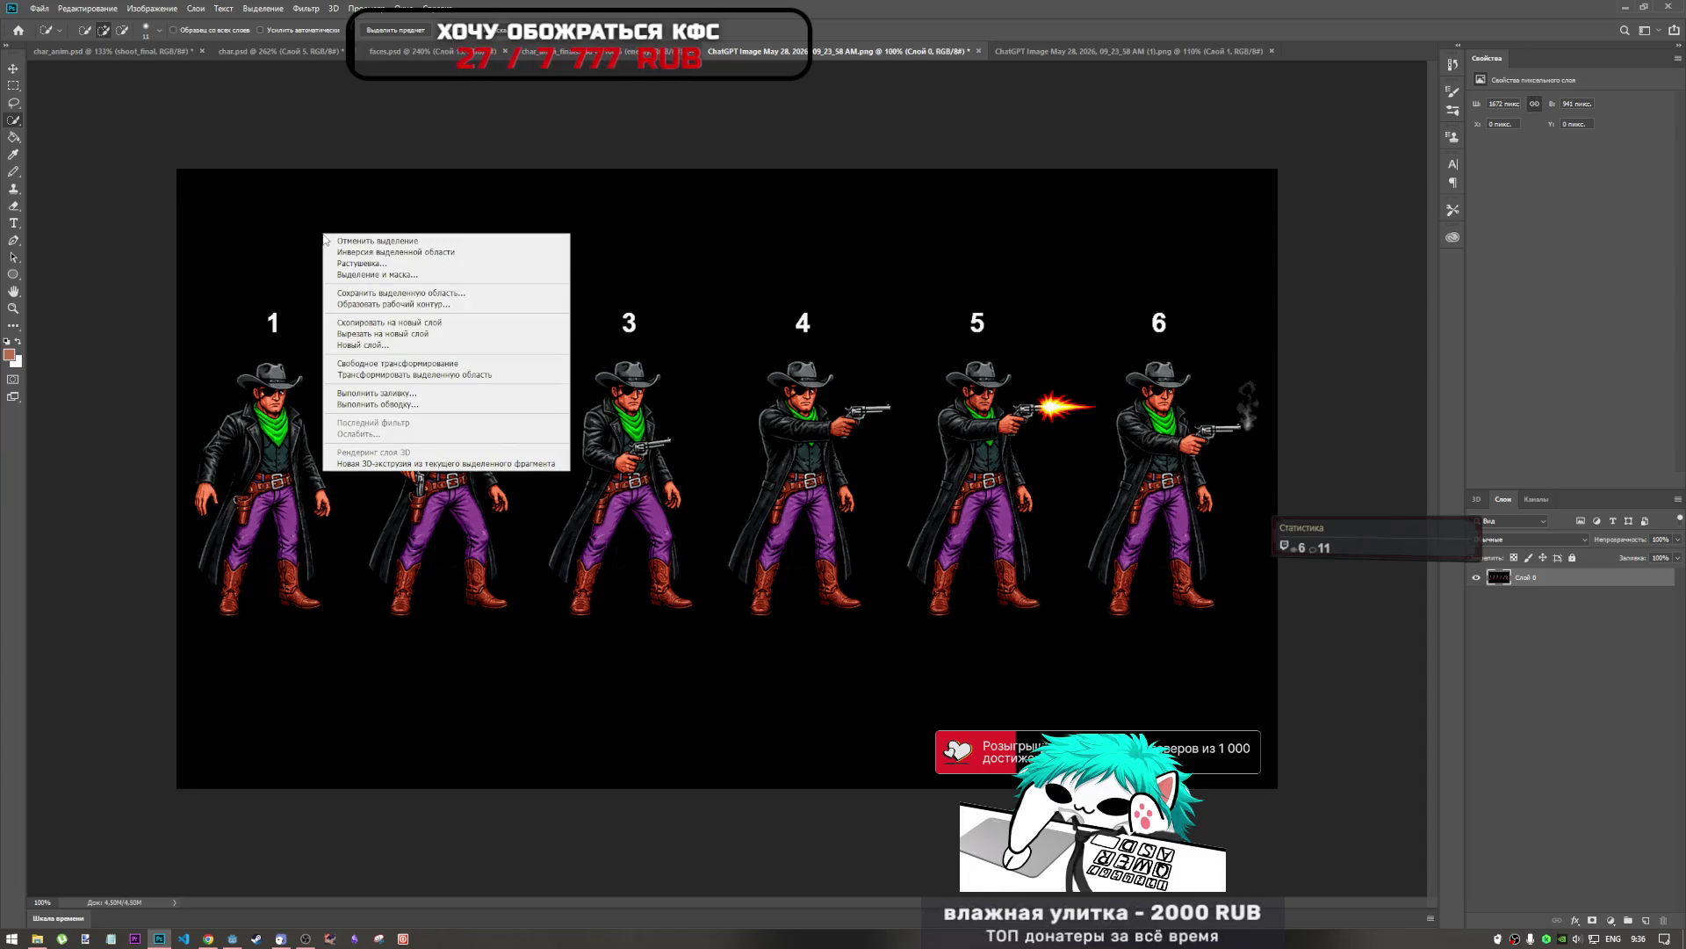
{"action": "key", "text": "Escape"}
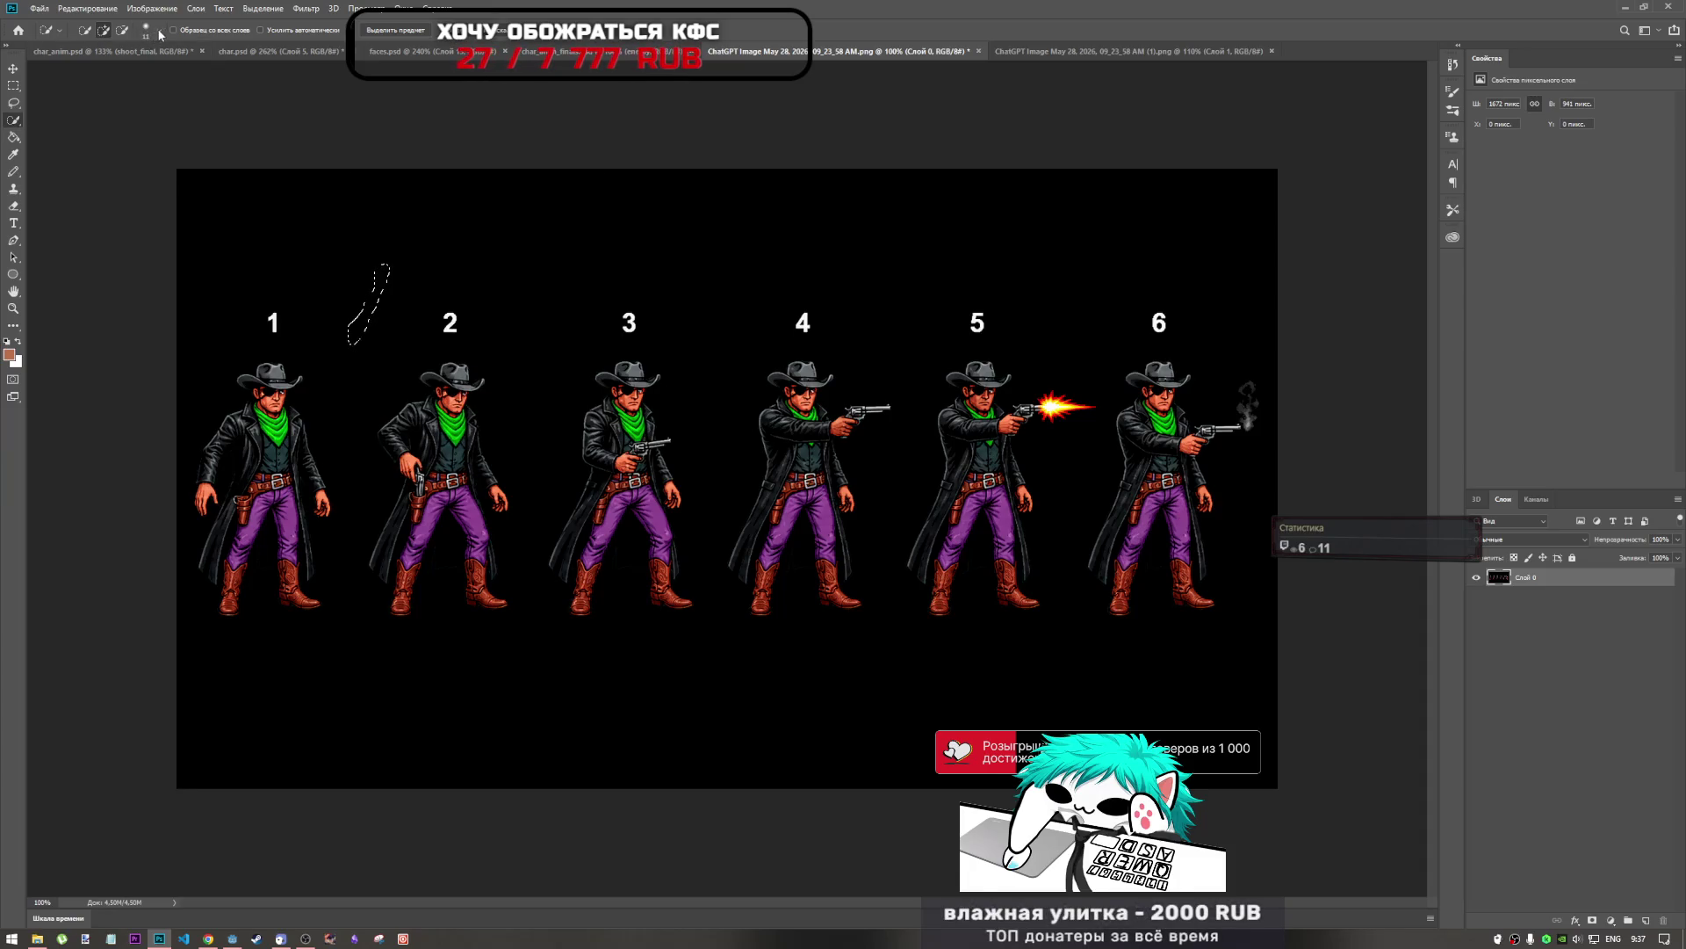
{"action": "left_click", "coordinate": [146, 30]}
{"action": "left_click_drag", "start_coordinate": [120, 68], "coordinate": [113, 67]}
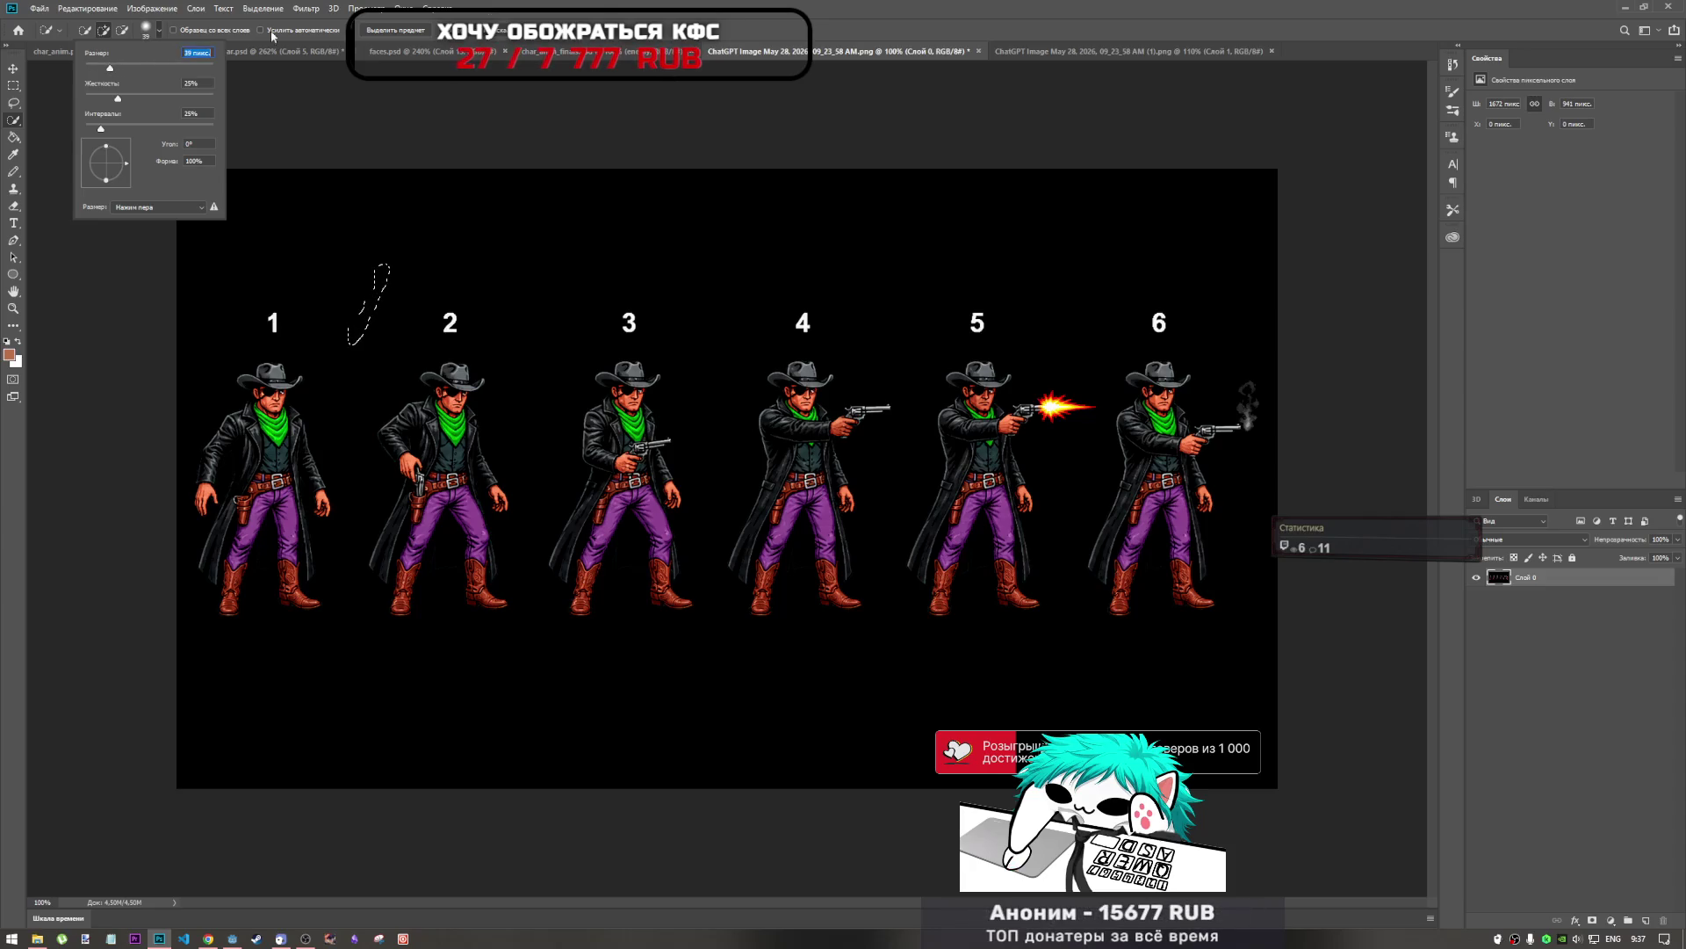
Paint a selection around cowboy 1's hat, side and feet, spreading over the background.
{"action": "left_click", "coordinate": [303, 367]}
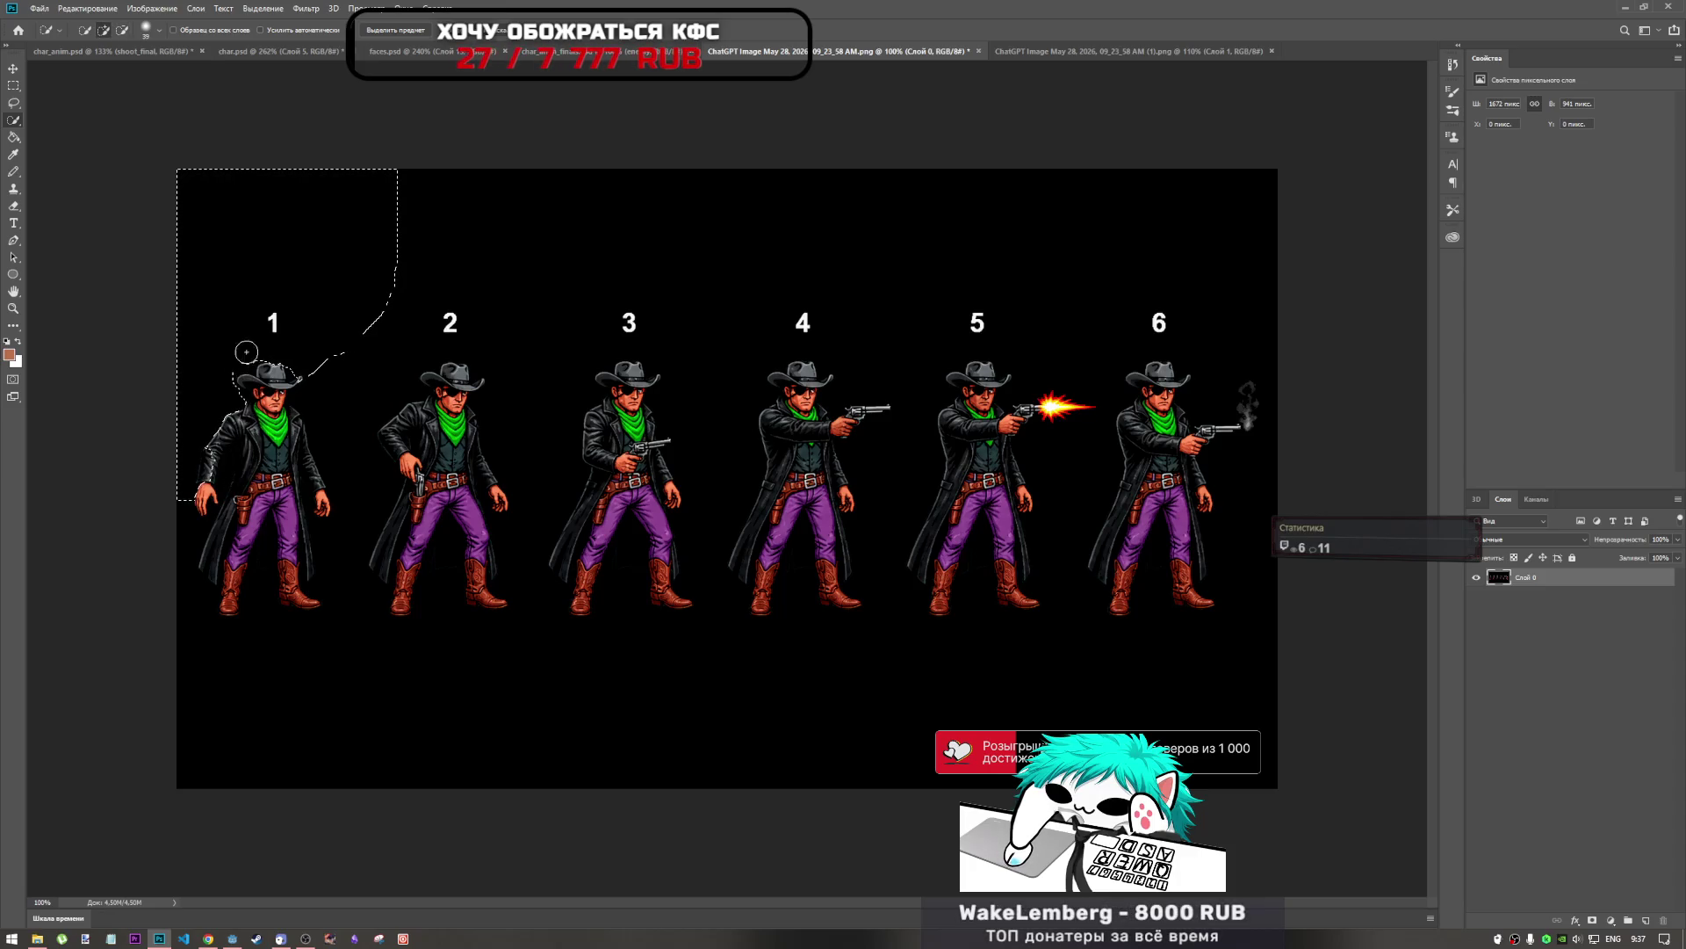
{"action": "left_click_drag", "start_coordinate": [206, 478], "coordinate": [194, 439]}
{"action": "left_click_drag", "start_coordinate": [180, 518], "coordinate": [214, 493]}
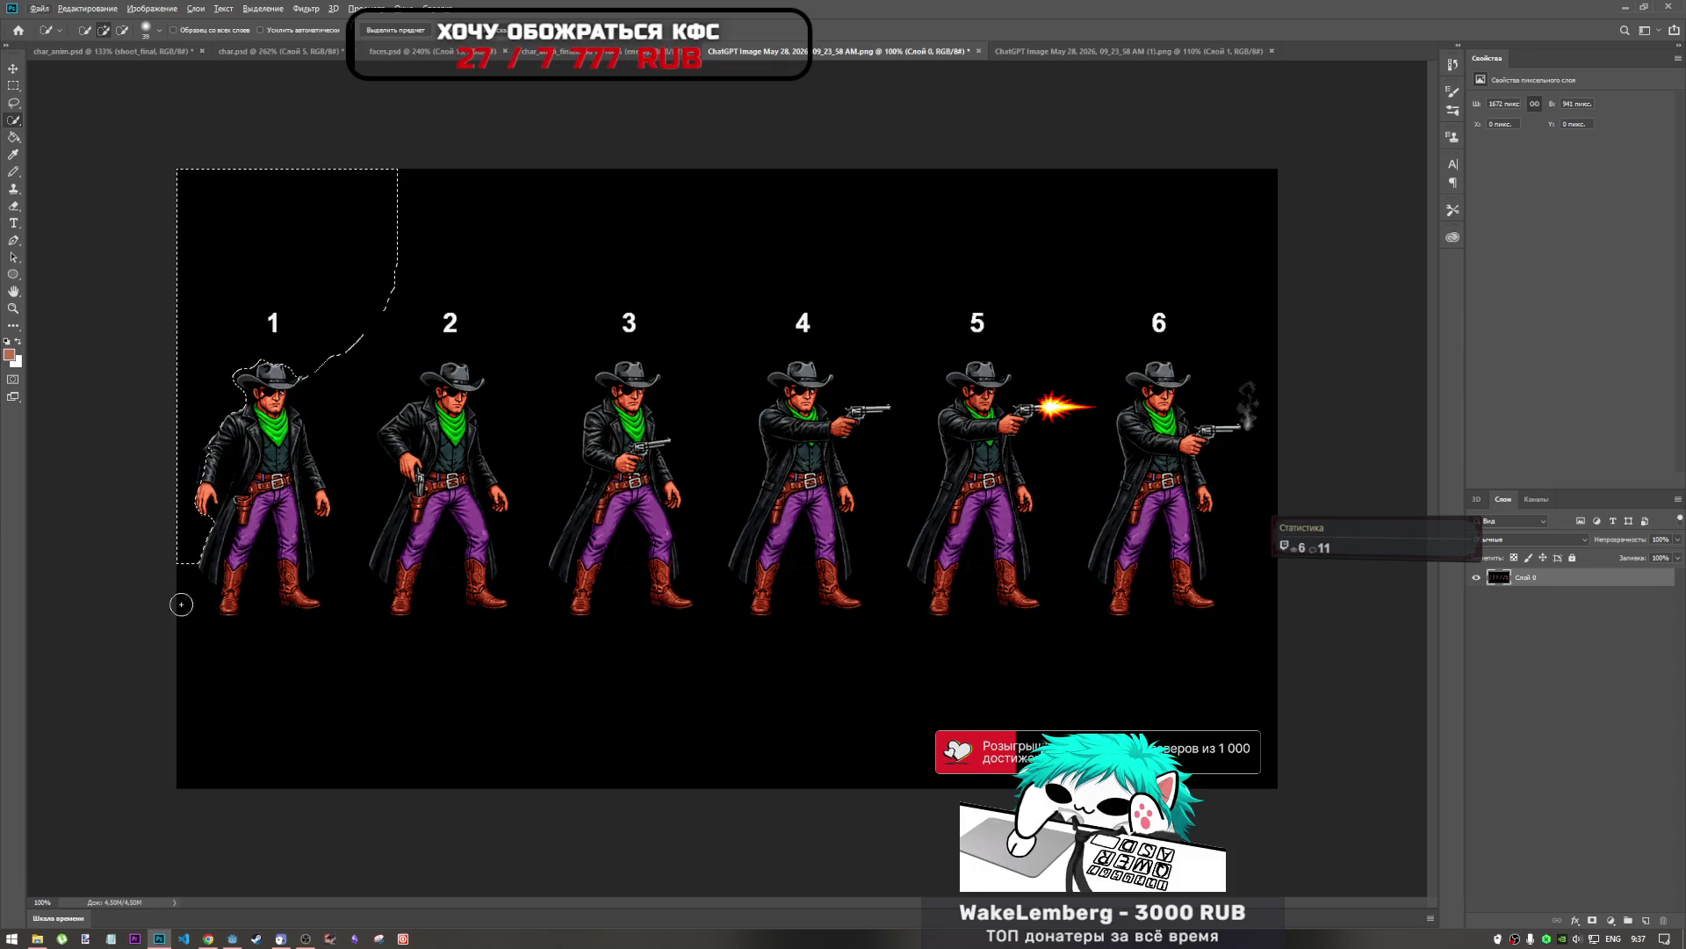
{"action": "mouse_move", "coordinate": [192, 618]}
{"action": "left_mouse_down"}
{"action": "mouse_move", "coordinate": [237, 666]}
{"action": "mouse_move", "coordinate": [237, 651]}
{"action": "mouse_move", "coordinate": [279, 644]}
{"action": "mouse_move", "coordinate": [307, 595]}
{"action": "mouse_move", "coordinate": [300, 569]}
{"action": "mouse_move", "coordinate": [314, 628]}
{"action": "mouse_move", "coordinate": [309, 604]}
{"action": "left_mouse_up"}
{"action": "left_click_drag", "start_coordinate": [244, 715], "coordinate": [1188, 723]}
Add cowboy 2's coat and boots, then trim the coat and shoulder edges between cowboys 1 and 2.
{"action": "left_click", "coordinate": [456, 470], "text": "alt"}
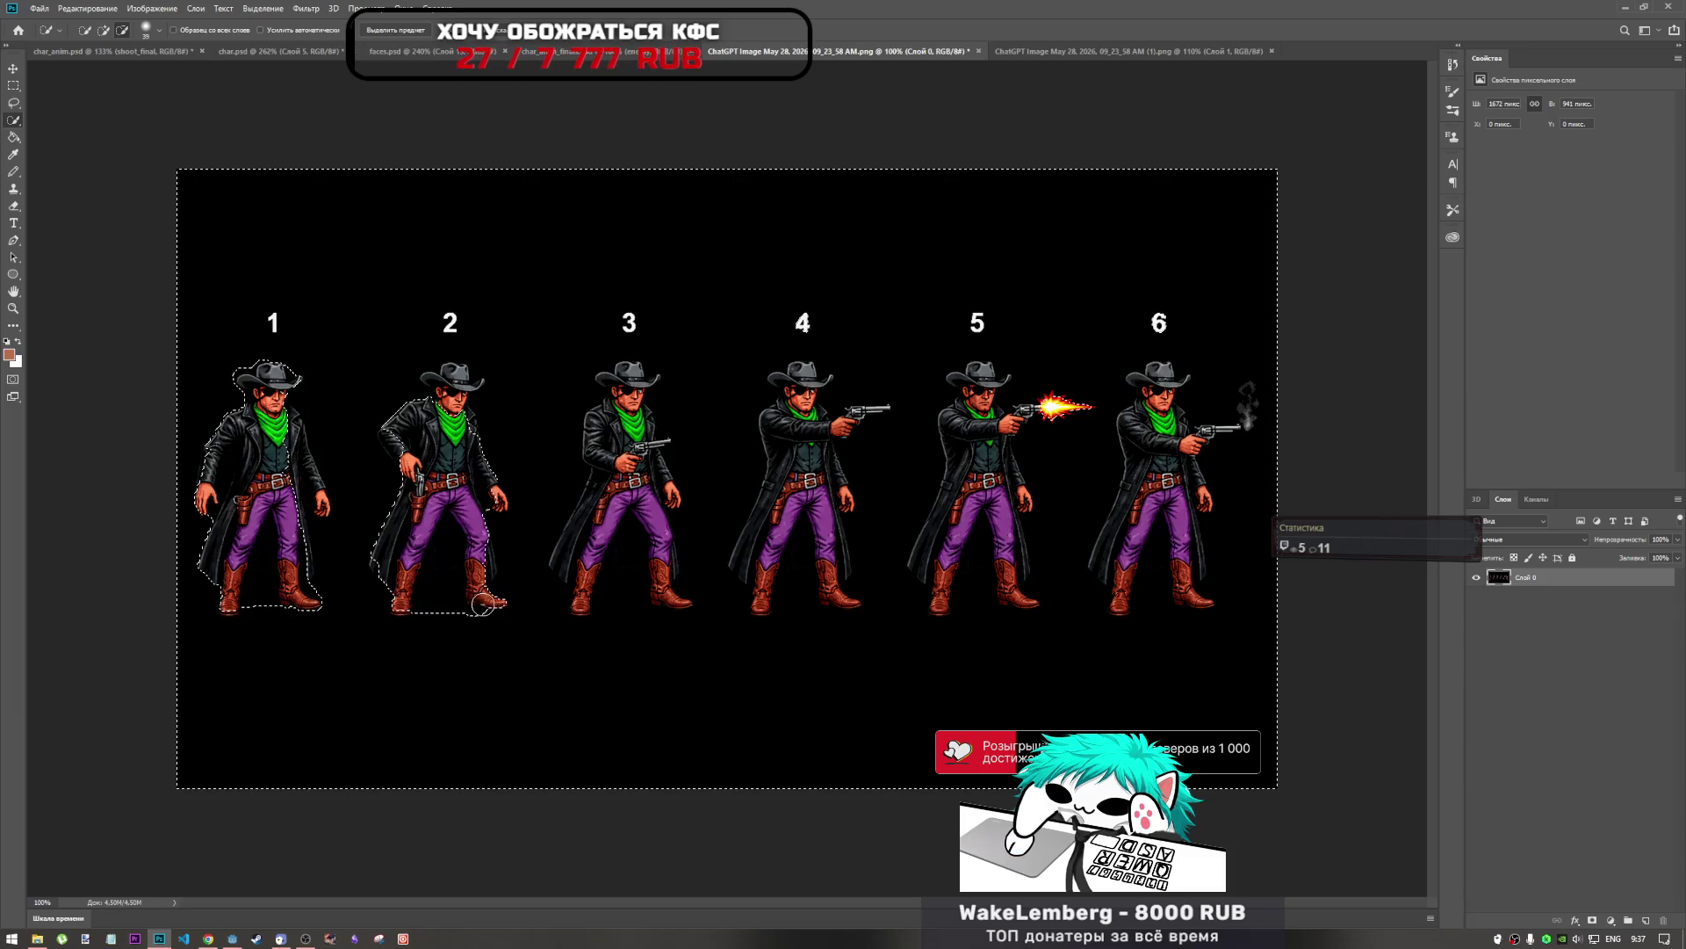
{"action": "left_click", "coordinate": [396, 600], "text": "alt"}
{"action": "left_click", "coordinate": [297, 418], "text": "alt"}
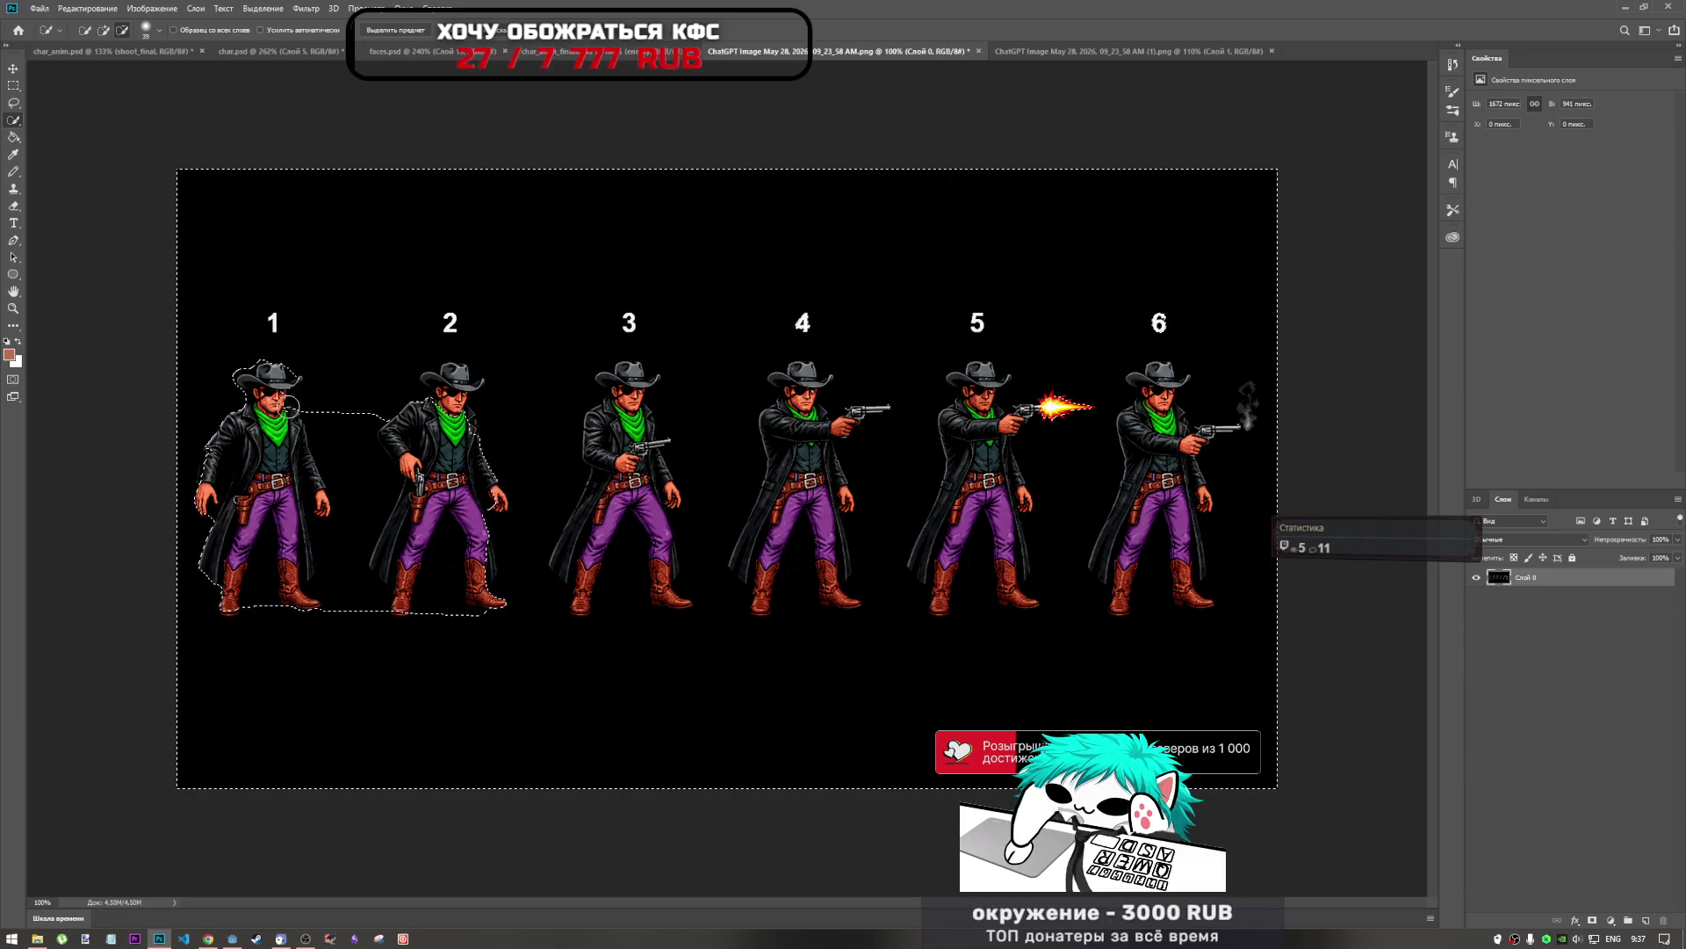
{"action": "left_click", "coordinate": [353, 546], "text": "alt"}
{"action": "left_click", "coordinate": [356, 450], "text": "alt"}
{"action": "left_click", "coordinate": [328, 429], "text": "alt"}
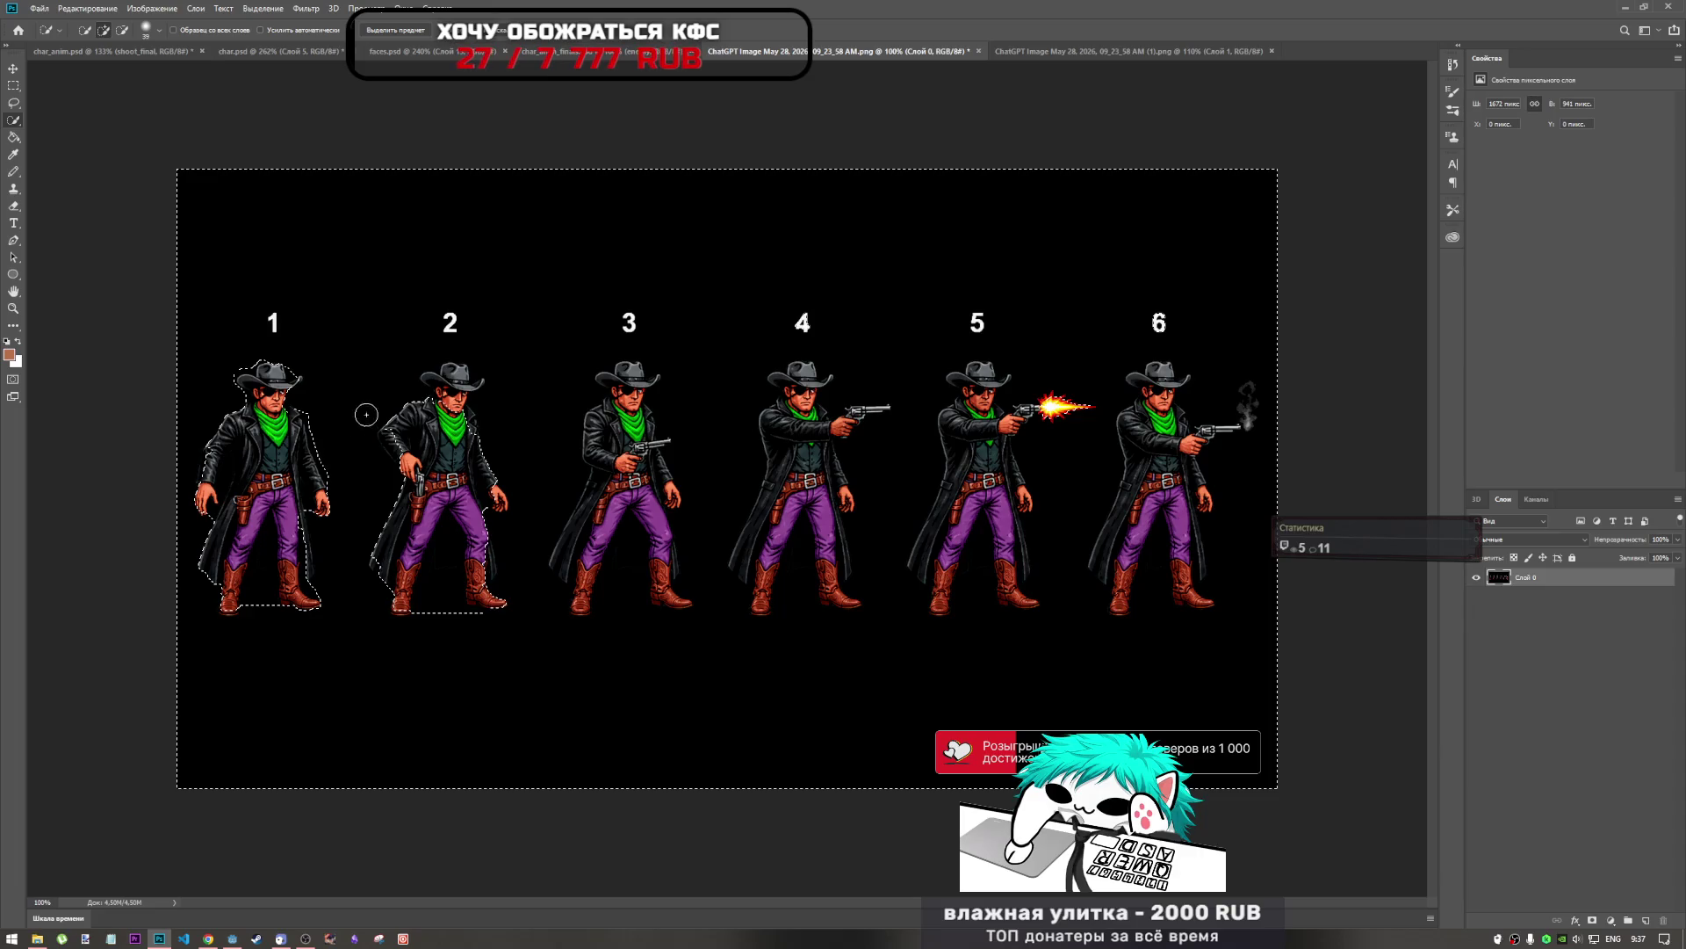
{"action": "left_click", "coordinate": [378, 436], "text": "alt"}
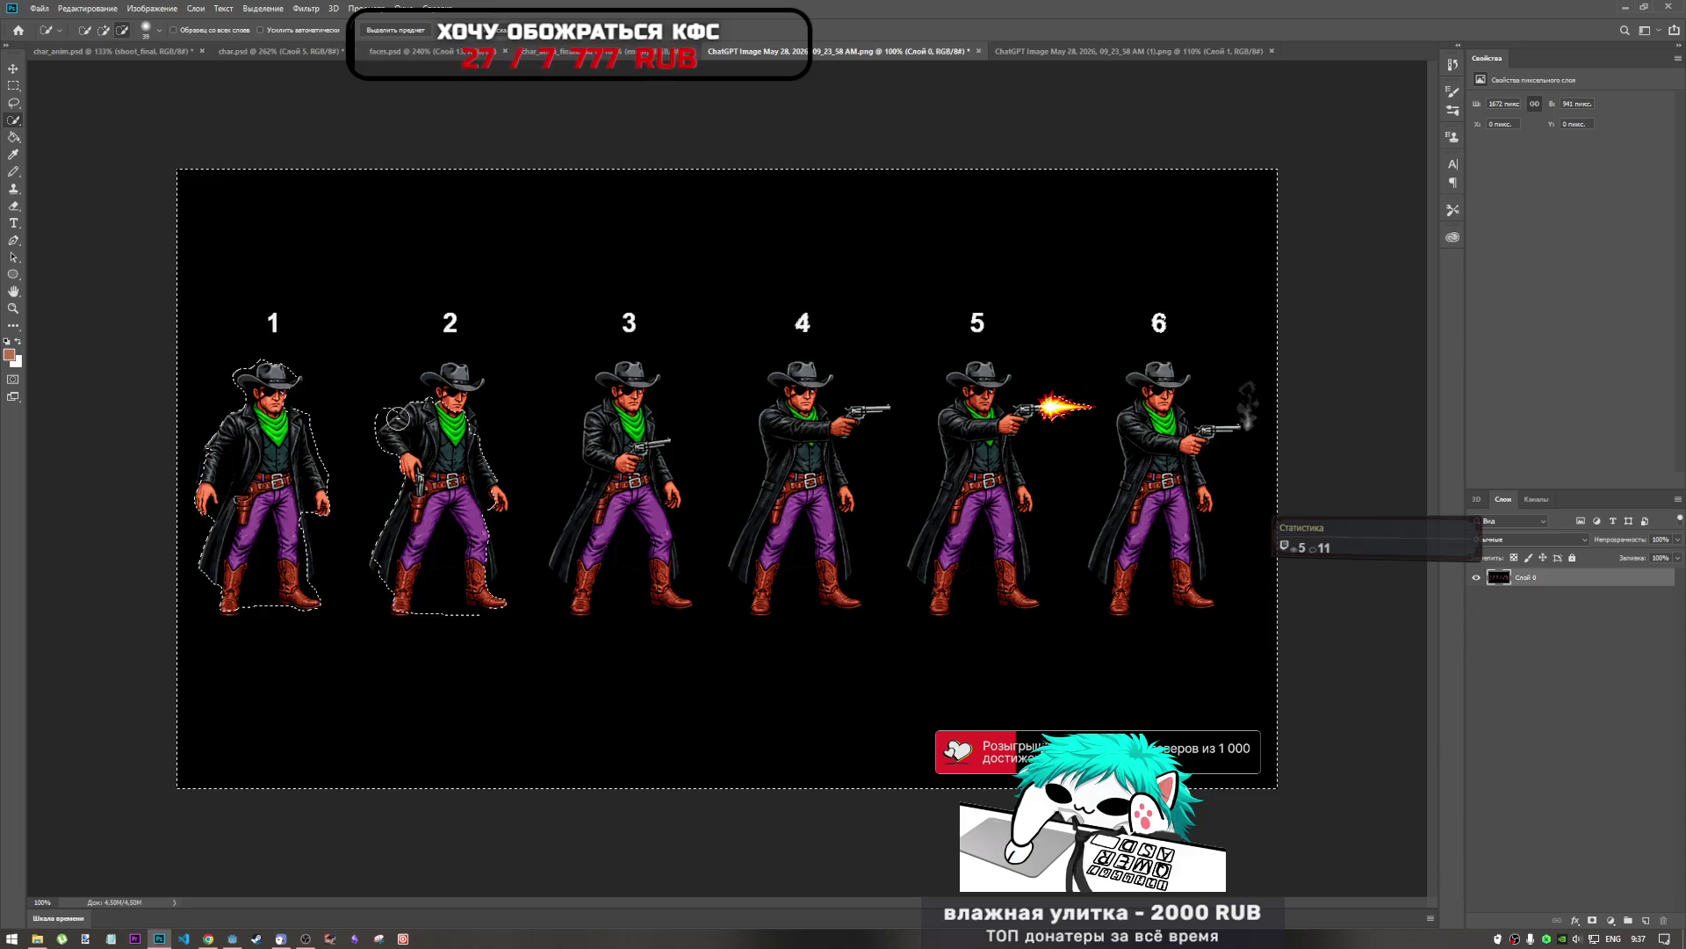
{"action": "left_click", "coordinate": [342, 430], "text": "alt"}
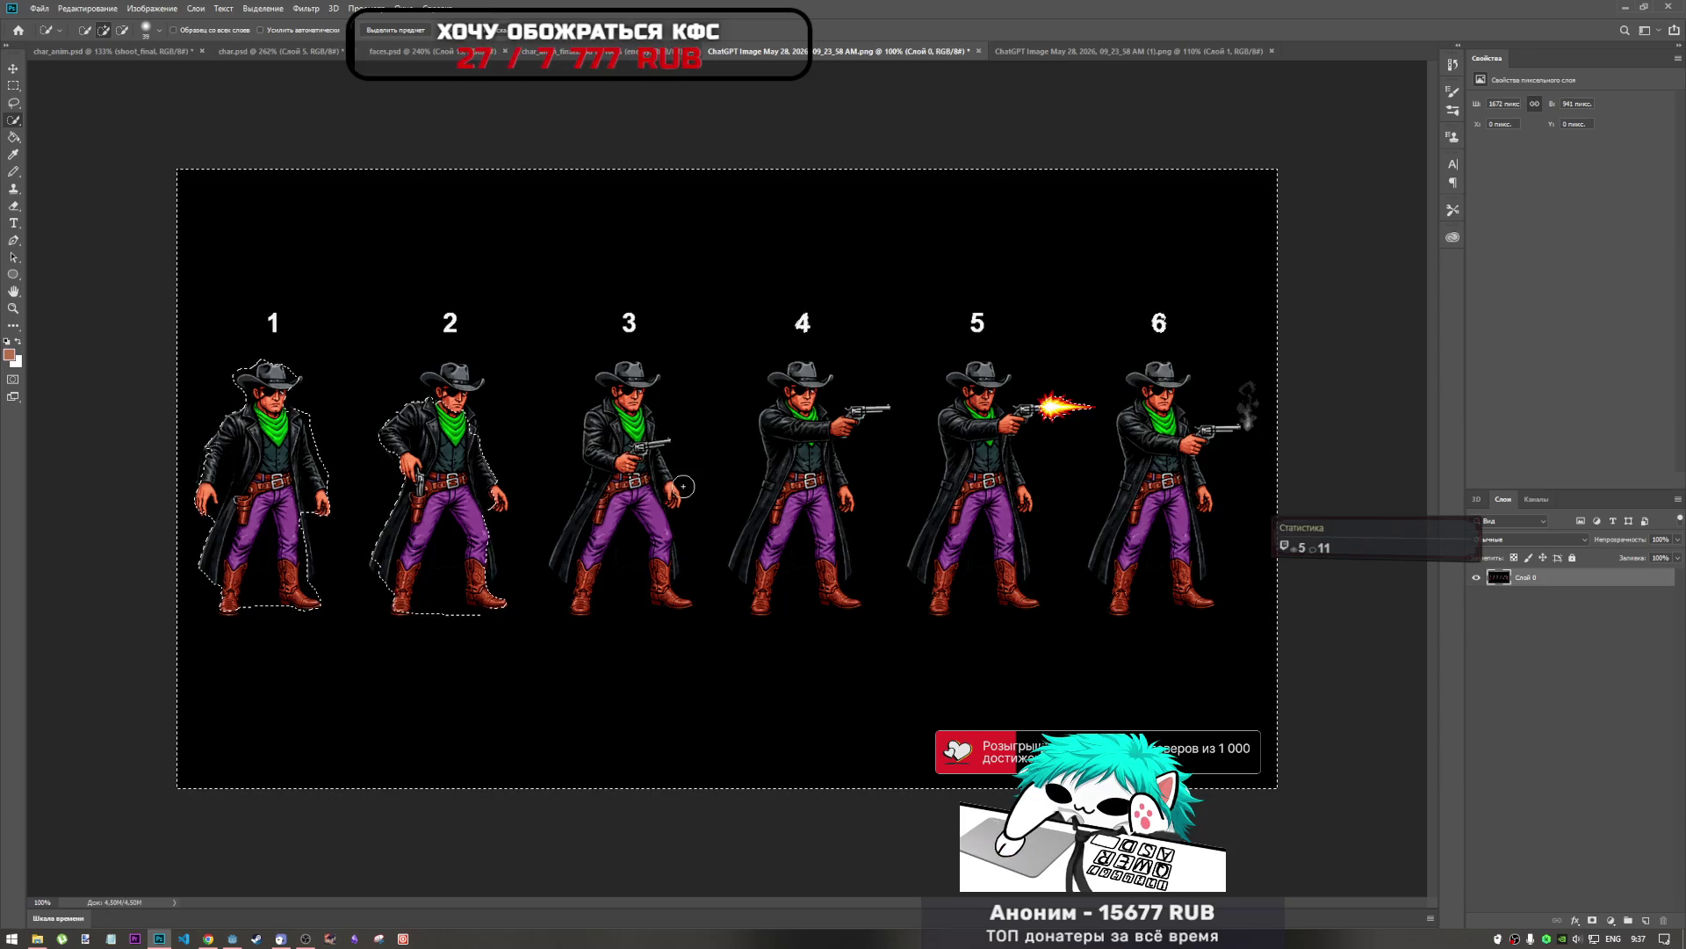
Clear the whole rough selection with Ctrl+D.
{"action": "key", "text": "ctrl+d"}
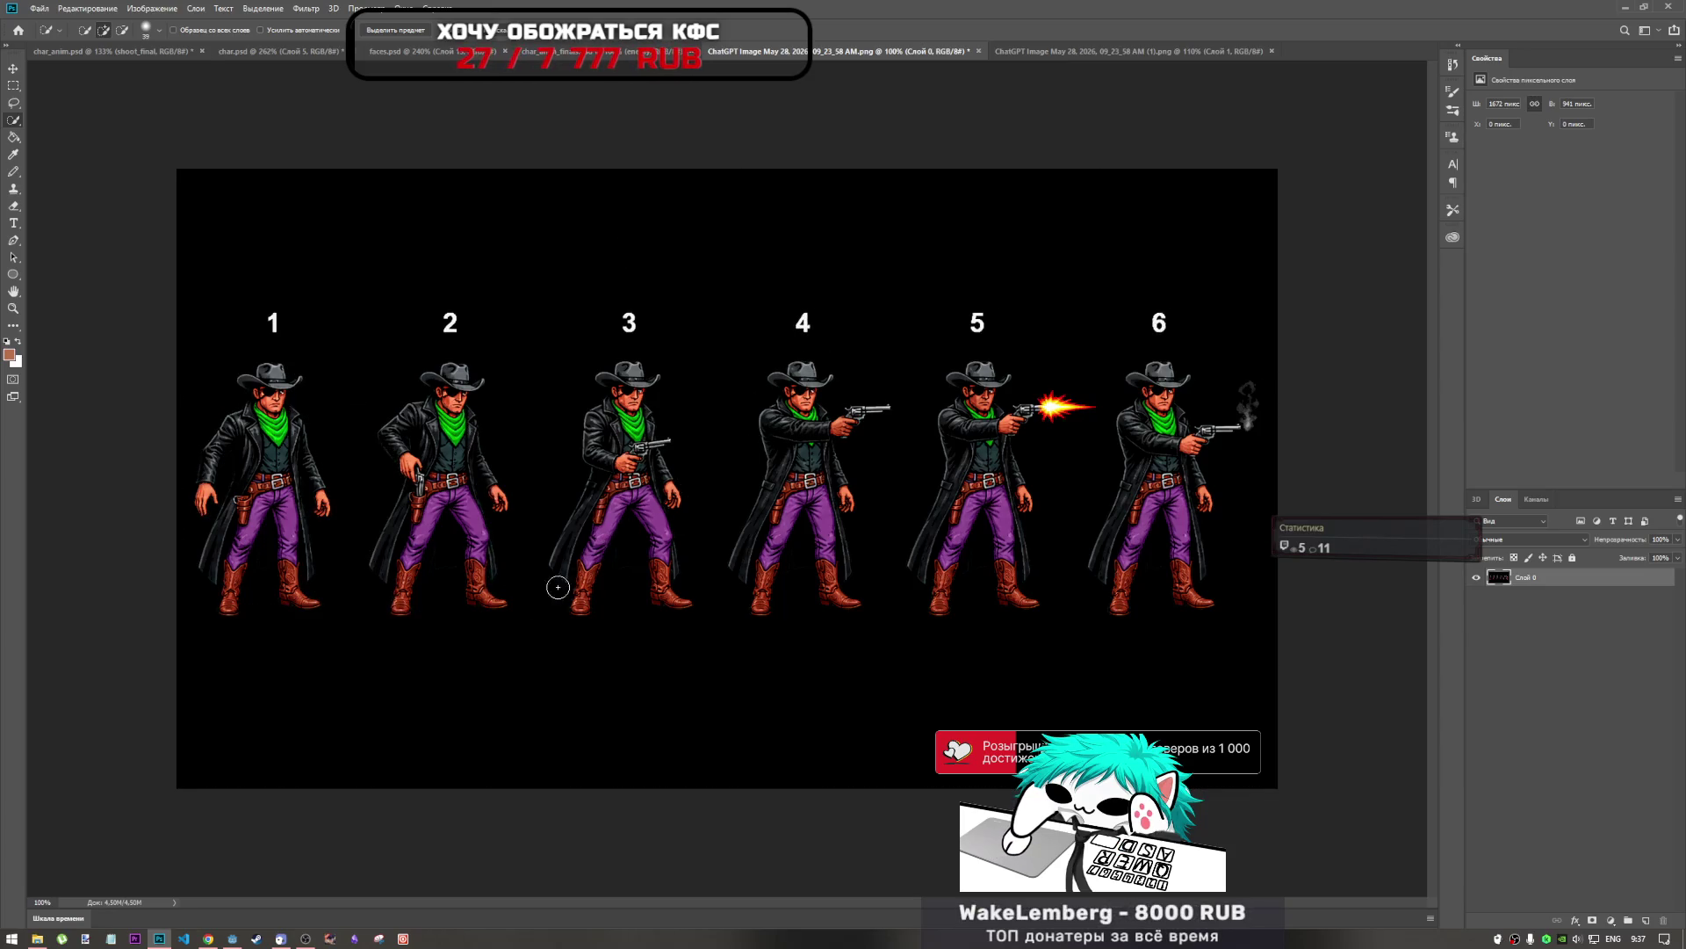
{"action": "scroll", "coordinate": [619, 595], "scroll_direction": "down", "scroll_amount": 2}
{"action": "scroll", "coordinate": [612, 586], "scroll_direction": "up", "scroll_amount": 1}
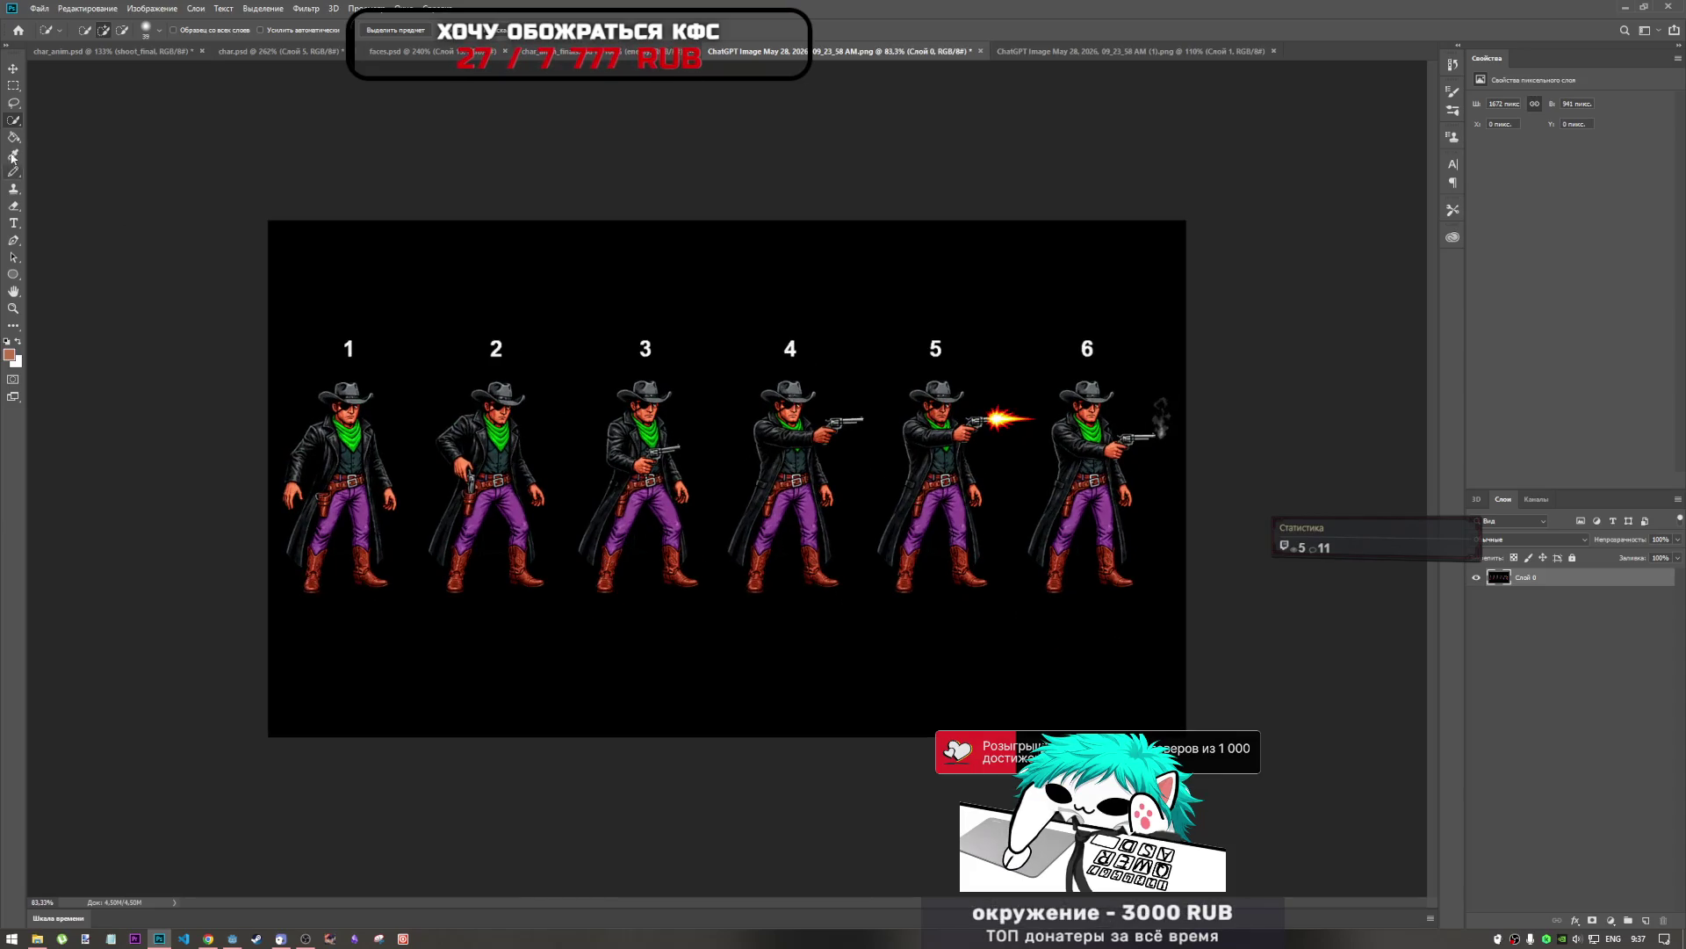
Switch to the Magic Wand and click the black background, dismissing the empty-selection warning.
{"action": "right_click", "coordinate": [17, 122]}
{"action": "left_click", "coordinate": [62, 140]}
{"action": "left_click", "coordinate": [446, 315]}
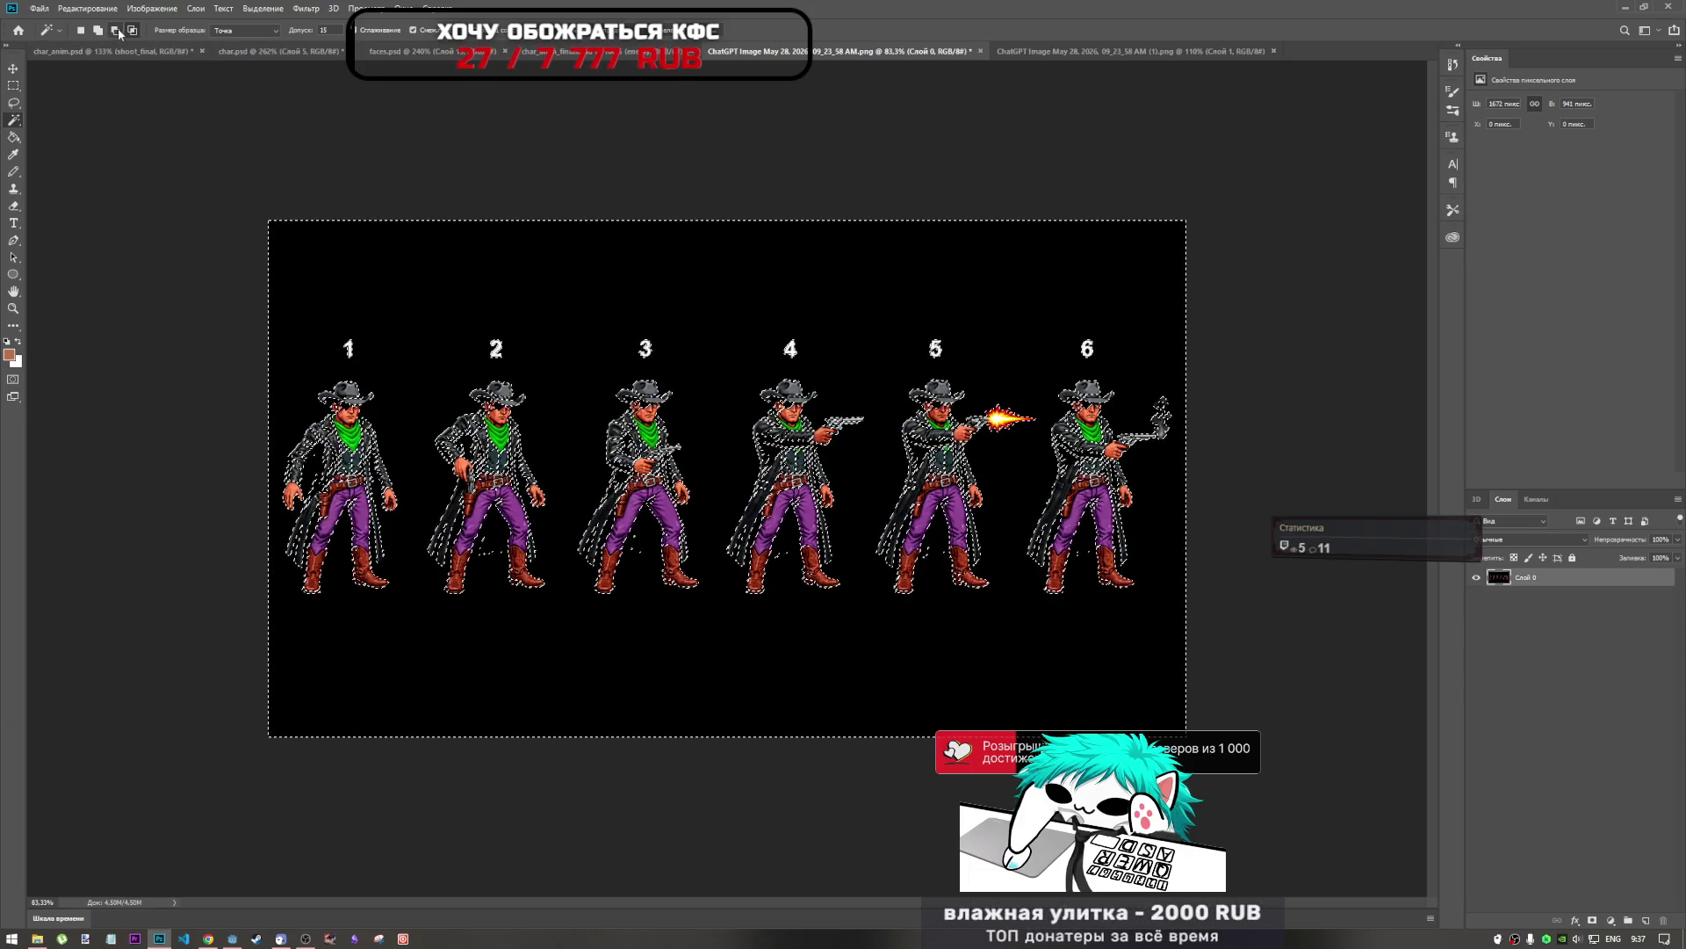
{"action": "key", "text": "Delete"}
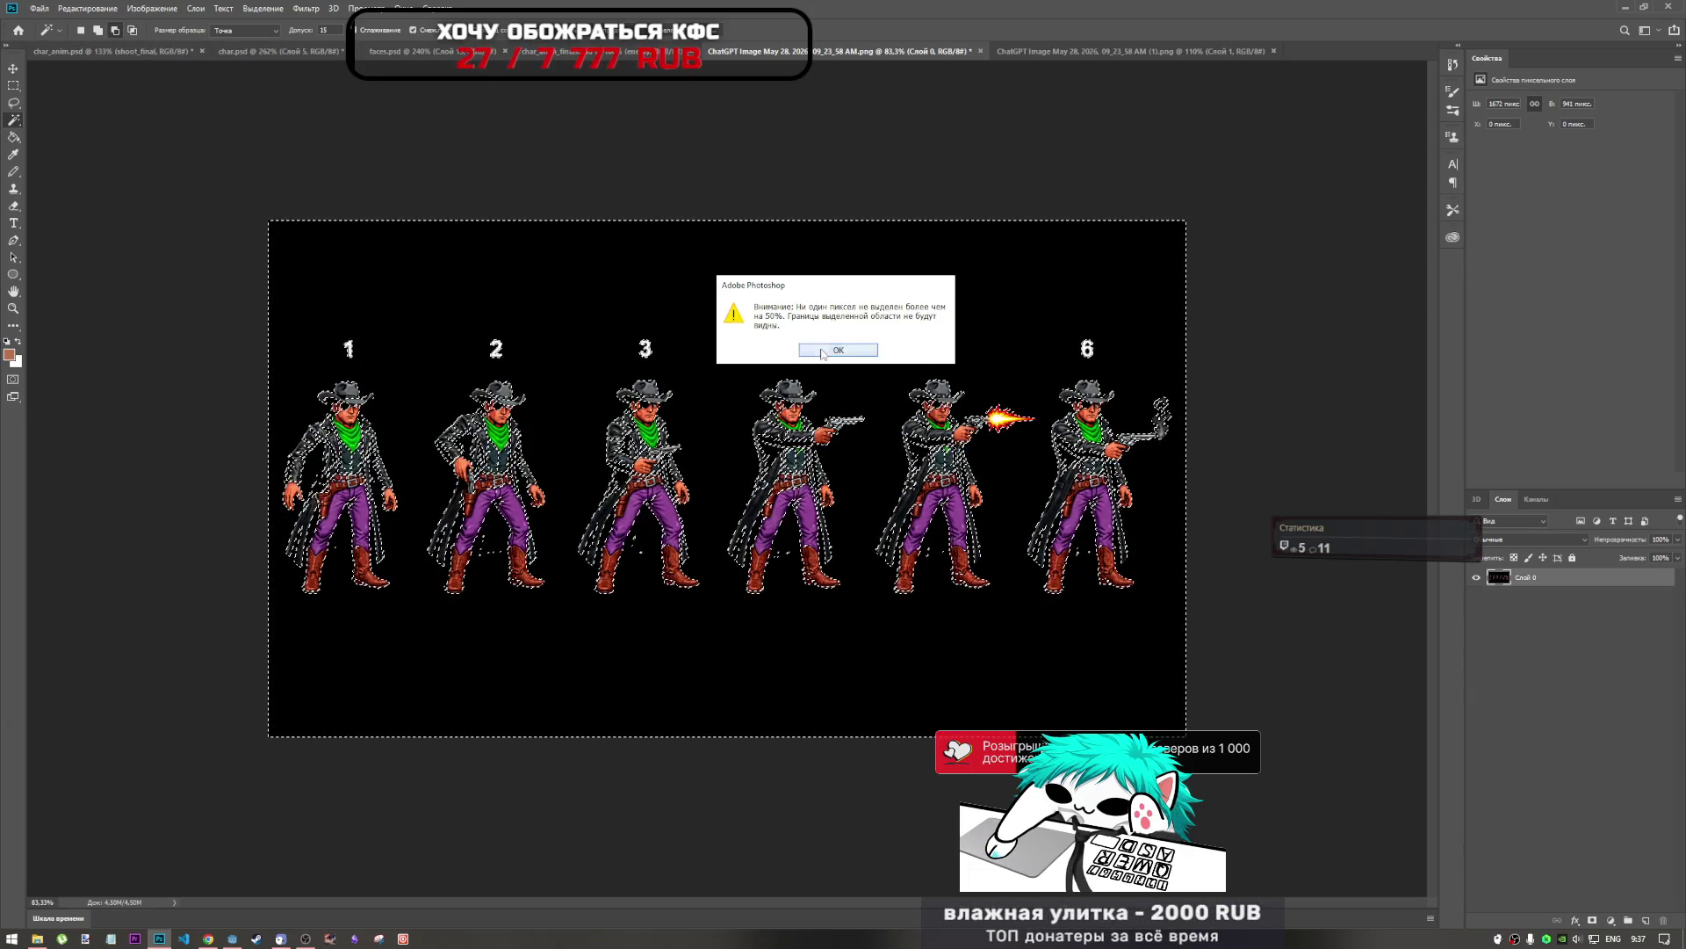
{"action": "key", "text": "Return"}
{"action": "key", "text": "Return"}
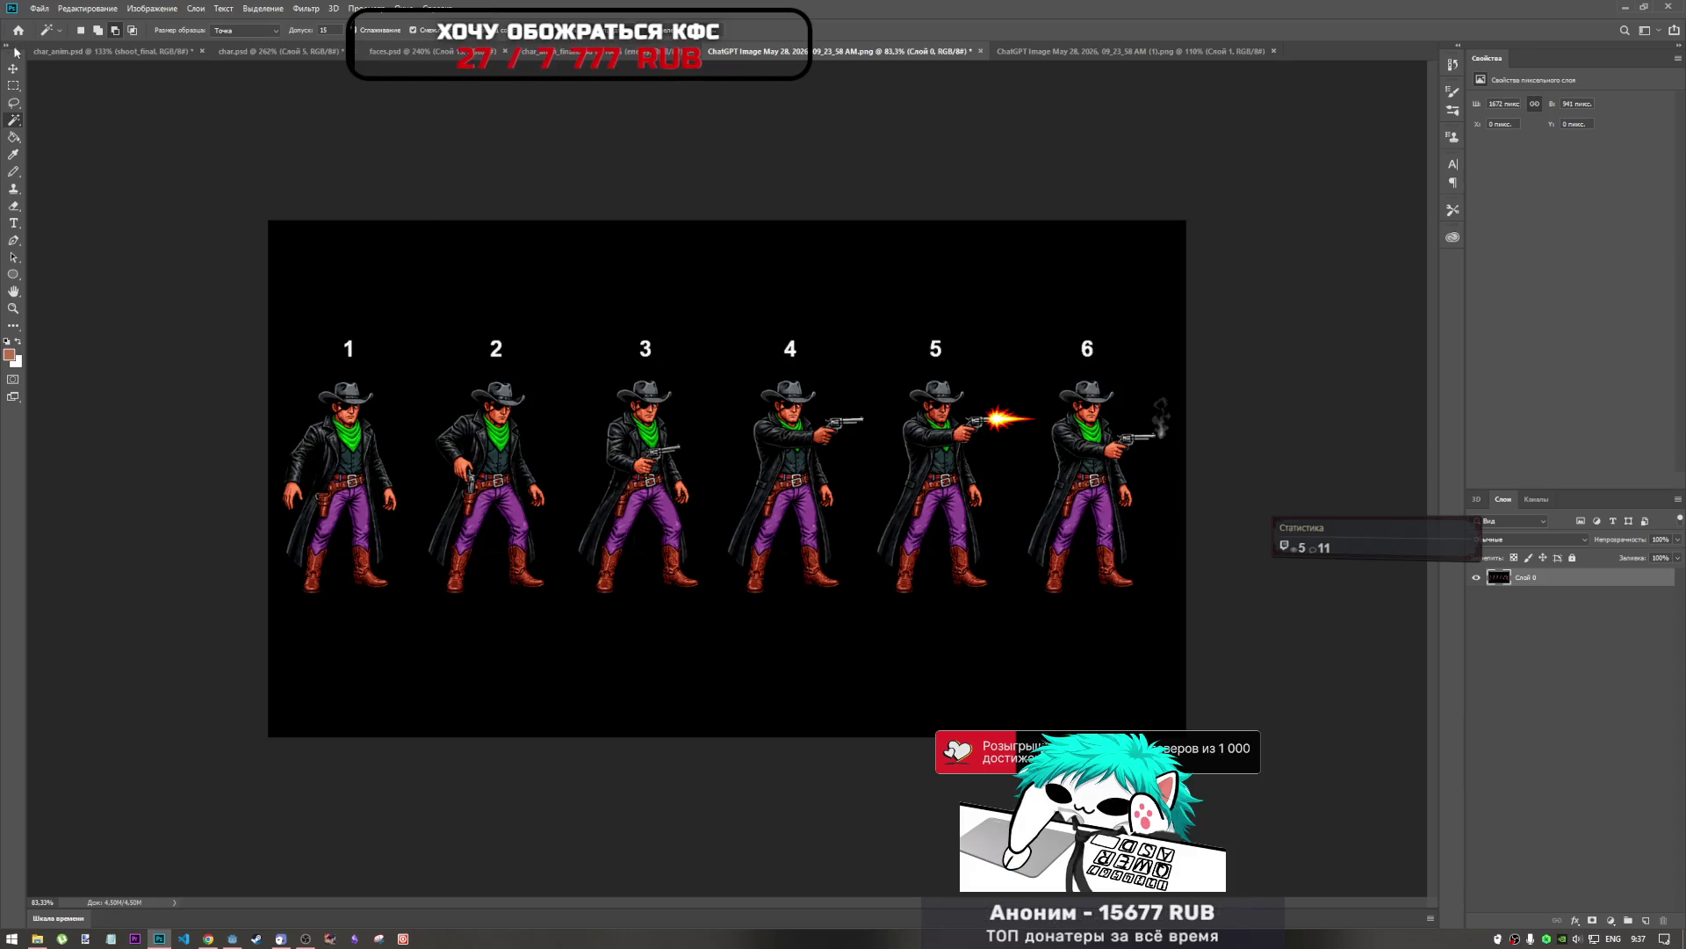
Retry selecting and deleting the background, dismissing the repeated no-pixels-selected warnings.
{"action": "left_click", "coordinate": [338, 274]}
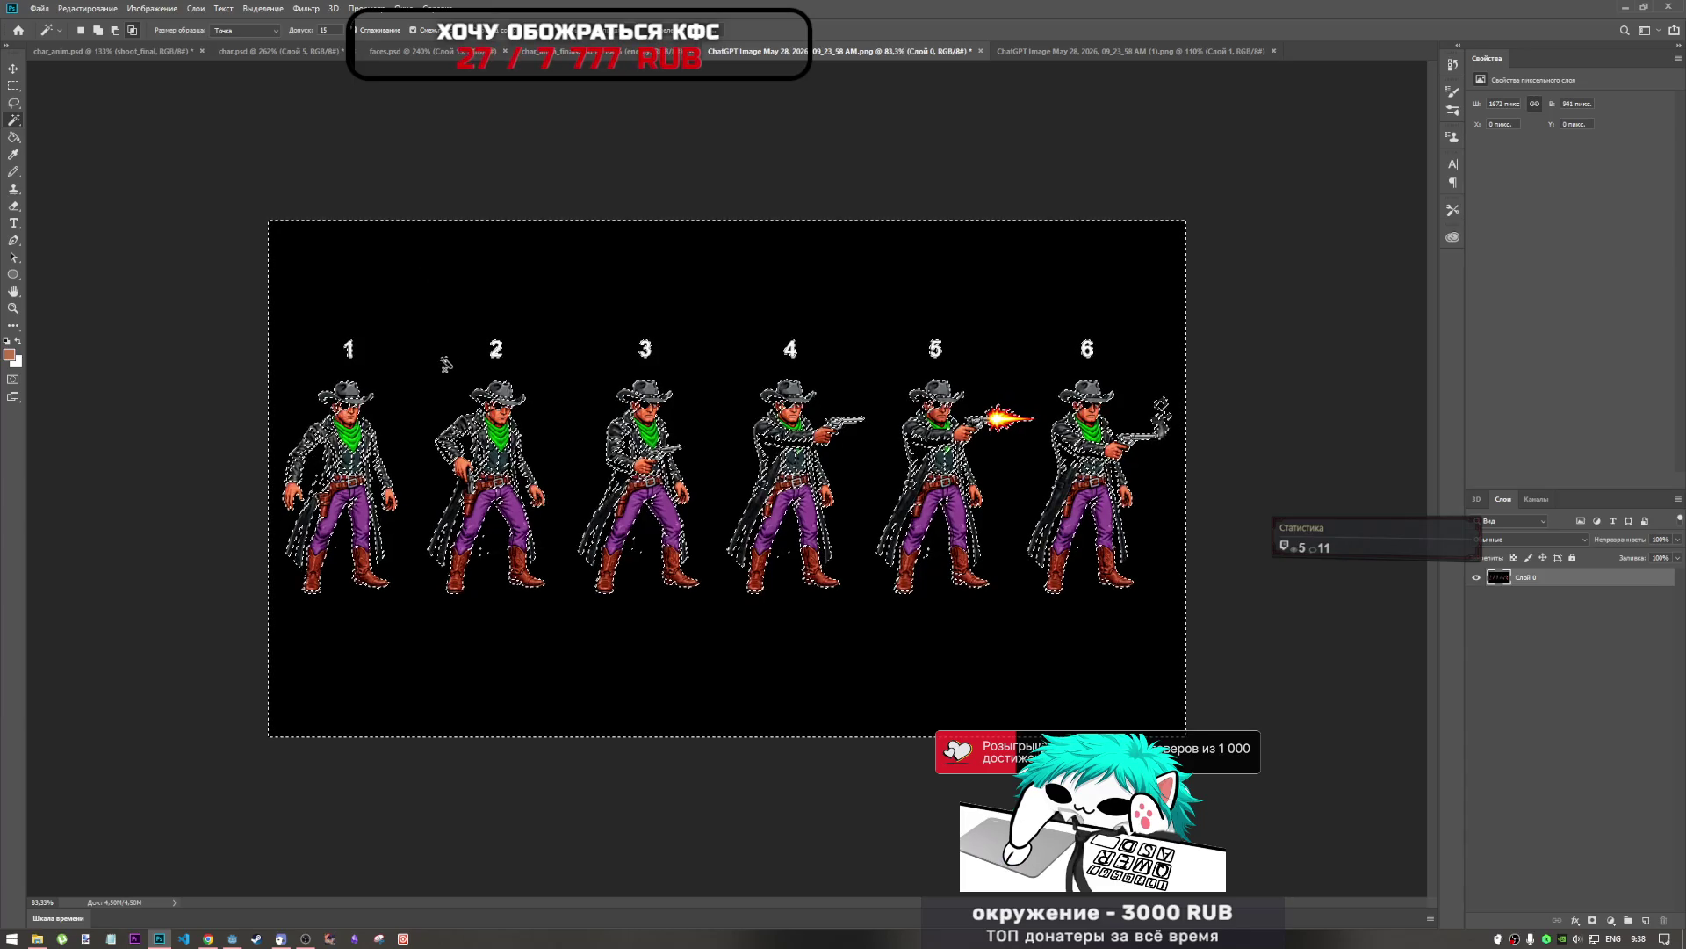
{"action": "key", "text": "Delete"}
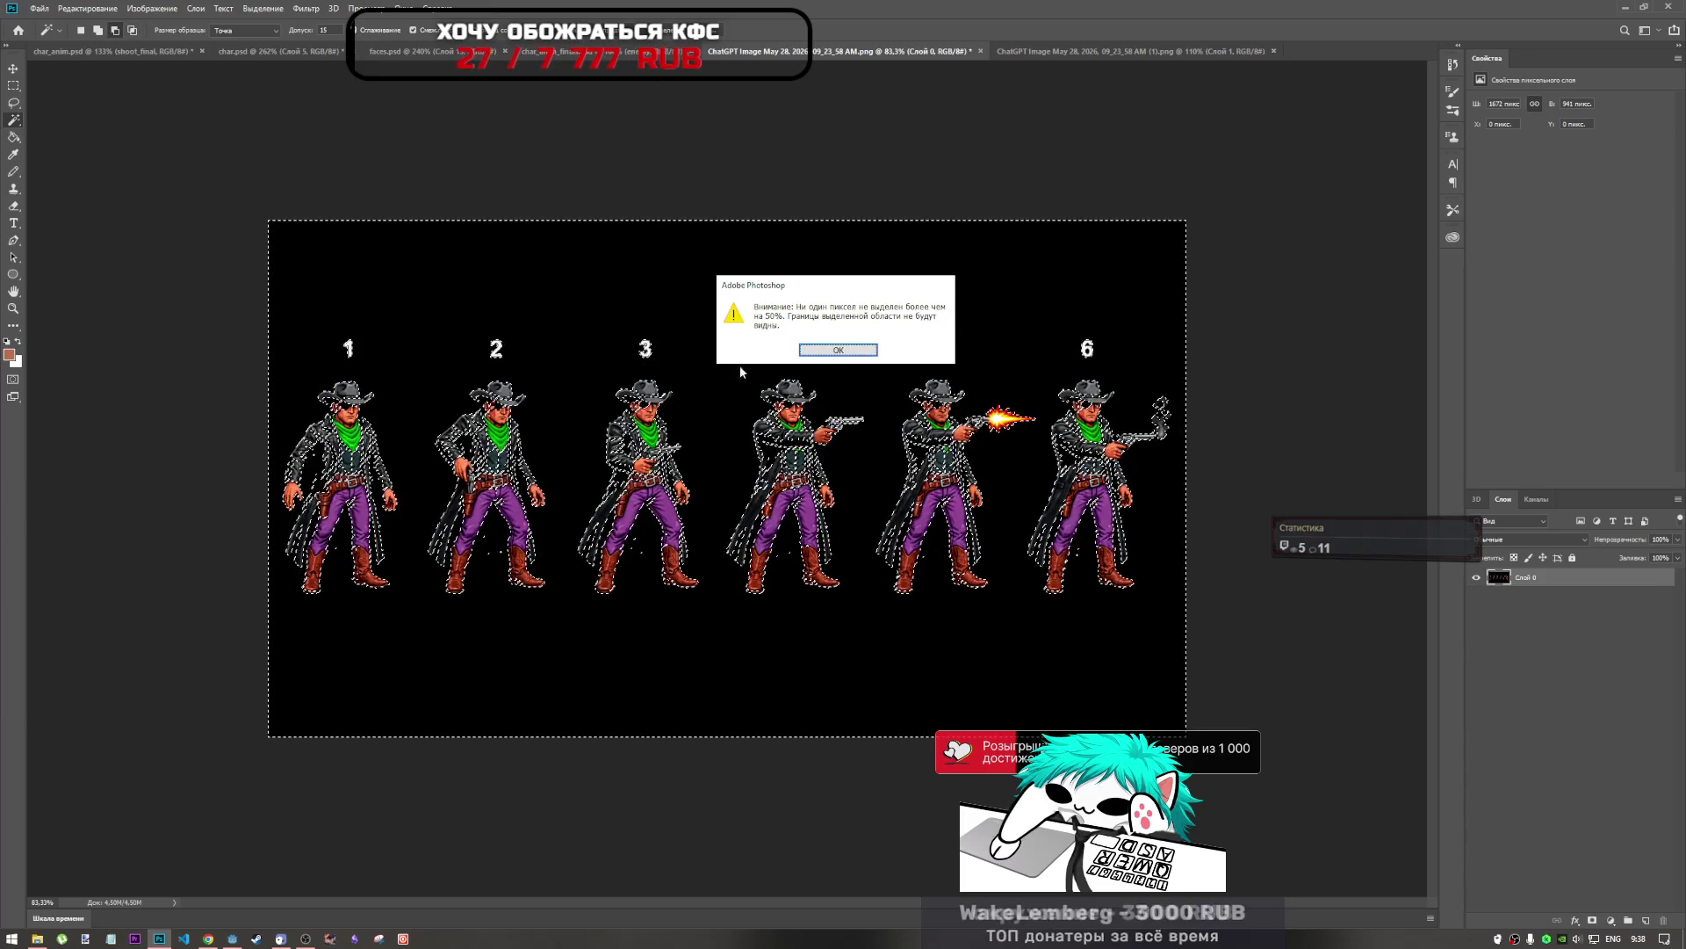
{"action": "left_click", "coordinate": [819, 352]}
{"action": "key", "text": "Delete"}
{"action": "key", "text": "Return"}
{"action": "key", "text": "Delete"}
{"action": "key", "text": "Return"}
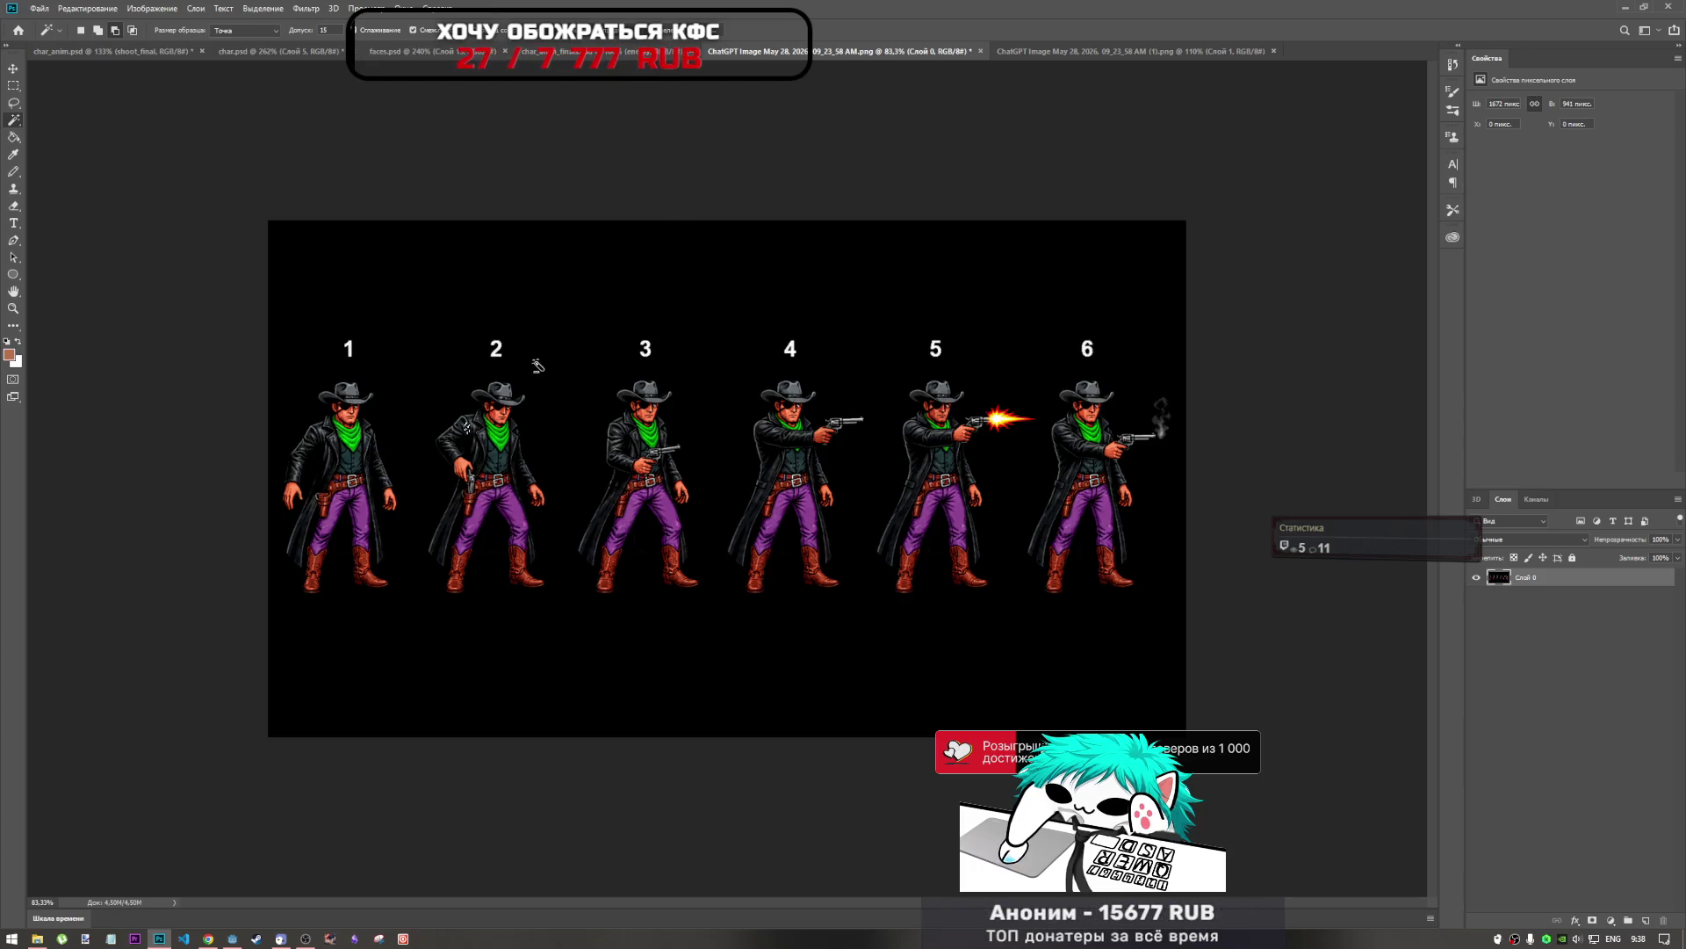
Select the whole black background with the Magic Wand, then return to Quick Selection.
{"action": "left_click", "coordinate": [545, 439]}
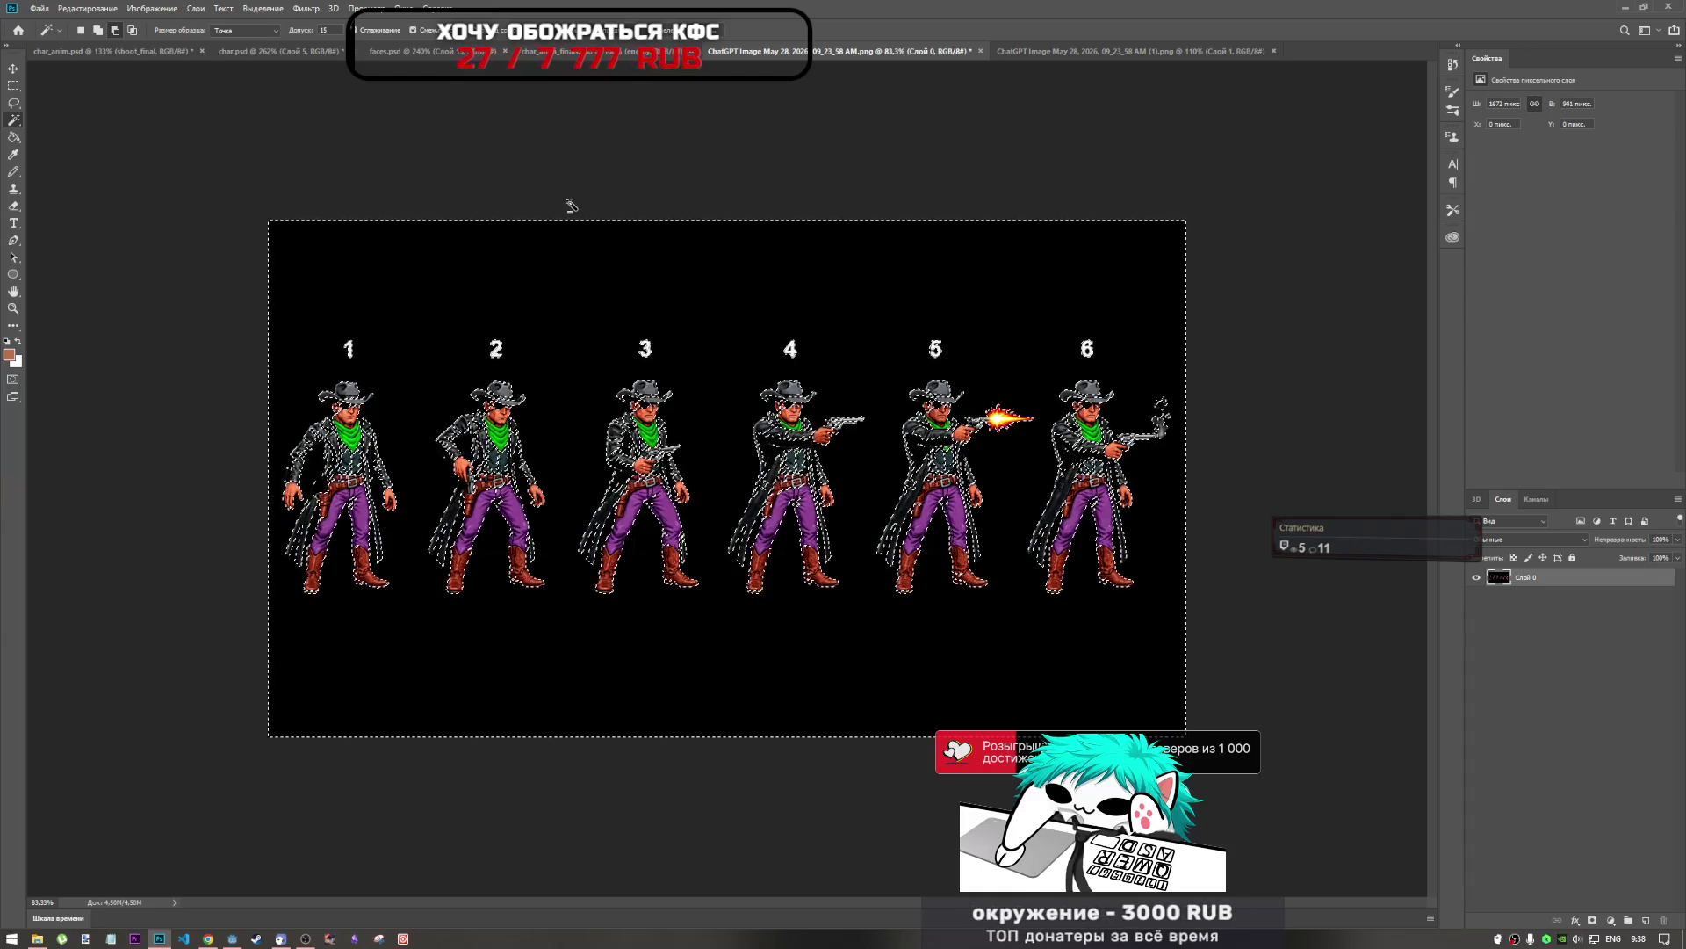
{"action": "right_click", "coordinate": [13, 119]}
{"action": "left_click", "coordinate": [71, 133]}
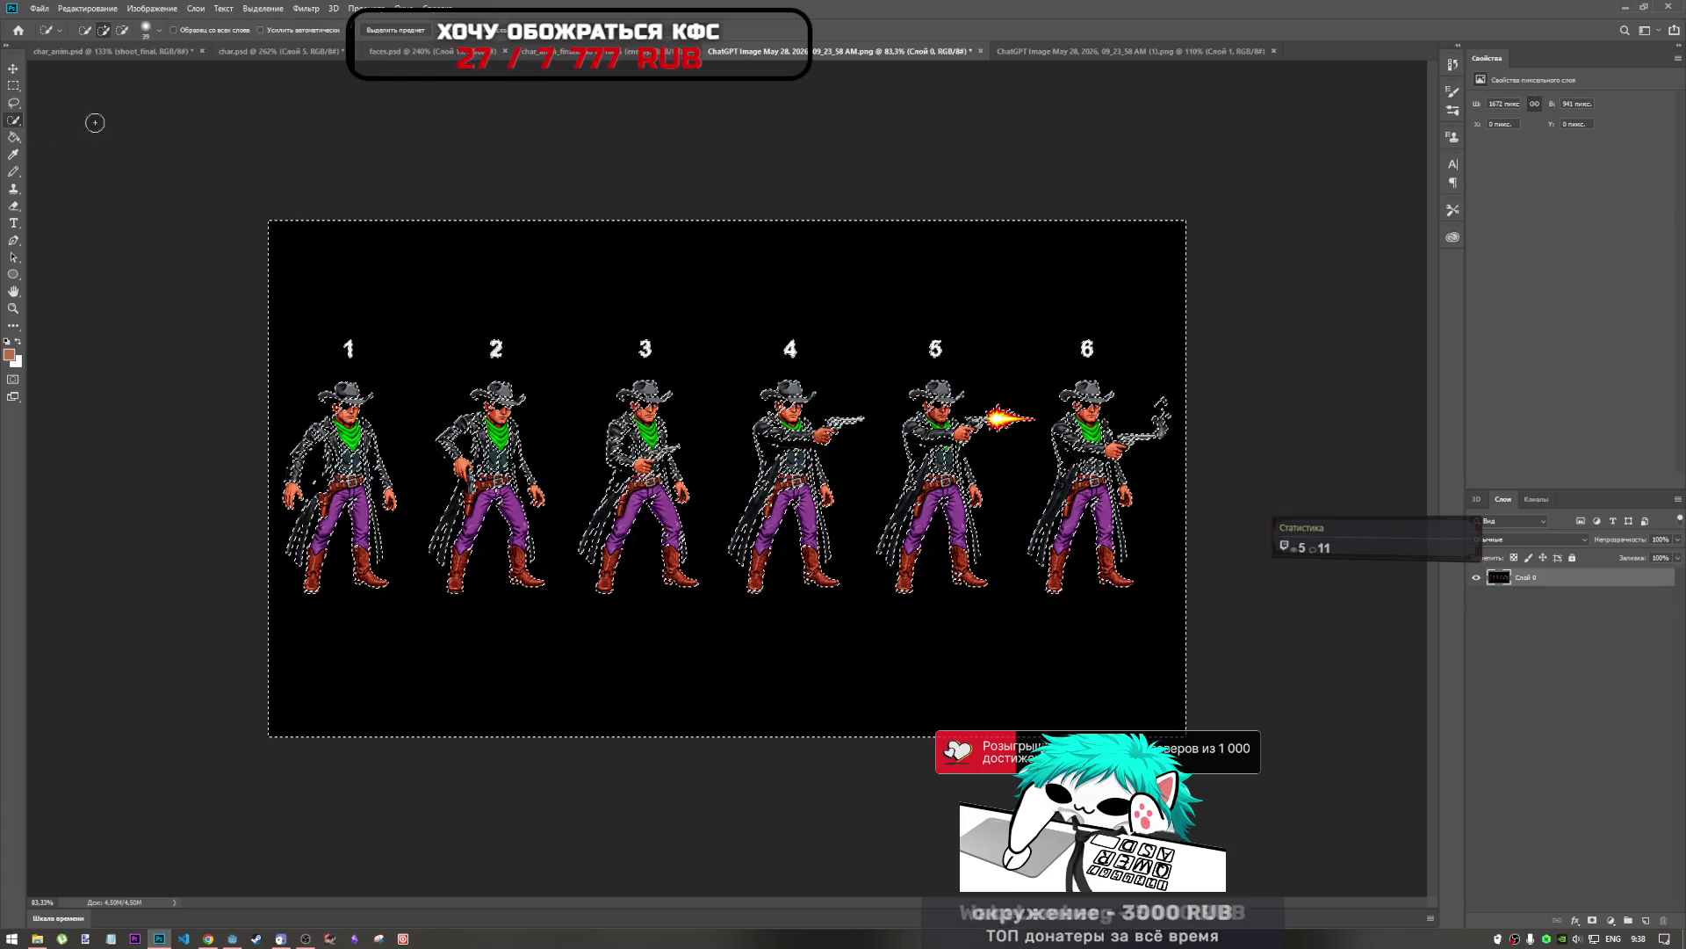
Subtract cowboy 1's jacket from the selection using a 19 px Quick Selection brush.
{"action": "key", "text": "alt"}
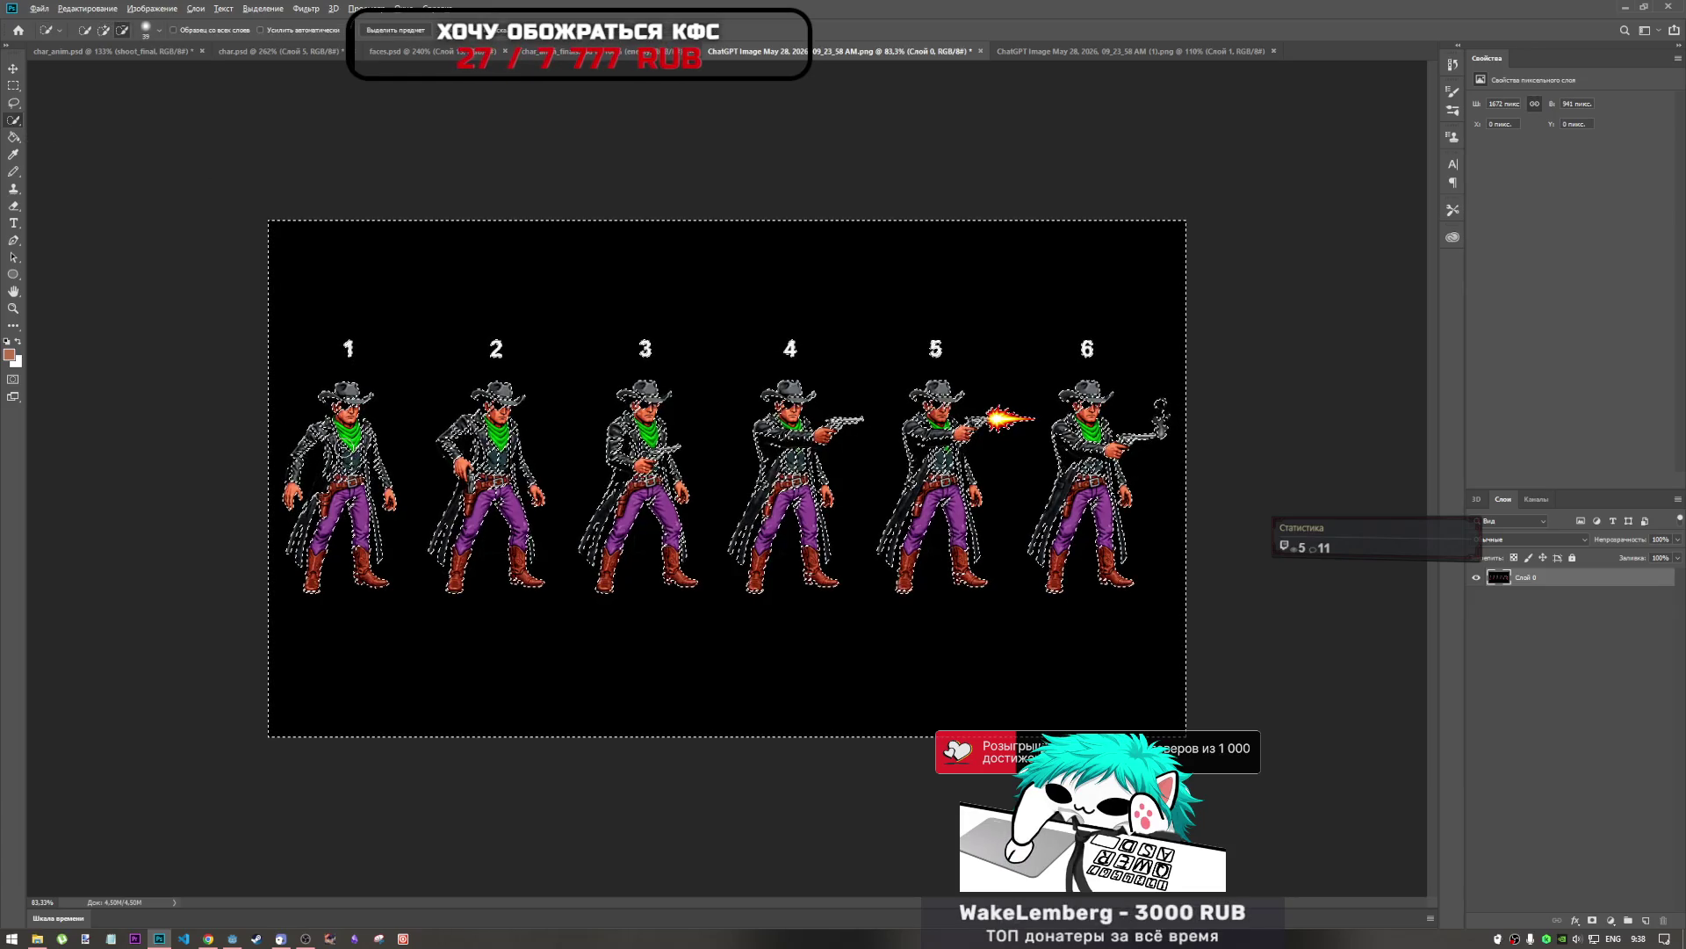
{"action": "left_click_drag", "start_coordinate": [342, 472], "coordinate": [327, 489]}
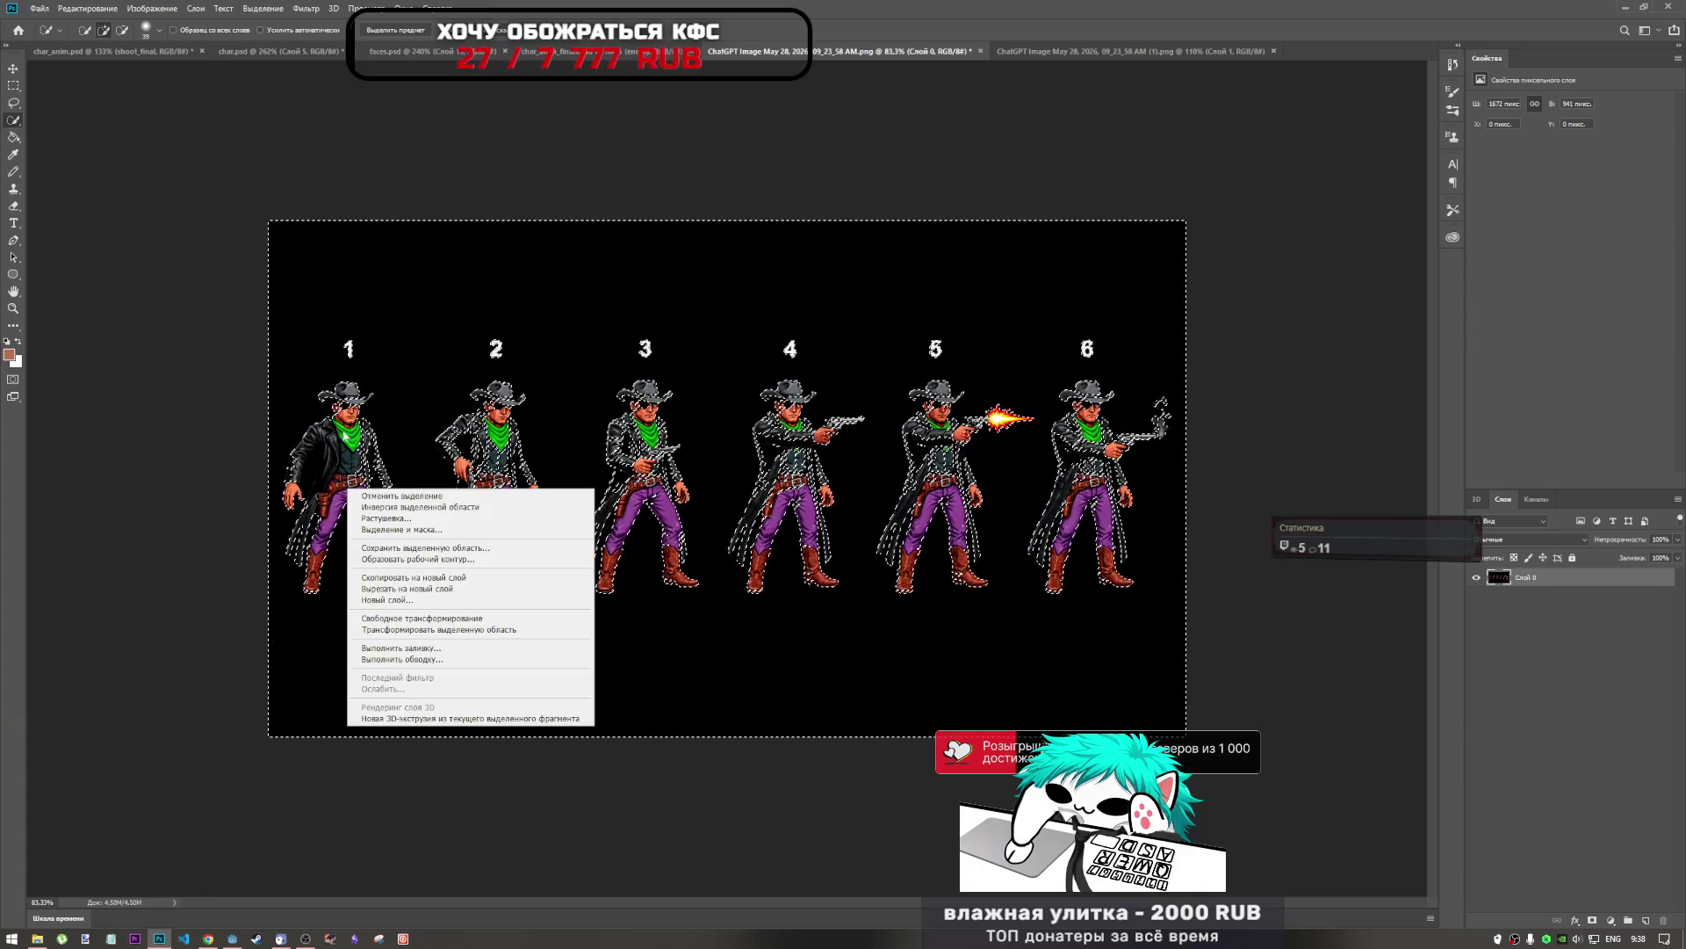
{"action": "left_click", "coordinate": [159, 31]}
{"action": "left_click", "coordinate": [159, 33]}
{"action": "left_click_drag", "start_coordinate": [111, 70], "coordinate": [95, 70]}
{"action": "key", "text": "Return"}
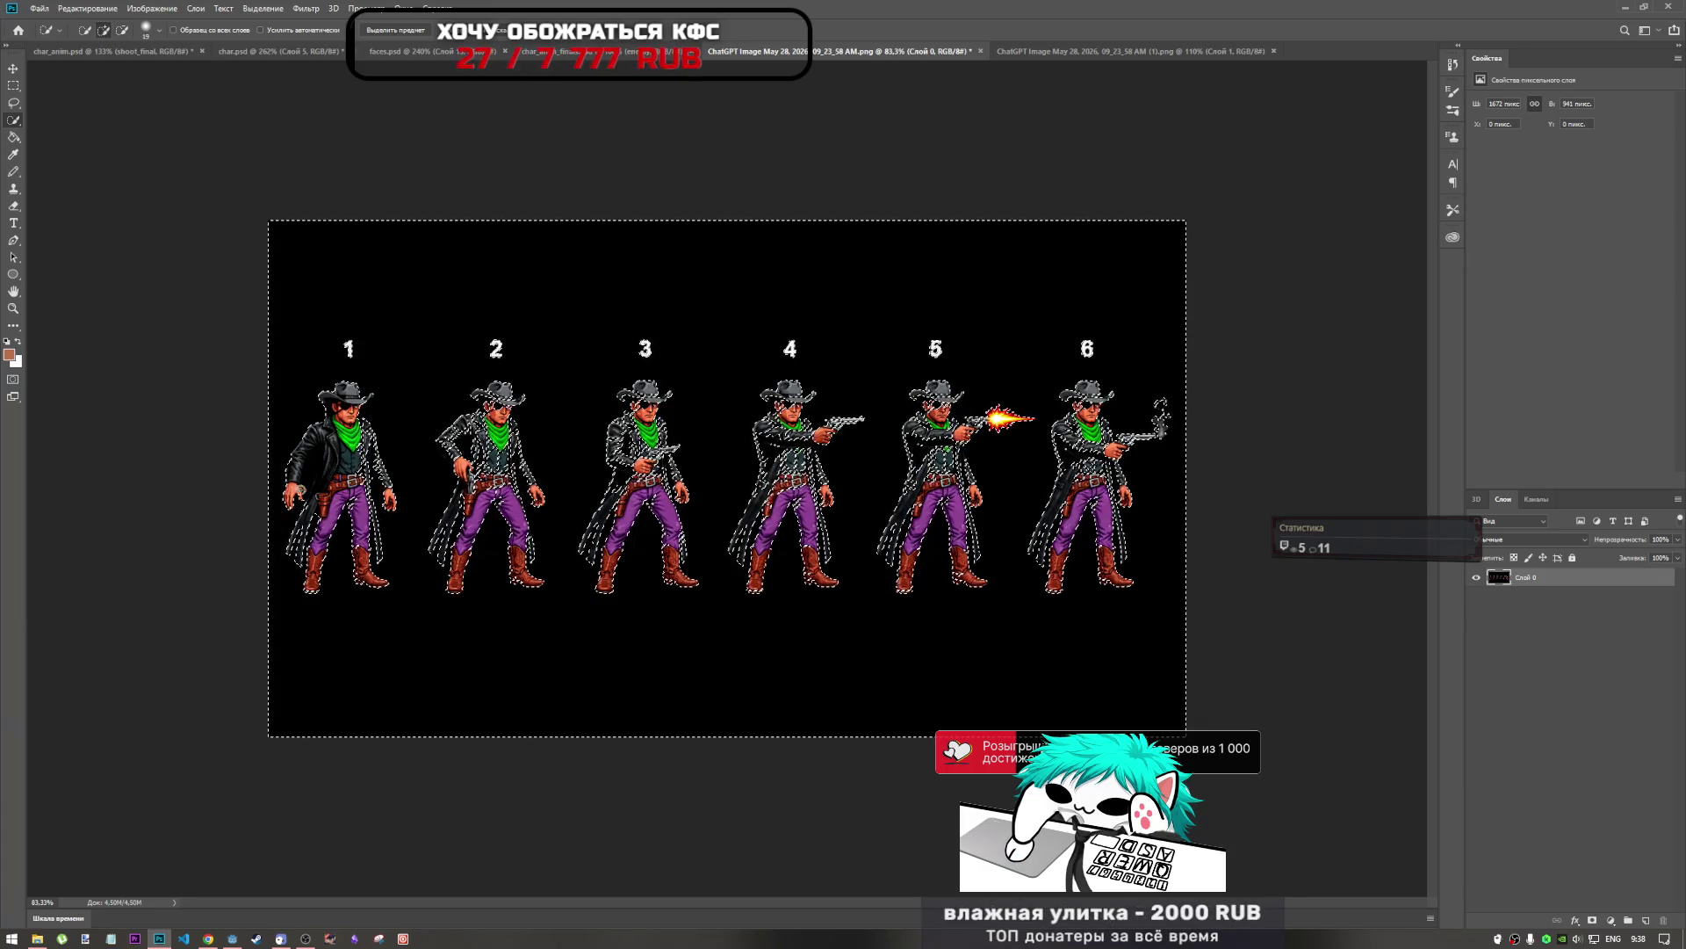
{"action": "key", "text": "alt"}
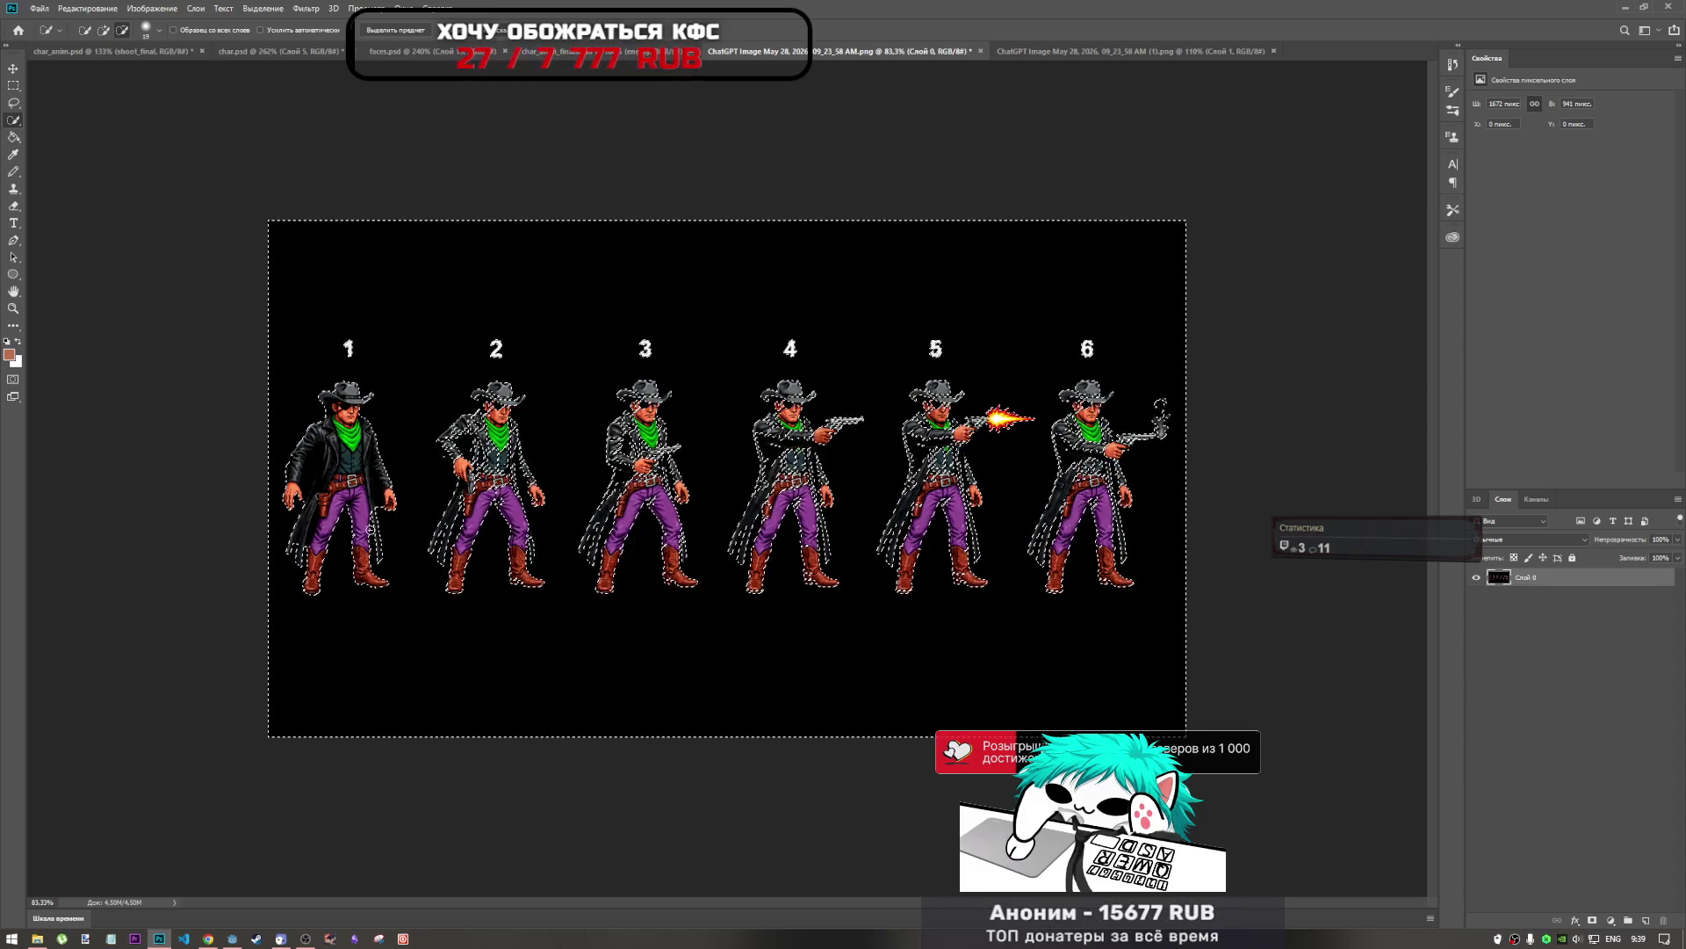
Zoom in and subtract cowboys 2 and 3 from the background selection in Alt mode.
{"action": "scroll", "coordinate": [491, 558], "scroll_direction": "up", "scroll_amount": 2, "text": "alt"}
{"action": "scroll", "coordinate": [491, 559], "scroll_direction": "up", "scroll_amount": 1, "text": "alt"}
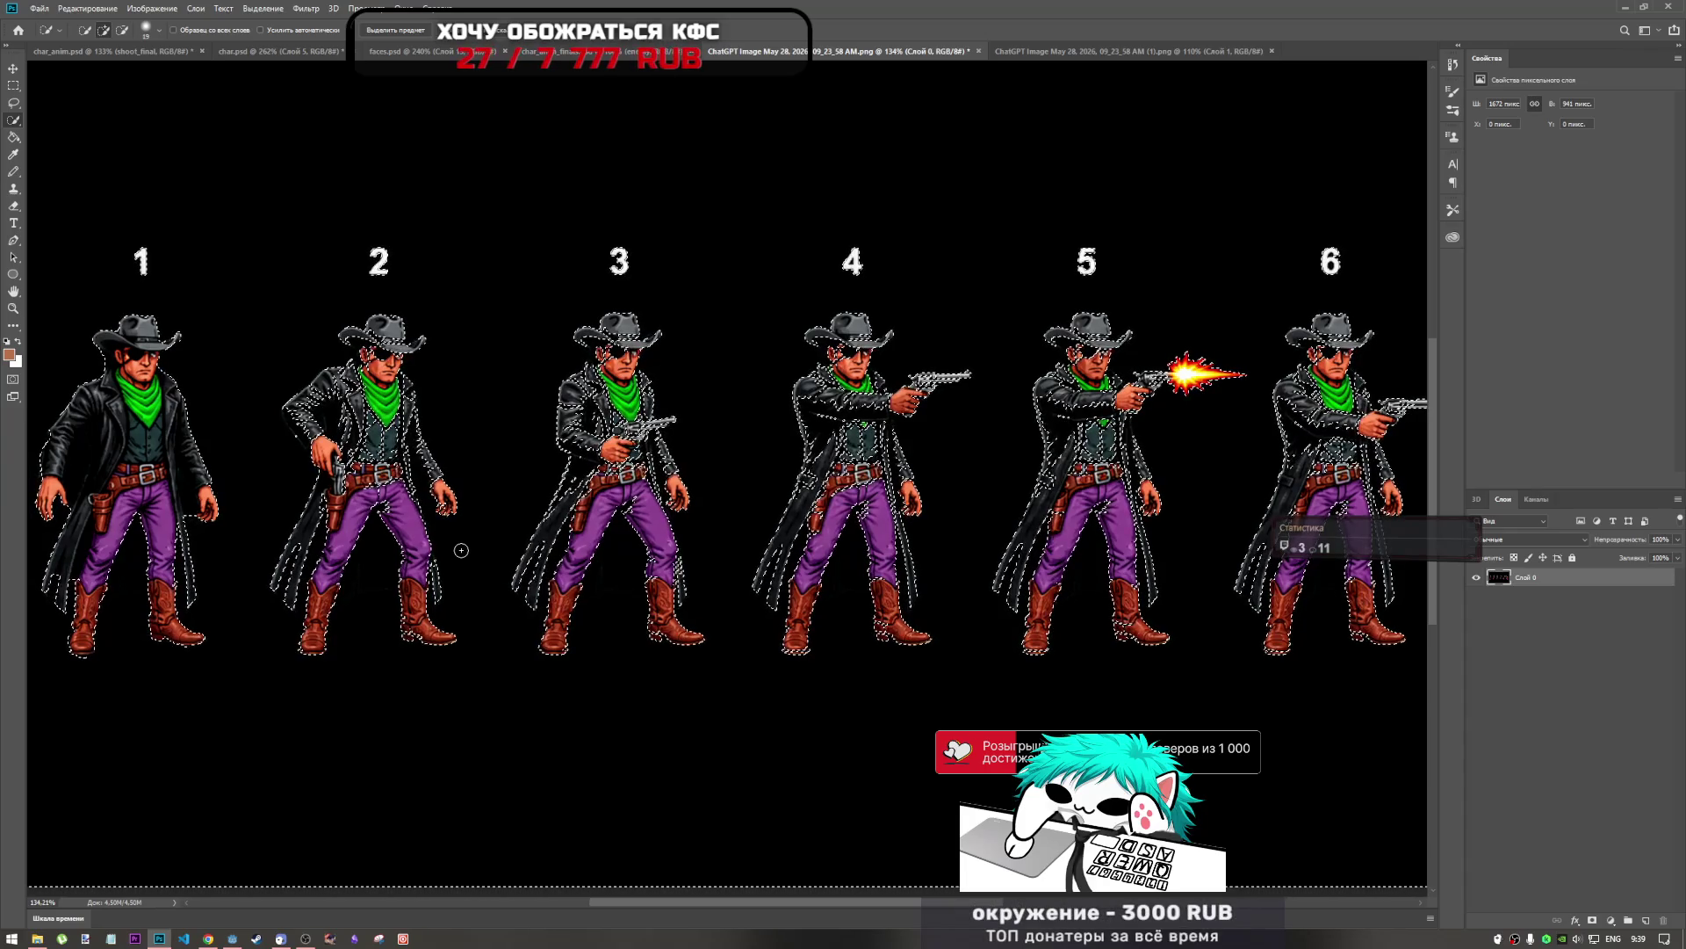
{"action": "key", "text": "alt"}
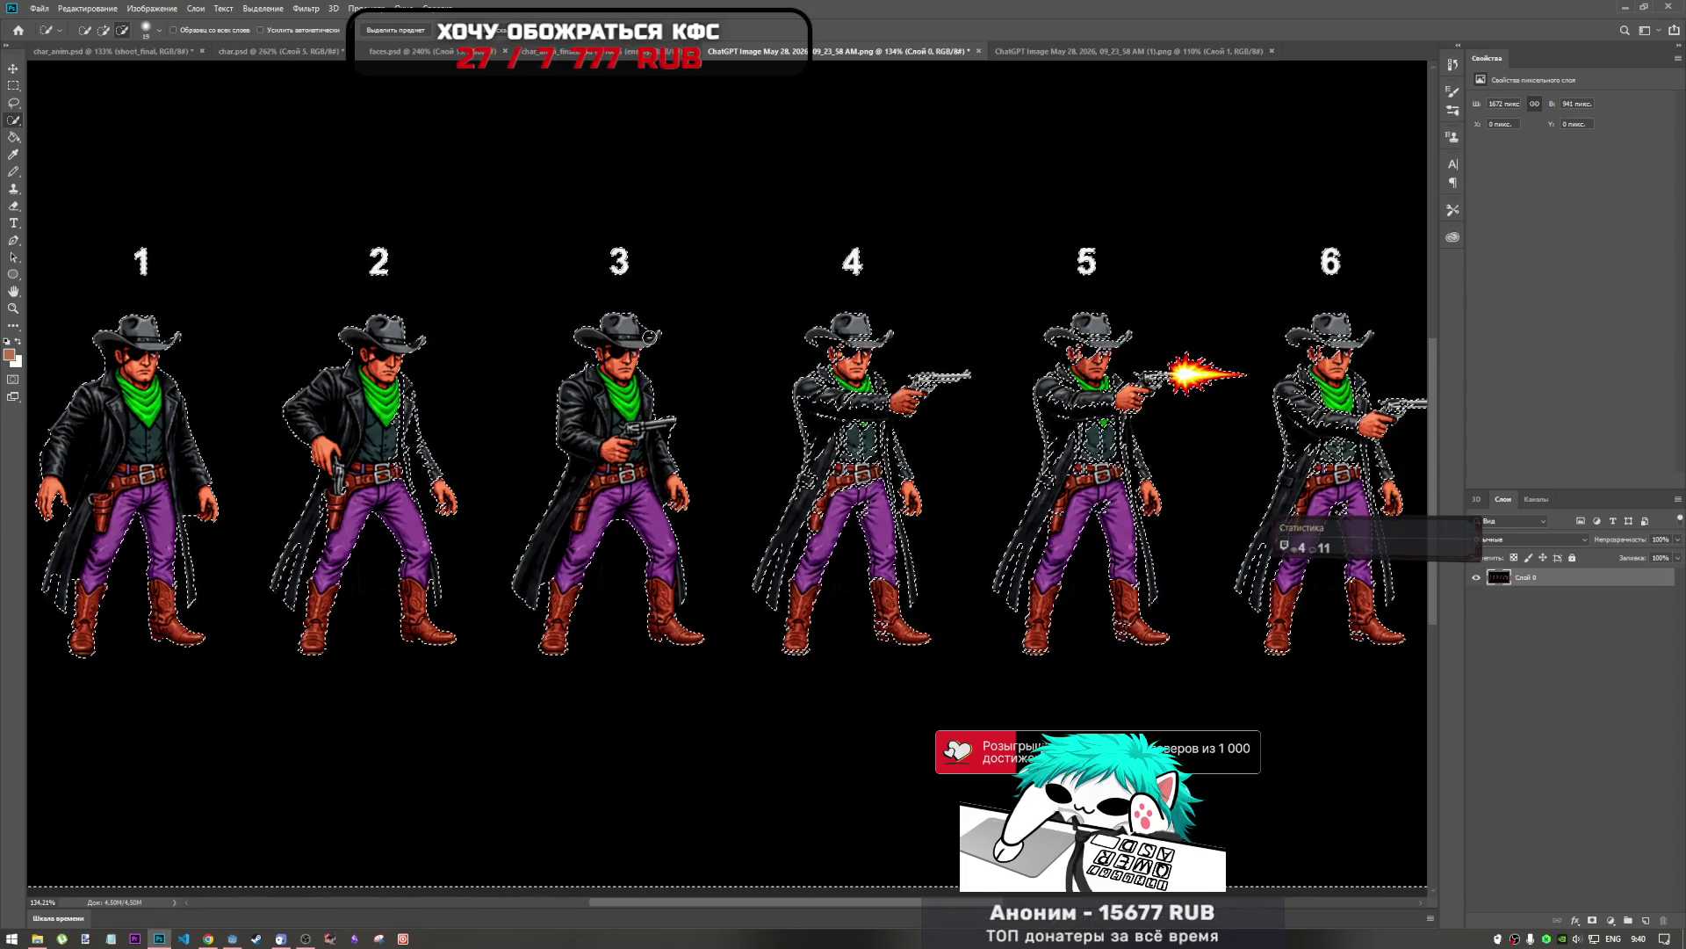
{"action": "scroll", "coordinate": [732, 438], "scroll_direction": "down", "scroll_amount": 3}
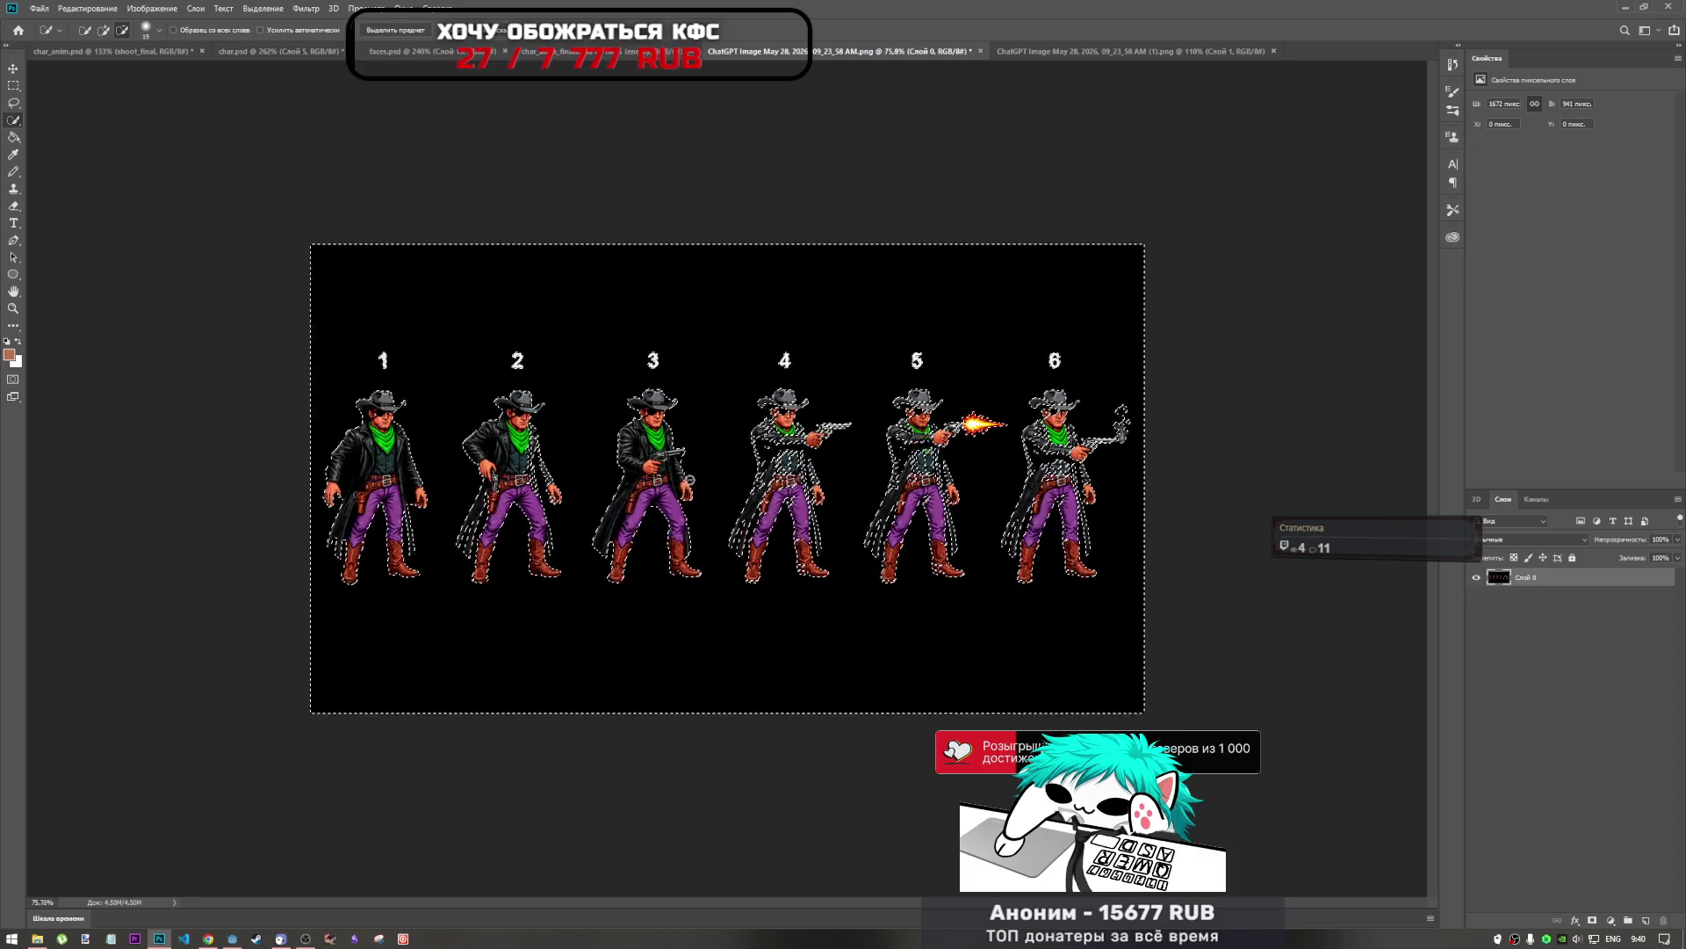
{"action": "scroll", "coordinate": [396, 554], "scroll_direction": "up", "scroll_amount": 3}
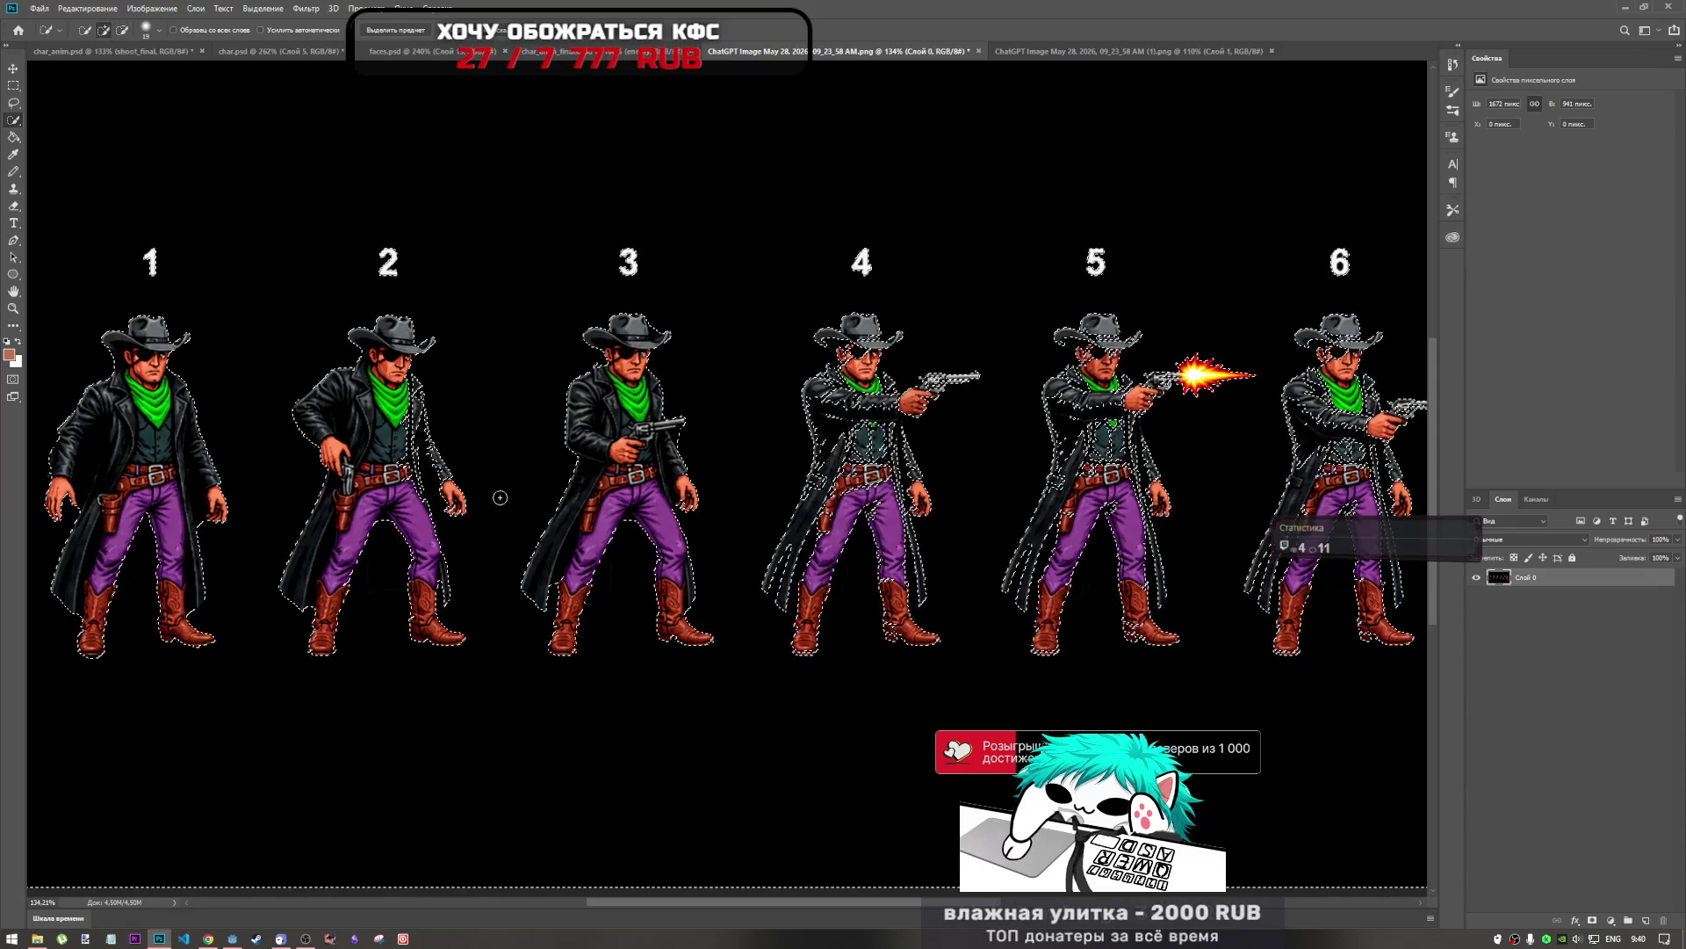
{"action": "scroll", "coordinate": [1007, 481], "scroll_direction": "down", "scroll_amount": 3}
{"action": "scroll", "coordinate": [727, 478], "scroll_direction": "up", "scroll_amount": 2}
{"action": "scroll", "coordinate": [996, 485], "scroll_direction": "up", "scroll_amount": 2}
{"action": "scroll", "coordinate": [996, 485], "scroll_direction": "down", "scroll_amount": 2}
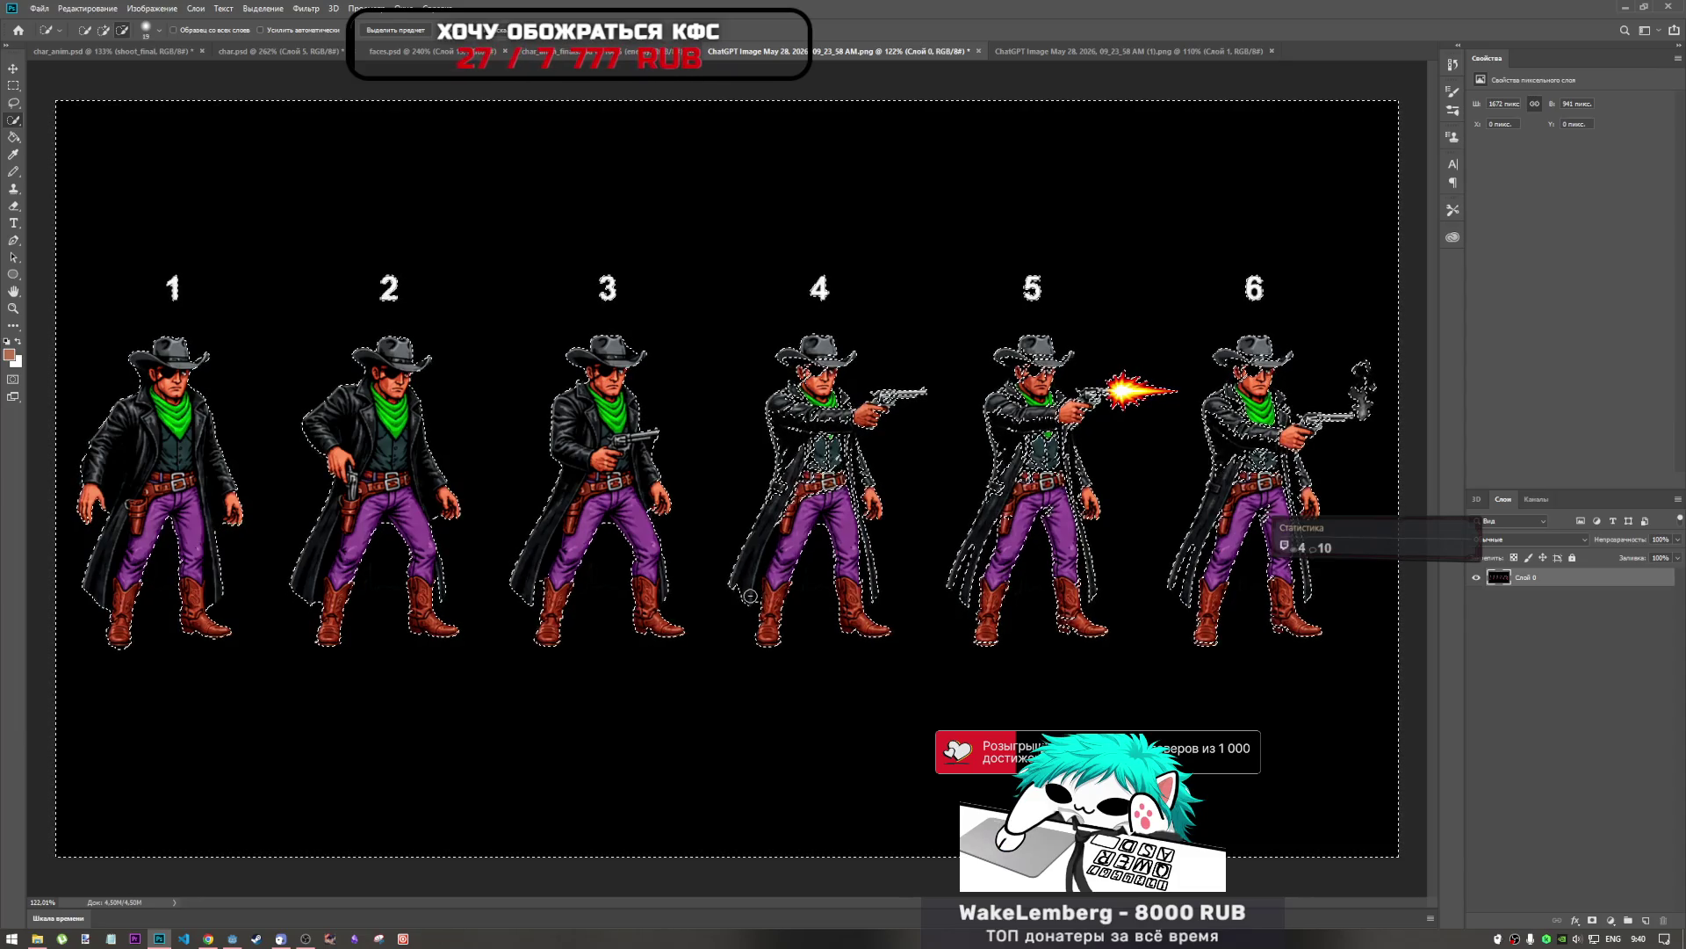
Subtract cowboy 4's stray upper area, chest, arm, belt and gun area from the selection.
{"action": "left_click_drag", "start_coordinate": [739, 588], "coordinate": [769, 529]}
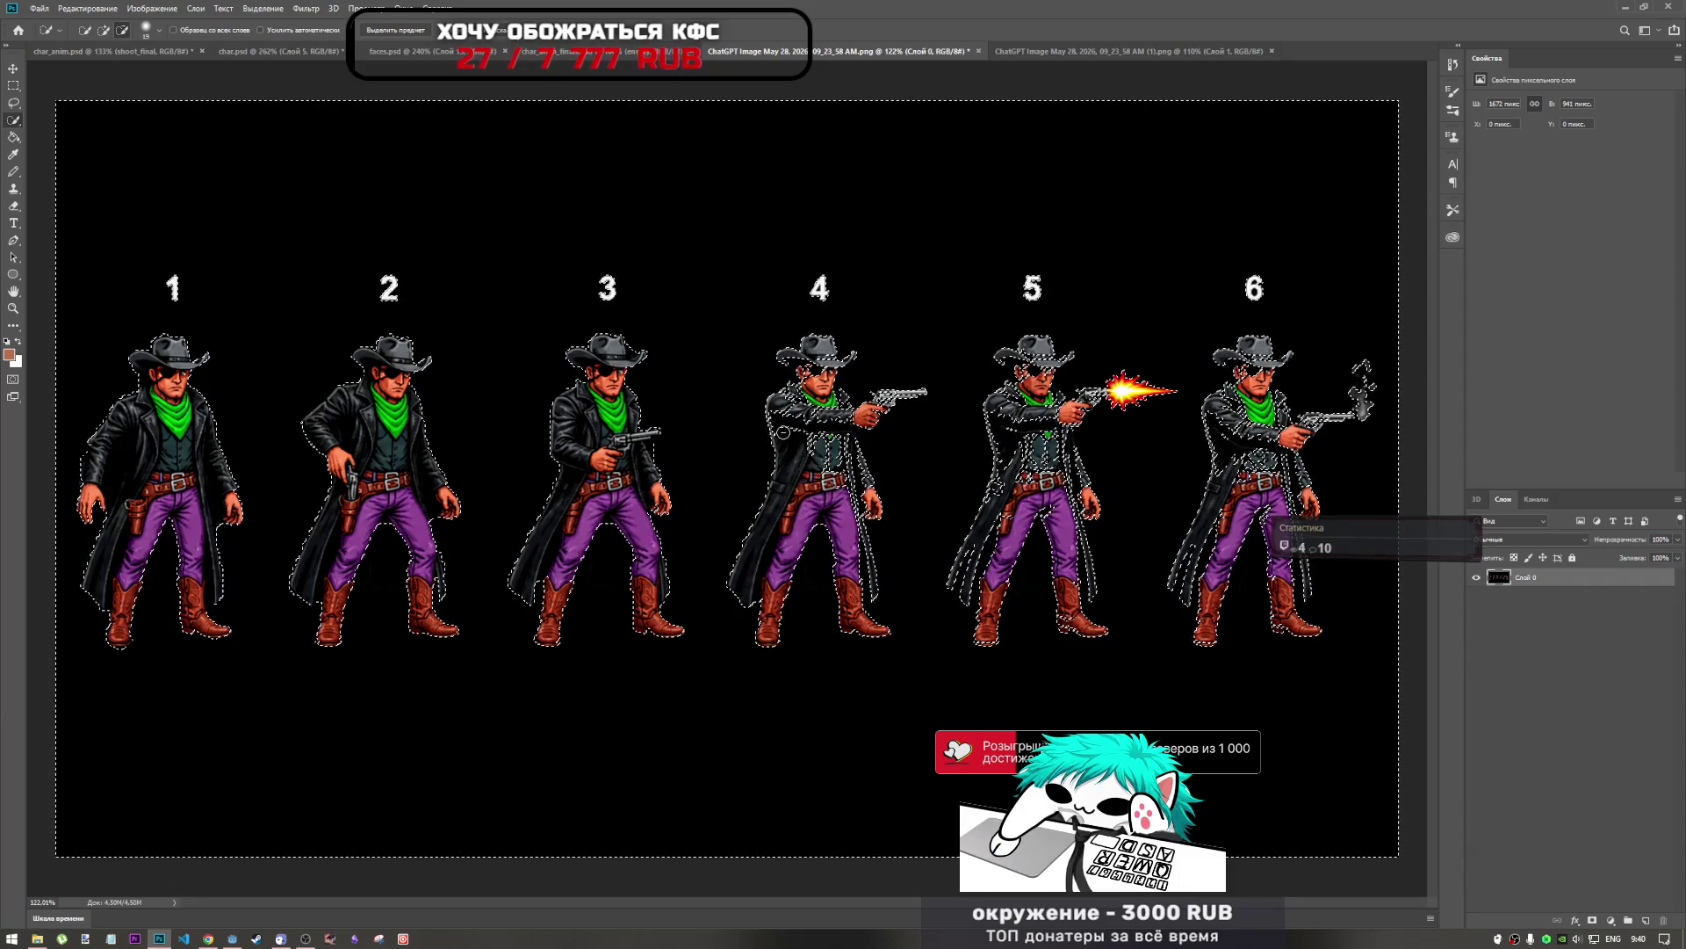
{"action": "left_click_drag", "start_coordinate": [783, 432], "coordinate": [784, 414]}
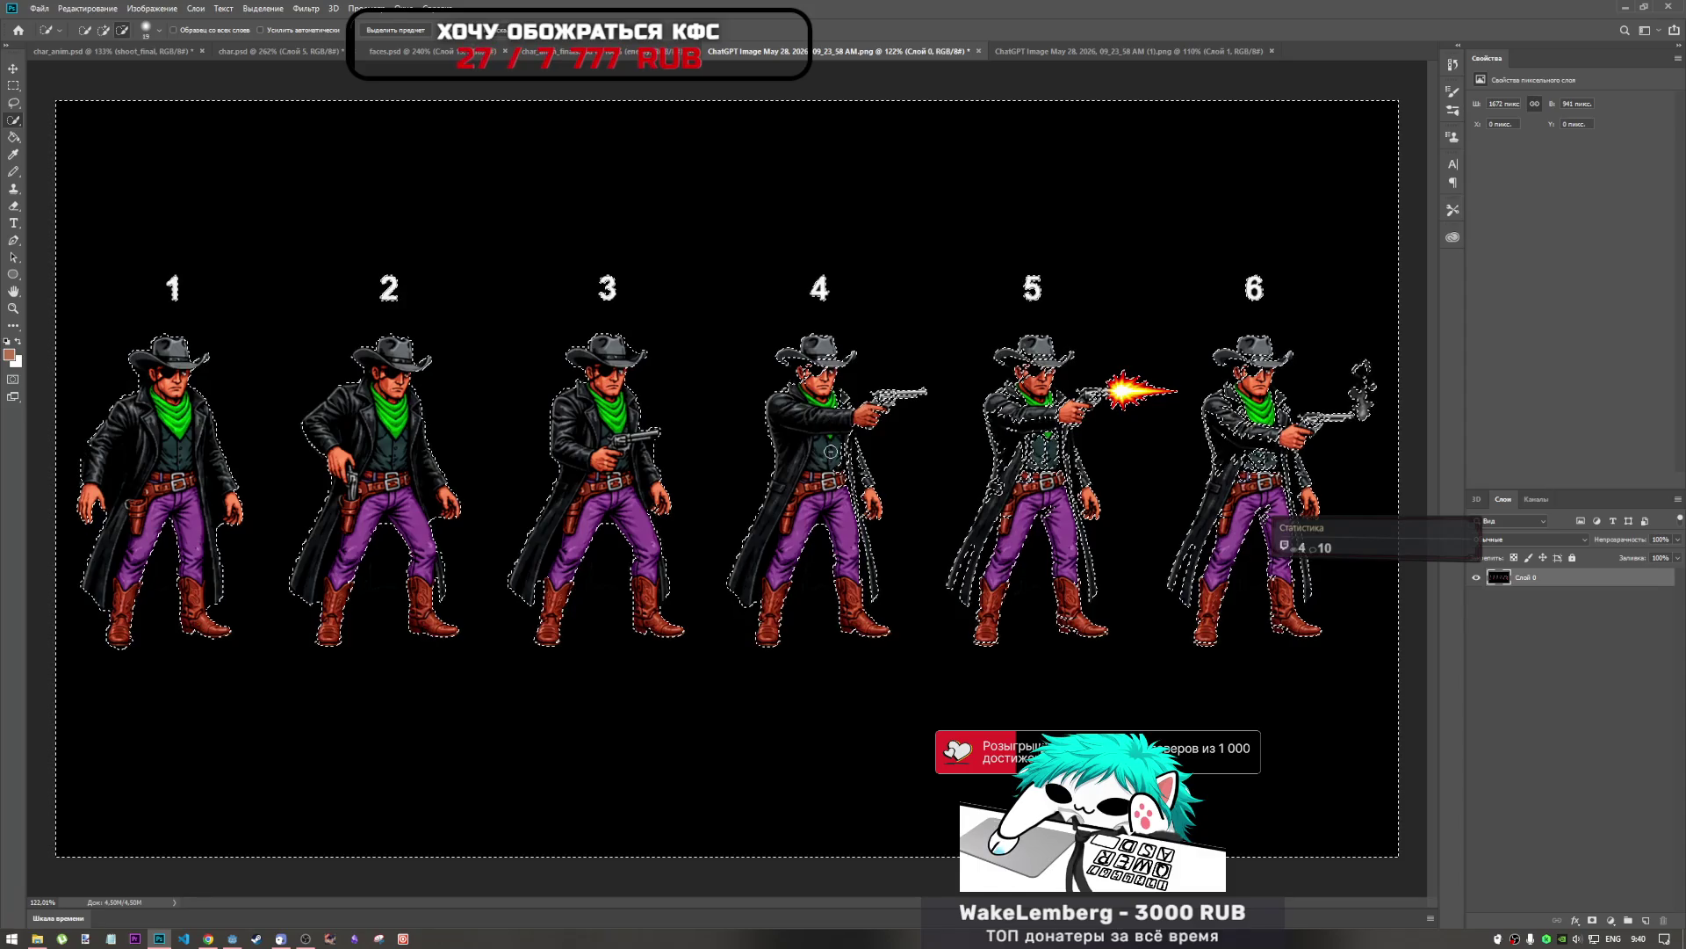
{"action": "left_click_drag", "start_coordinate": [842, 481], "coordinate": [853, 475]}
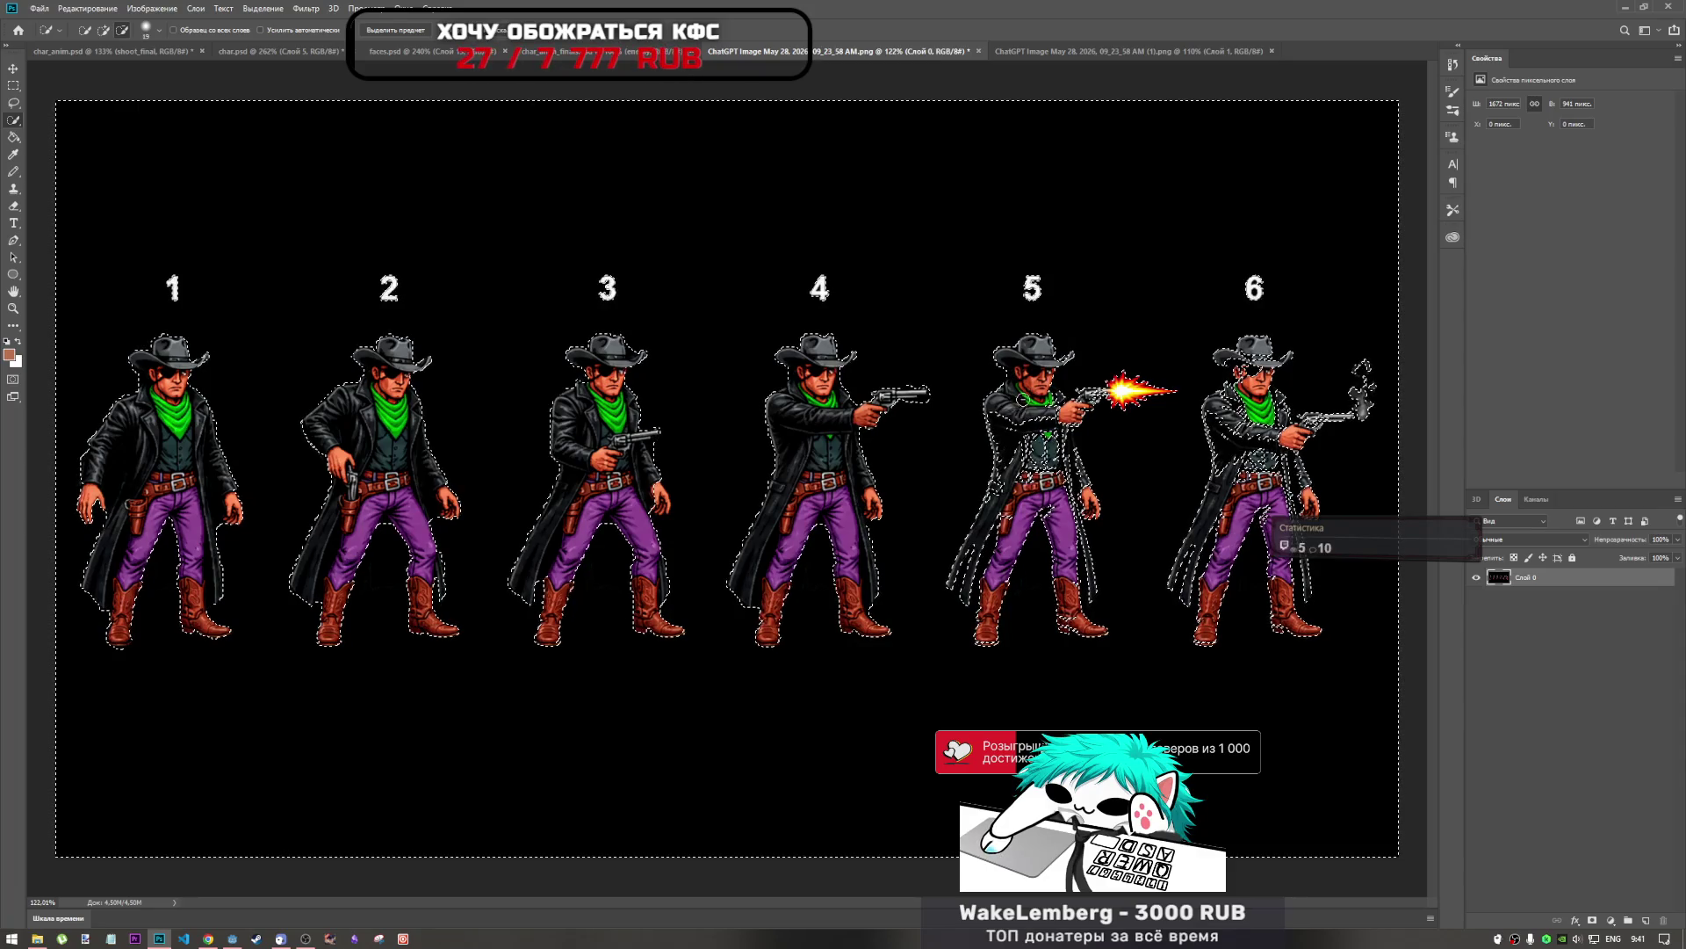
{"action": "left_click_drag", "start_coordinate": [943, 336], "coordinate": [943, 461]}
{"action": "key", "text": "alt"}
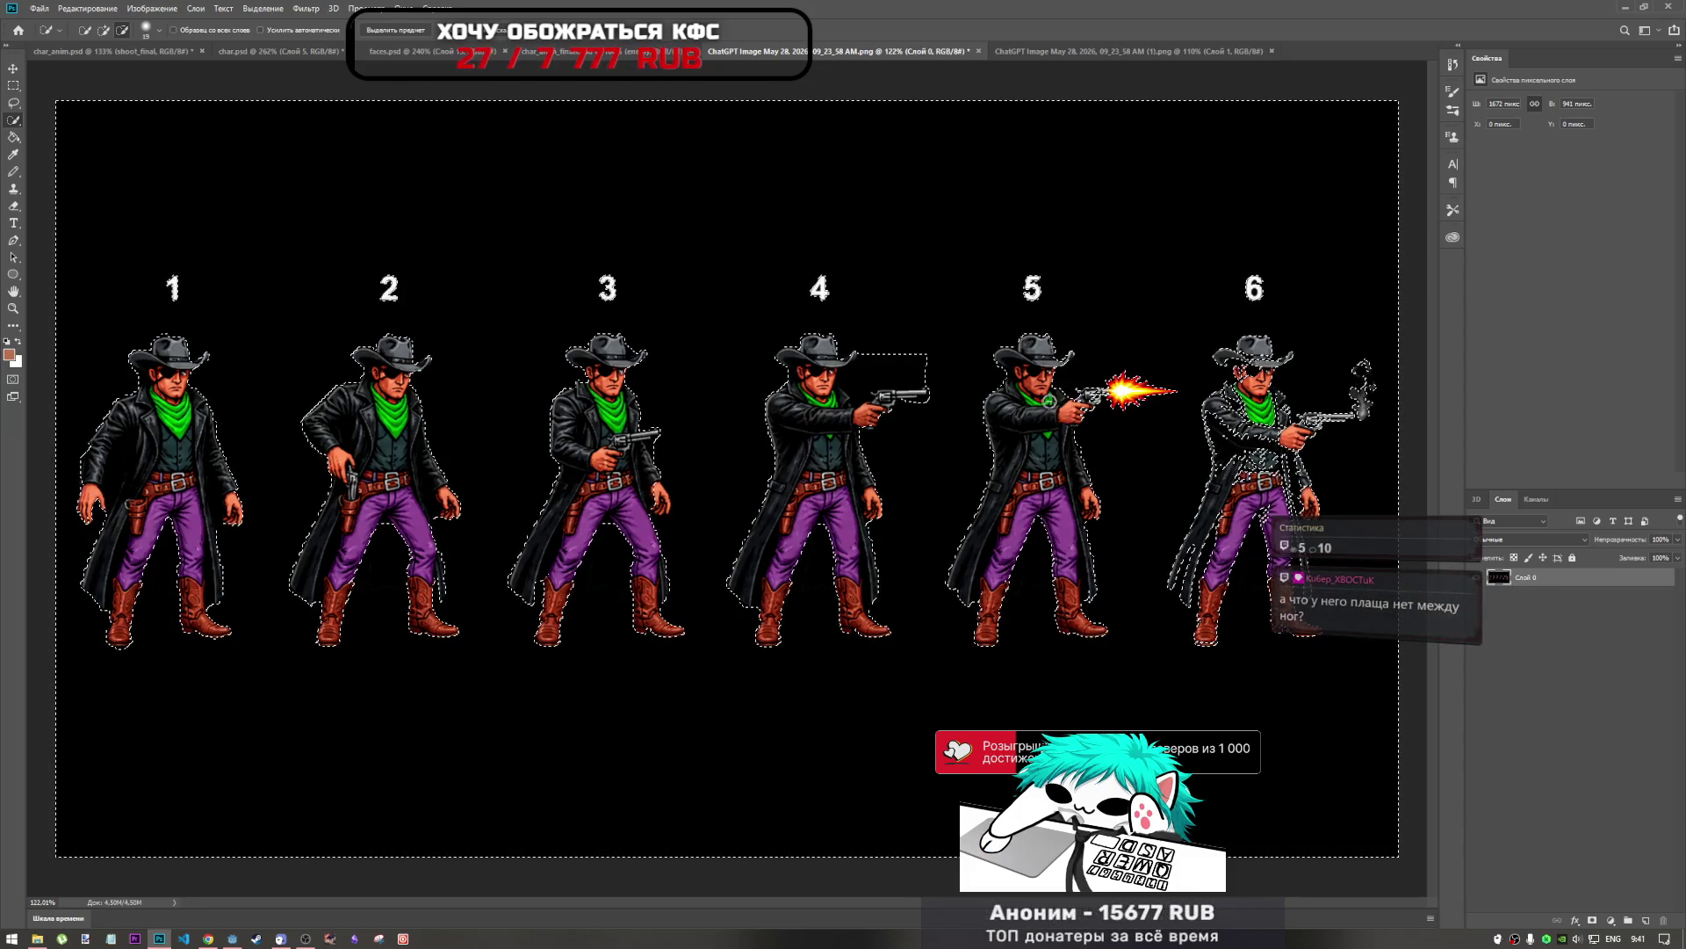
Extend the selection around figure 4's gun and take in figure 6's coat and belt.
{"action": "key", "text": "alt"}
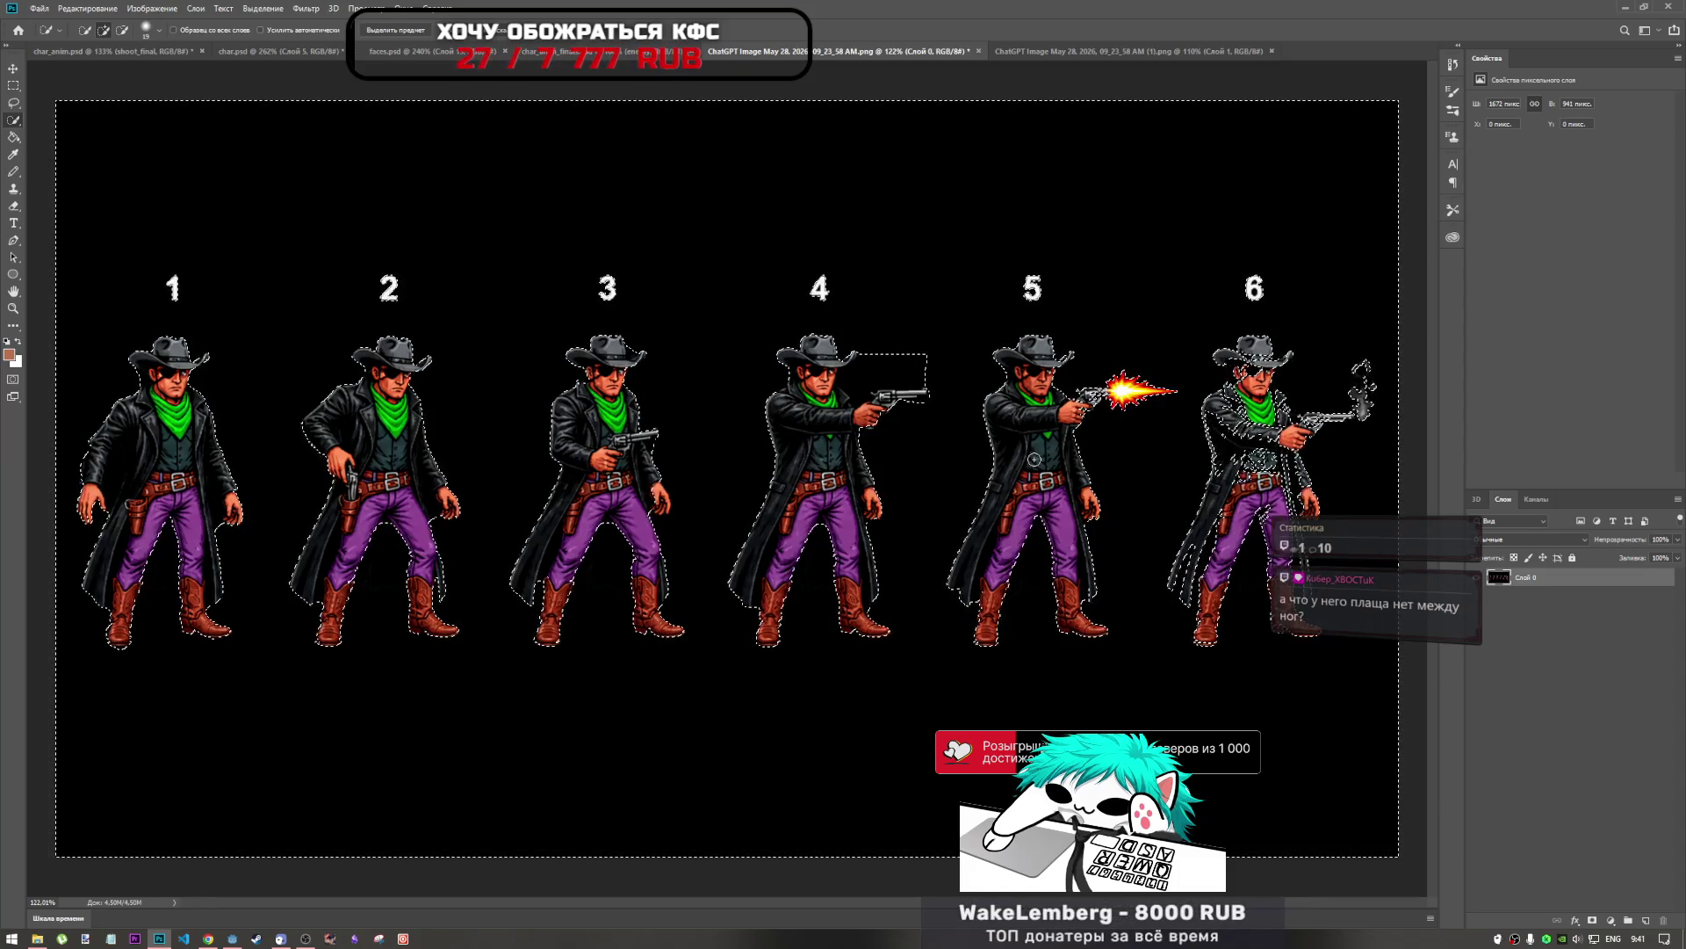
{"action": "key", "text": "alt"}
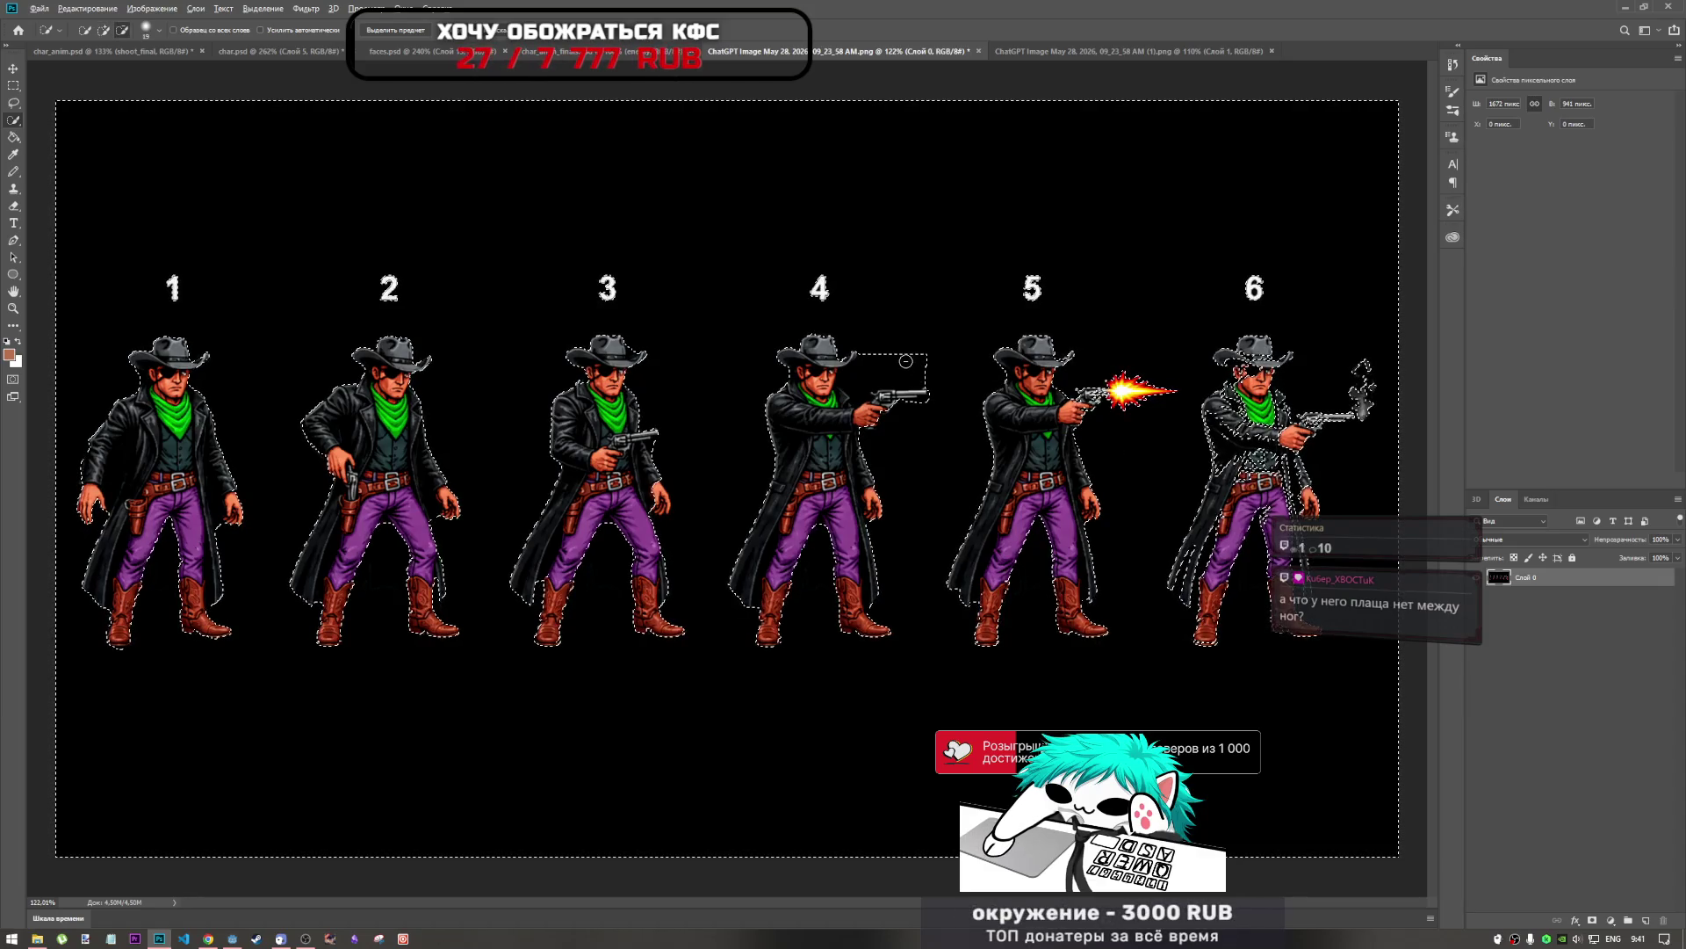
{"action": "key", "text": "alt"}
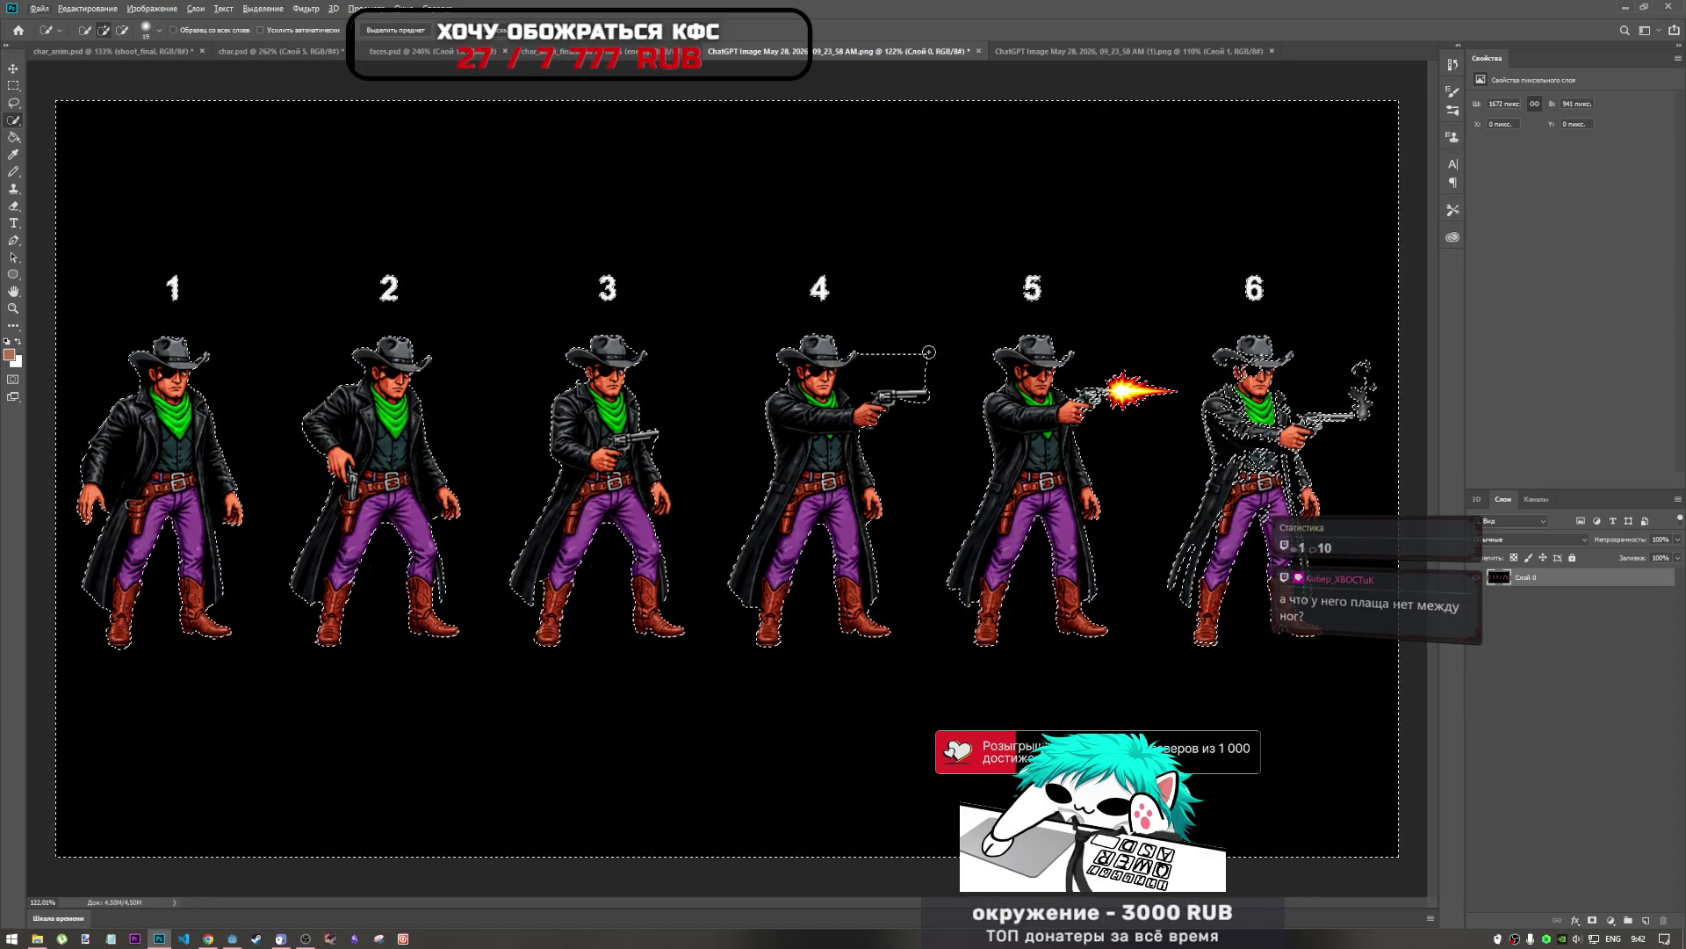
{"action": "left_click_drag", "start_coordinate": [900, 366], "coordinate": [893, 353]}
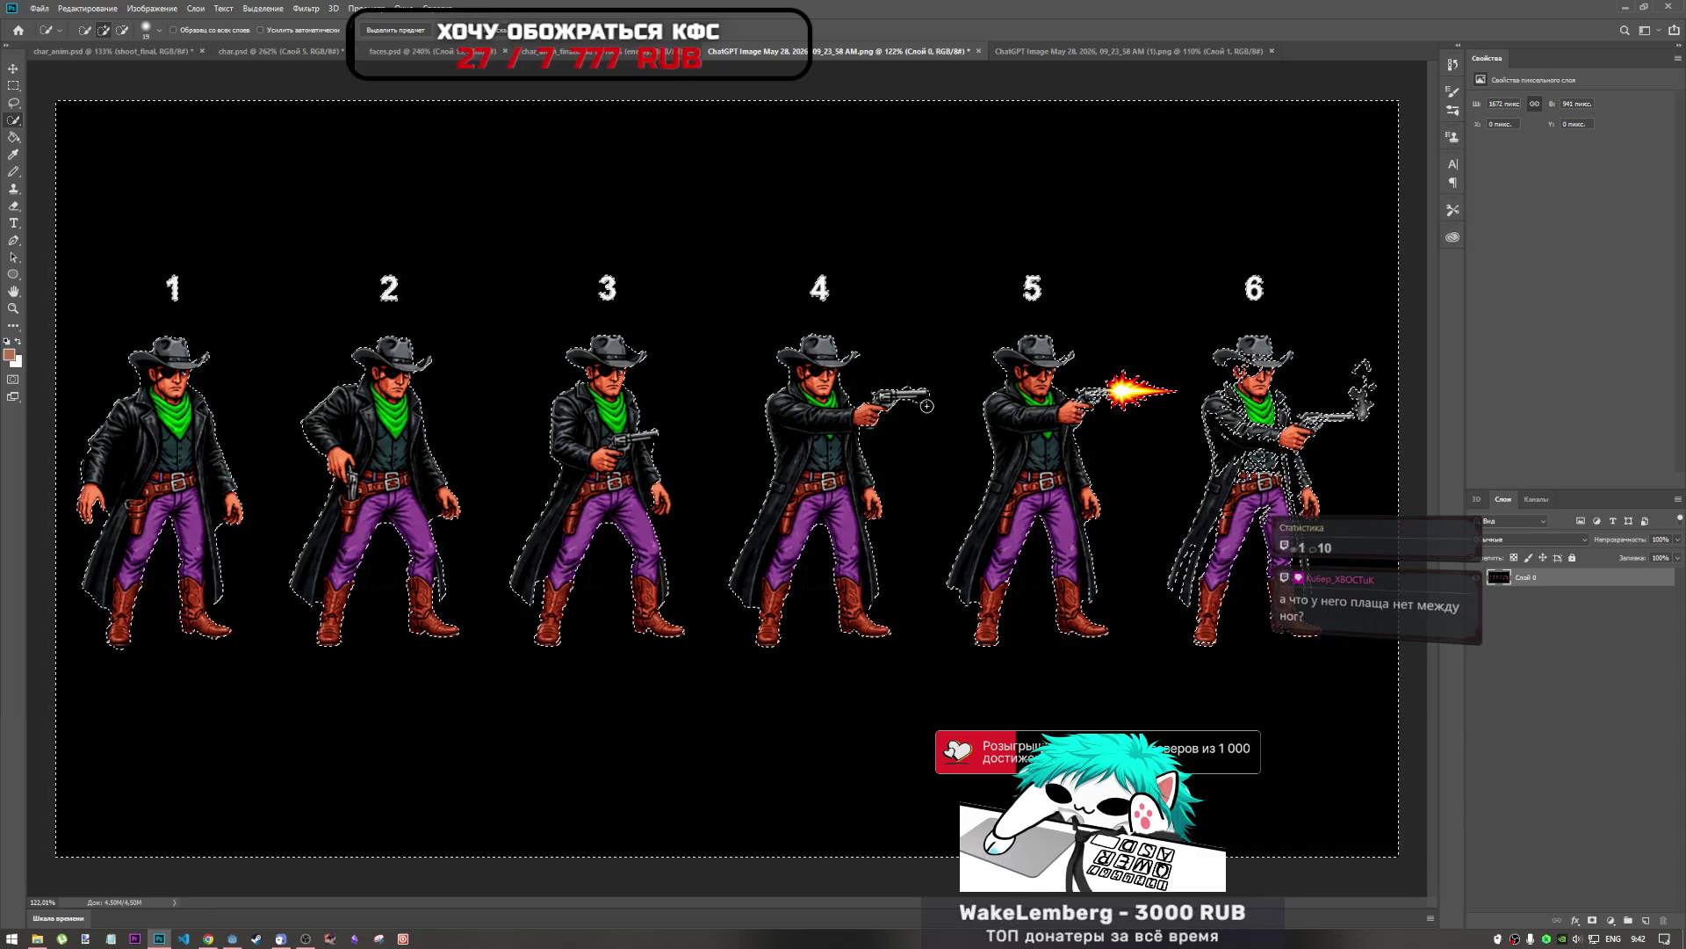
{"action": "key", "text": "alt"}
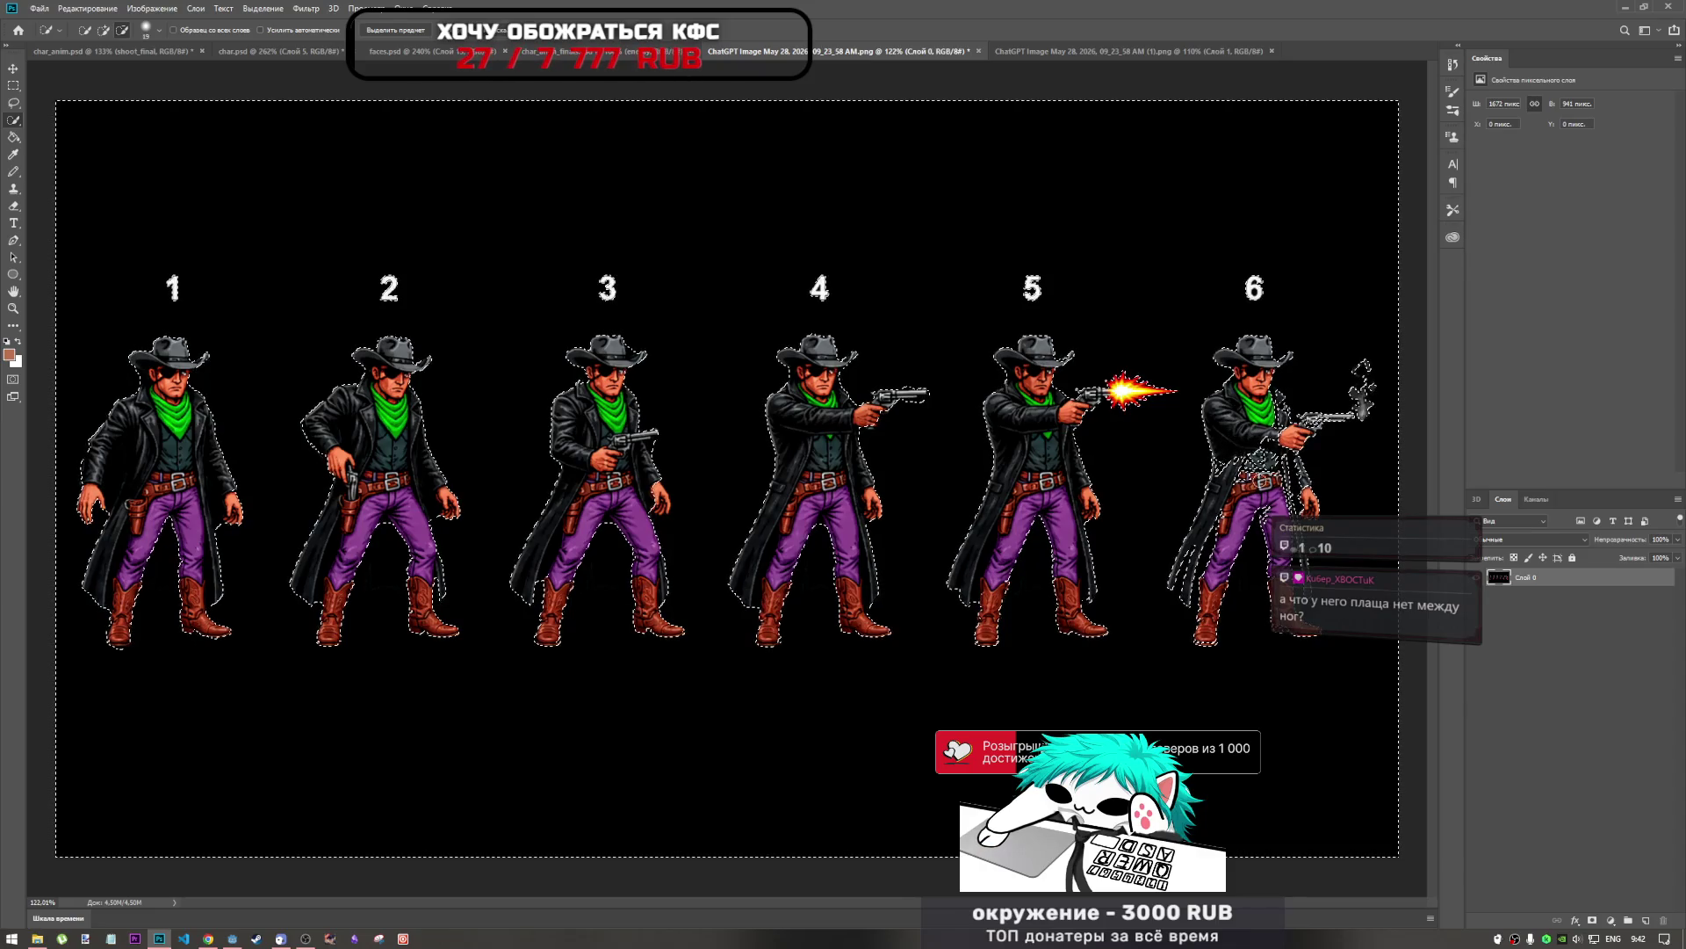
{"action": "left_click_drag", "start_coordinate": [1247, 465], "coordinate": [1271, 475]}
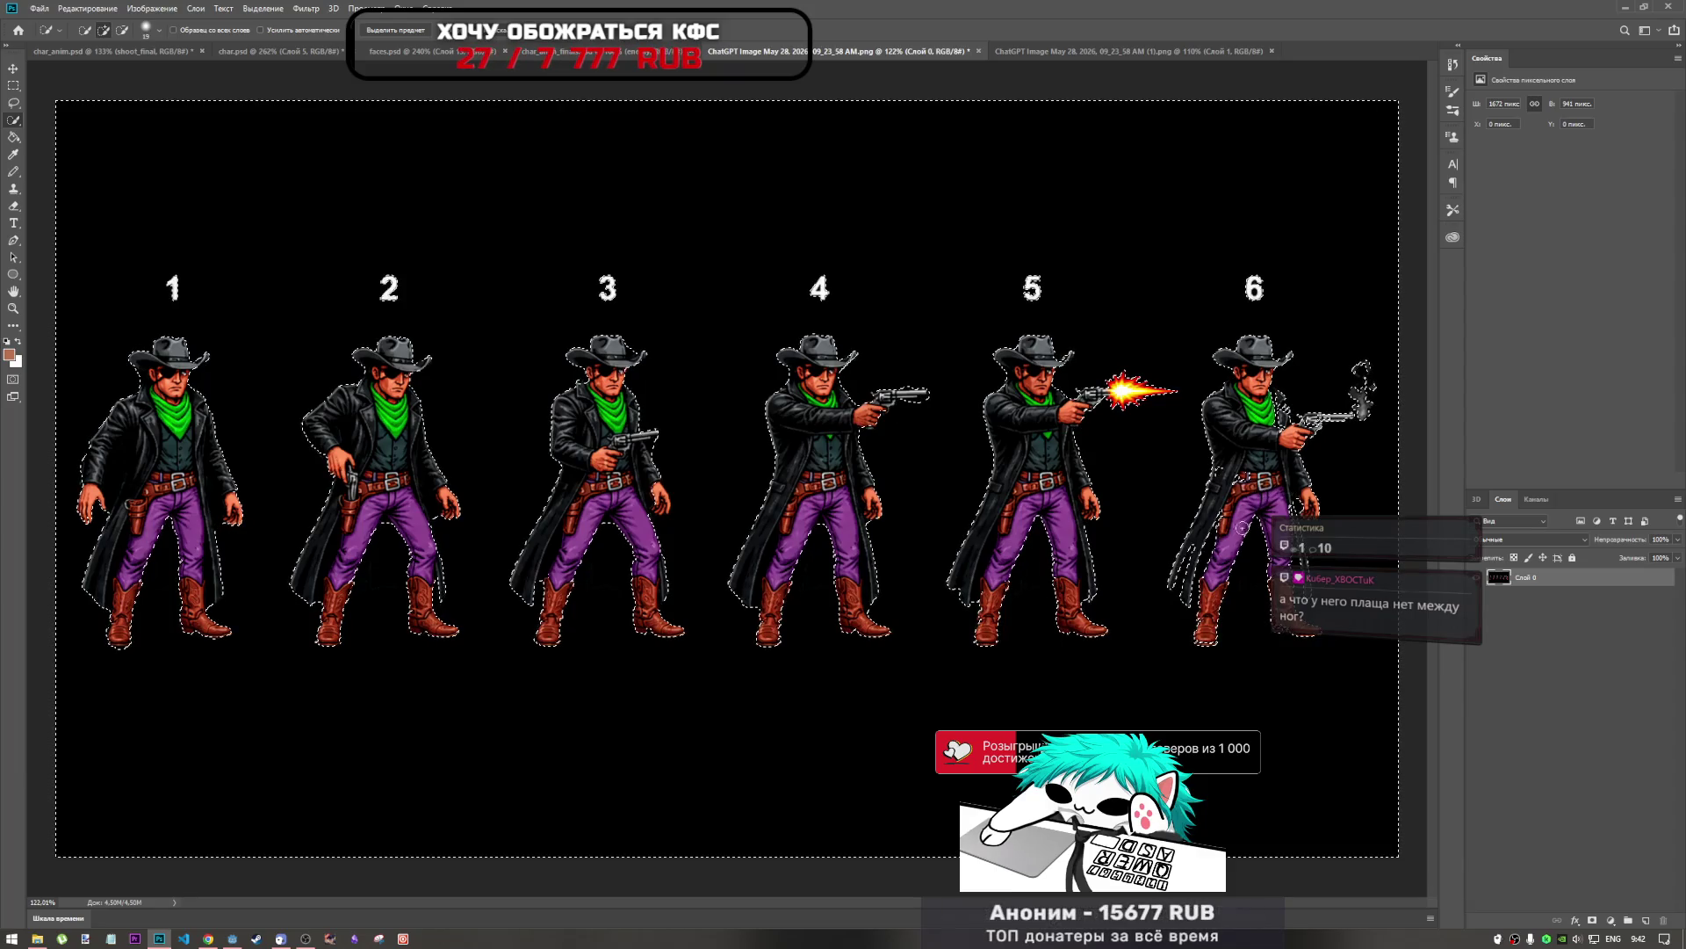
{"action": "key", "text": "alt"}
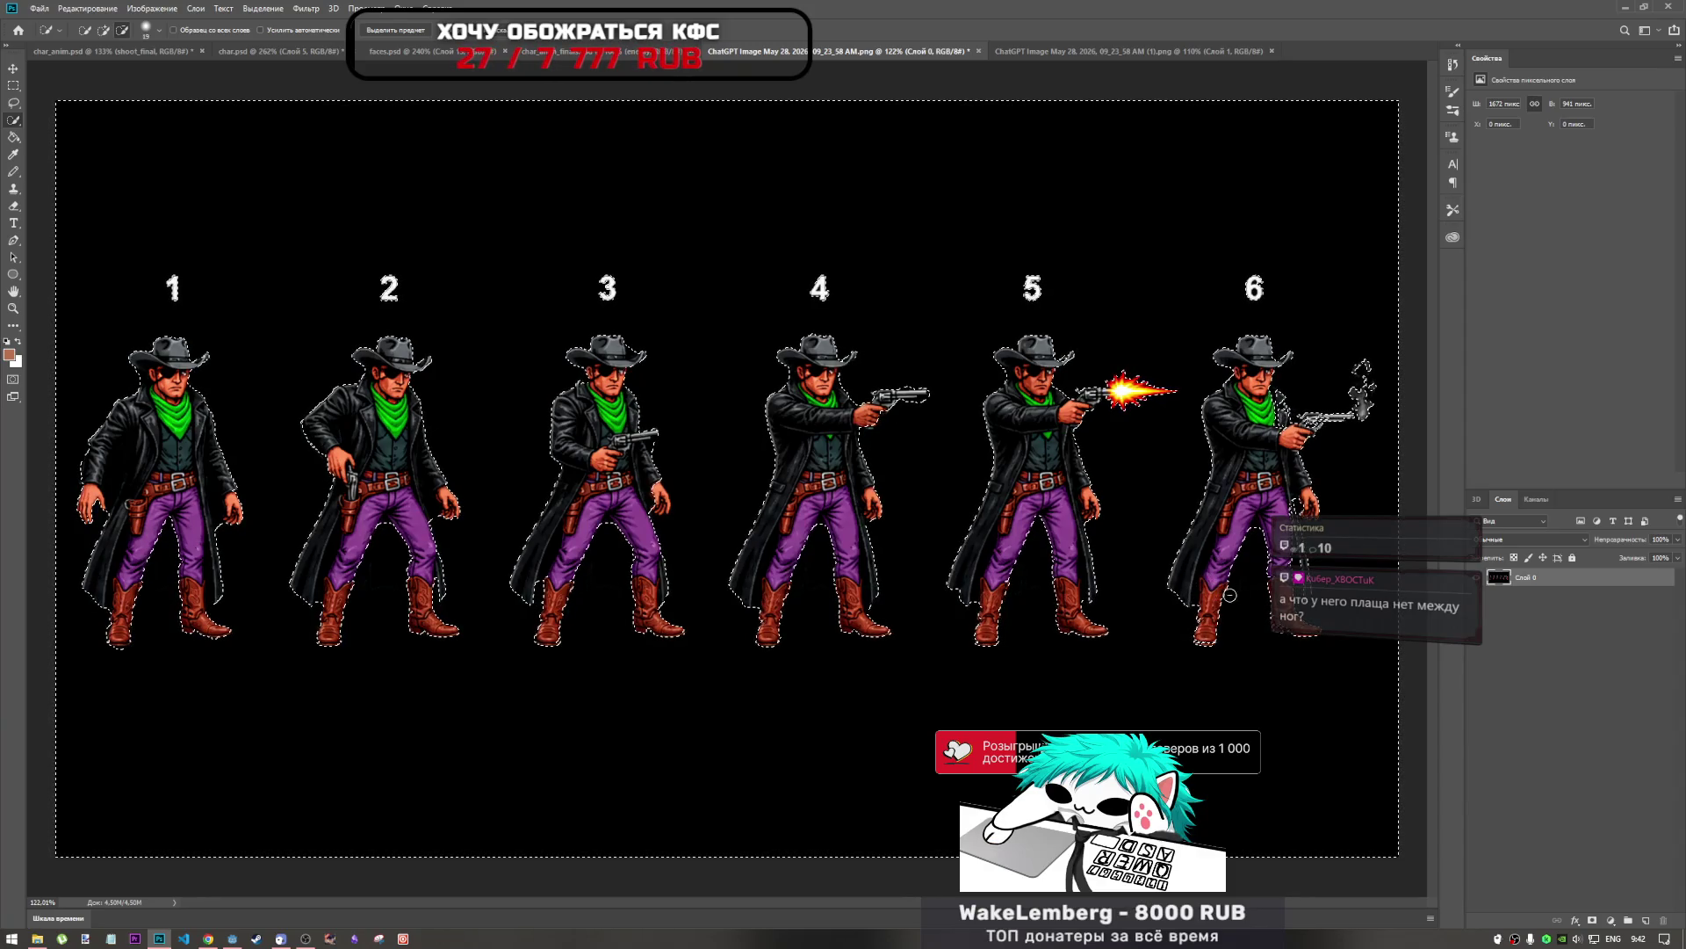
{"action": "key", "text": "alt"}
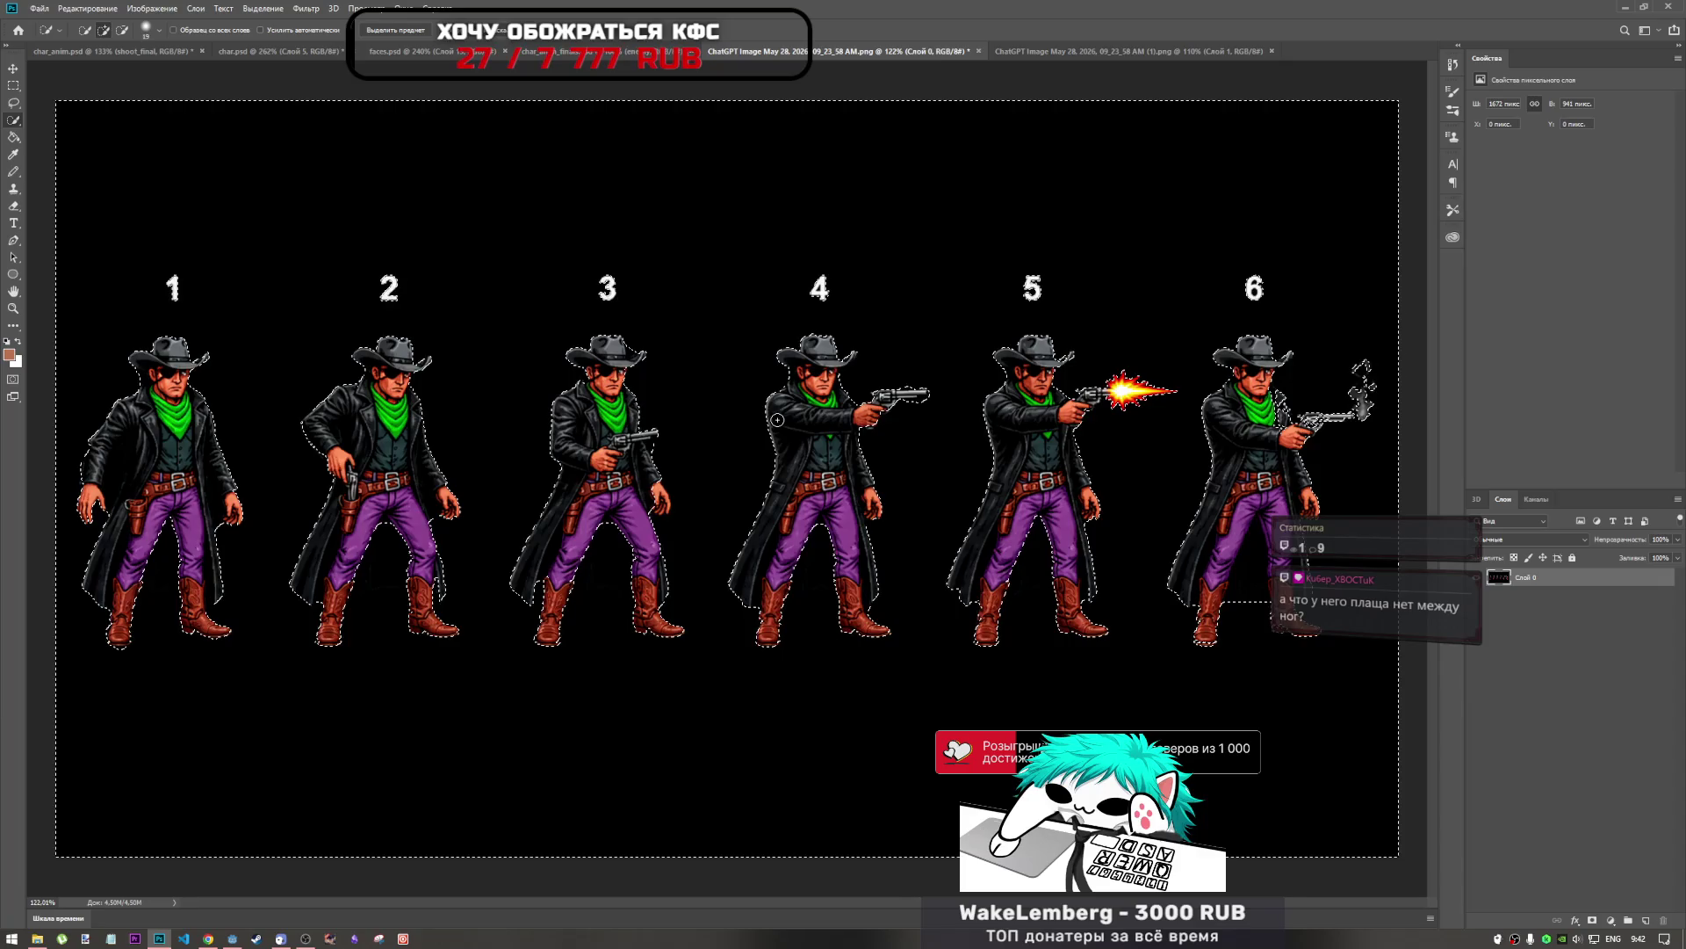
Extend the selection along figure 6's arm and gun.
{"action": "scroll", "coordinate": [776, 418], "scroll_direction": "down", "scroll_amount": 2}
{"action": "scroll", "coordinate": [776, 419], "scroll_direction": "up", "scroll_amount": 3}
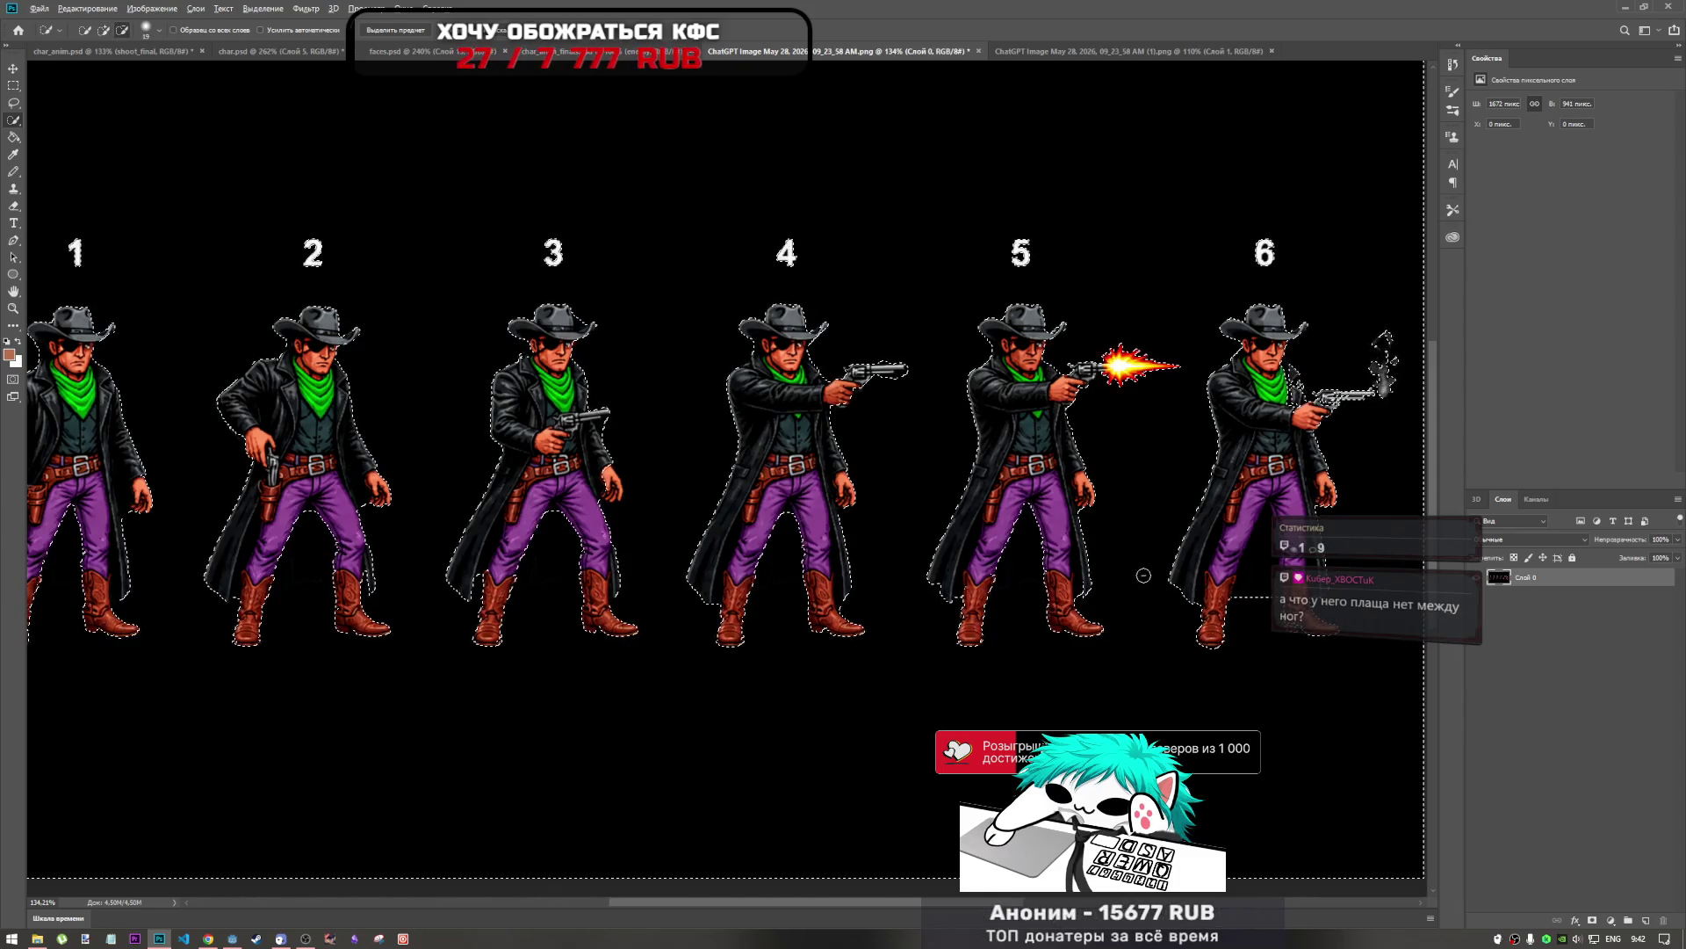
{"action": "scroll", "coordinate": [1260, 454], "scroll_direction": "down", "scroll_amount": 2}
{"action": "scroll", "coordinate": [908, 463], "scroll_direction": "up", "scroll_amount": 3}
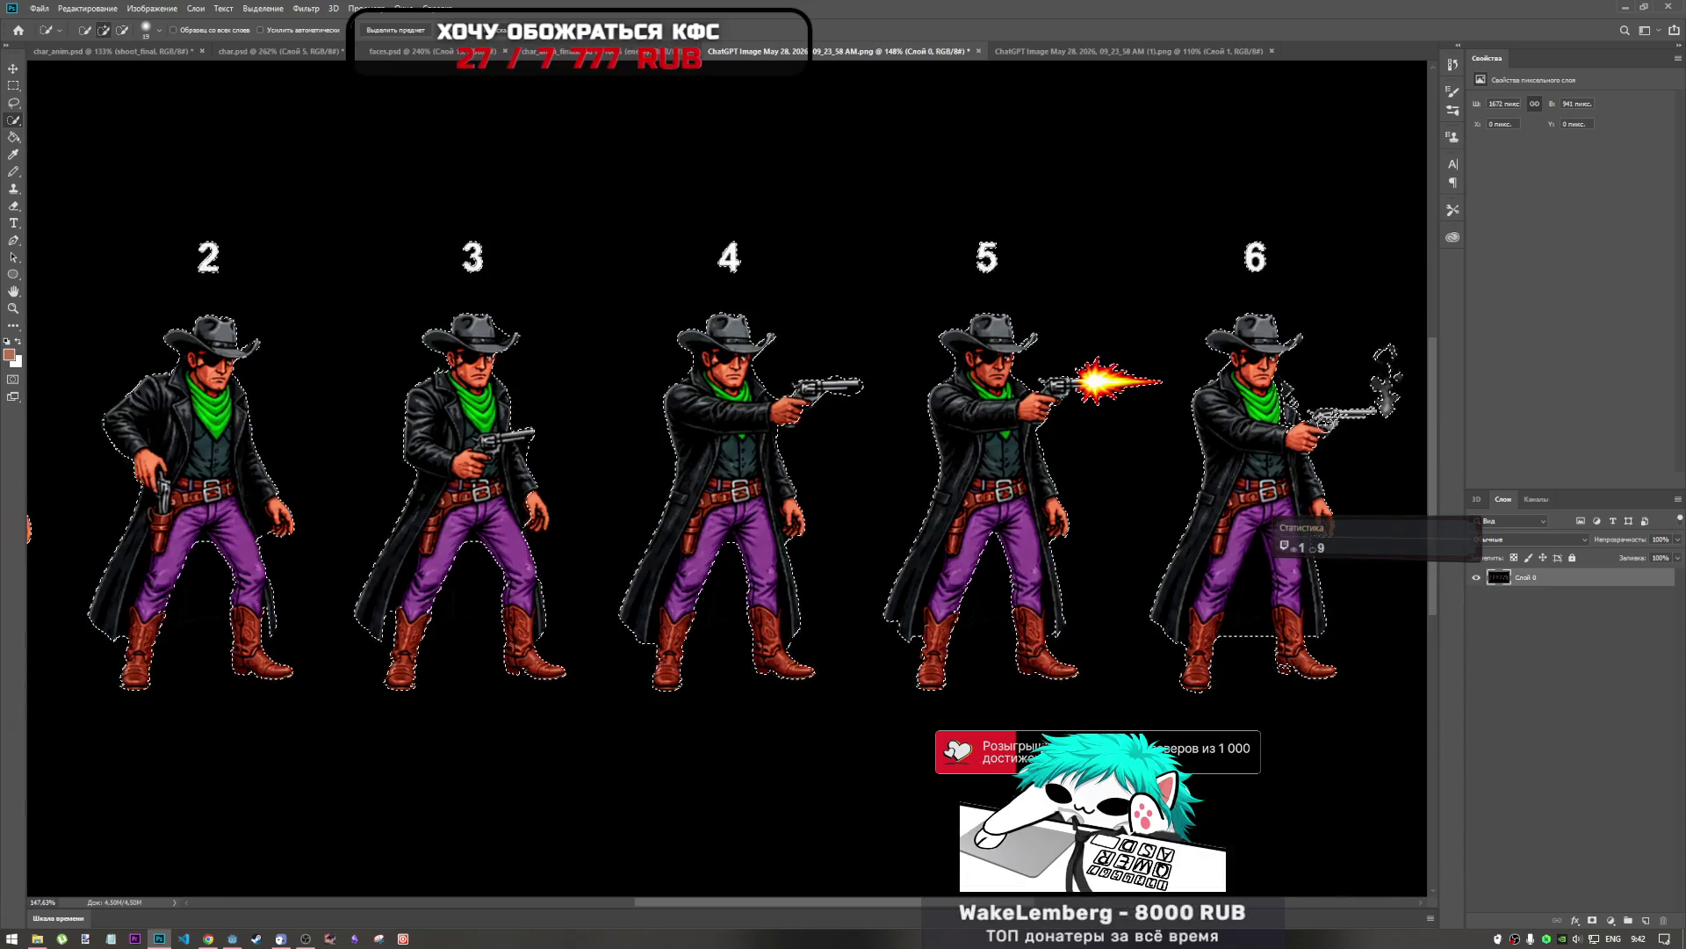
{"action": "left_click", "coordinate": [1282, 410]}
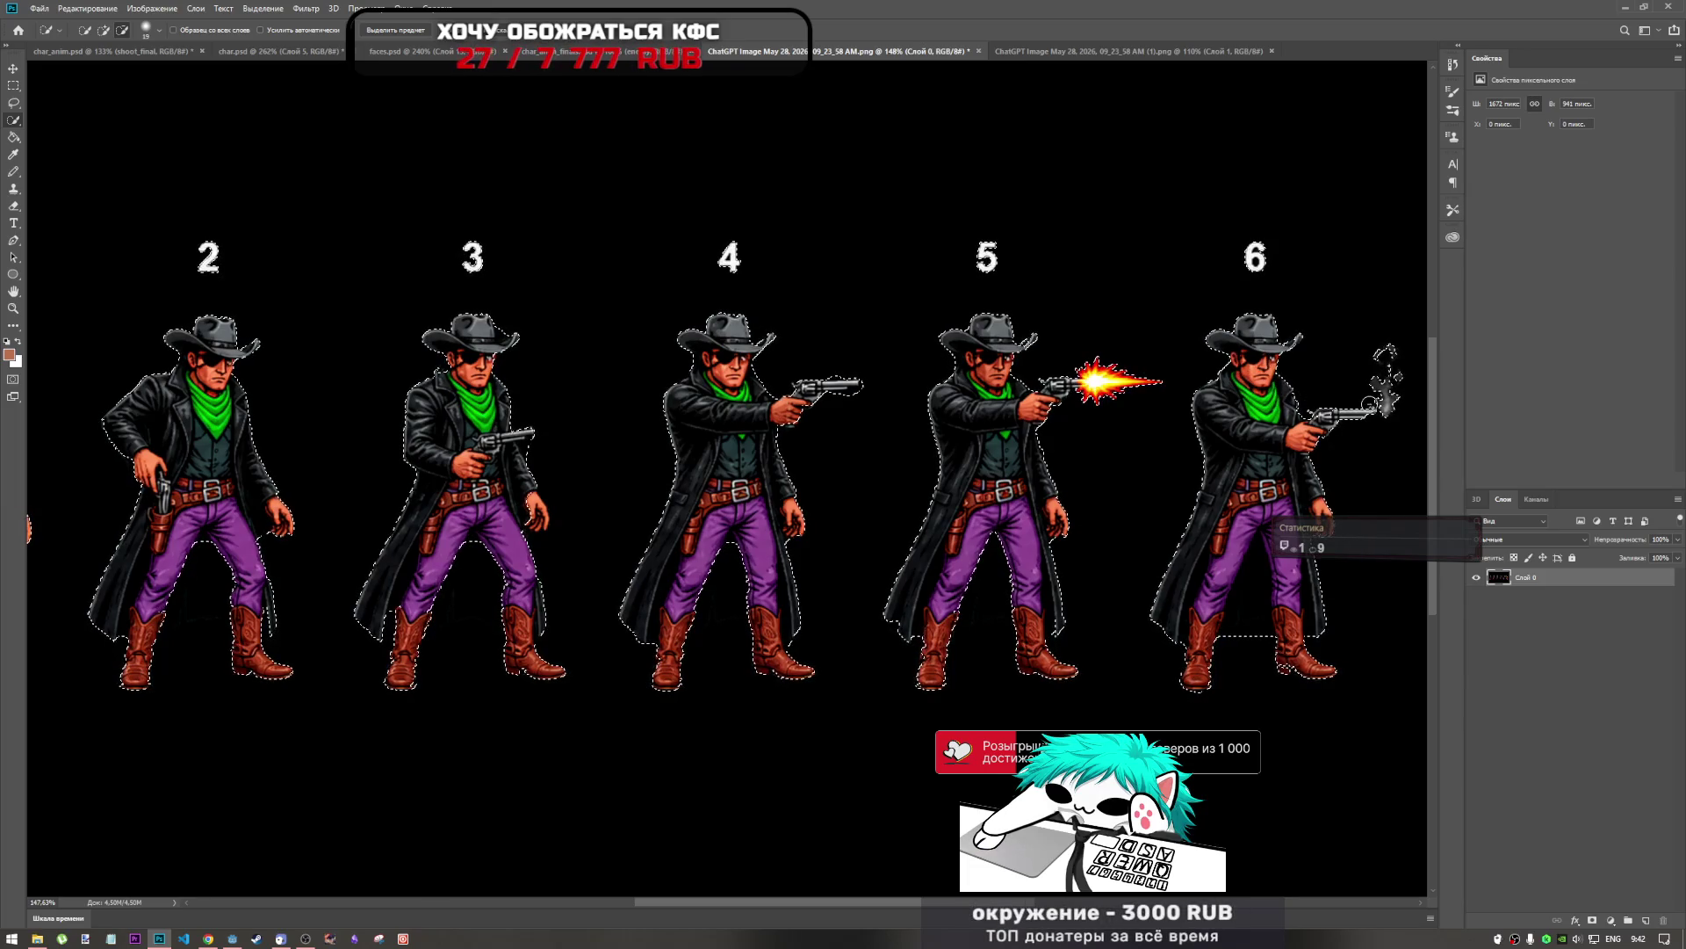
Fix the selection in the gaps between the legs of figures 1, 3 and 4.
{"action": "key", "text": "ctrl+0"}
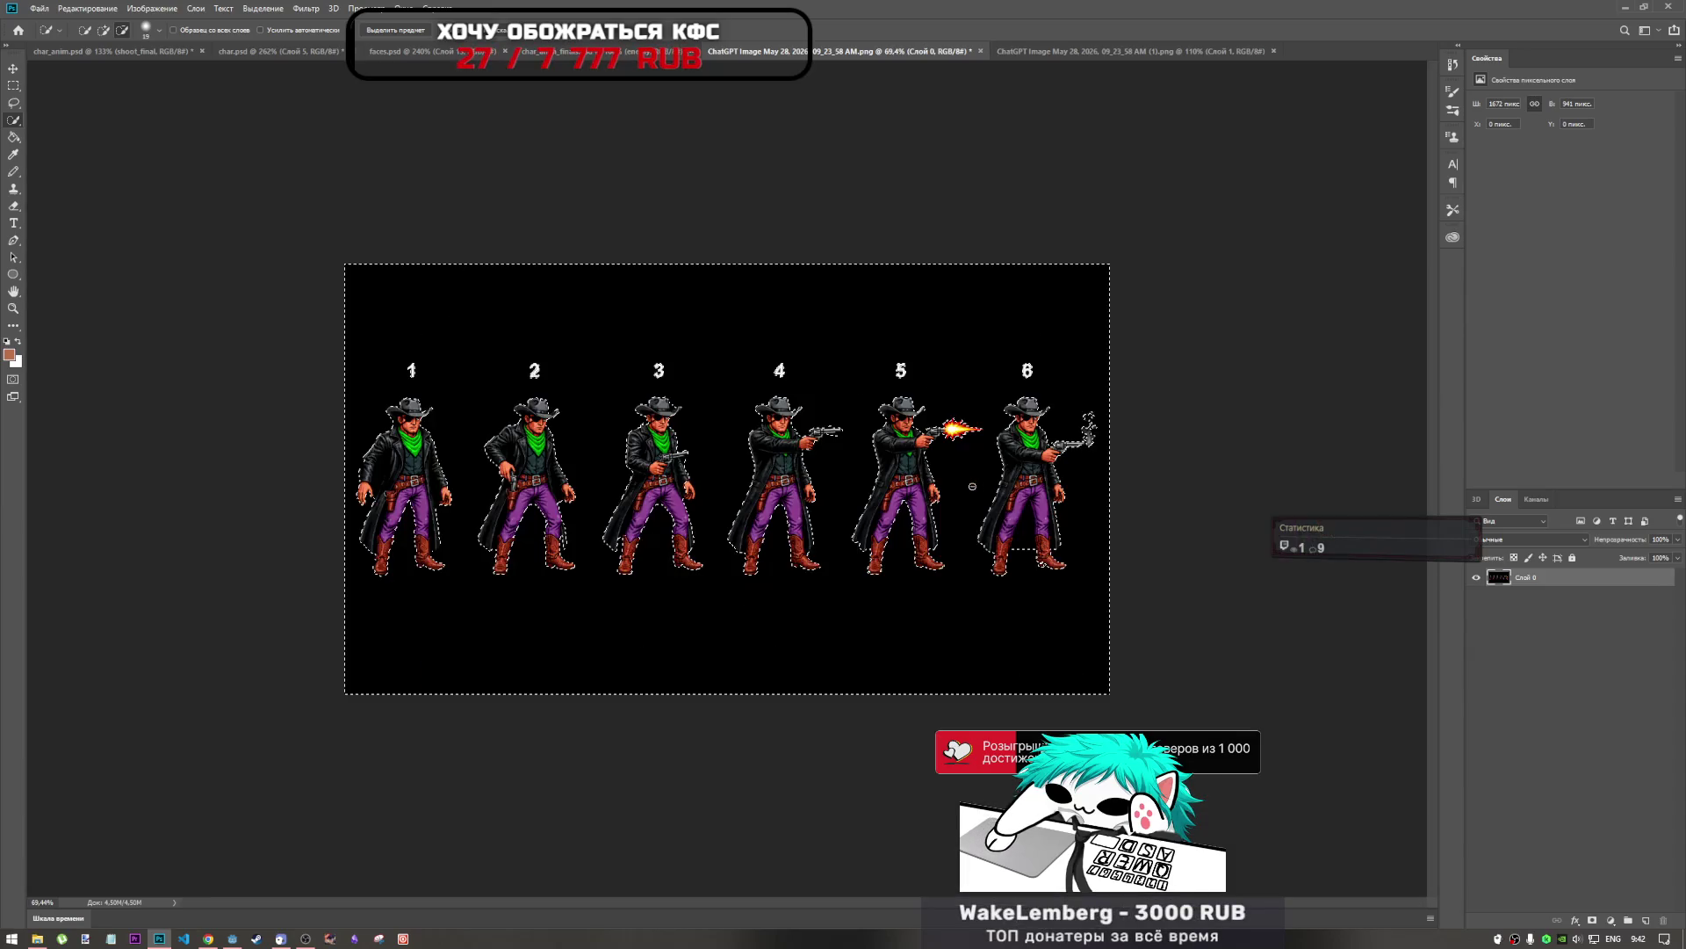
{"action": "key", "text": "ctrl+0"}
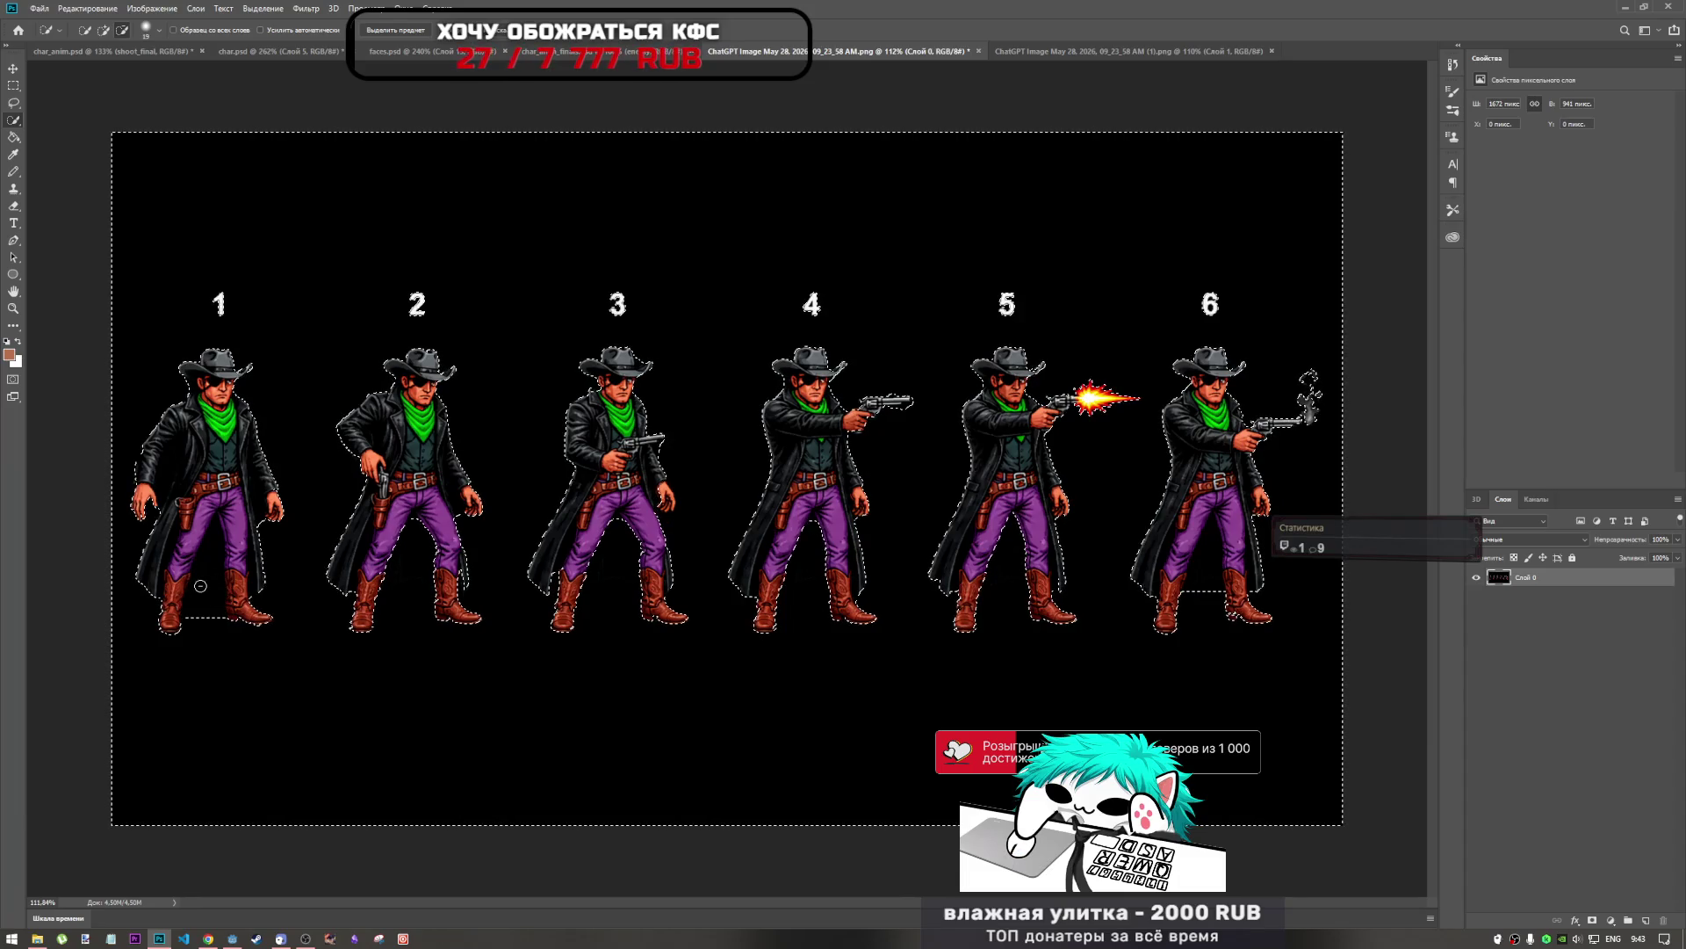
{"action": "left_click", "coordinate": [205, 613], "text": "alt"}
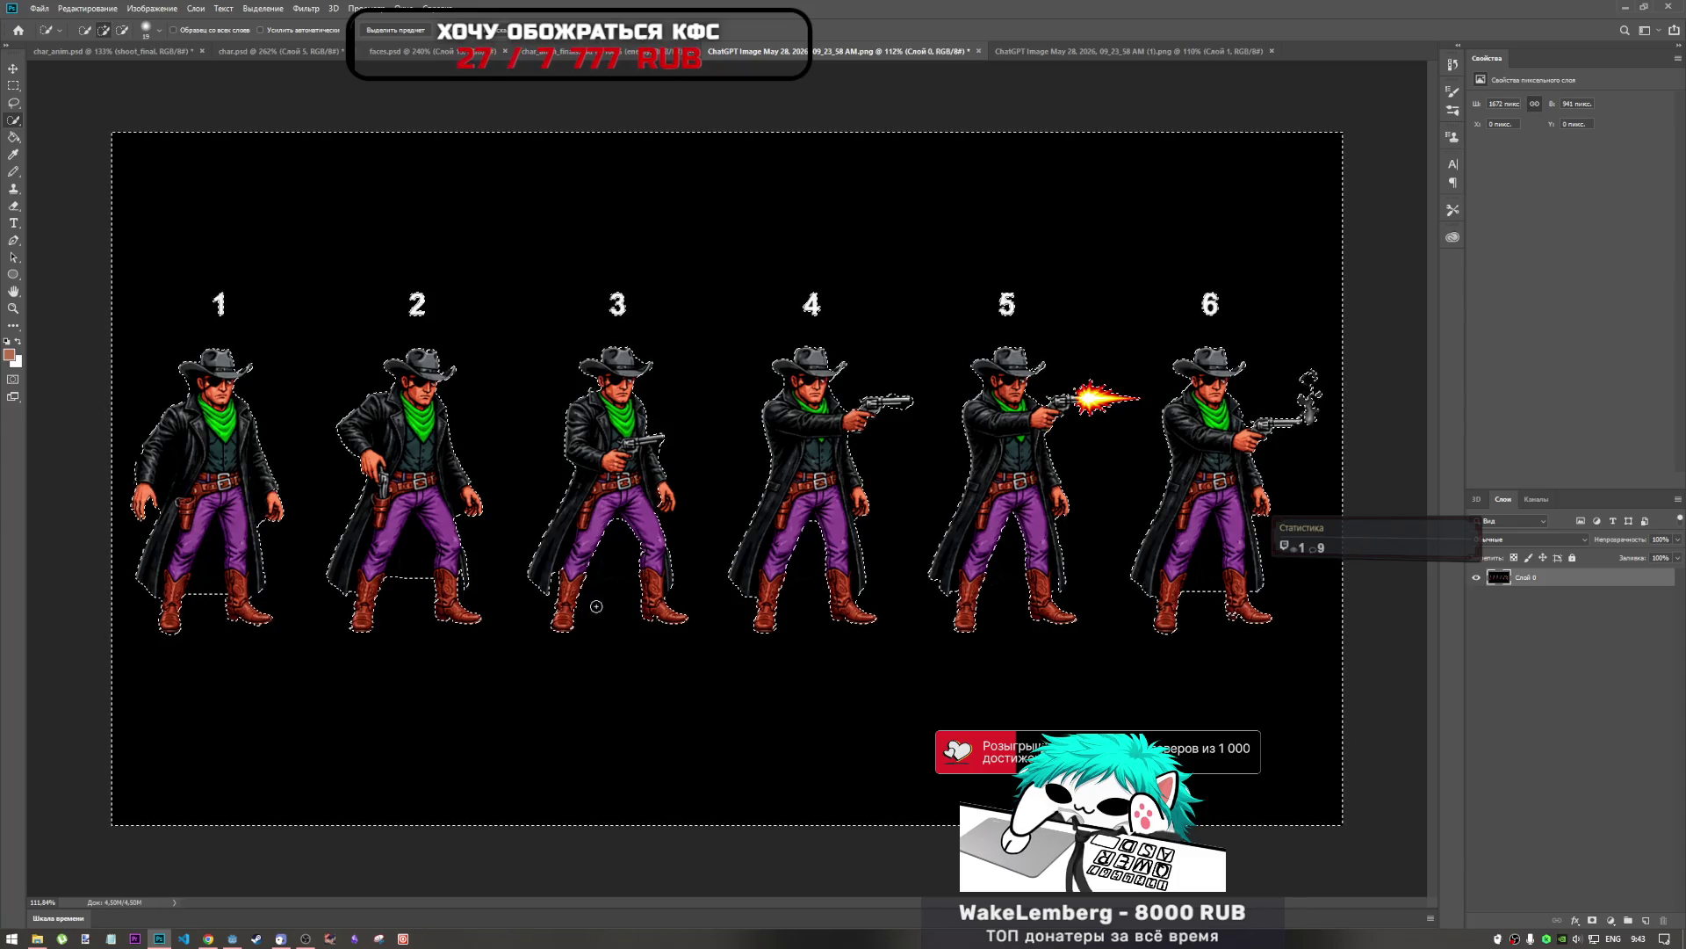
{"action": "left_click", "coordinate": [616, 548], "text": "alt"}
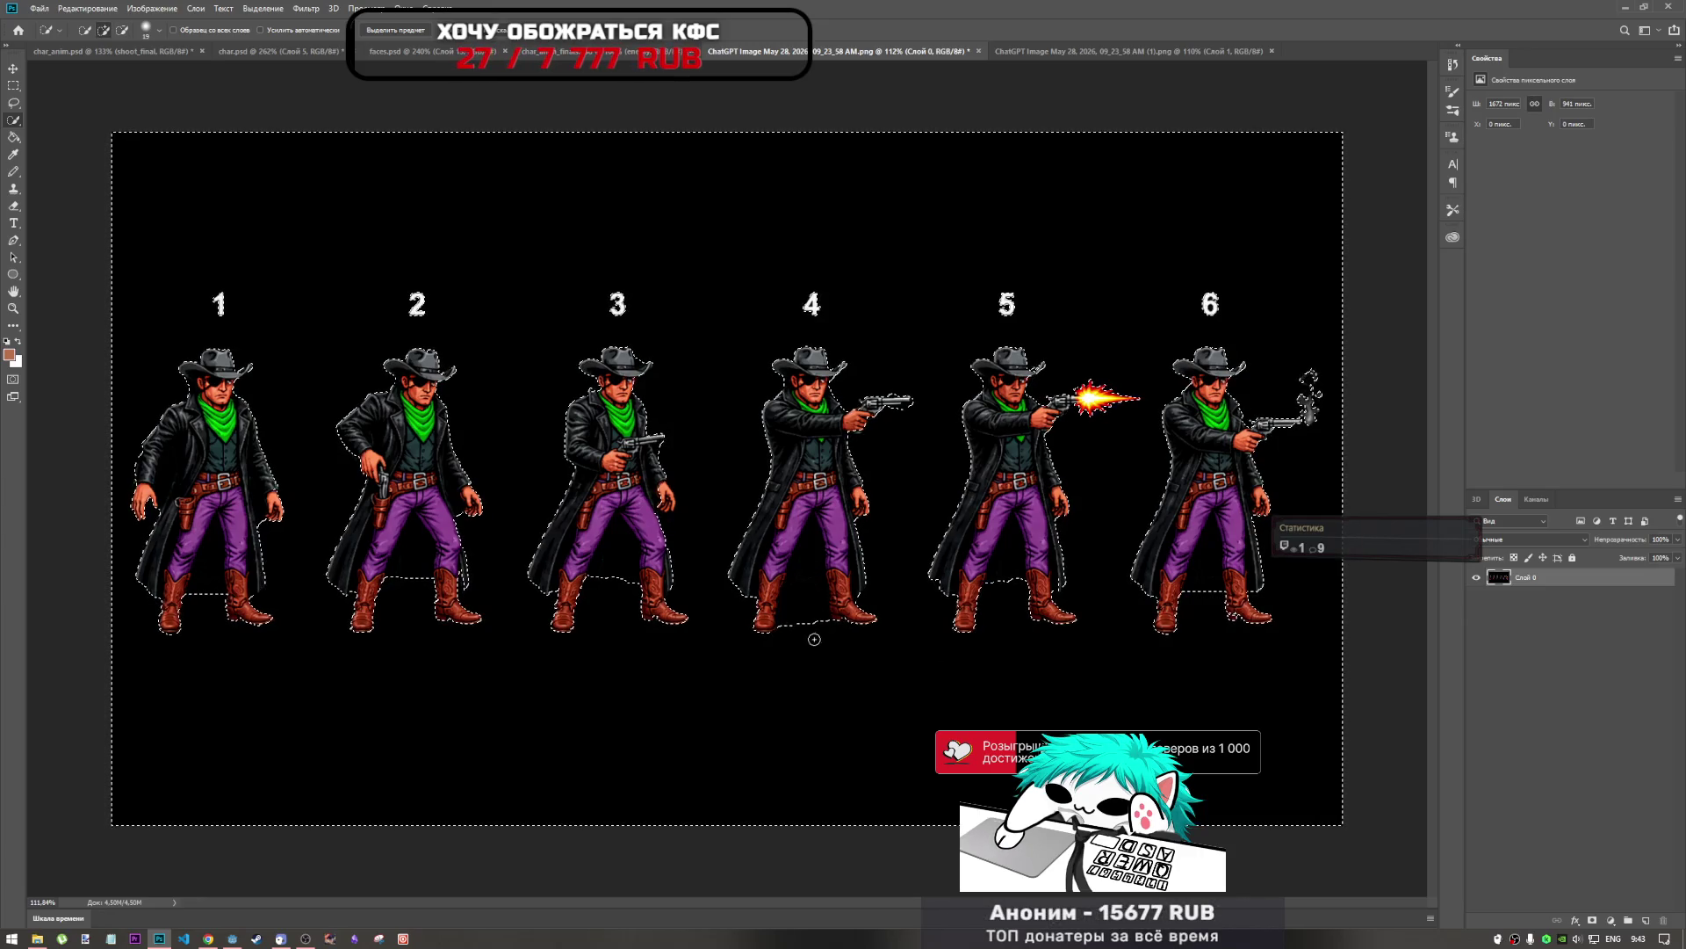
{"action": "left_click_drag", "start_coordinate": [788, 614], "coordinate": [816, 622]}
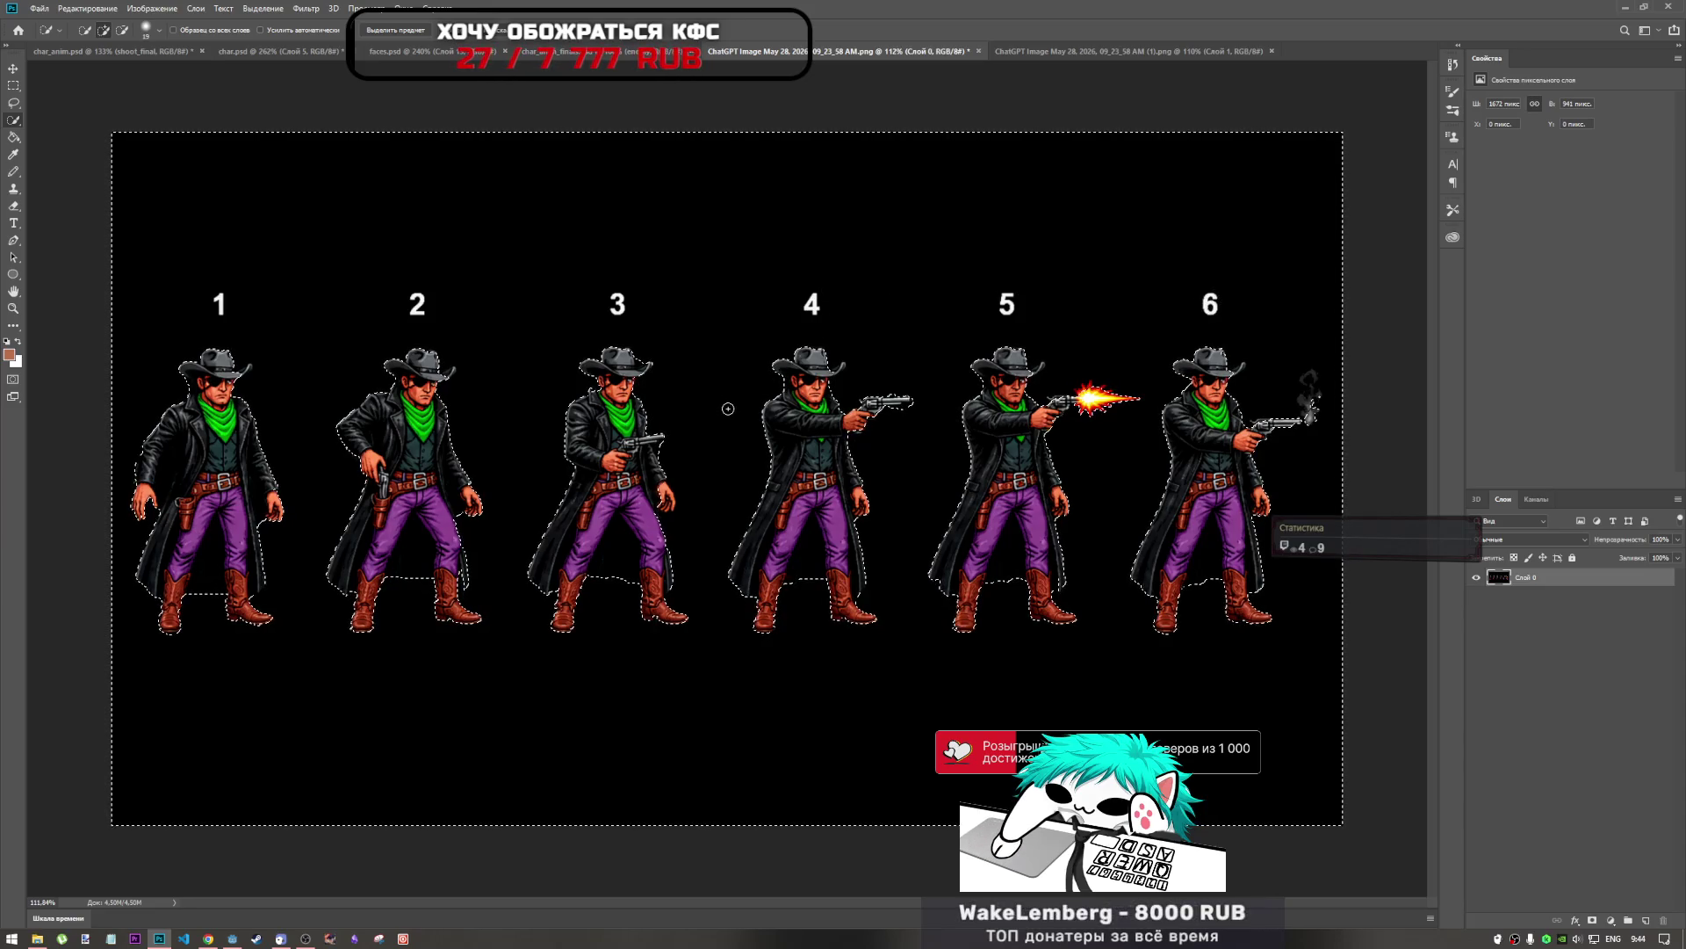
Test-delete the selected background and numbers, then undo to restore them.
{"action": "key", "text": "Delete"}
{"action": "key", "text": "ctrl+d"}
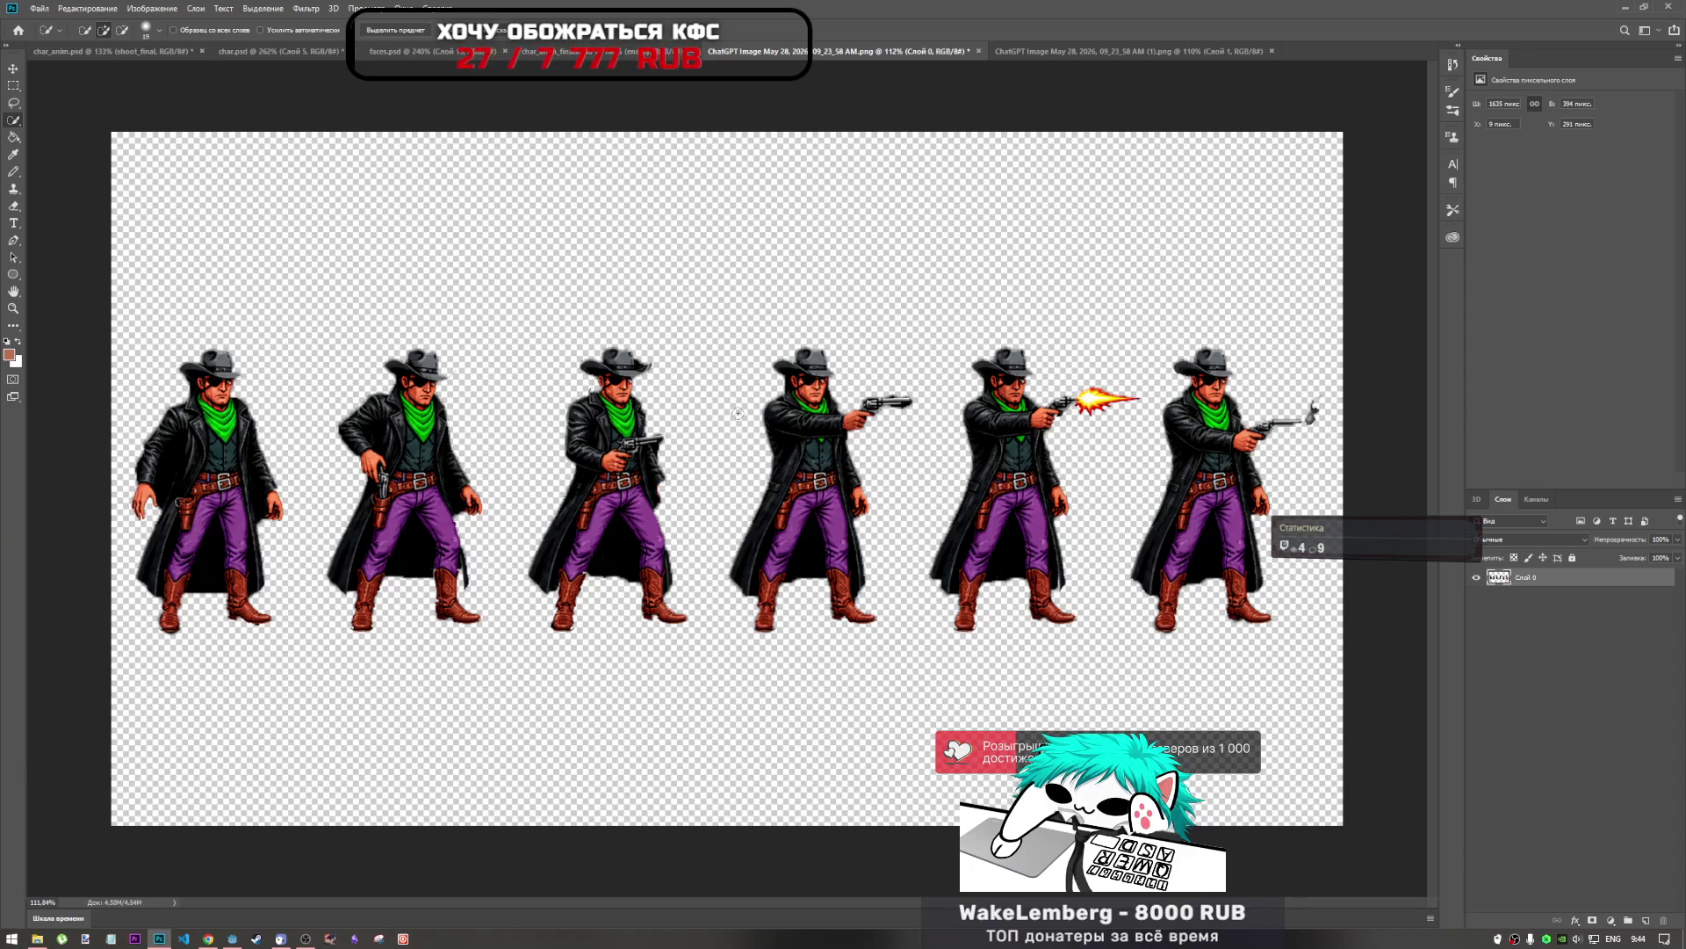
{"action": "key", "text": "ctrl+z"}
{"action": "key", "text": "ctrl+z"}
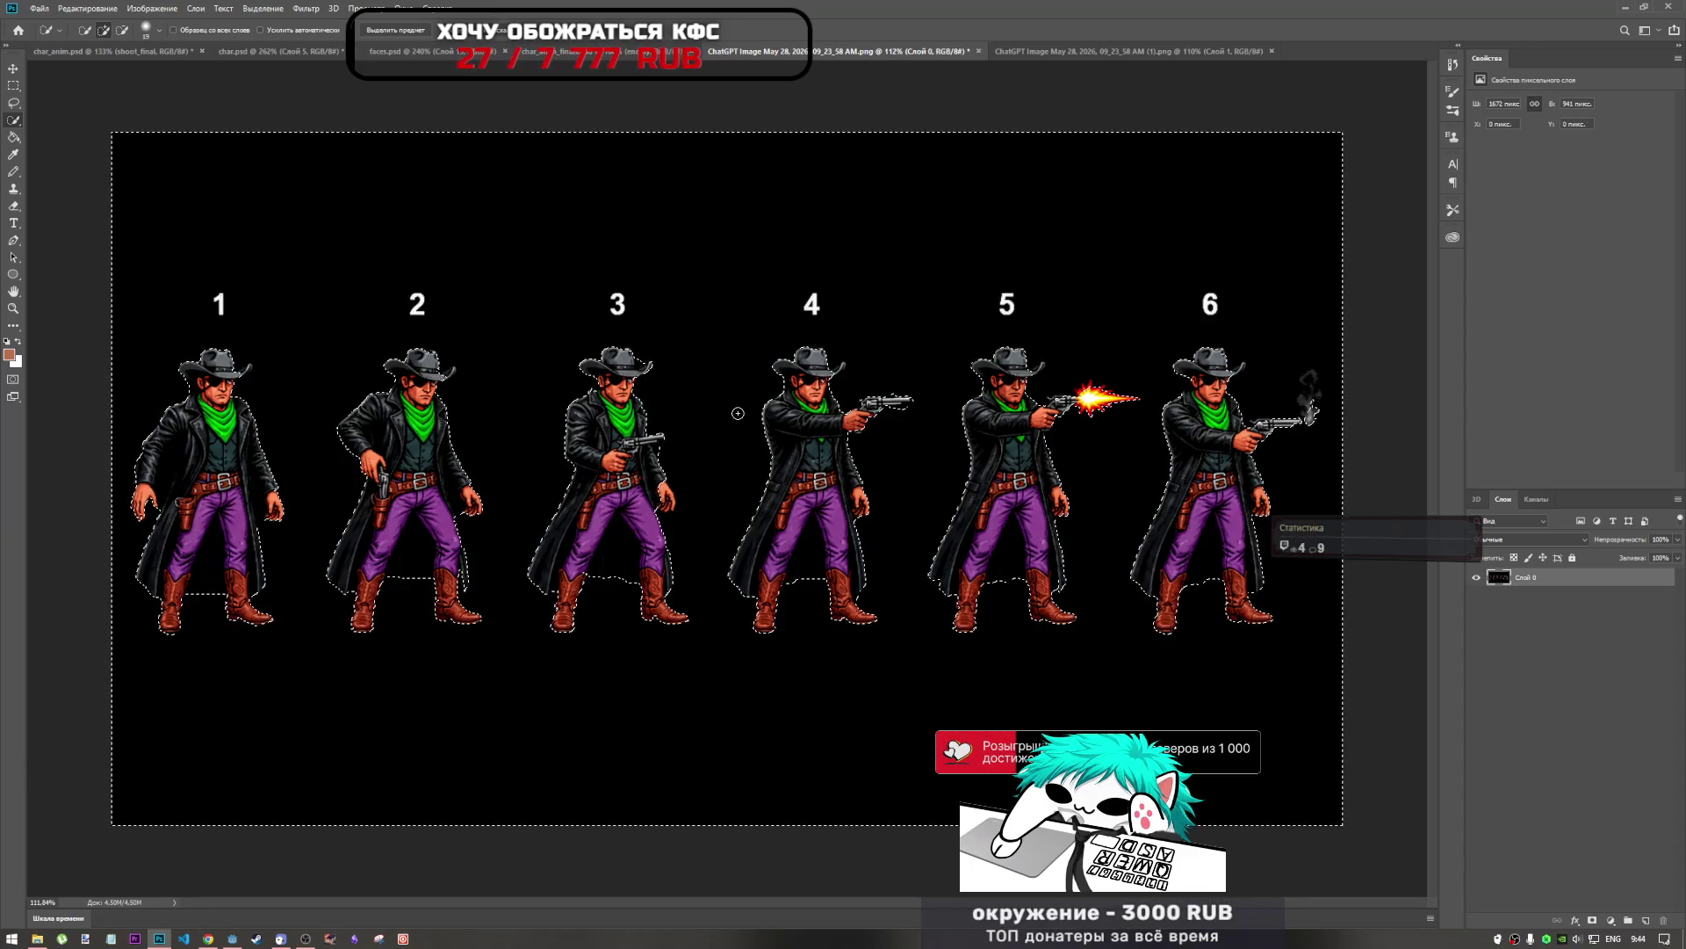
Add figure 2's hat brim to the selection, test the deletion again and undo it.
{"action": "scroll", "coordinate": [453, 351], "scroll_direction": "up", "scroll_amount": 3}
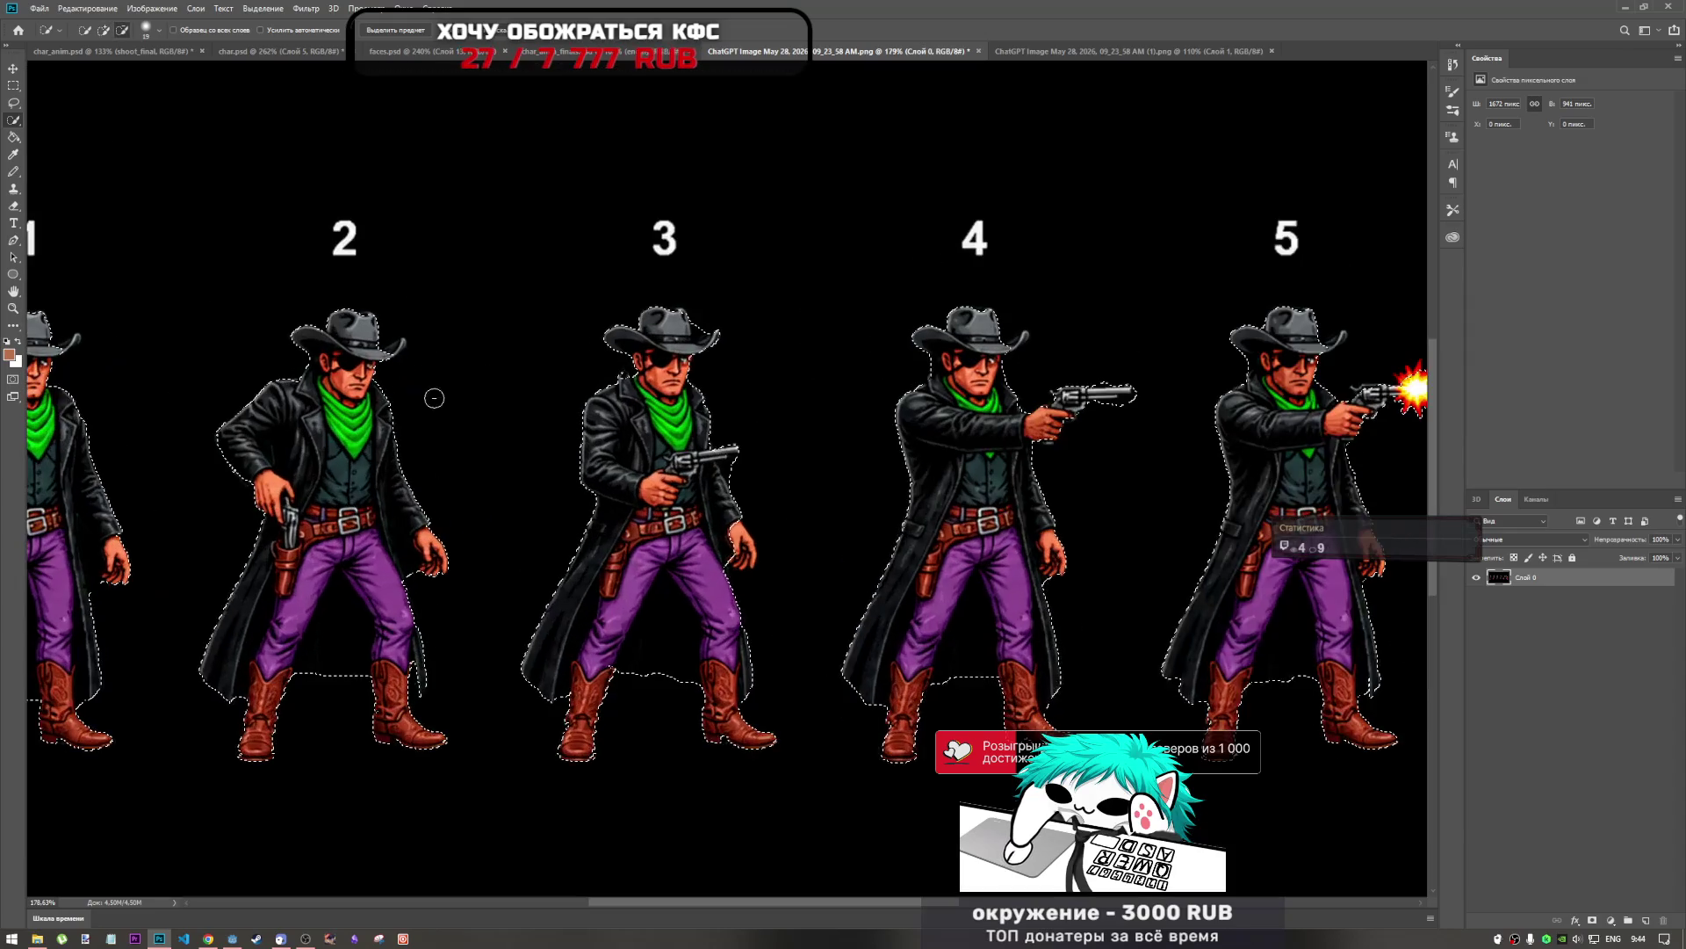
{"action": "left_click", "coordinate": [392, 352]}
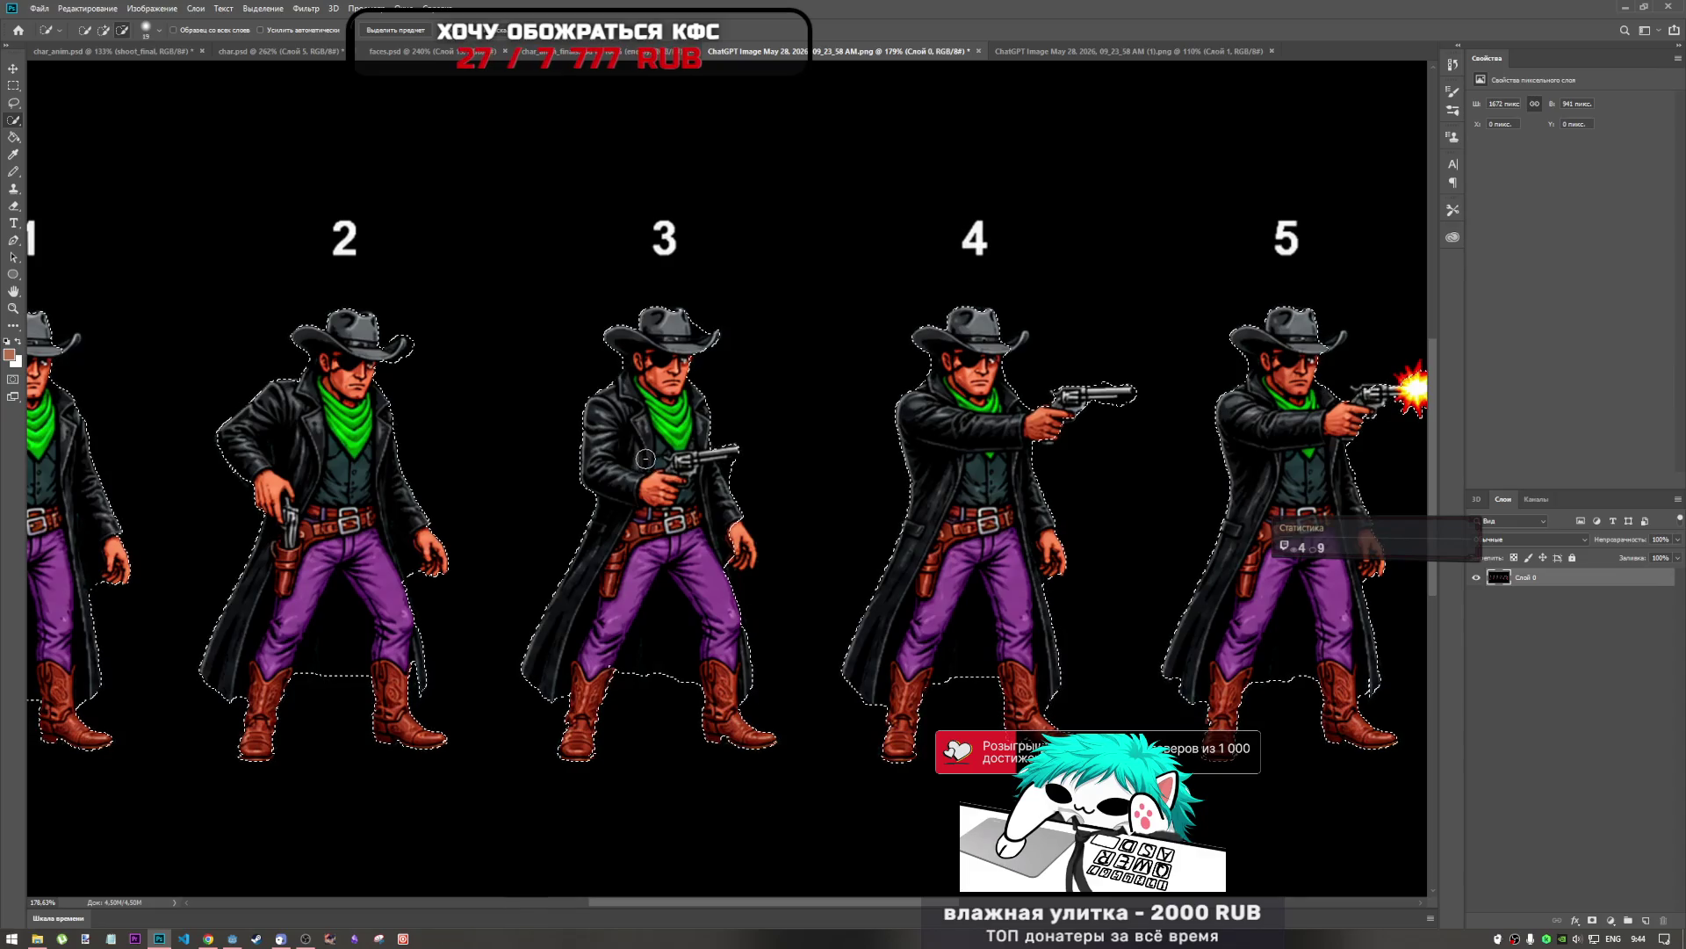
{"action": "scroll", "coordinate": [763, 341], "scroll_direction": "down", "scroll_amount": 3}
{"action": "scroll", "coordinate": [769, 343], "scroll_direction": "up", "scroll_amount": 3}
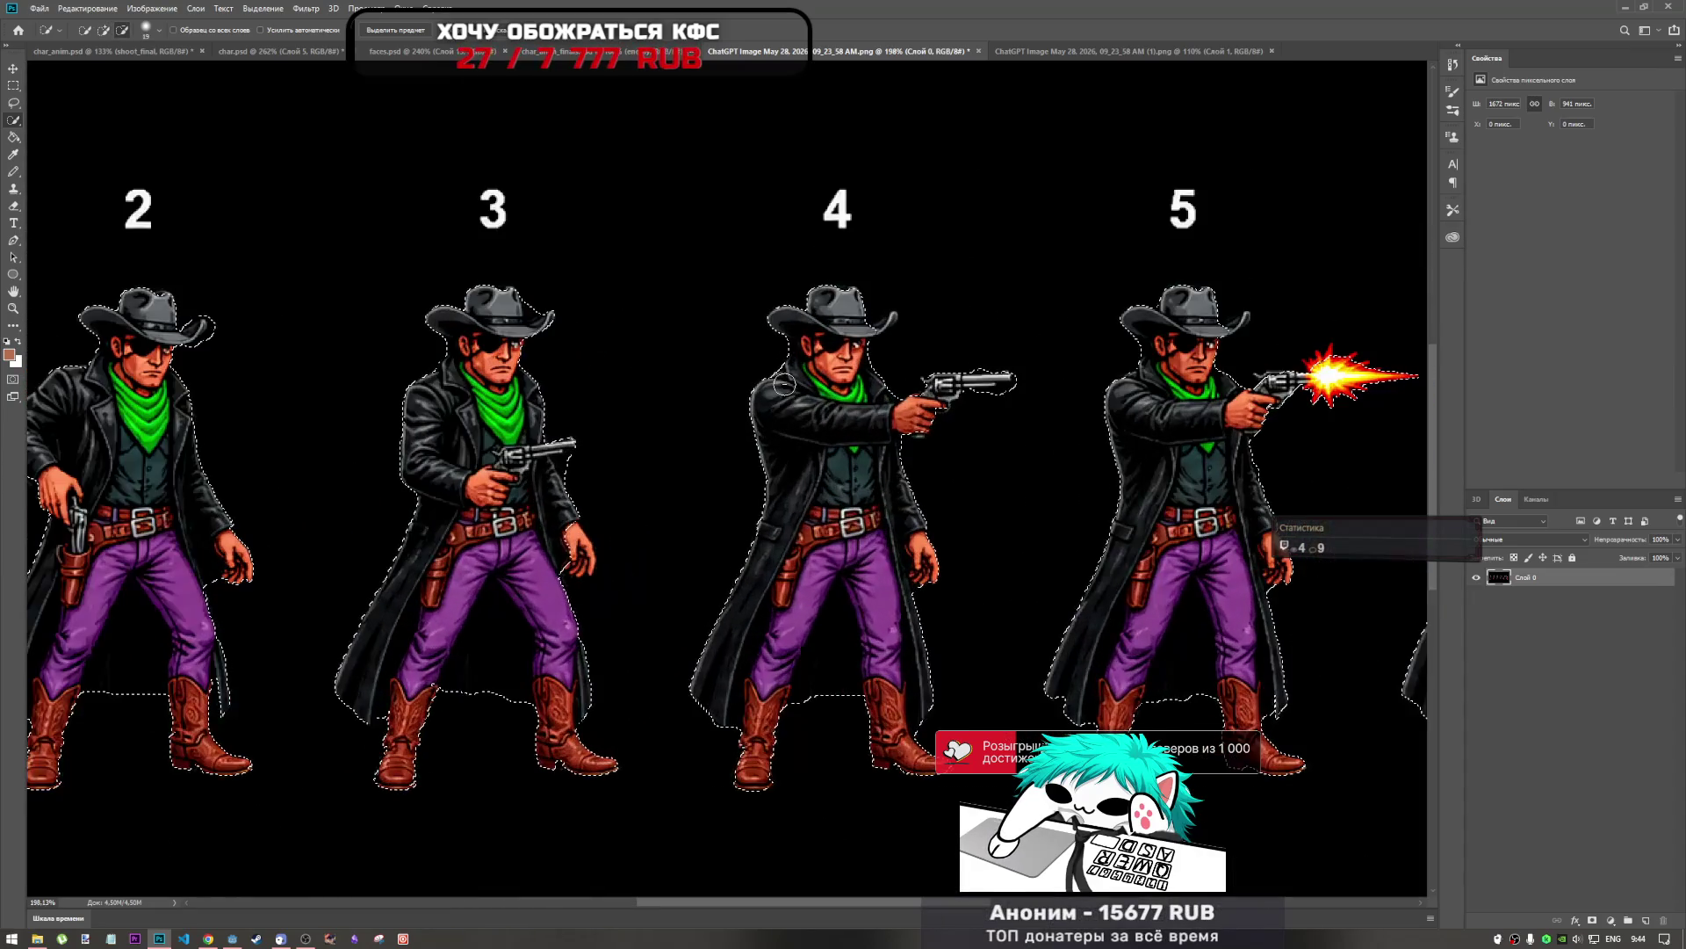
{"action": "key", "text": "ctrl+0"}
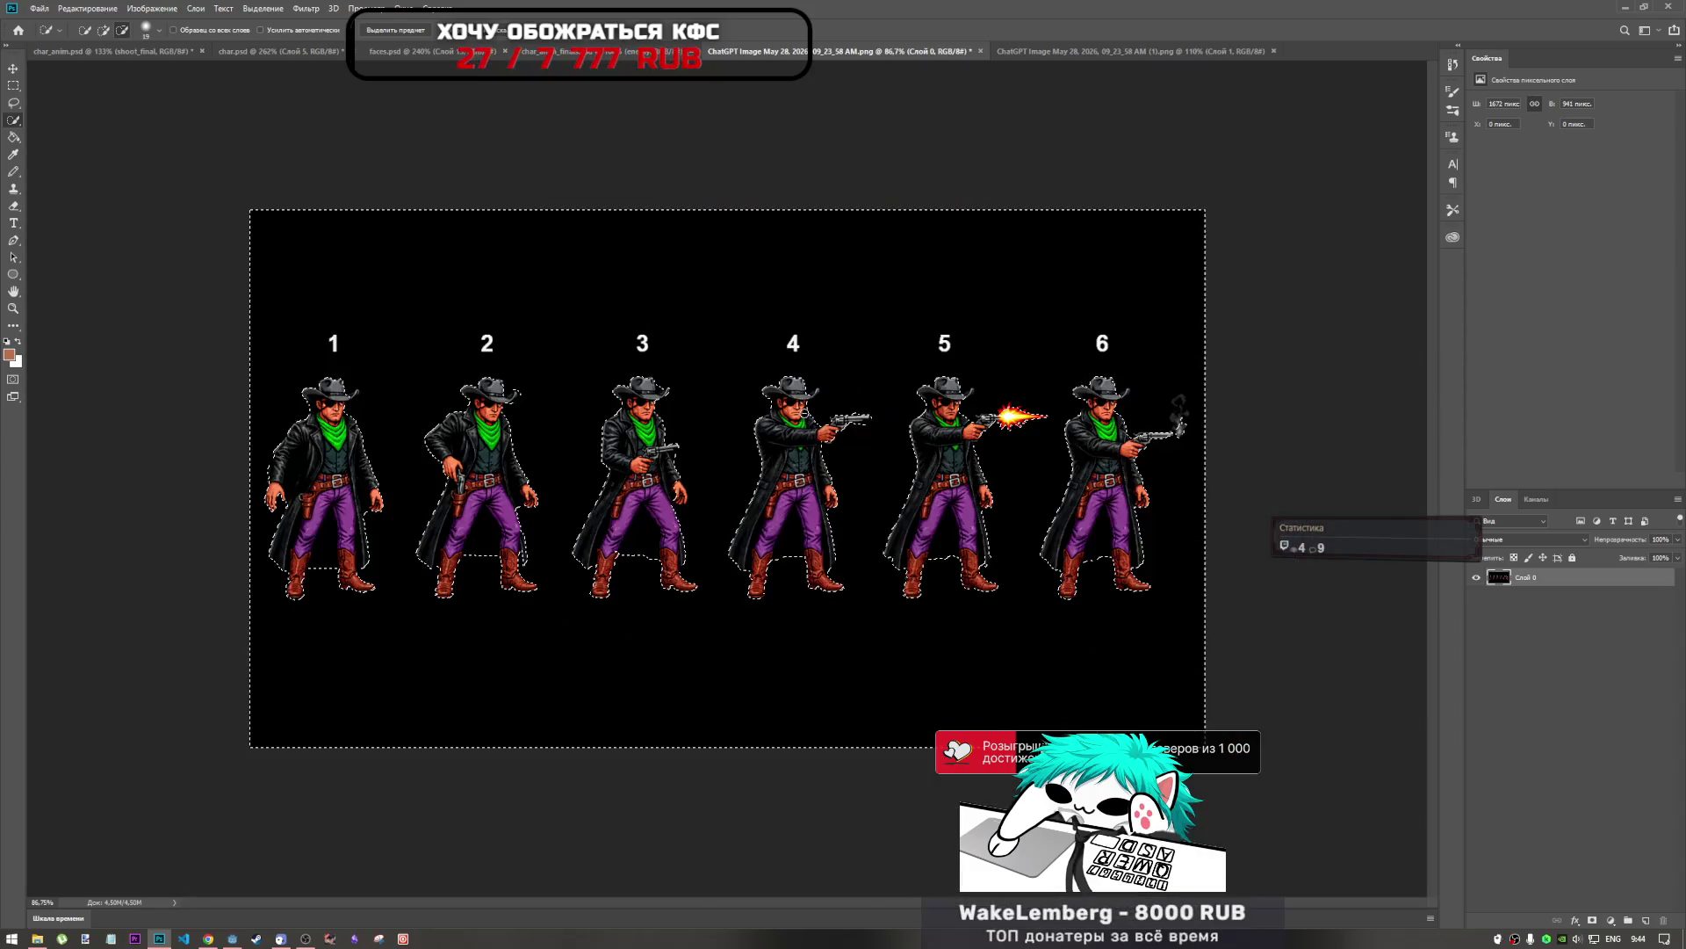
{"action": "key", "text": "Delete"}
{"action": "key", "text": "ctrl+d"}
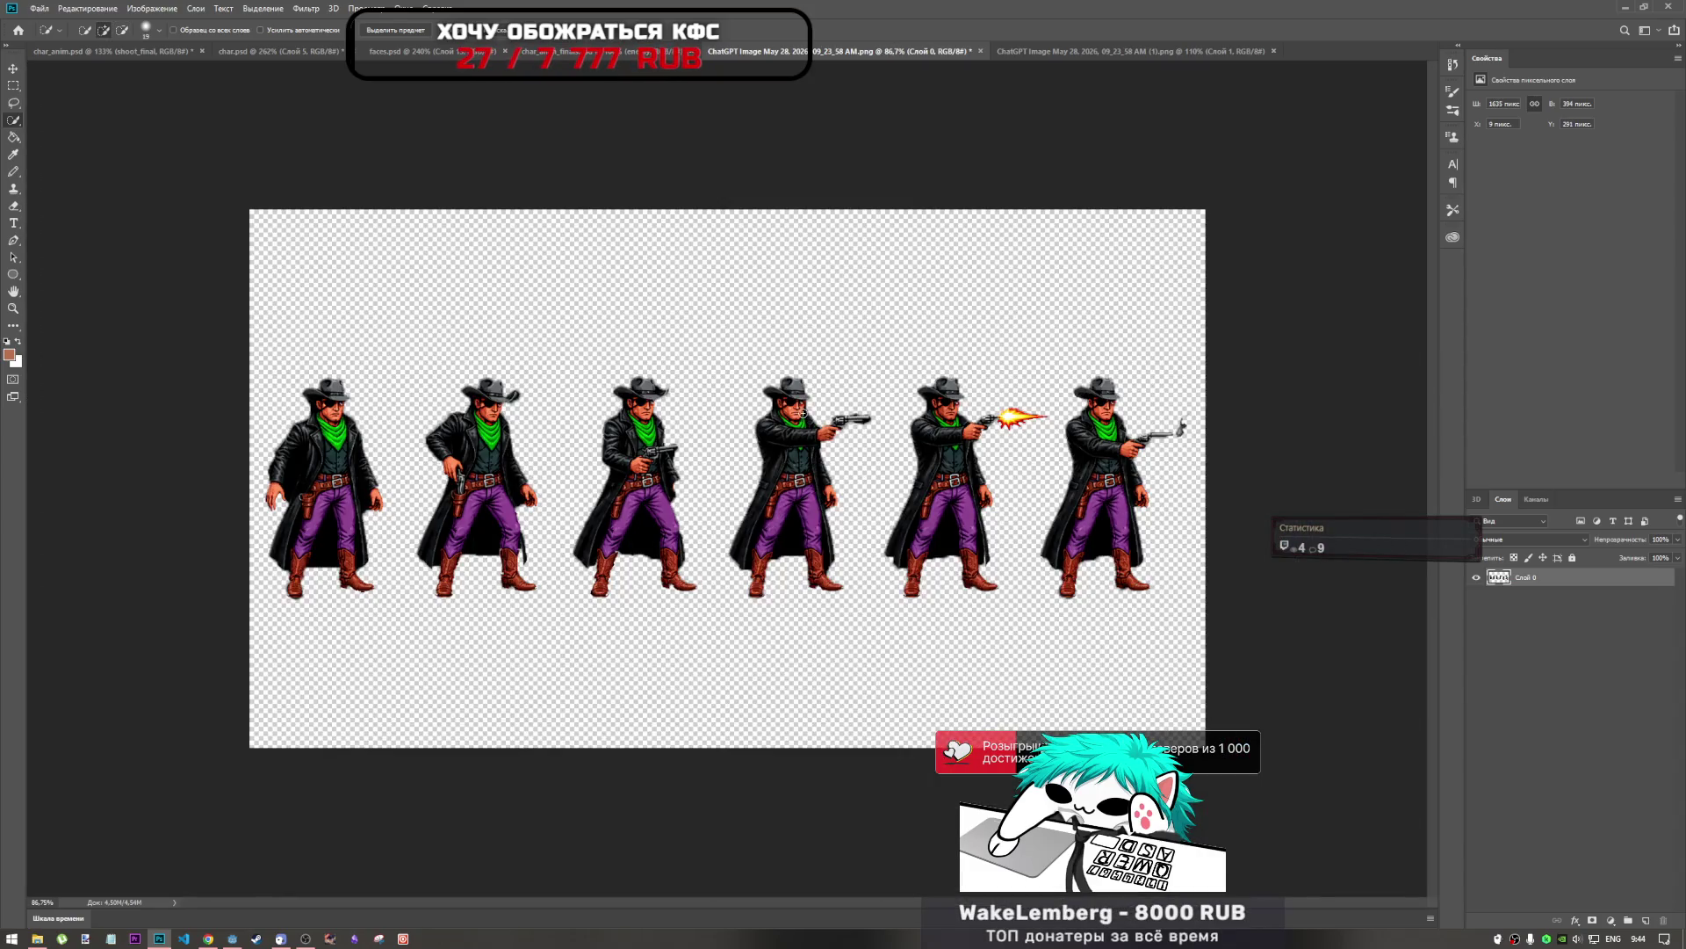
{"action": "key", "text": "ctrl+z"}
{"action": "key", "text": "ctrl+z"}
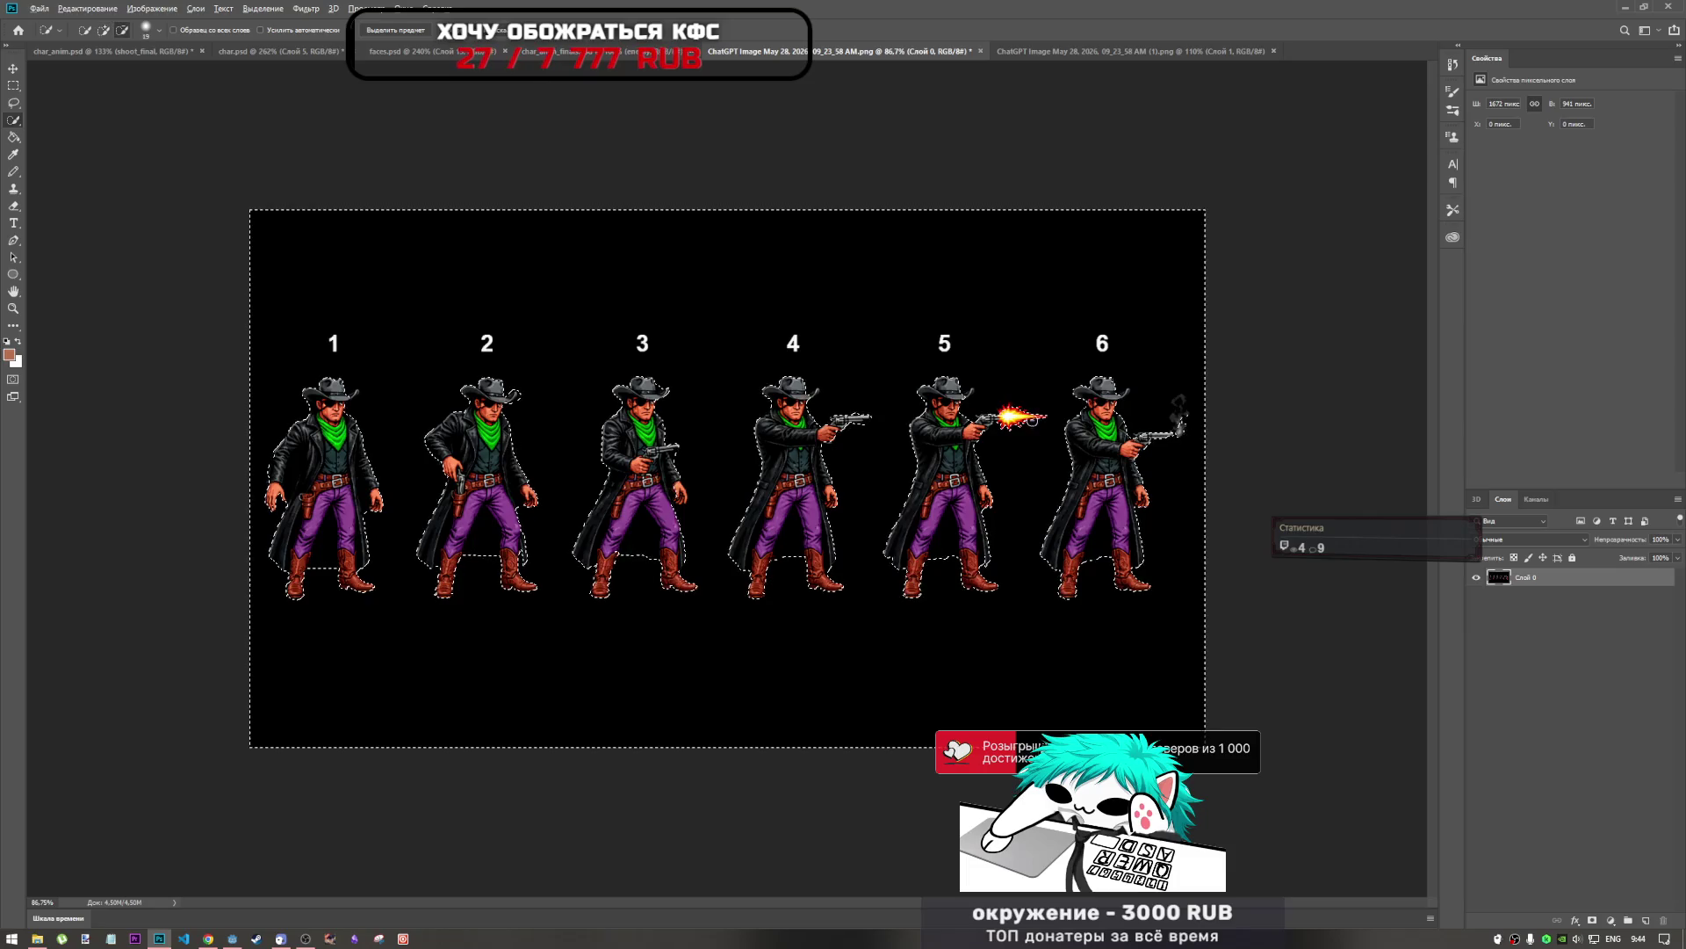
{"action": "scroll", "coordinate": [803, 413], "scroll_direction": "up", "scroll_amount": 4}
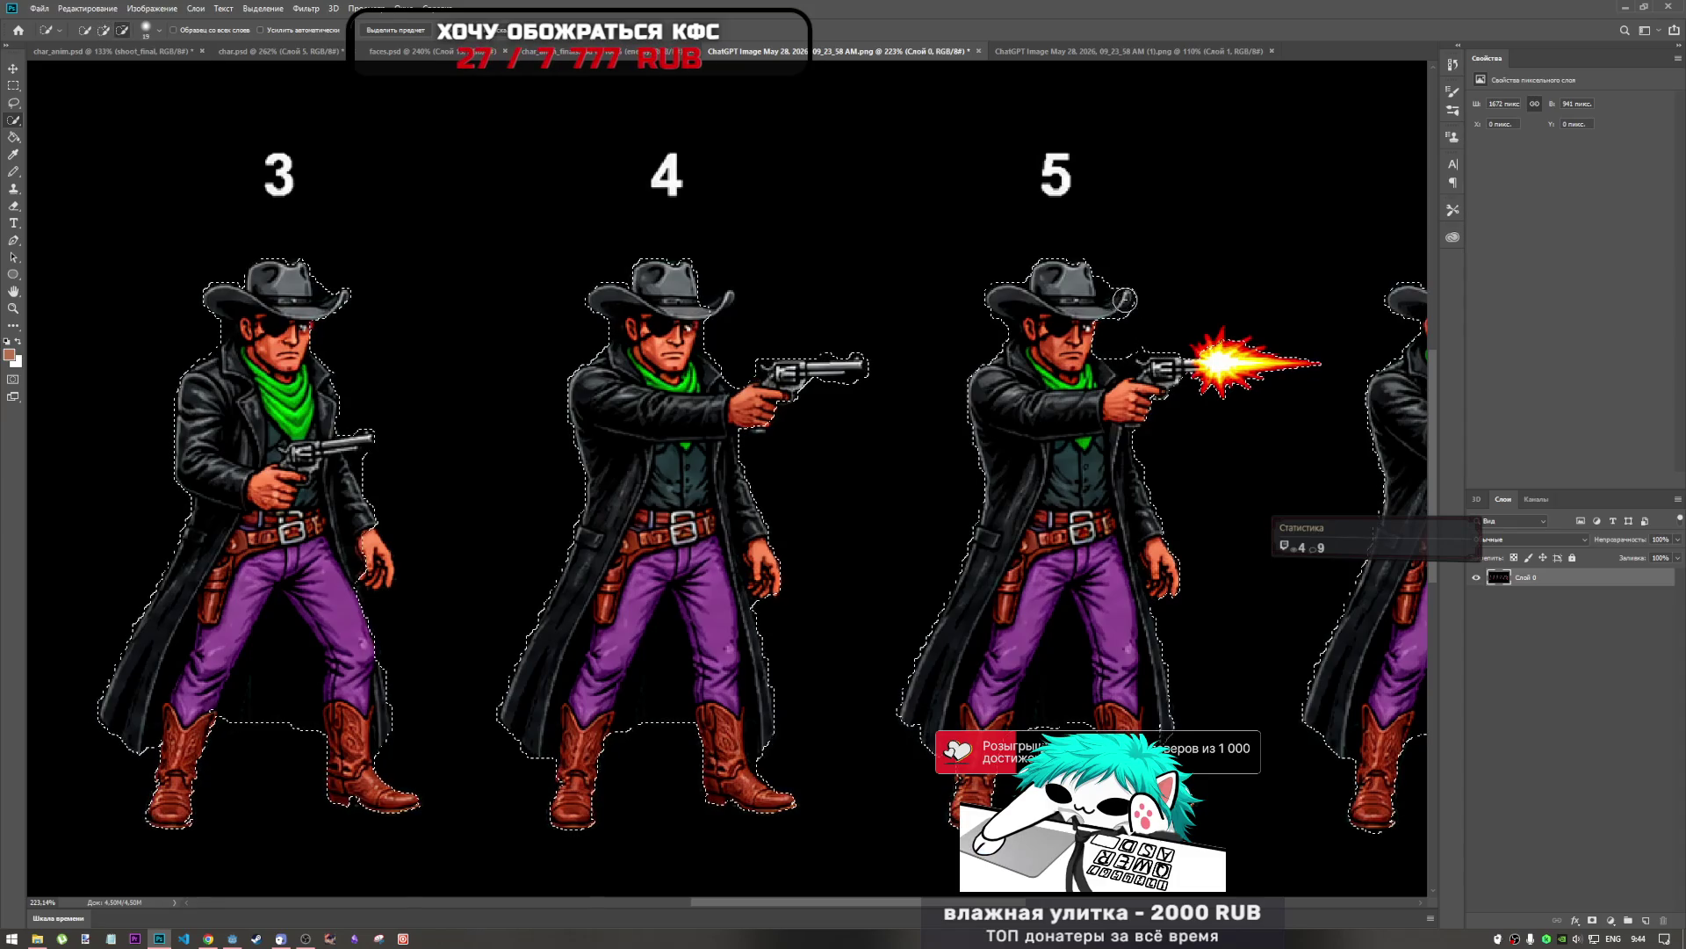
Add figure 5's muzzle flash and the gap between its face and gun to the selection.
{"action": "key", "text": "alt"}
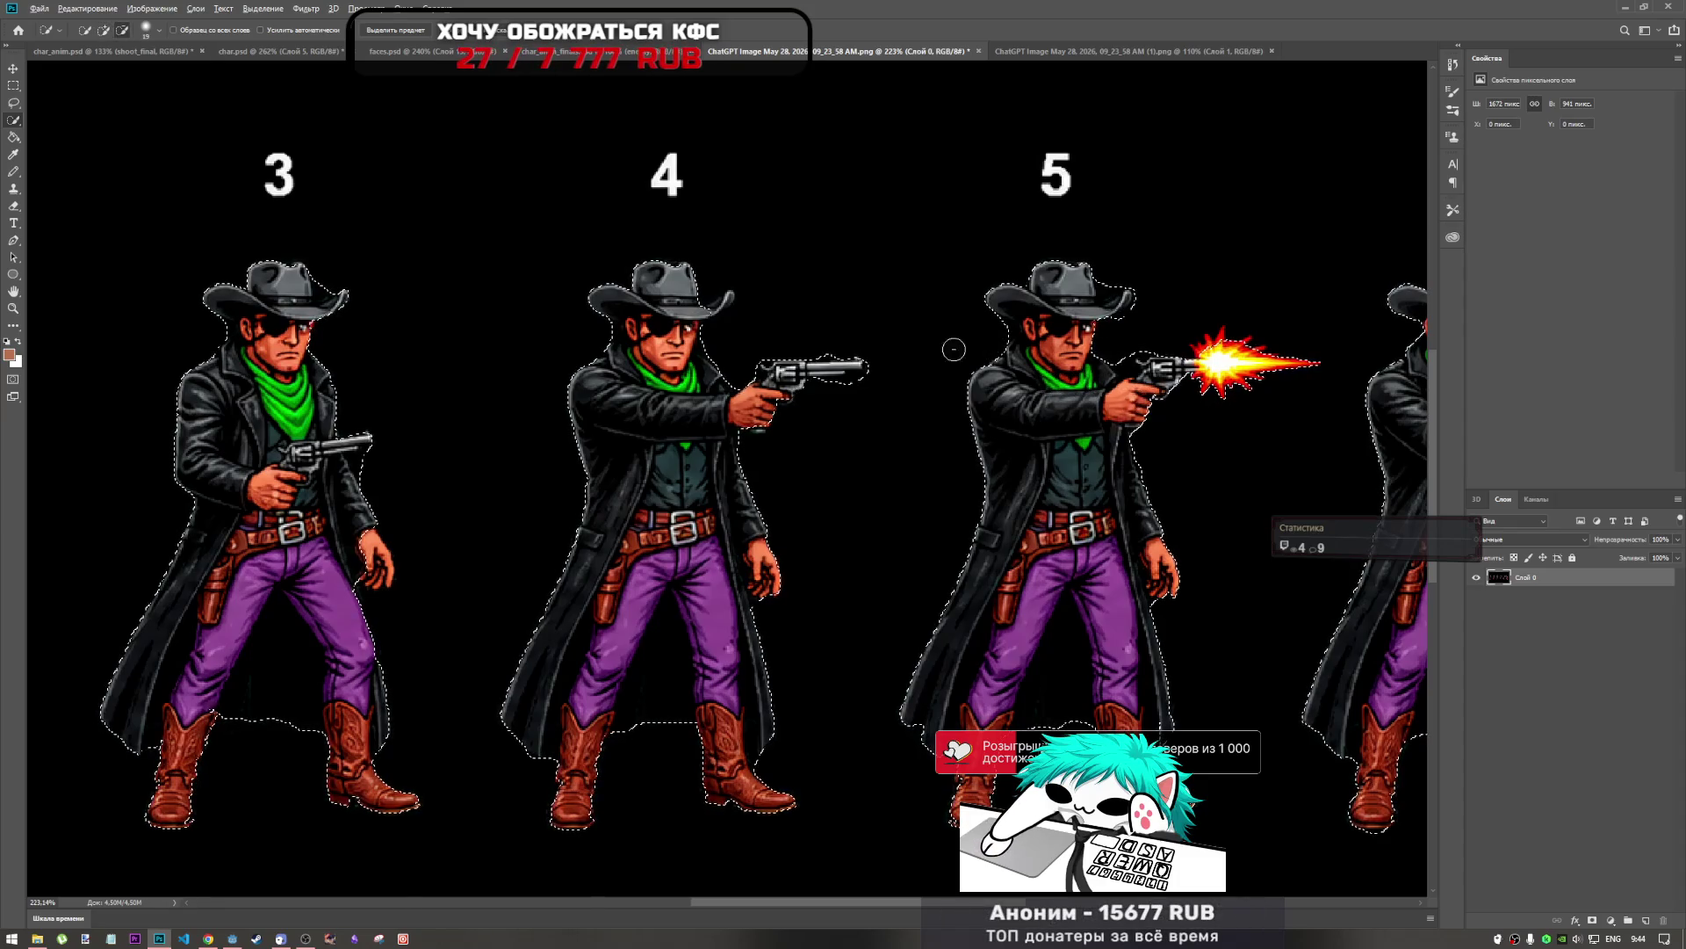
{"action": "scroll", "coordinate": [965, 346], "scroll_direction": "down", "scroll_amount": 3}
{"action": "scroll", "coordinate": [892, 362], "scroll_direction": "up", "scroll_amount": 3}
{"action": "scroll", "coordinate": [852, 384], "scroll_direction": "up", "scroll_amount": 3}
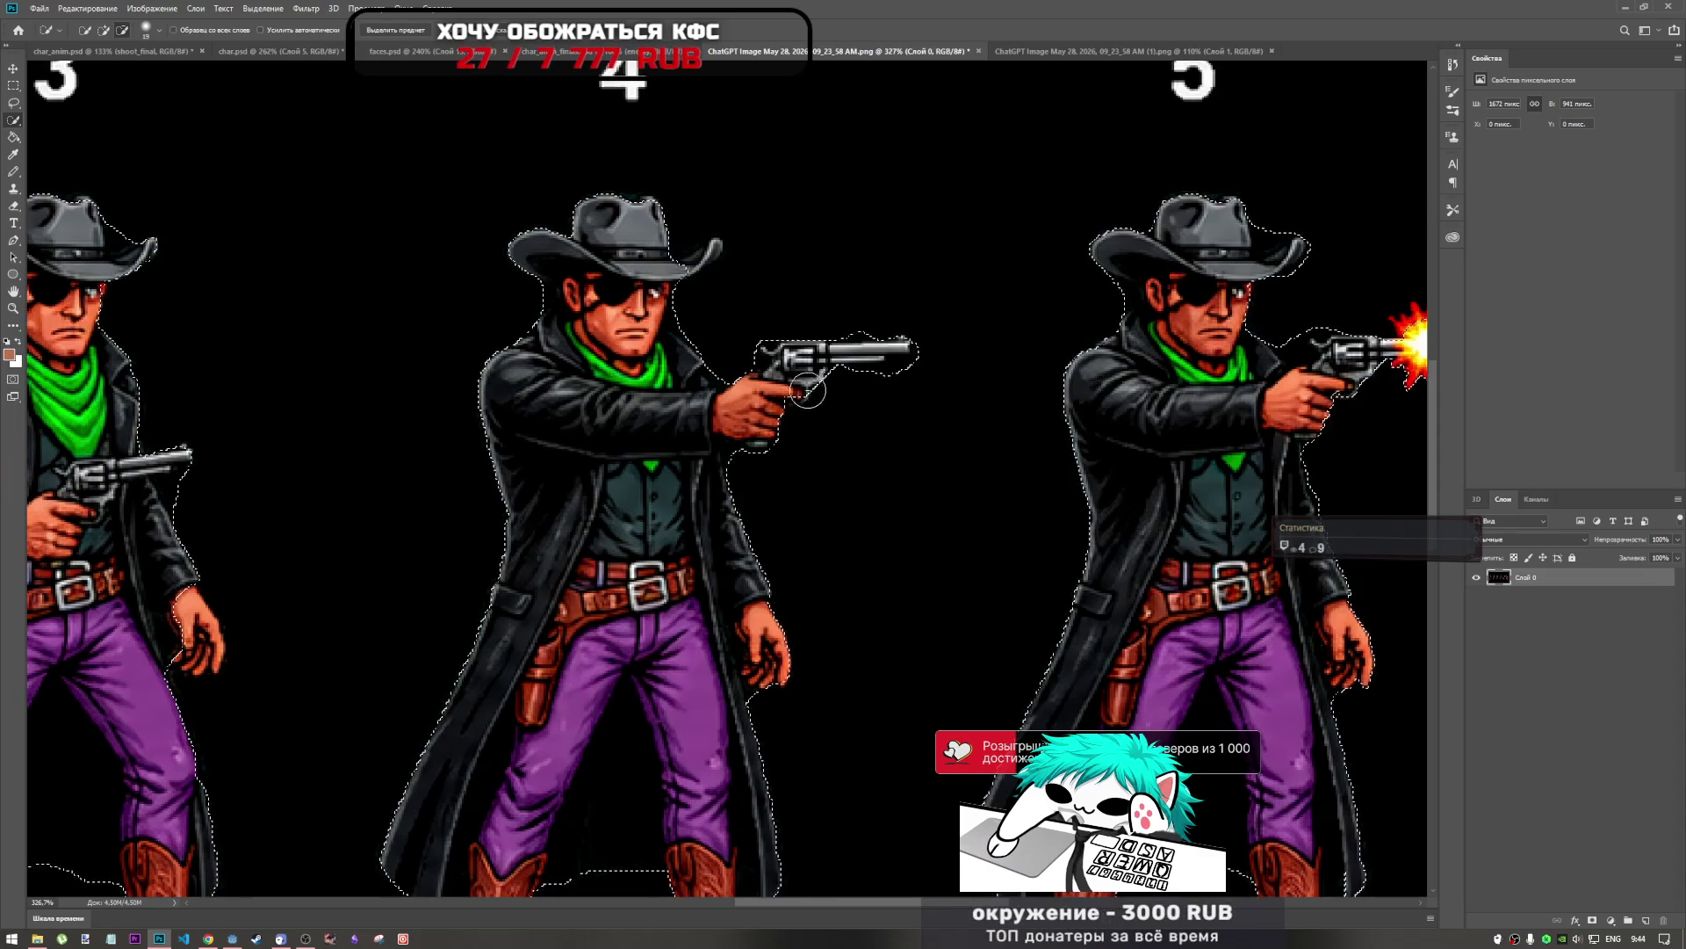
{"action": "scroll", "coordinate": [437, 488], "scroll_direction": "down", "scroll_amount": 5}
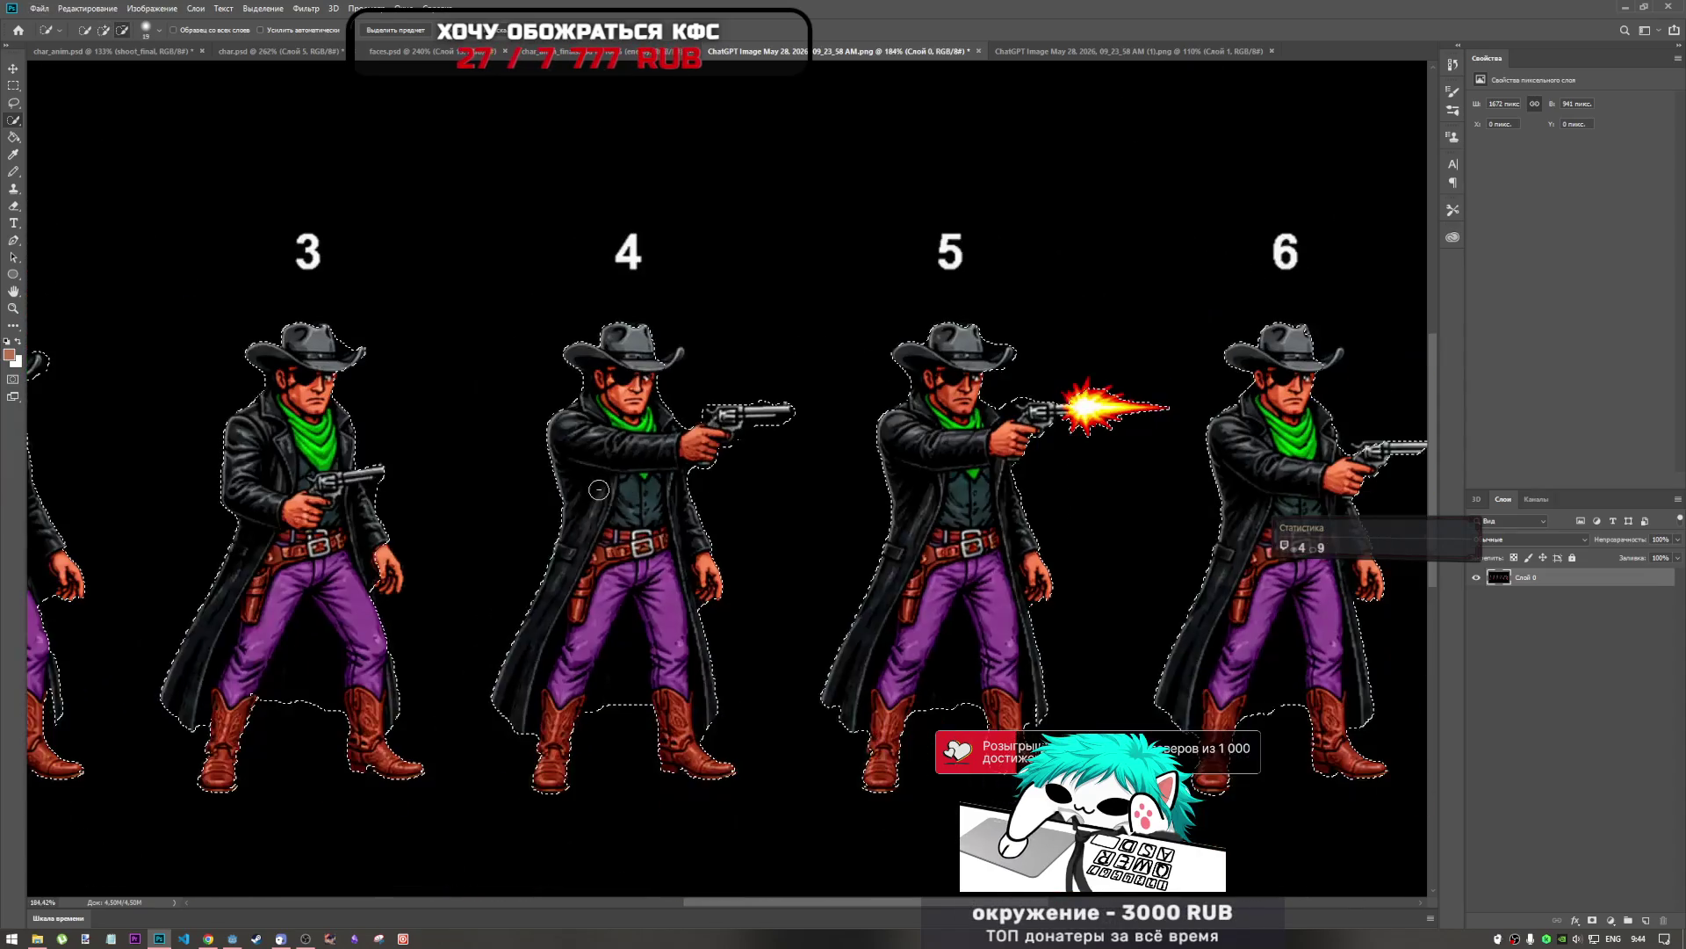
{"action": "scroll", "coordinate": [1266, 443], "scroll_direction": "up", "scroll_amount": 5}
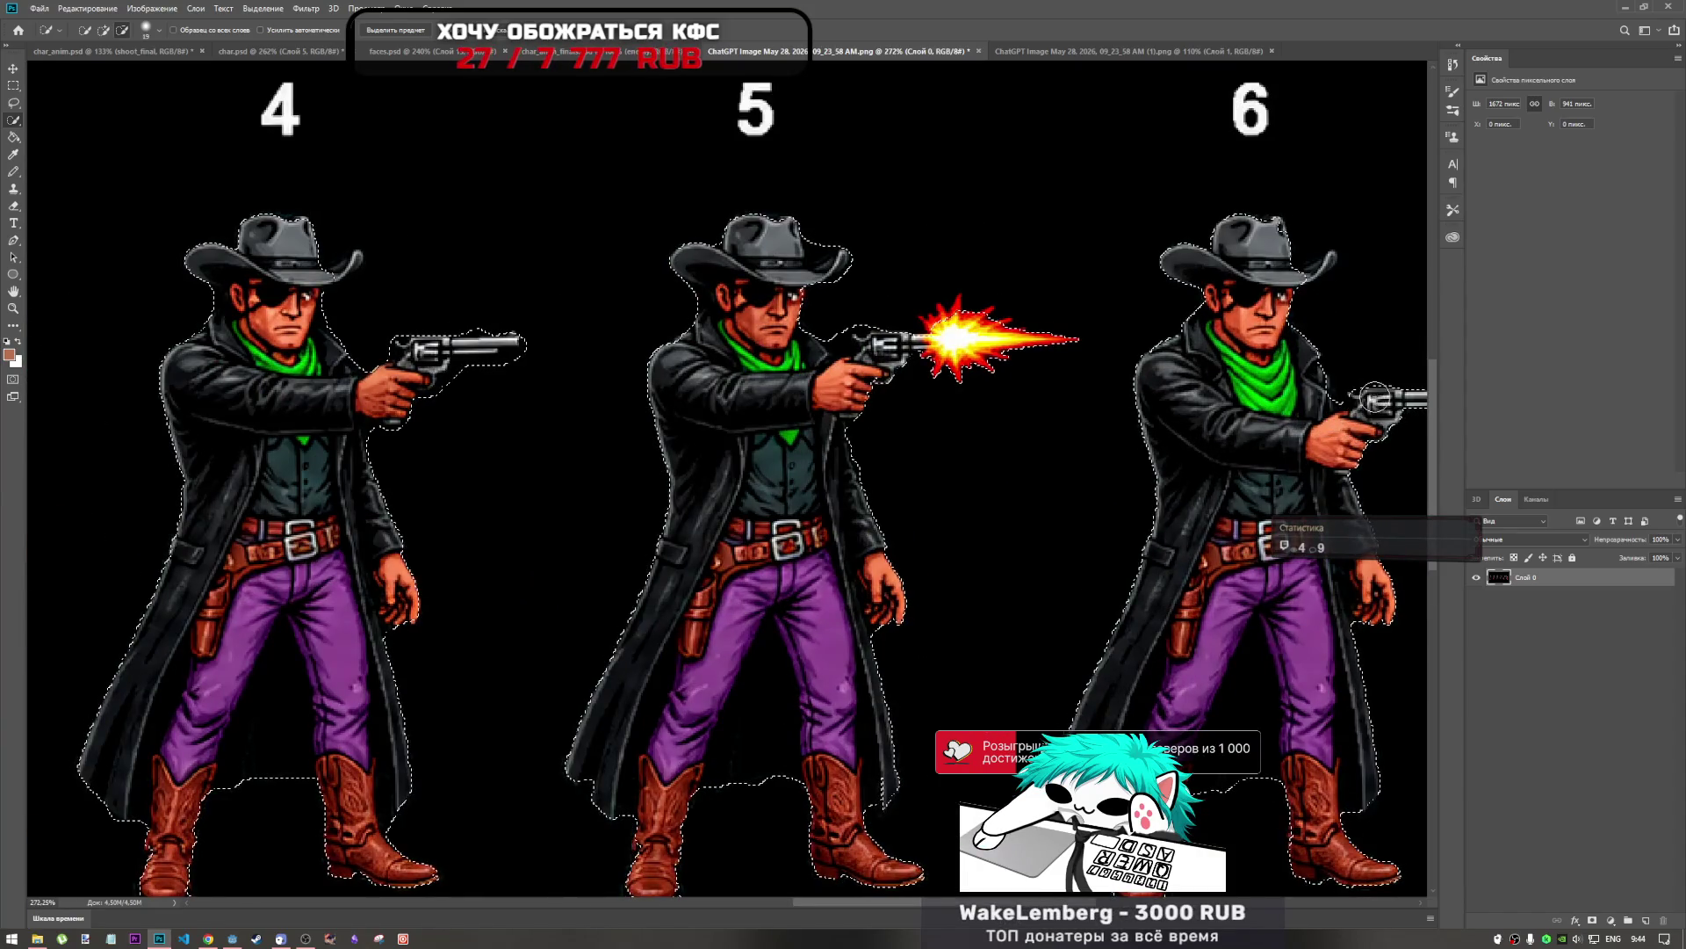
{"action": "scroll", "coordinate": [866, 395], "scroll_direction": "down", "scroll_amount": 2}
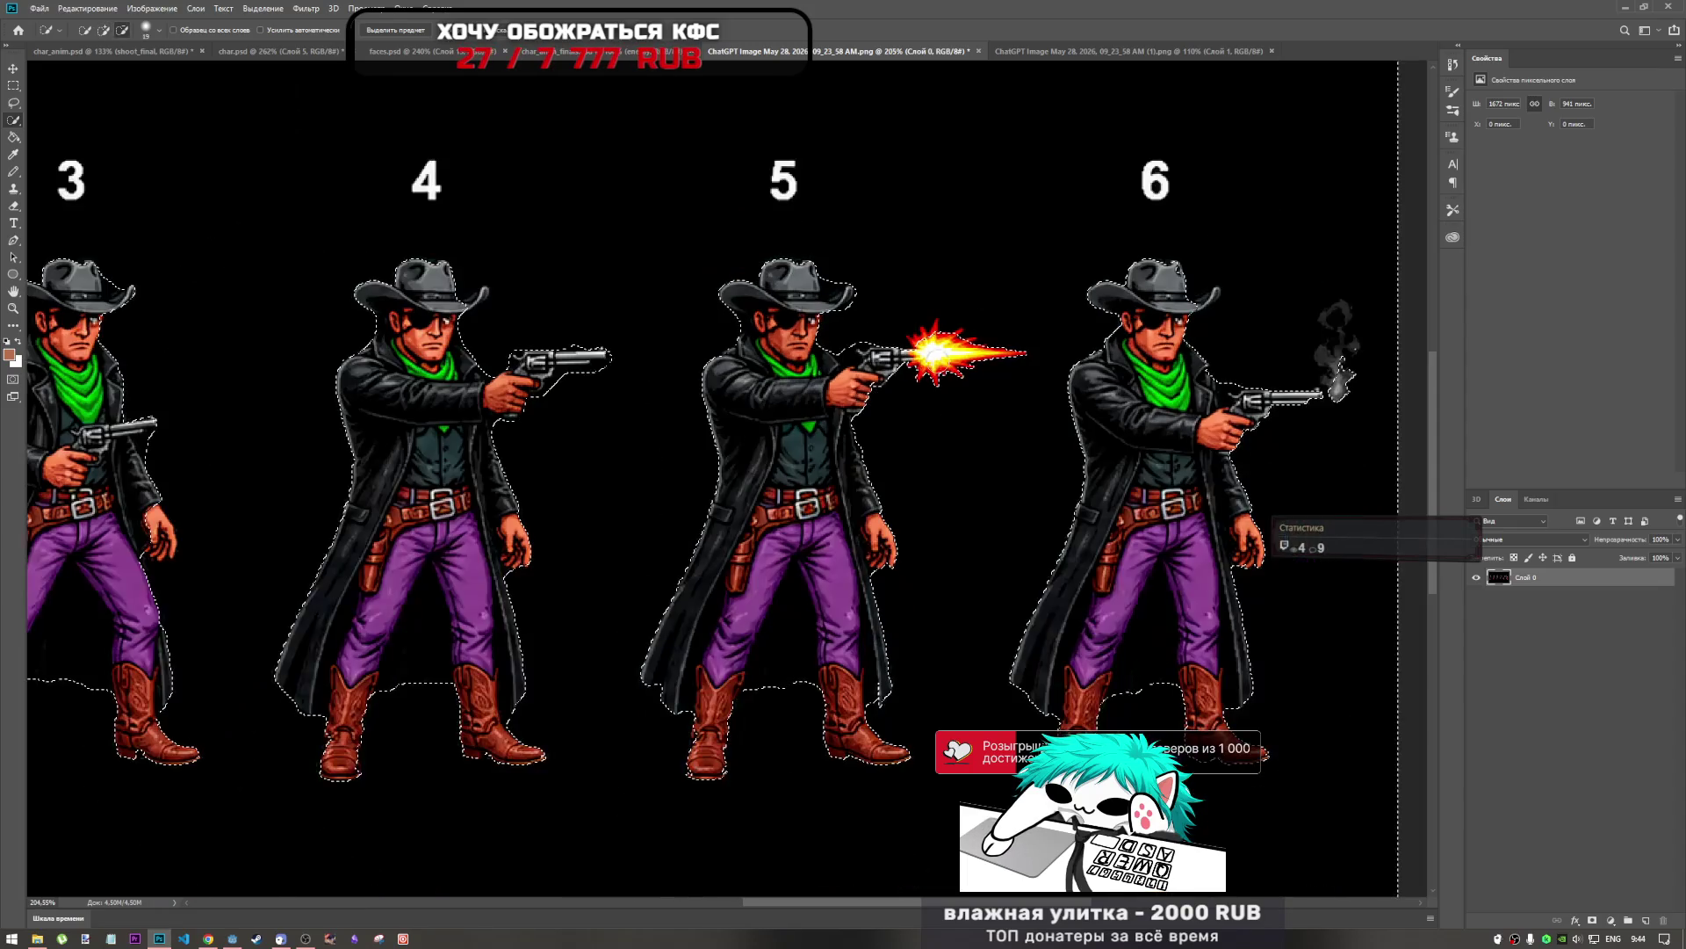
{"action": "scroll", "coordinate": [899, 325], "scroll_direction": "up", "scroll_amount": 3}
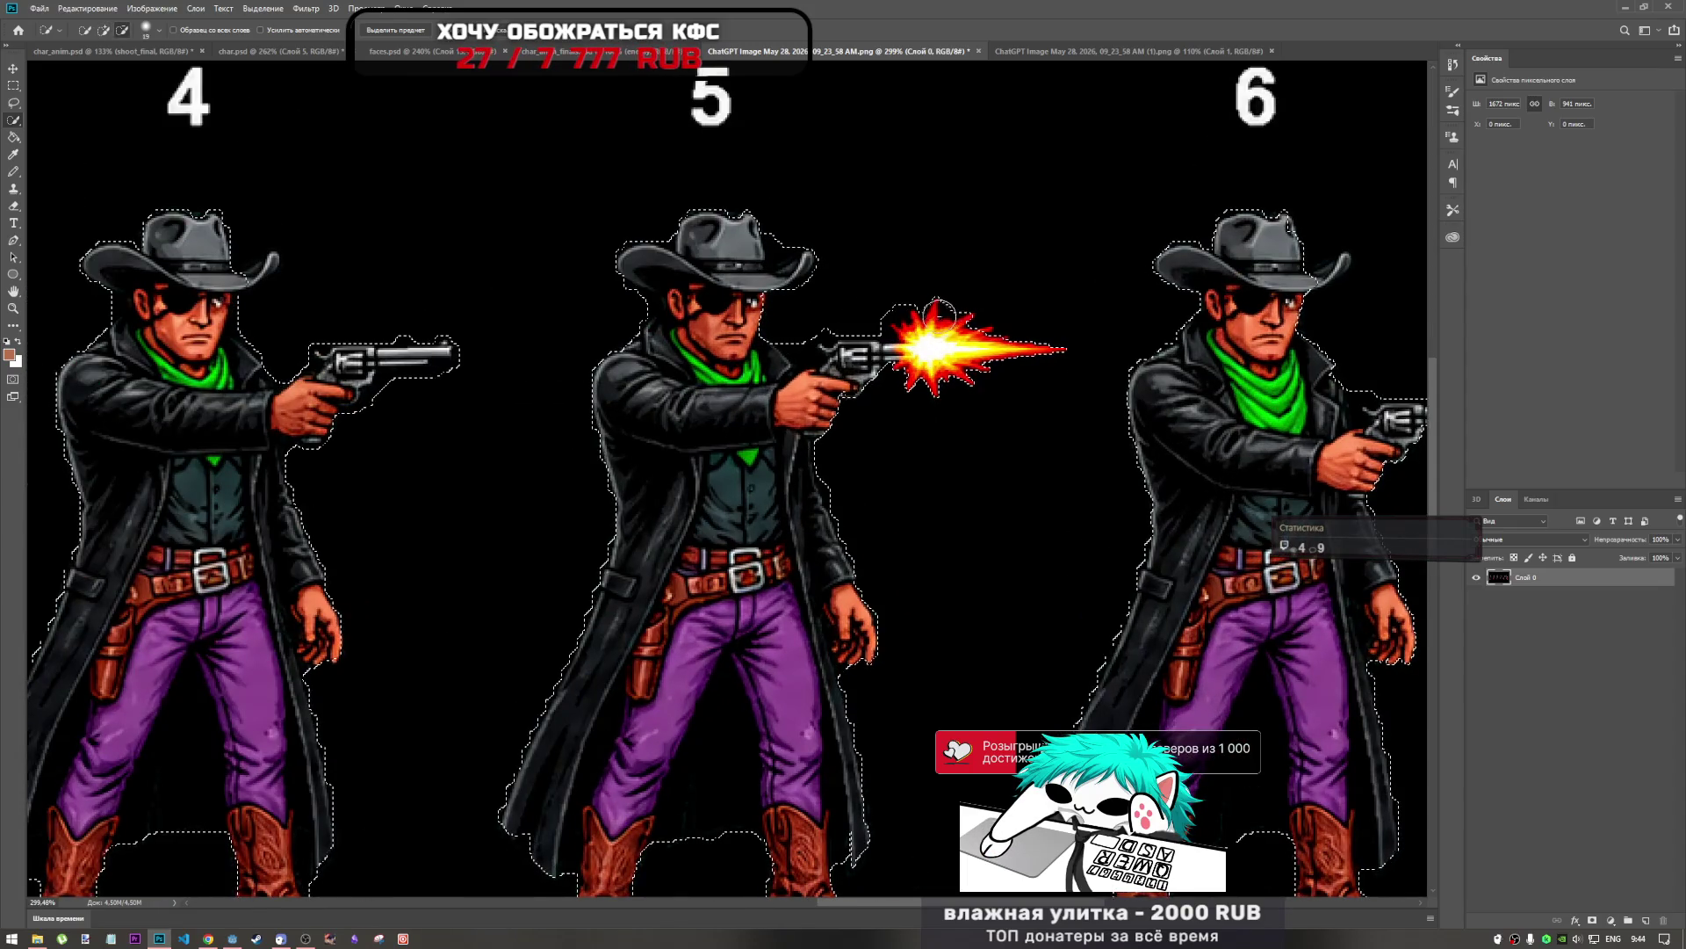
{"action": "left_click_drag", "start_coordinate": [900, 325], "coordinate": [1051, 351]}
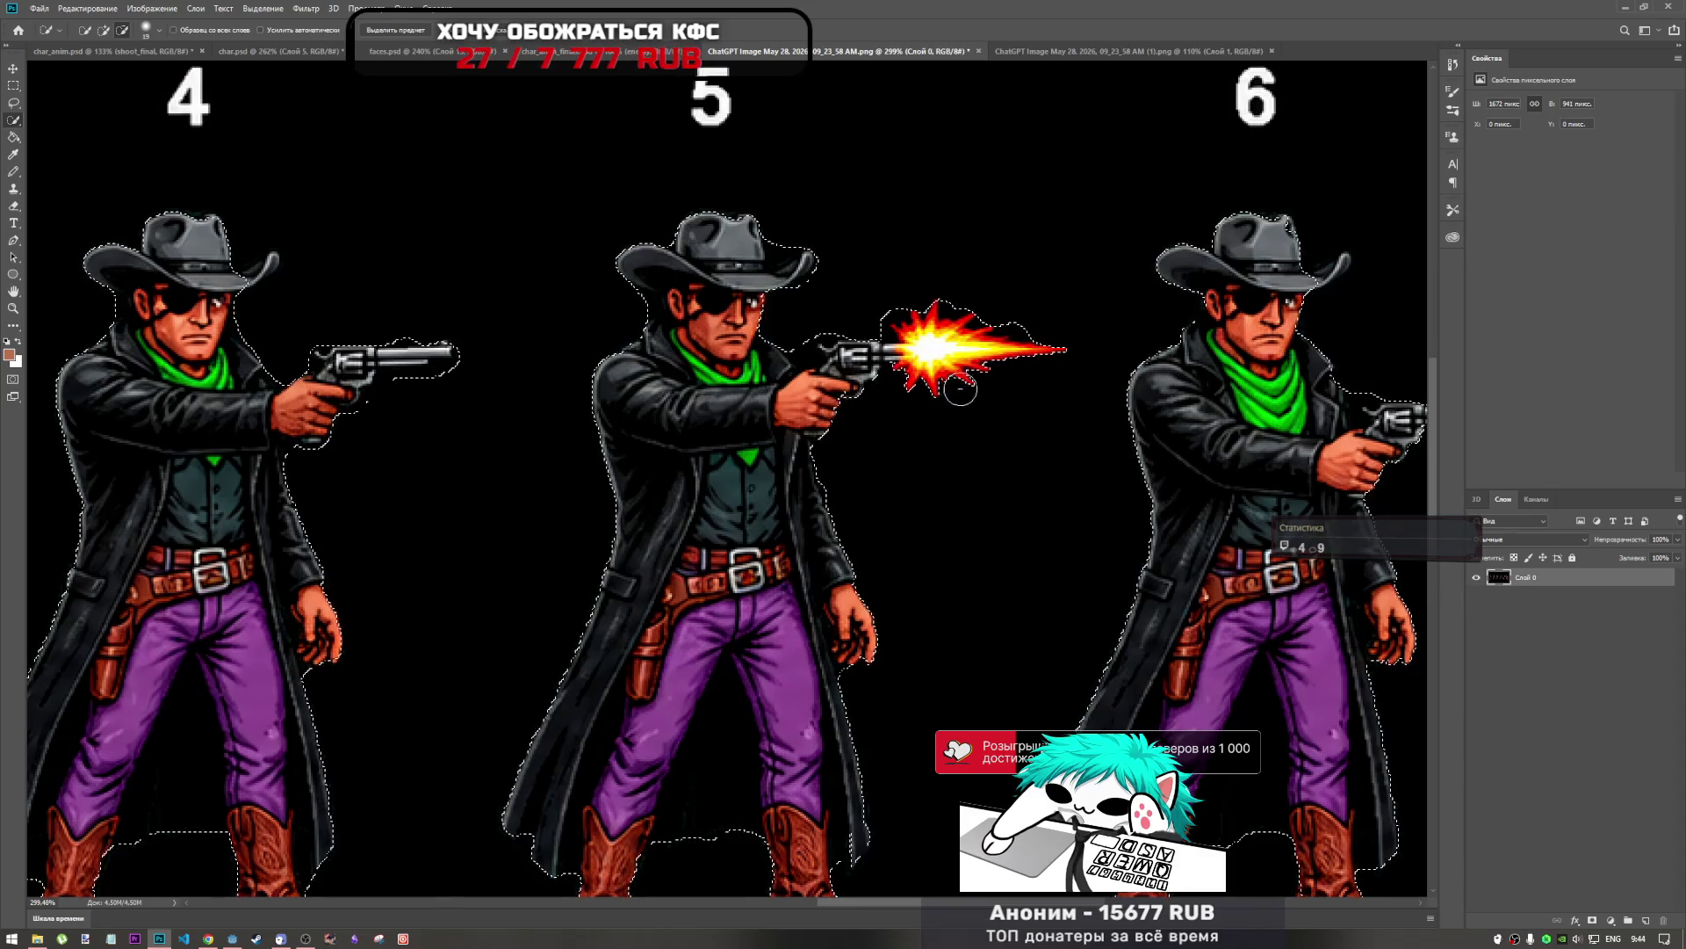
{"action": "scroll", "coordinate": [946, 365], "scroll_direction": "down", "scroll_amount": 2}
{"action": "scroll", "coordinate": [889, 325], "scroll_direction": "up", "scroll_amount": 4}
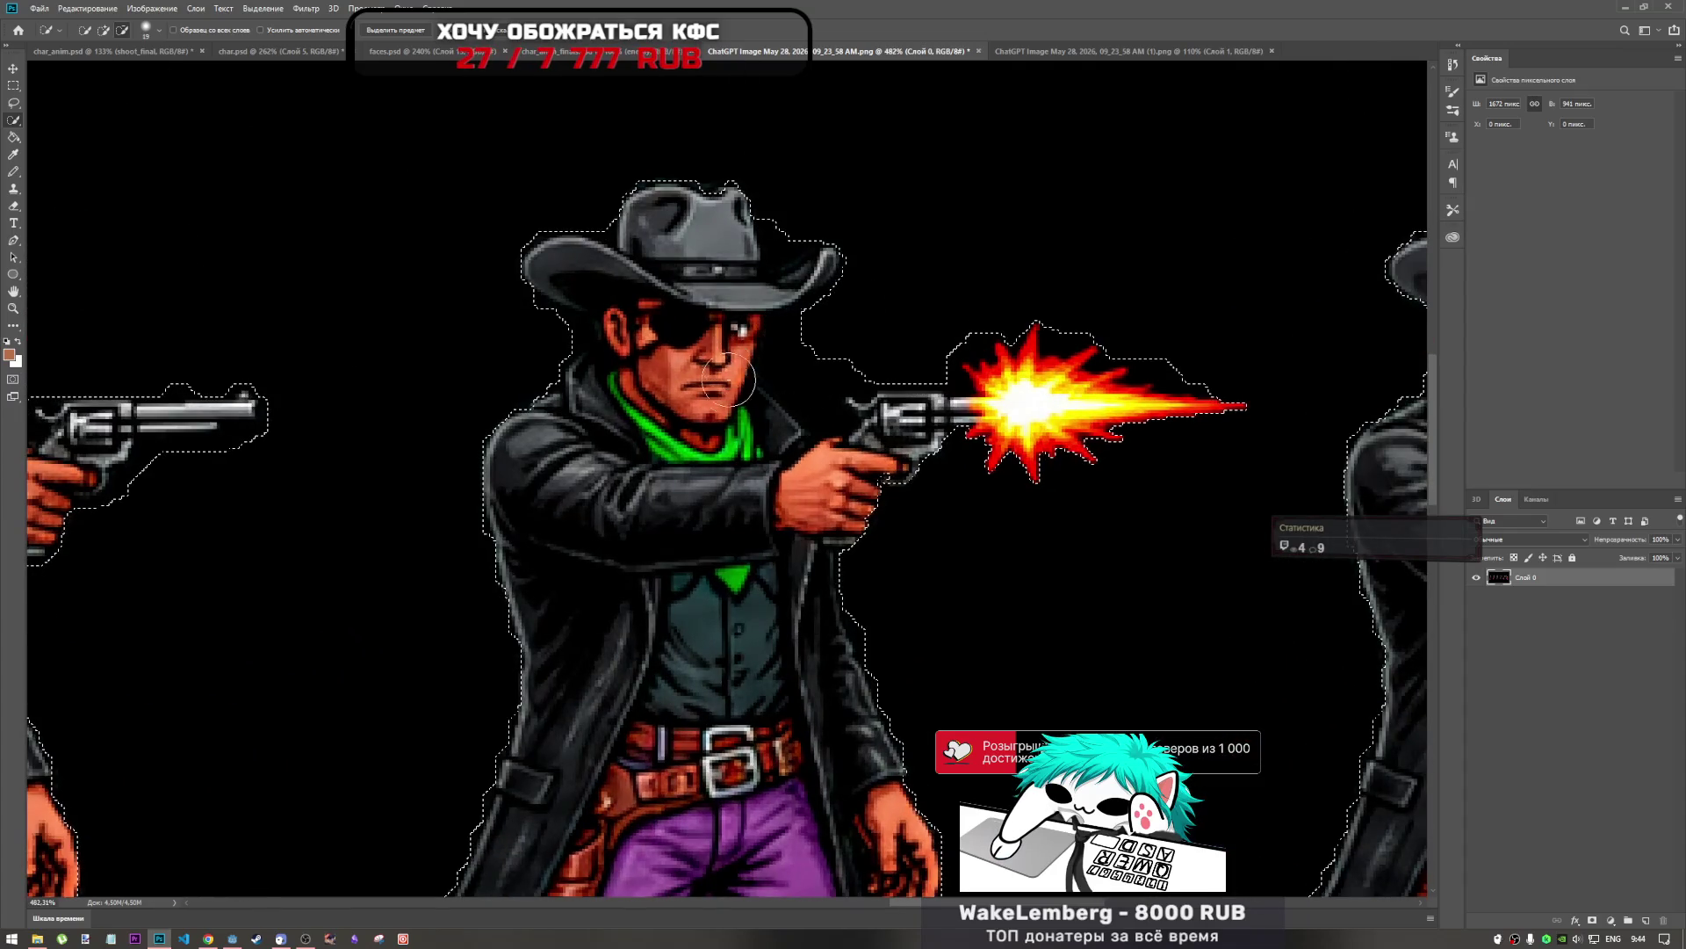
{"action": "left_click", "coordinate": [844, 354]}
{"action": "mouse_move", "coordinate": [843, 354]}
{"action": "left_mouse_down"}
{"action": "mouse_move", "coordinate": [868, 326]}
{"action": "mouse_move", "coordinate": [821, 356]}
{"action": "left_mouse_up"}
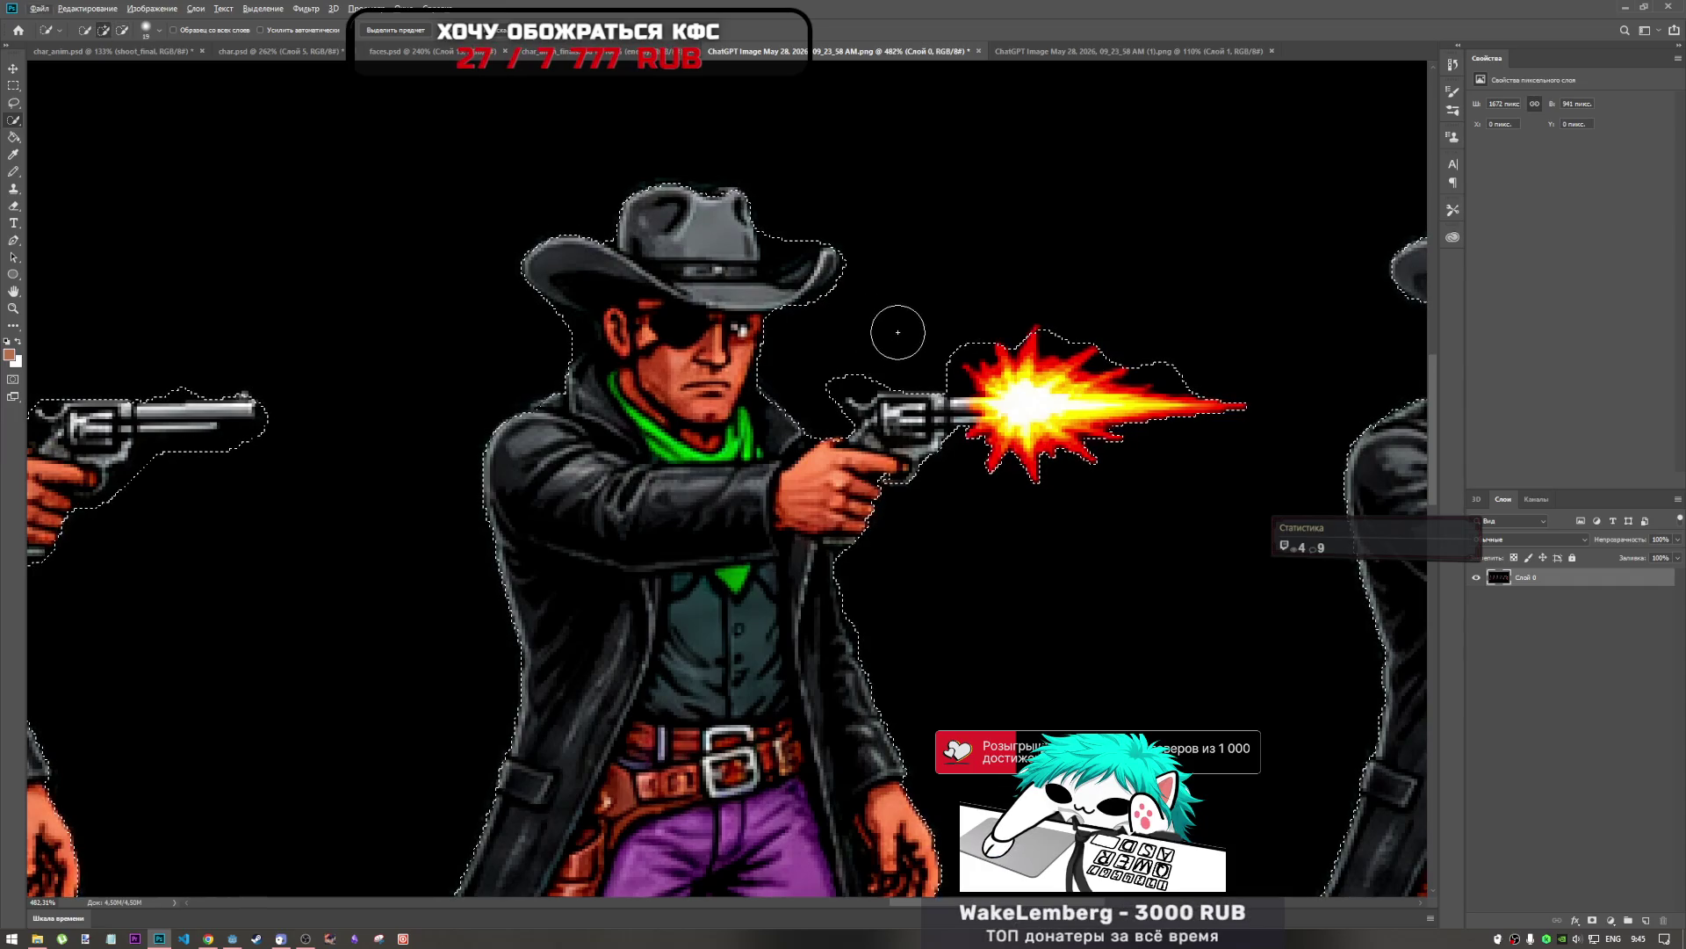
{"action": "mouse_move", "coordinate": [844, 387]}
{"action": "left_mouse_down"}
{"action": "mouse_move", "coordinate": [799, 444]}
{"action": "mouse_move", "coordinate": [835, 361]}
{"action": "mouse_move", "coordinate": [818, 422]}
{"action": "left_mouse_up"}
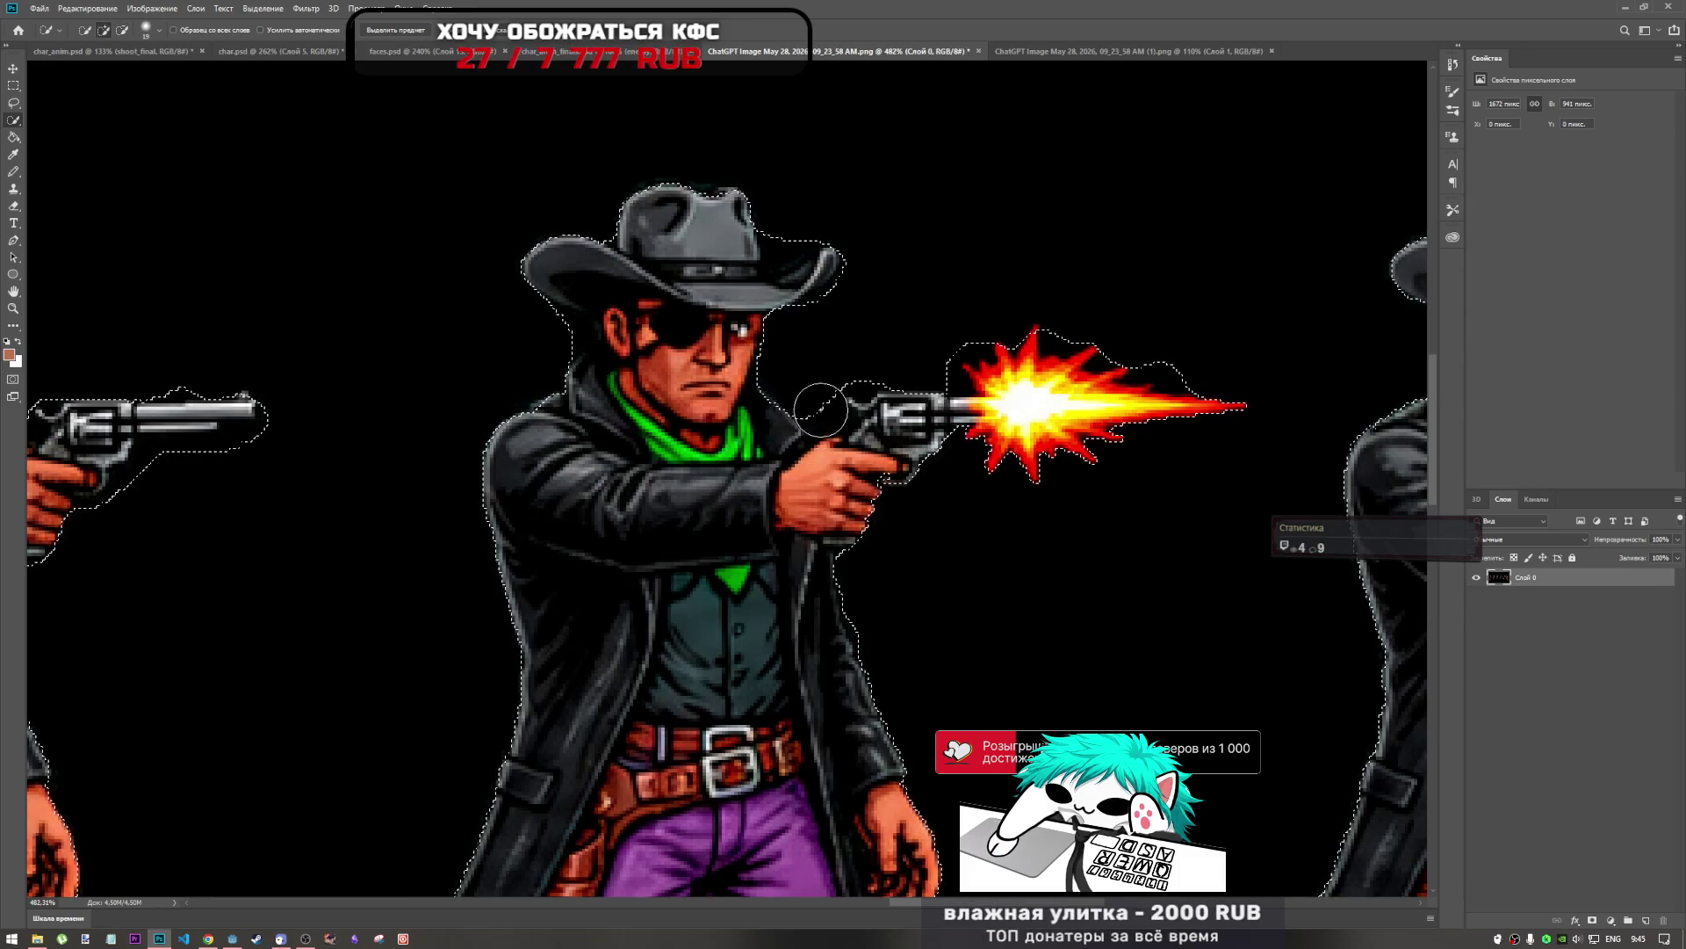
Add the tips of figure 3's hat brim to the selection.
{"action": "scroll", "coordinate": [818, 423], "scroll_direction": "down", "scroll_amount": 5}
{"action": "scroll", "coordinate": [789, 452], "scroll_direction": "down", "scroll_amount": 2}
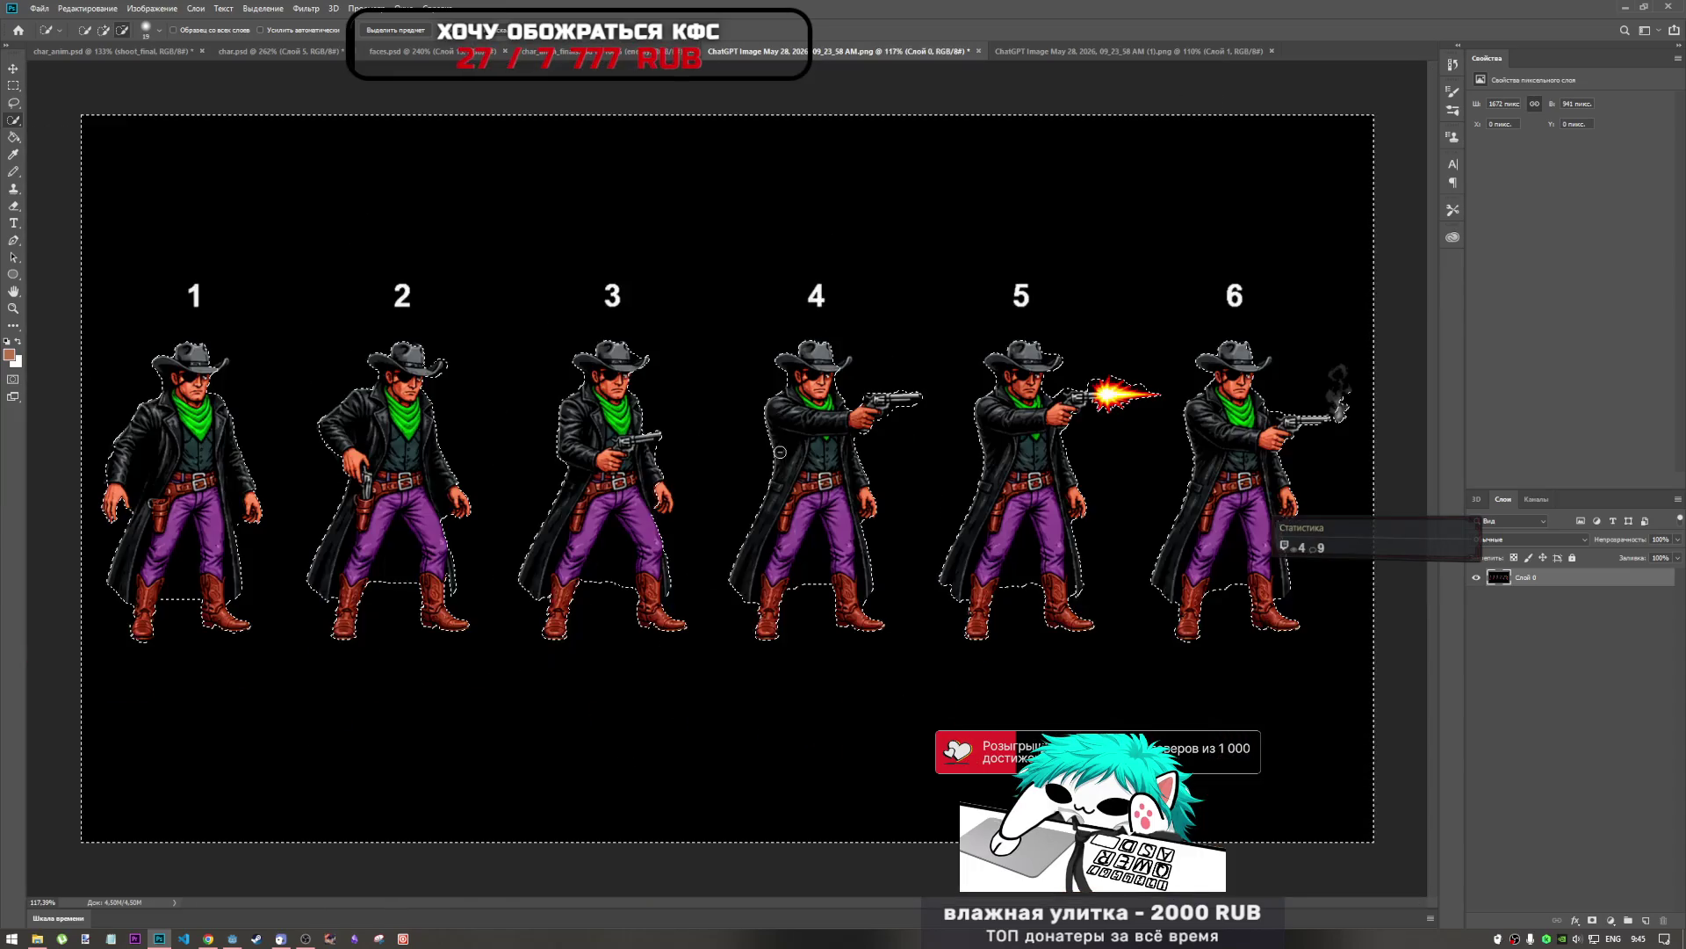
{"action": "scroll", "coordinate": [436, 373], "scroll_direction": "up", "scroll_amount": 3}
{"action": "scroll", "coordinate": [436, 373], "scroll_direction": "down", "scroll_amount": 1}
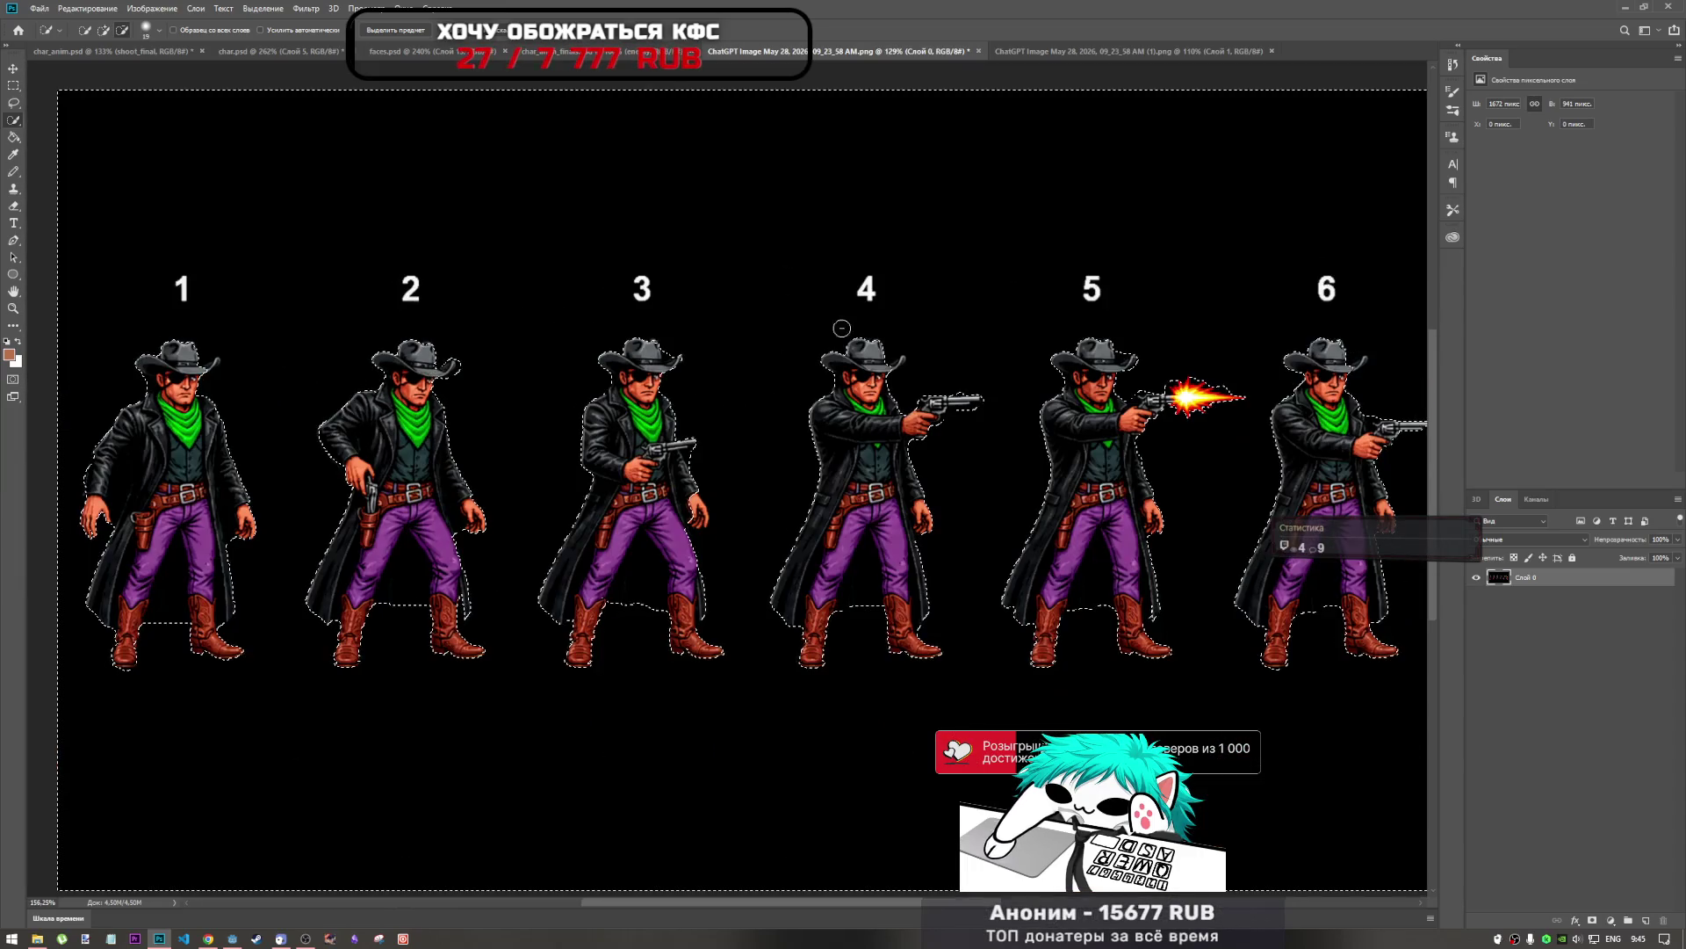
{"action": "scroll", "coordinate": [576, 387], "scroll_direction": "up", "scroll_amount": 3}
{"action": "left_click_drag", "start_coordinate": [524, 385], "coordinate": [430, 354]}
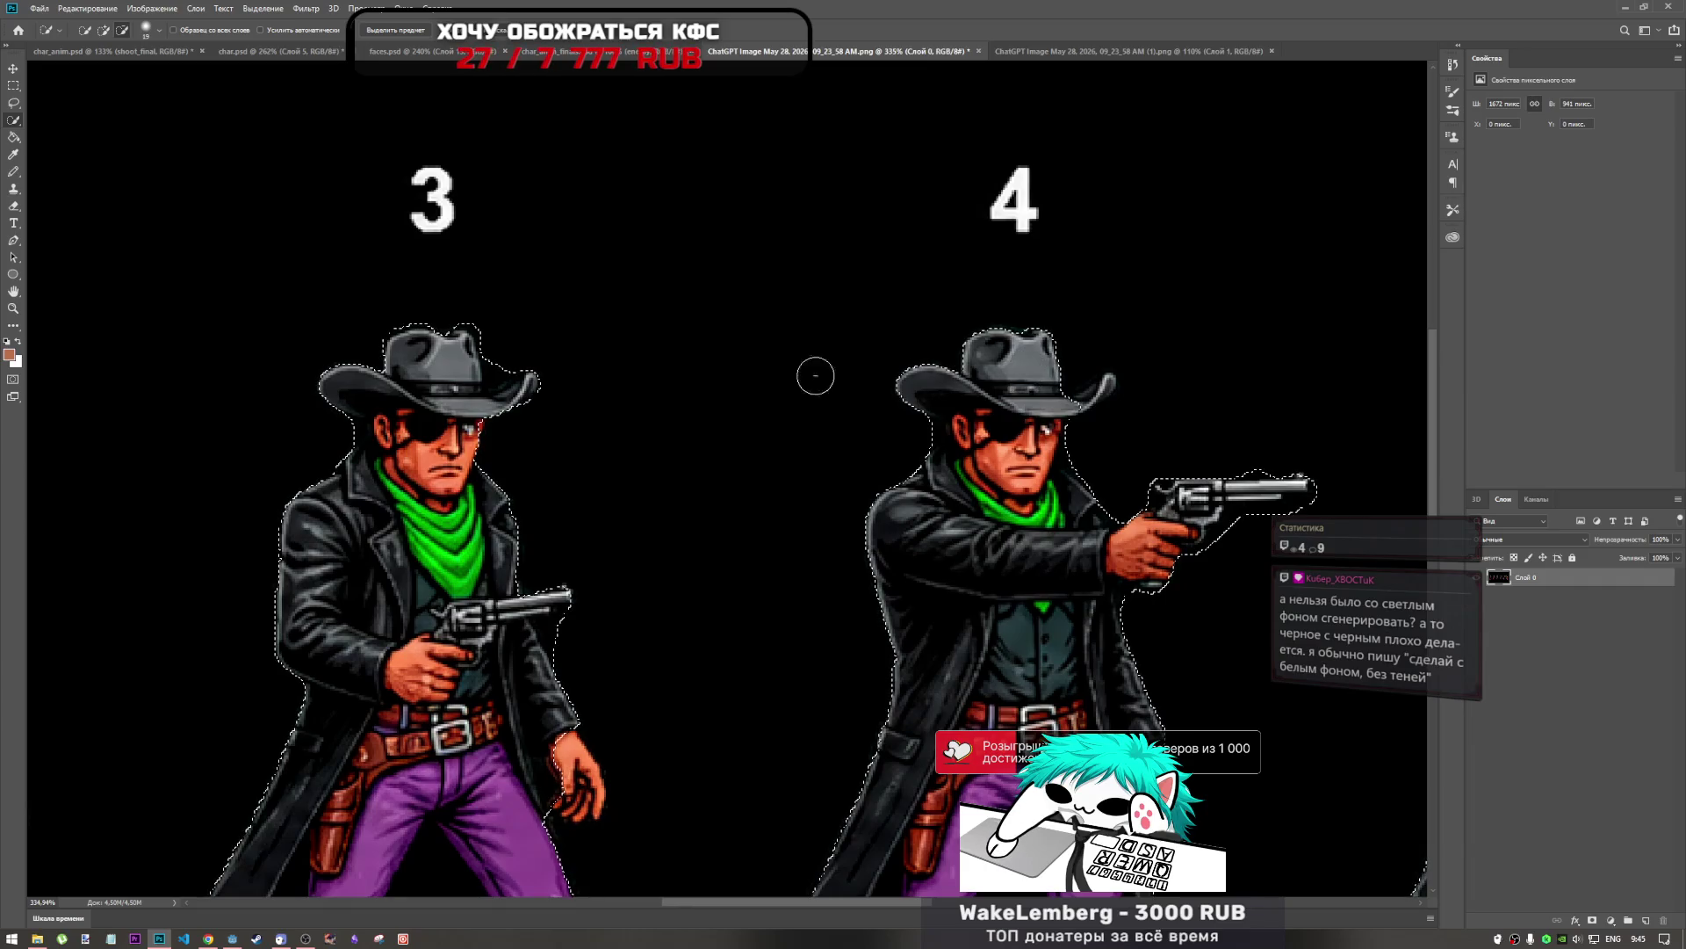
Add figure 1's left and right hat brims and hat top, then fit the sheet on screen.
{"action": "scroll", "coordinate": [858, 376], "scroll_direction": "down", "scroll_amount": 4}
{"action": "scroll", "coordinate": [281, 377], "scroll_direction": "up", "scroll_amount": 2}
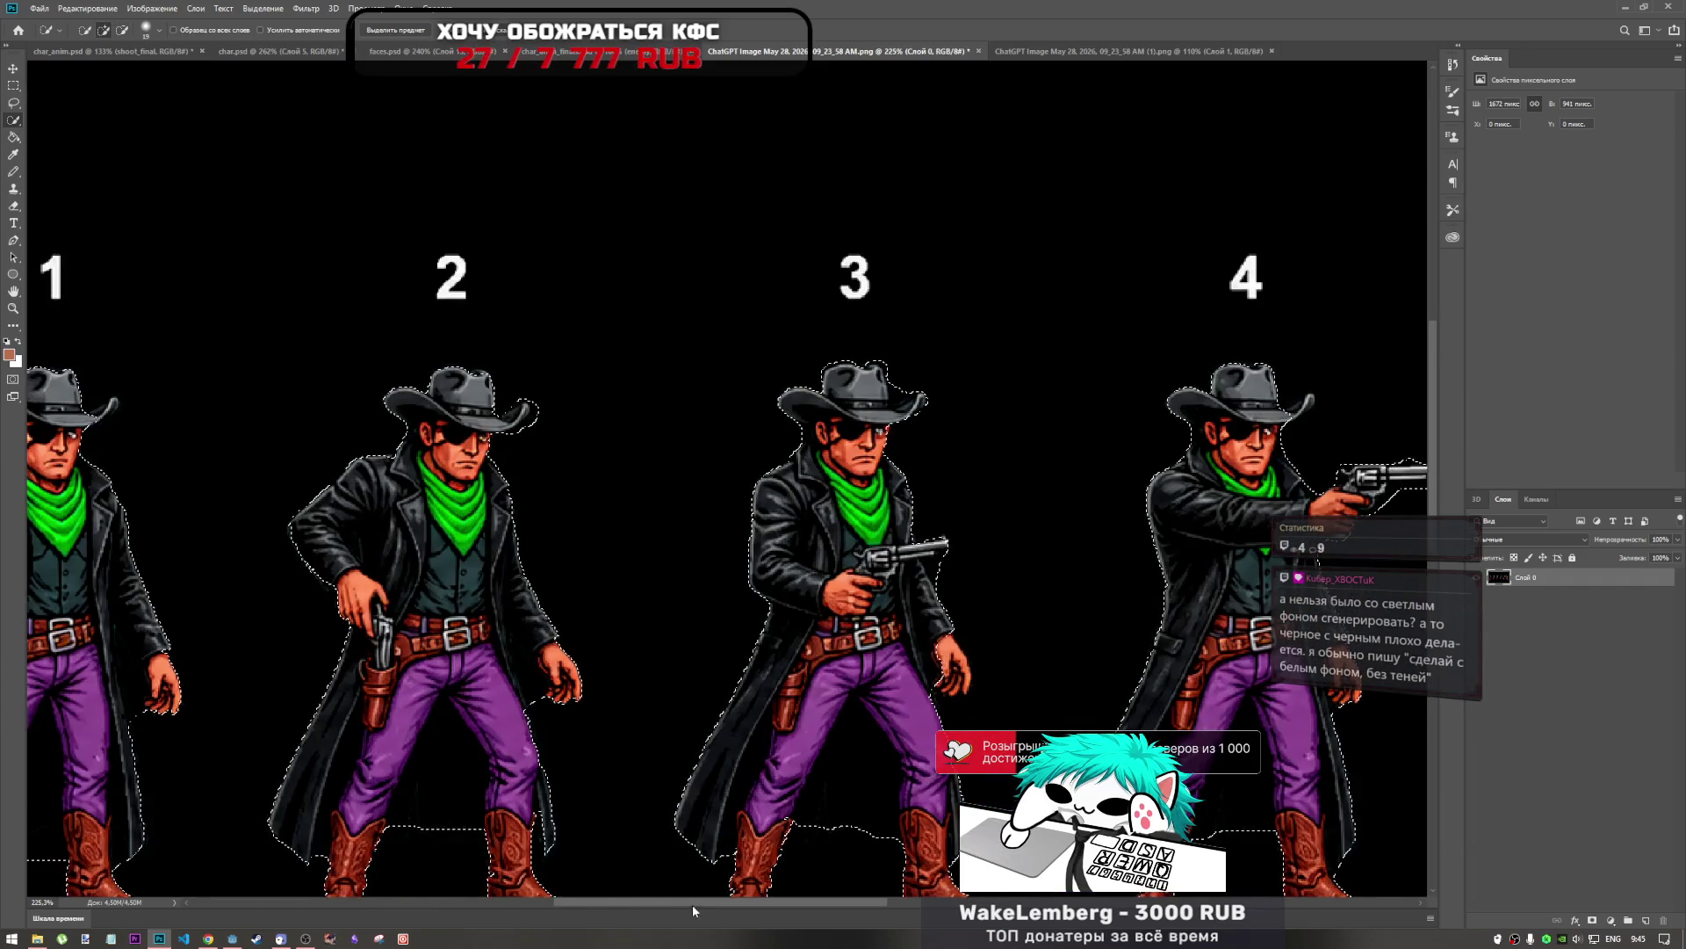
{"action": "scroll", "coordinate": [486, 370], "scroll_direction": "left", "scroll_amount": 5}
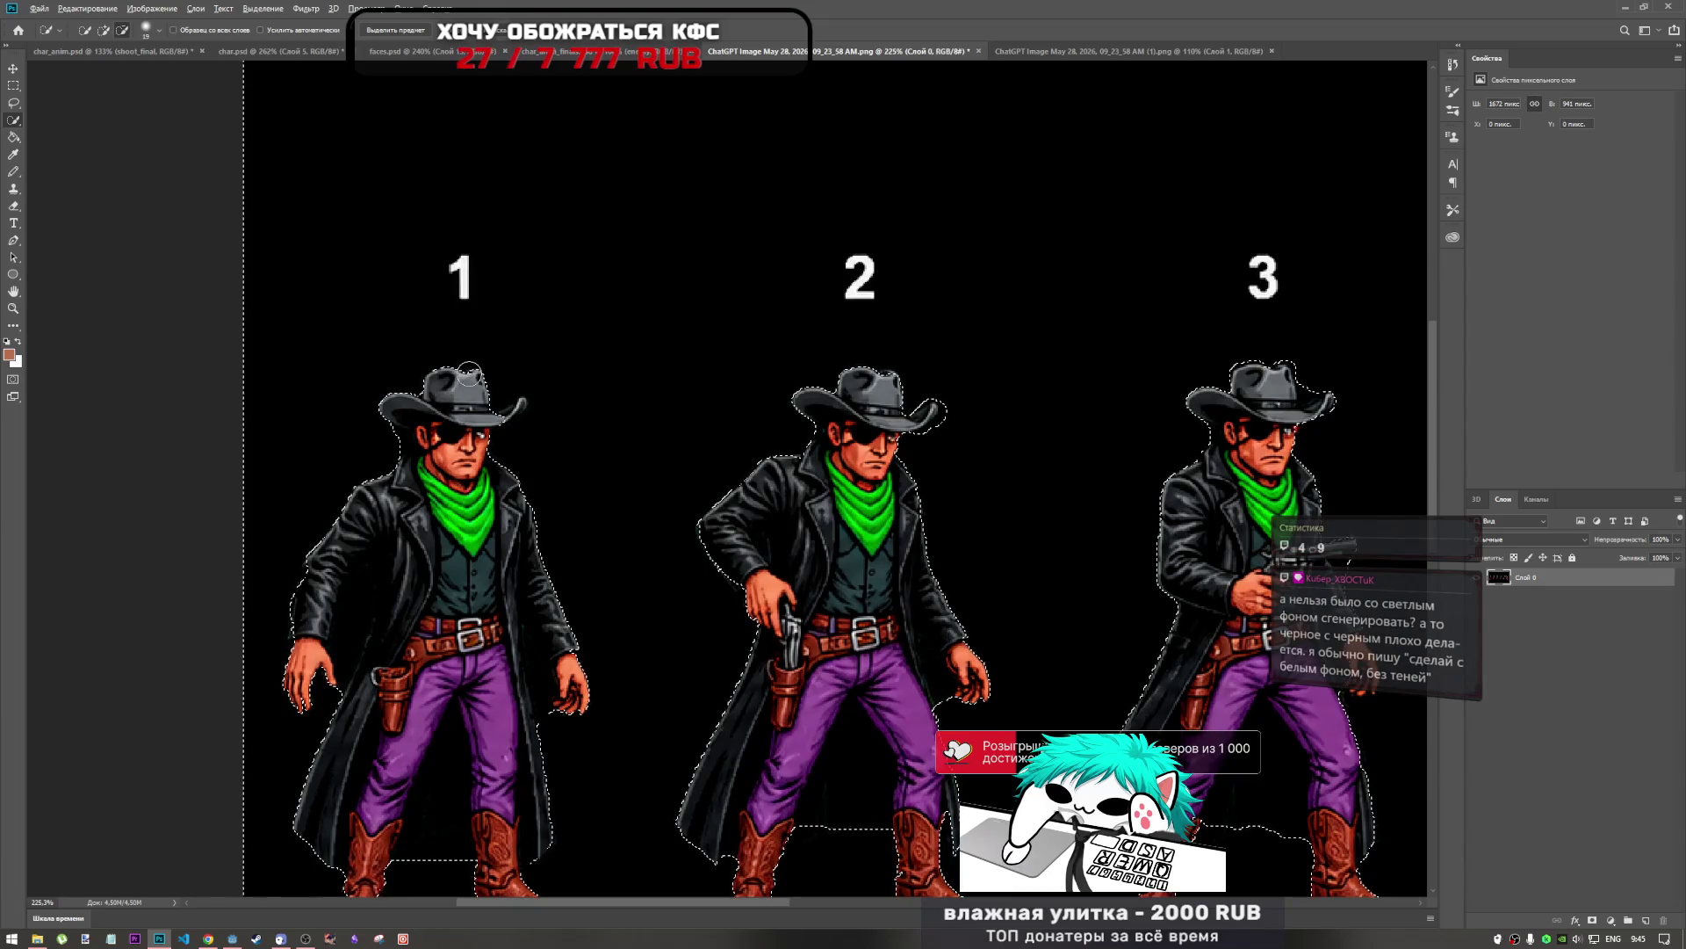
{"action": "left_click", "coordinate": [512, 406]}
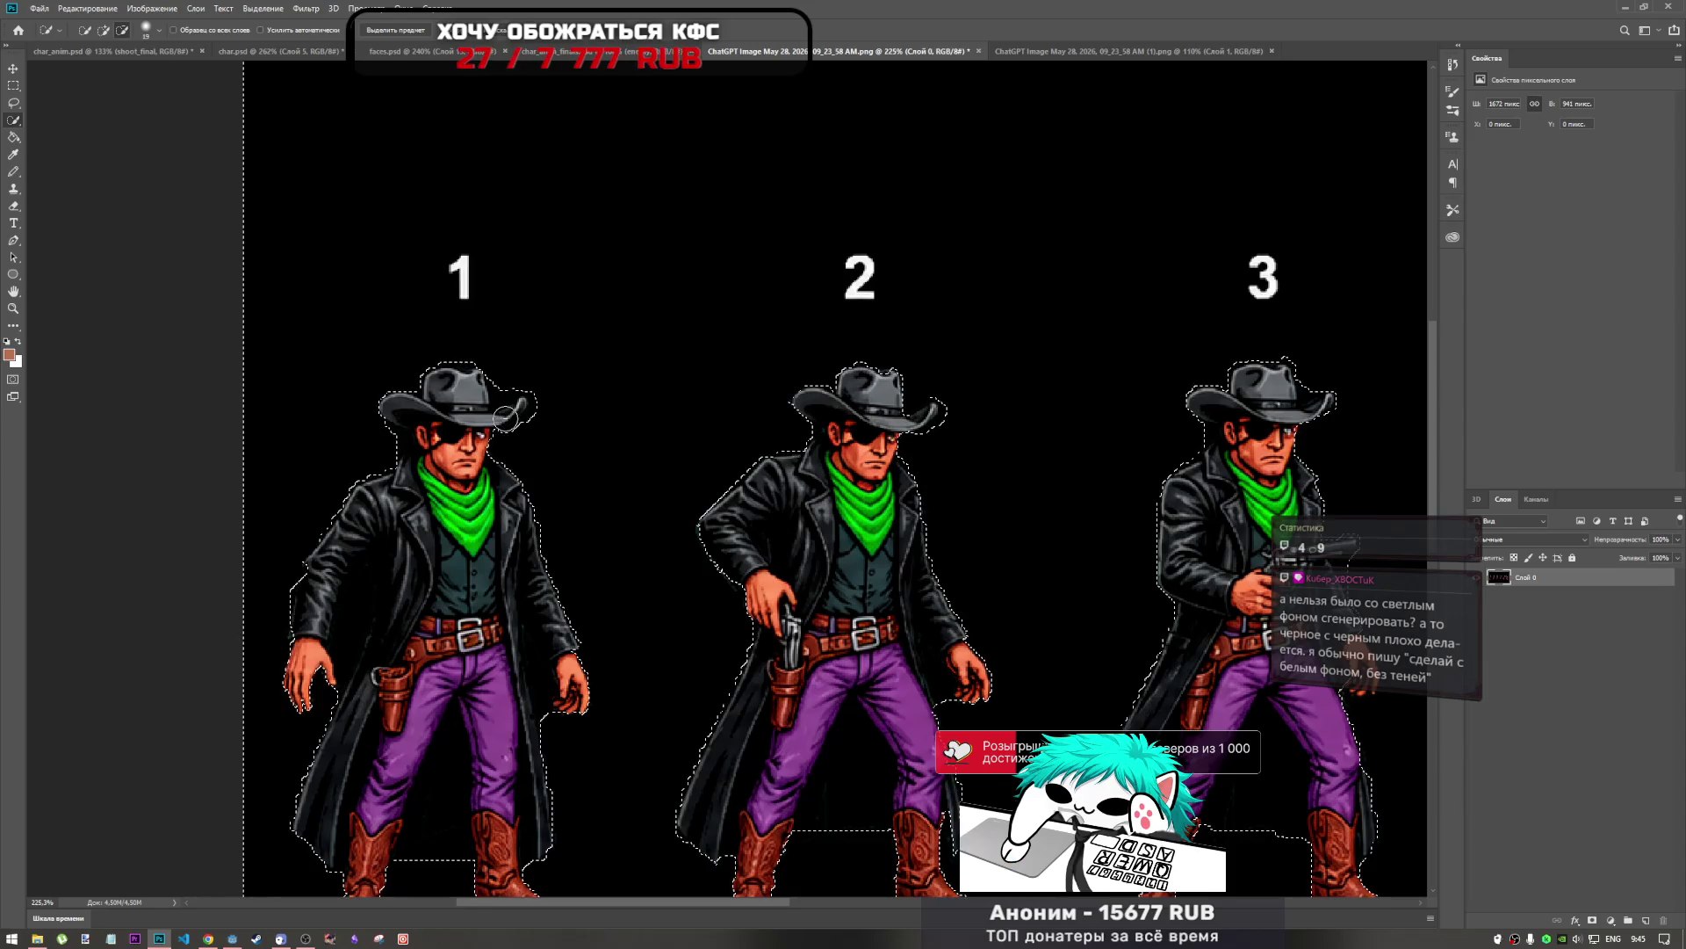
{"action": "left_click", "coordinate": [392, 407]}
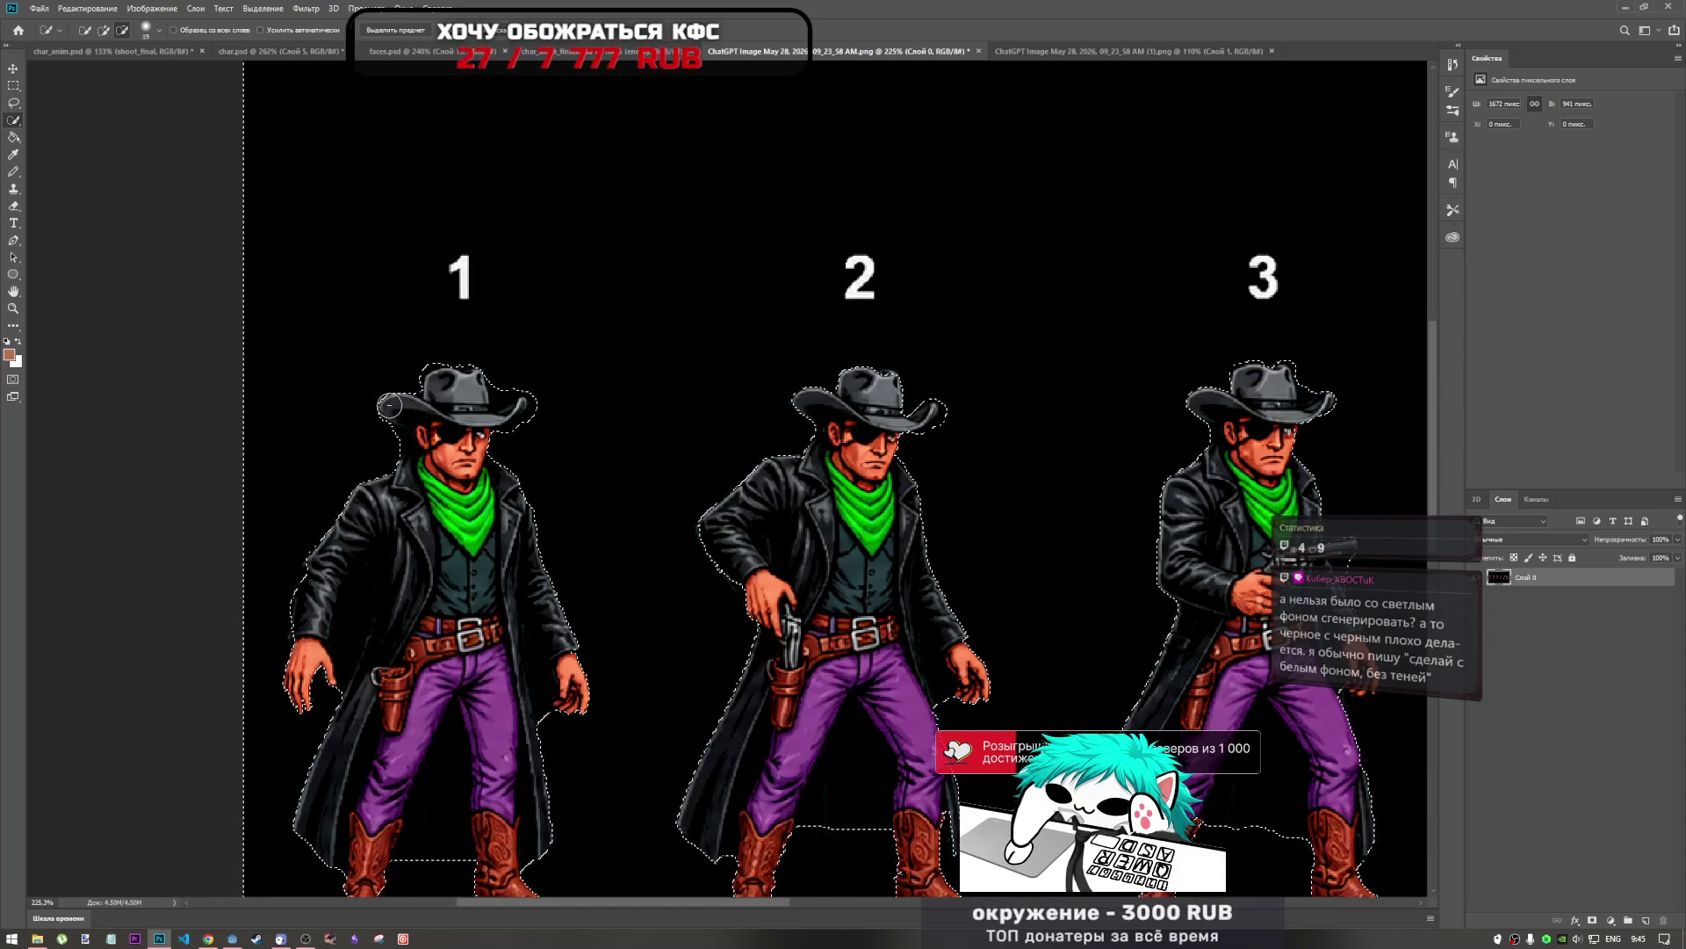
{"action": "key", "text": "ctrl+0"}
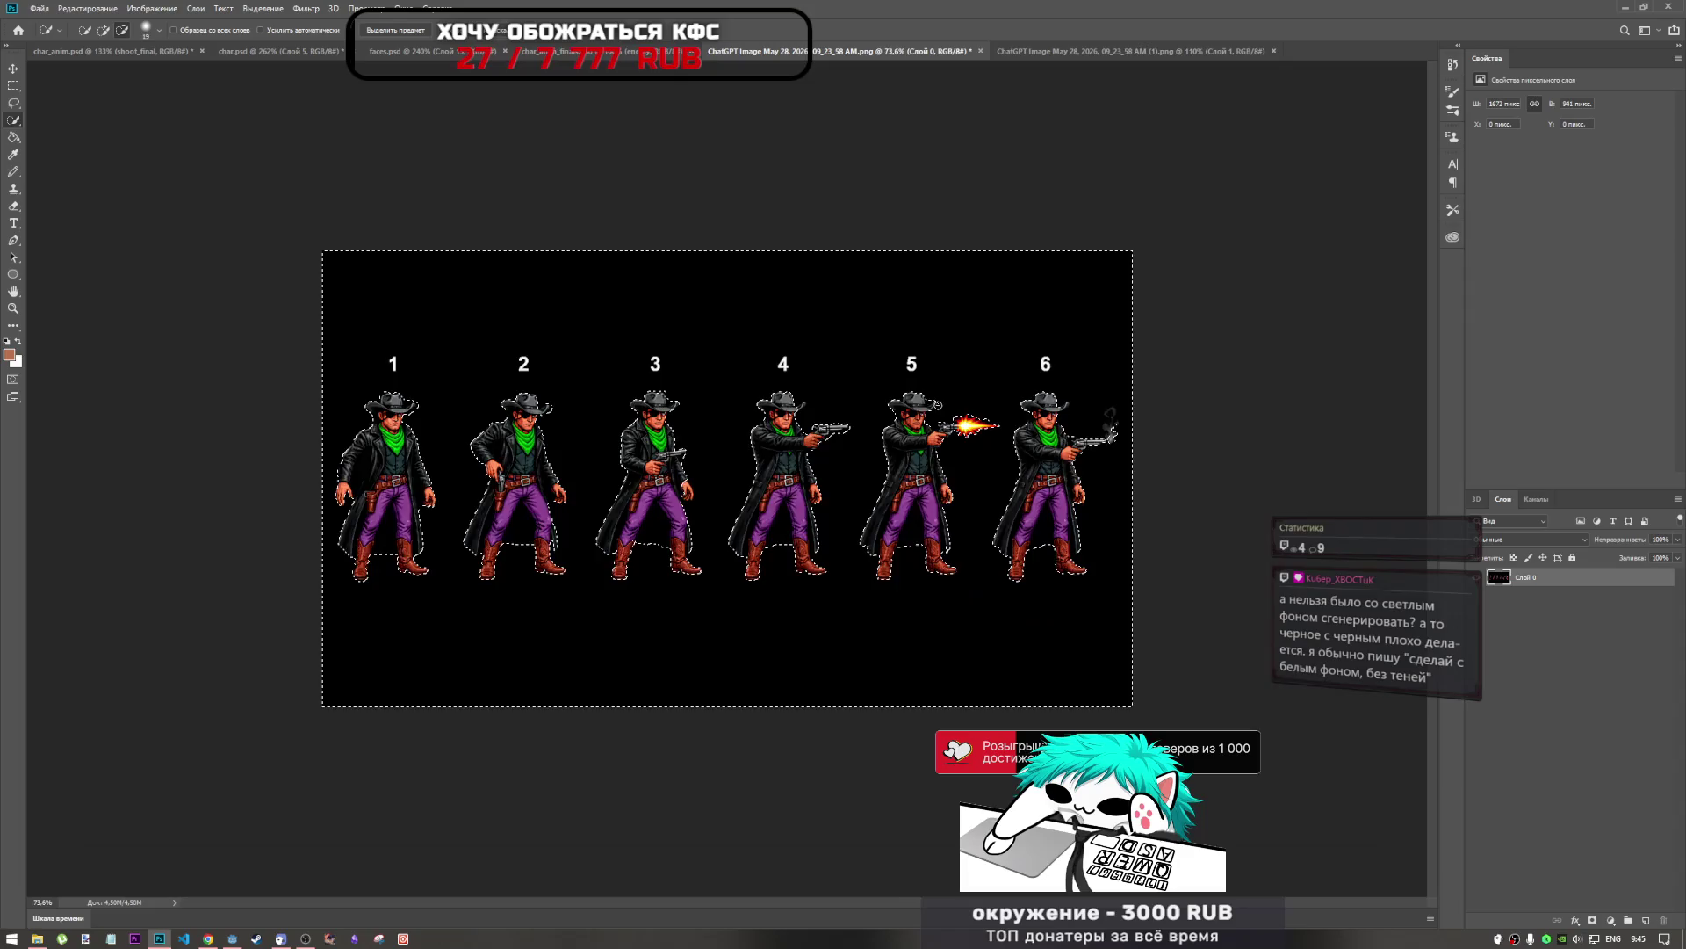
Extend cowboy 4's Quick Selection from the hat brim down to the gun arm.
{"action": "scroll", "coordinate": [953, 410], "scroll_direction": "up", "scroll_amount": 3}
{"action": "left_click_drag", "start_coordinate": [731, 338], "coordinate": [763, 356]}
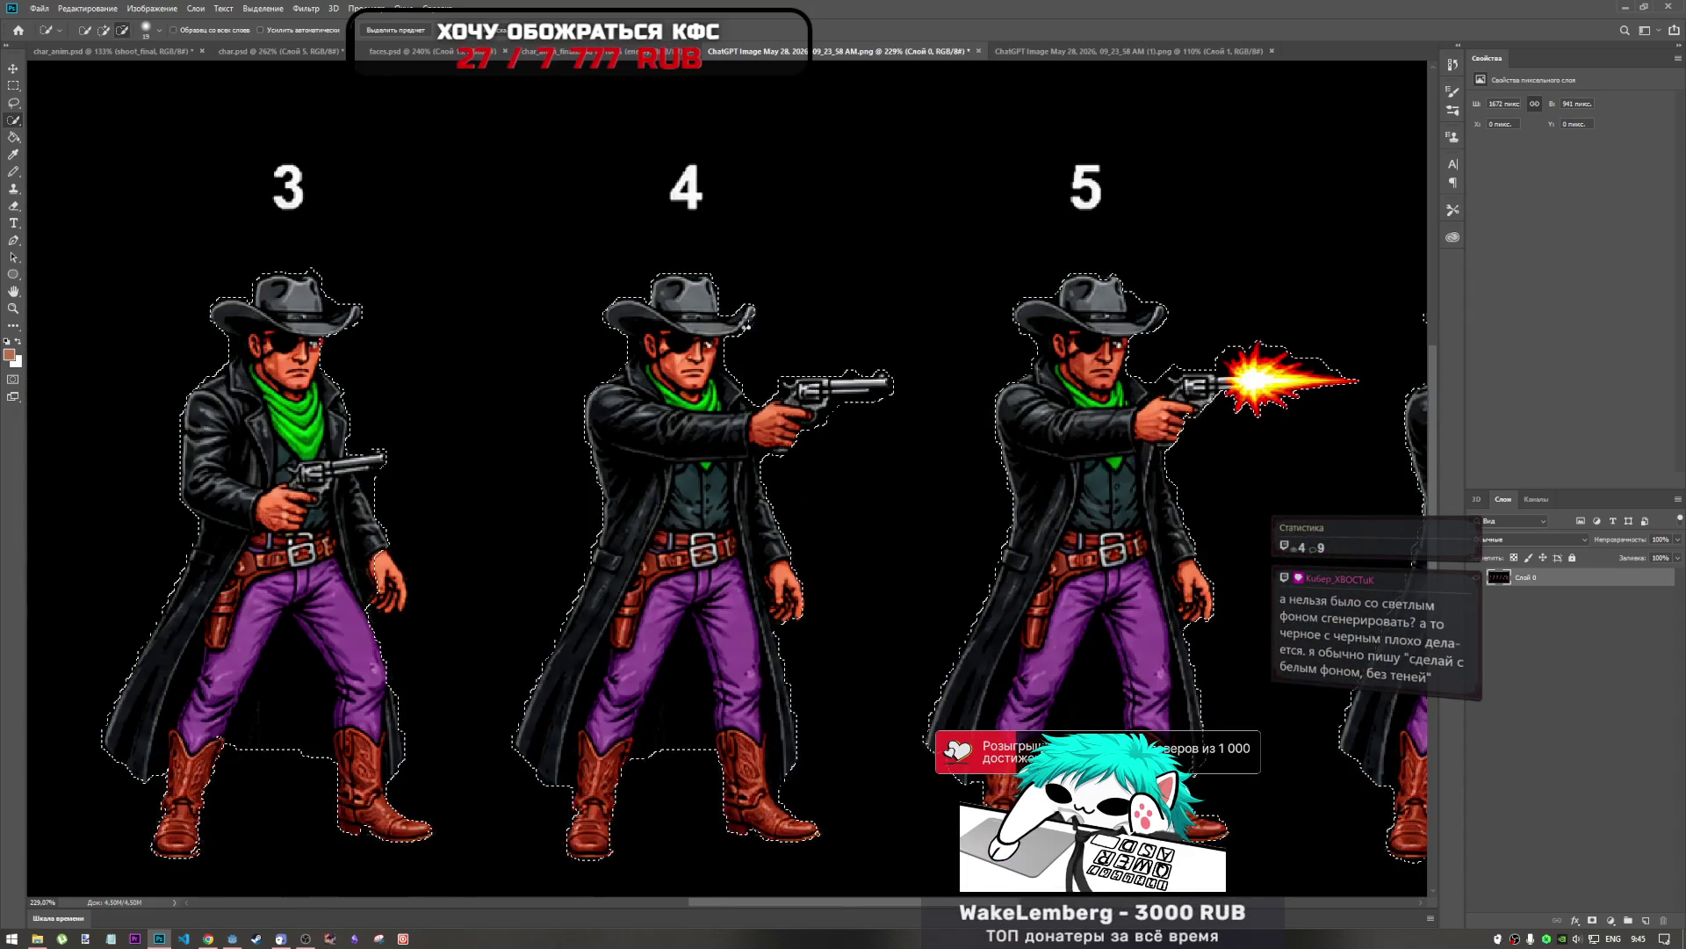
{"action": "scroll", "coordinate": [727, 400], "scroll_direction": "down", "scroll_amount": 2}
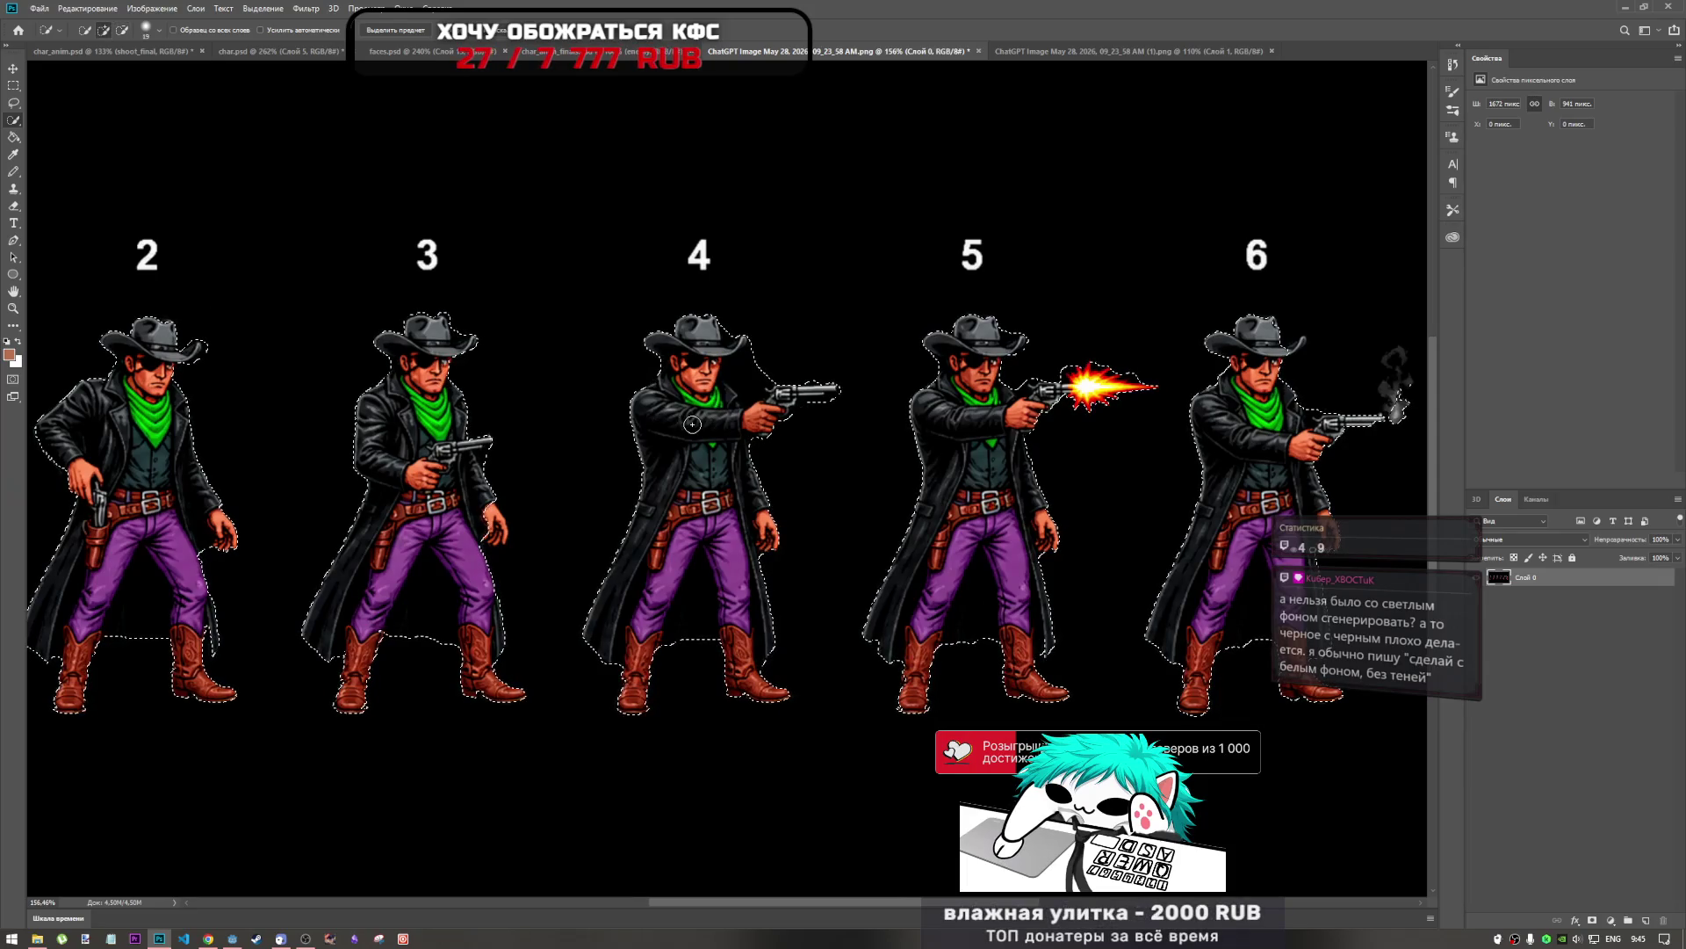
{"action": "scroll", "coordinate": [1037, 387], "scroll_direction": "down", "scroll_amount": 2}
{"action": "scroll", "coordinate": [1141, 387], "scroll_direction": "up", "scroll_amount": 3}
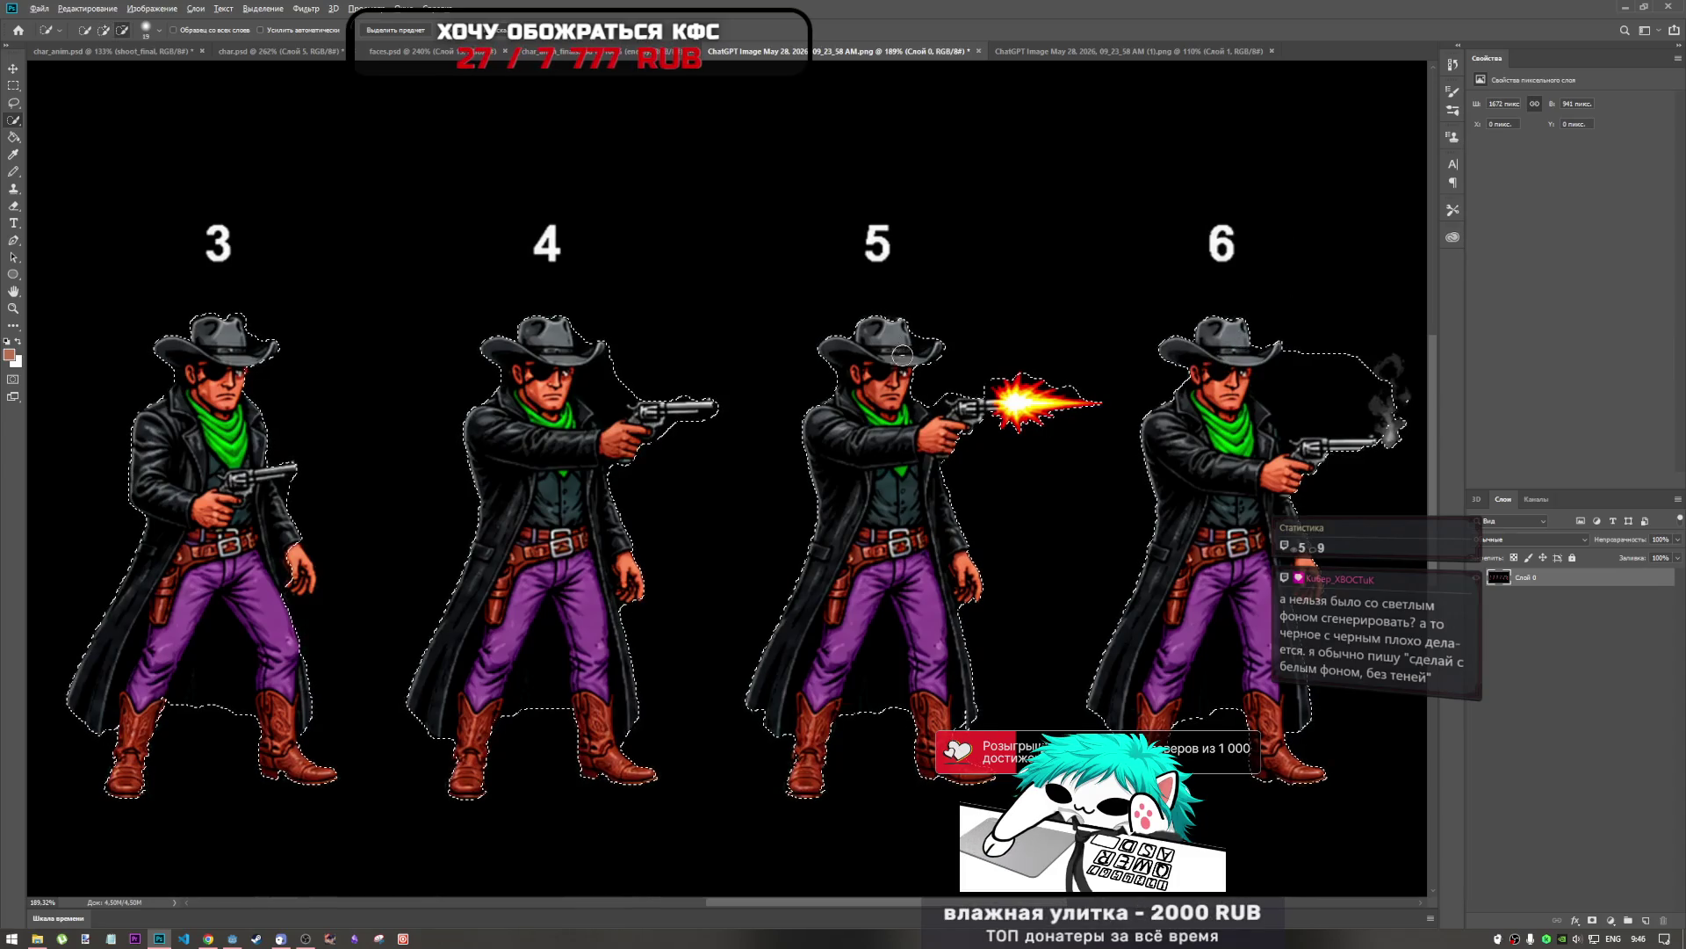
{"action": "scroll", "coordinate": [902, 355], "scroll_direction": "down", "scroll_amount": 6}
{"action": "scroll", "coordinate": [774, 439], "scroll_direction": "up", "scroll_amount": 3}
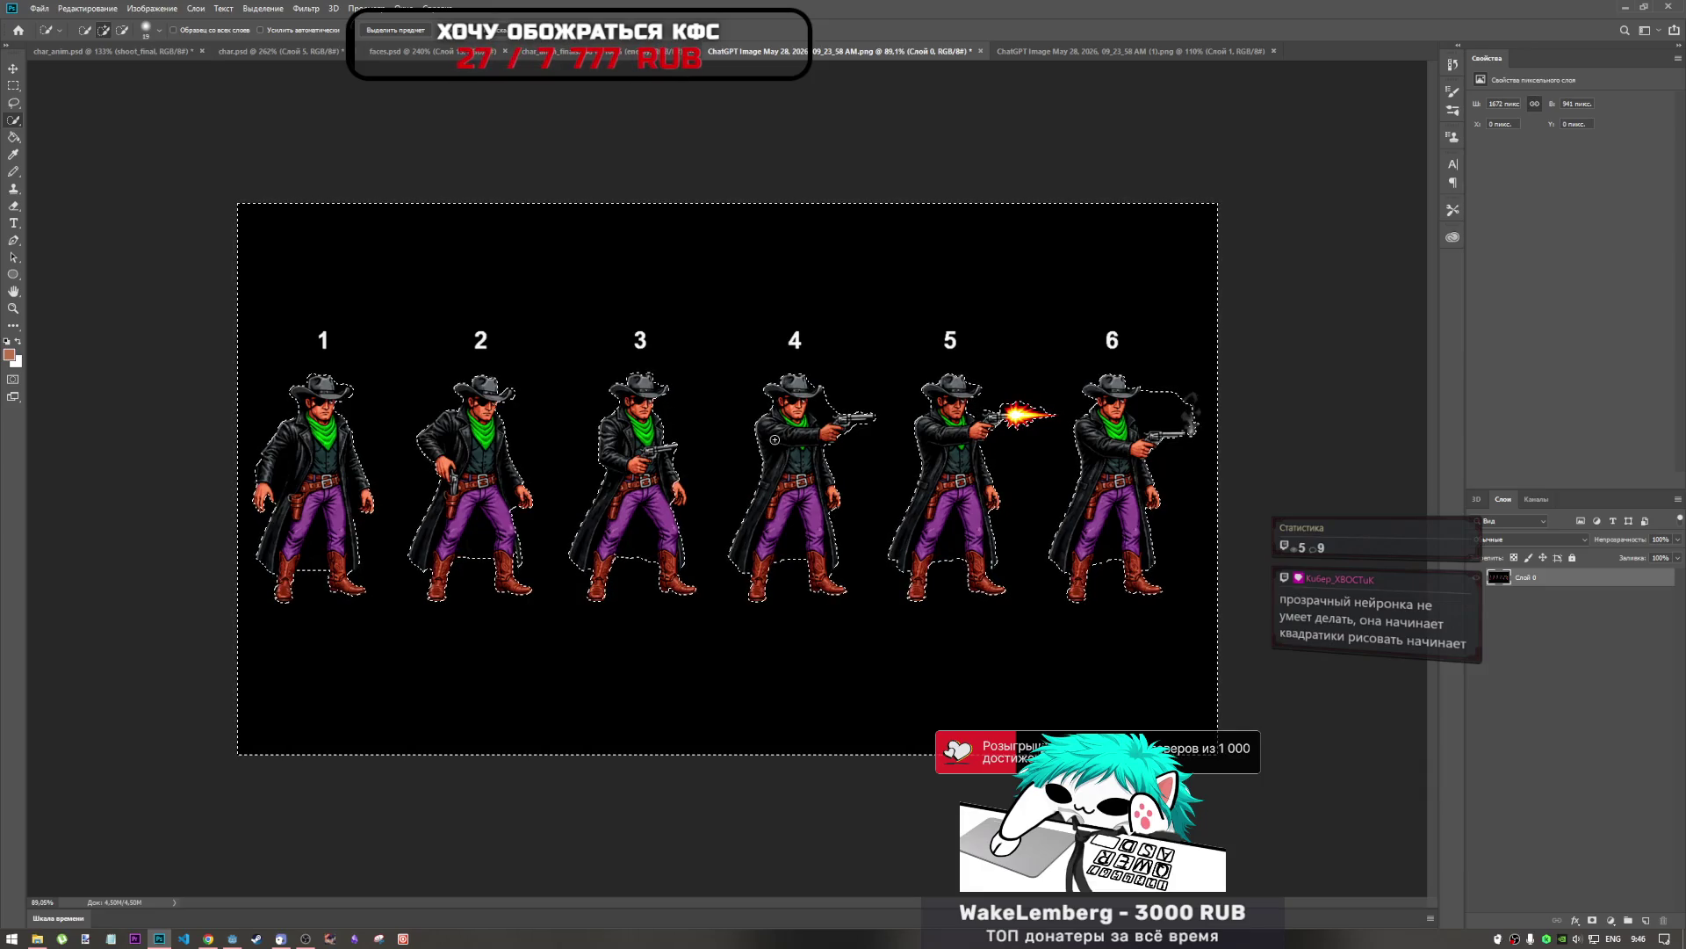
Test-delete the selected black background, then undo to restore it.
{"action": "key", "text": "Delete"}
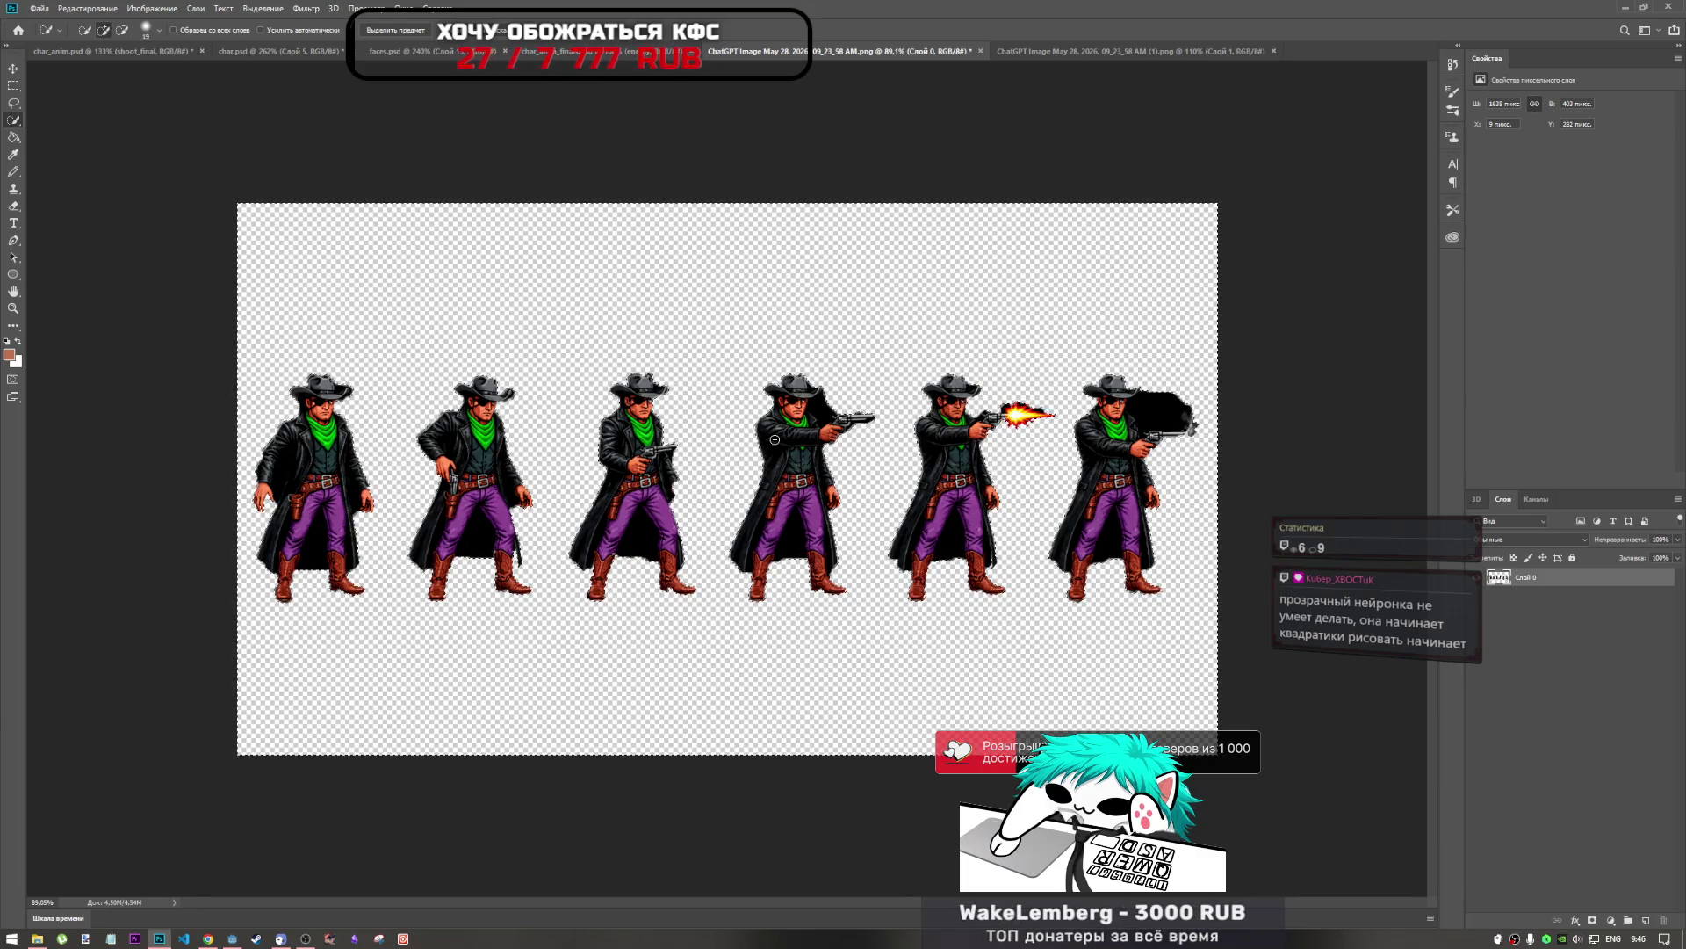
{"action": "key", "text": "ctrl+z"}
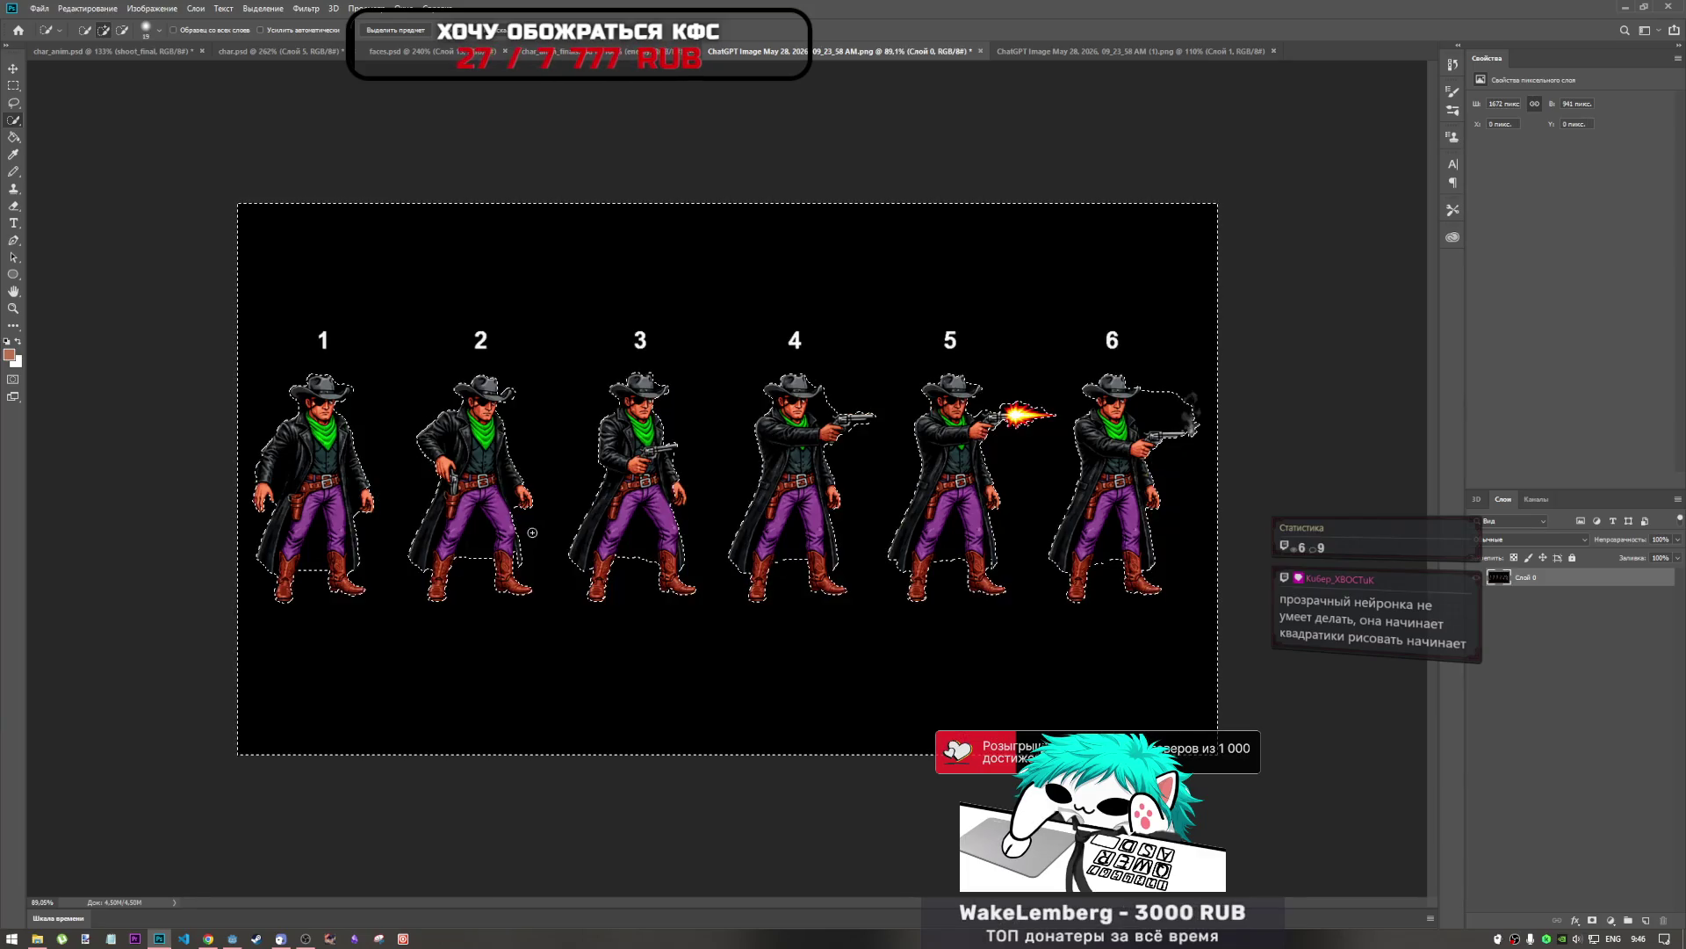
{"action": "scroll", "coordinate": [518, 531], "scroll_direction": "up", "scroll_amount": 3}
{"action": "scroll", "coordinate": [510, 529], "scroll_direction": "up", "scroll_amount": 2}
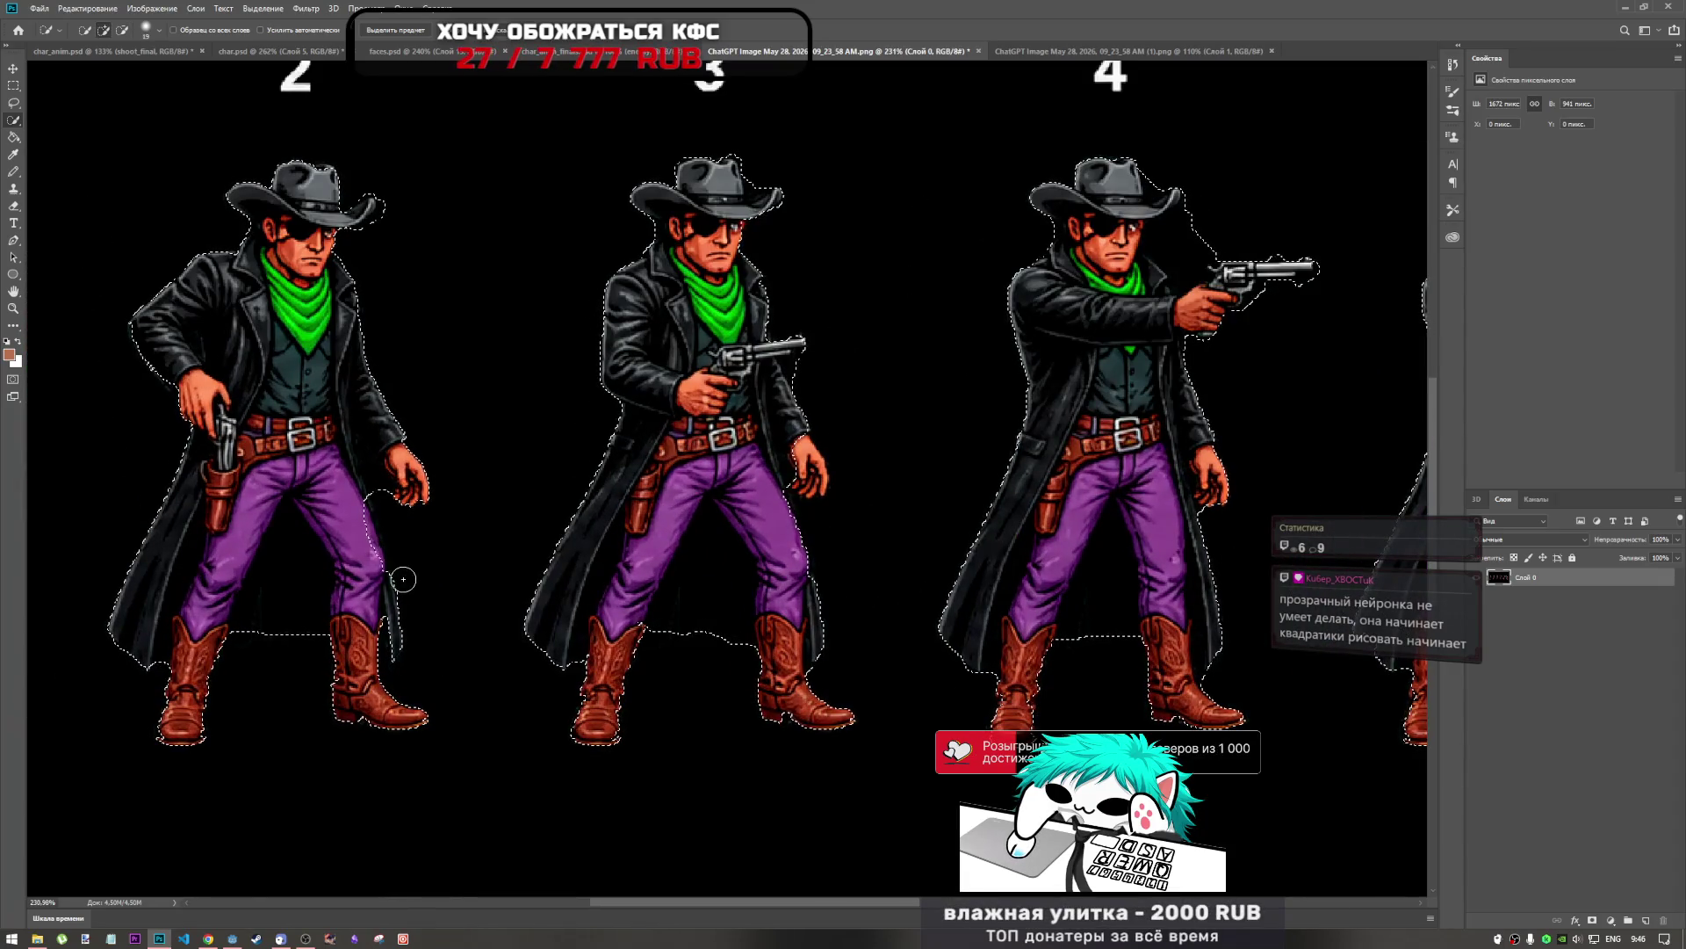
Subtract the selection band joining cowboys 2 and 3 and the excess around cowboys 3 and 4.
{"action": "key", "text": "alt"}
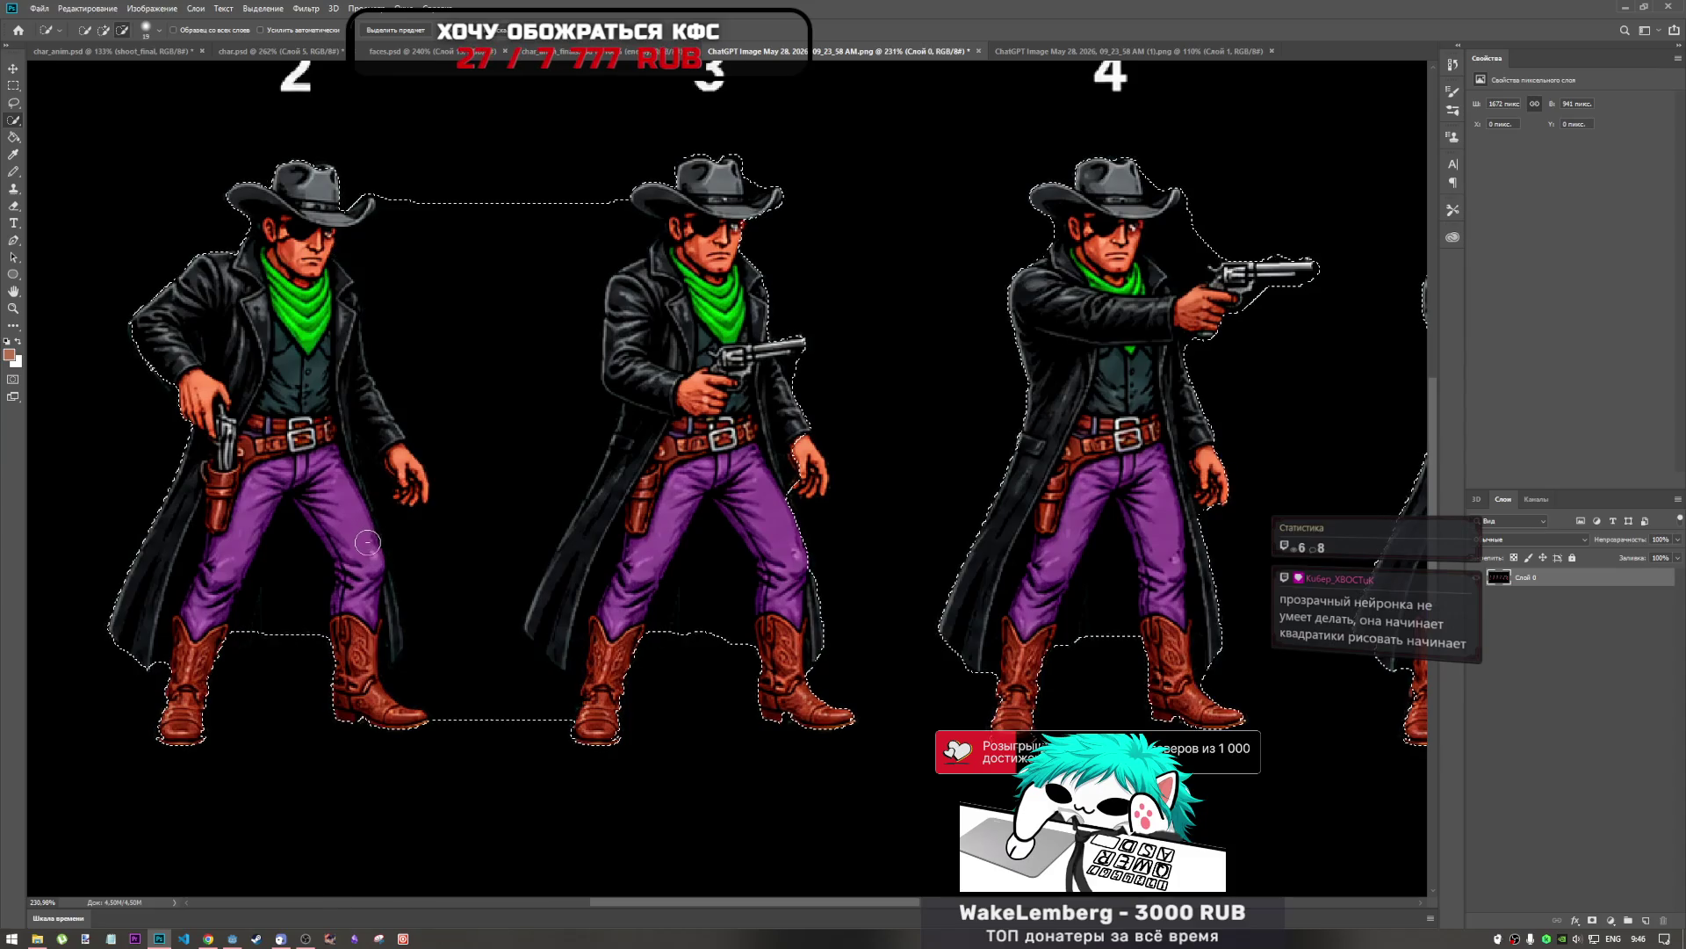
{"action": "mouse_move", "coordinate": [384, 538]}
{"action": "left_mouse_down"}
{"action": "mouse_move", "coordinate": [489, 176]}
{"action": "mouse_move", "coordinate": [481, 788]}
{"action": "left_mouse_up"}
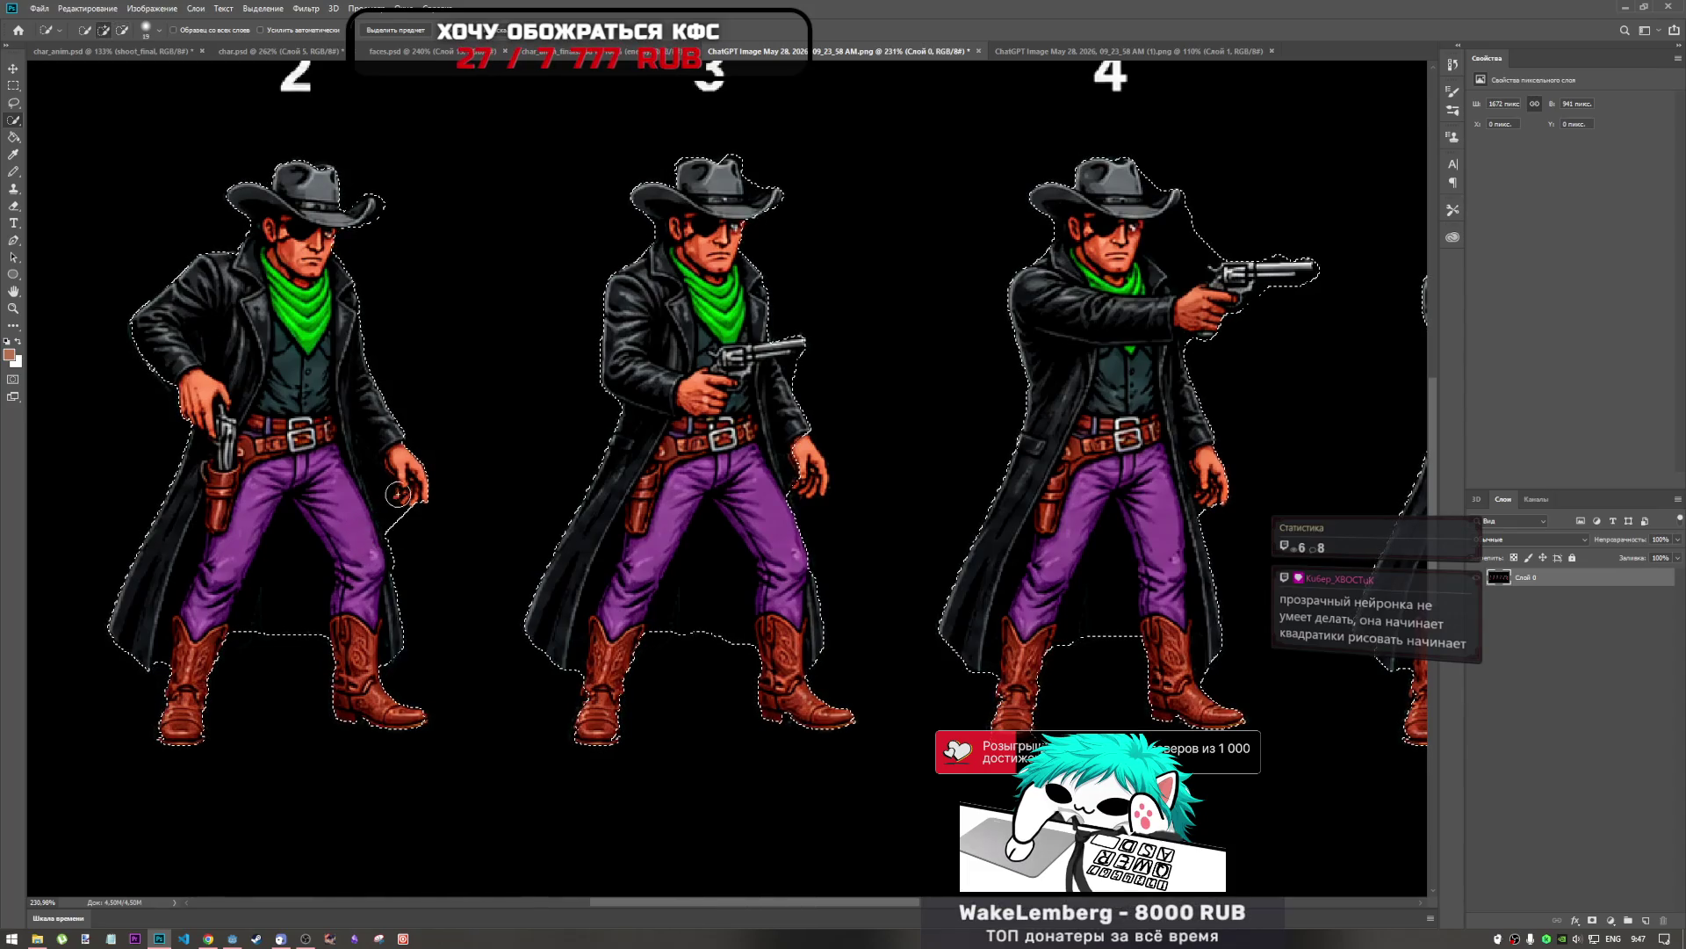
{"action": "scroll", "coordinate": [679, 514], "scroll_direction": "down", "scroll_amount": 5}
{"action": "scroll", "coordinate": [679, 514], "scroll_direction": "up", "scroll_amount": 6}
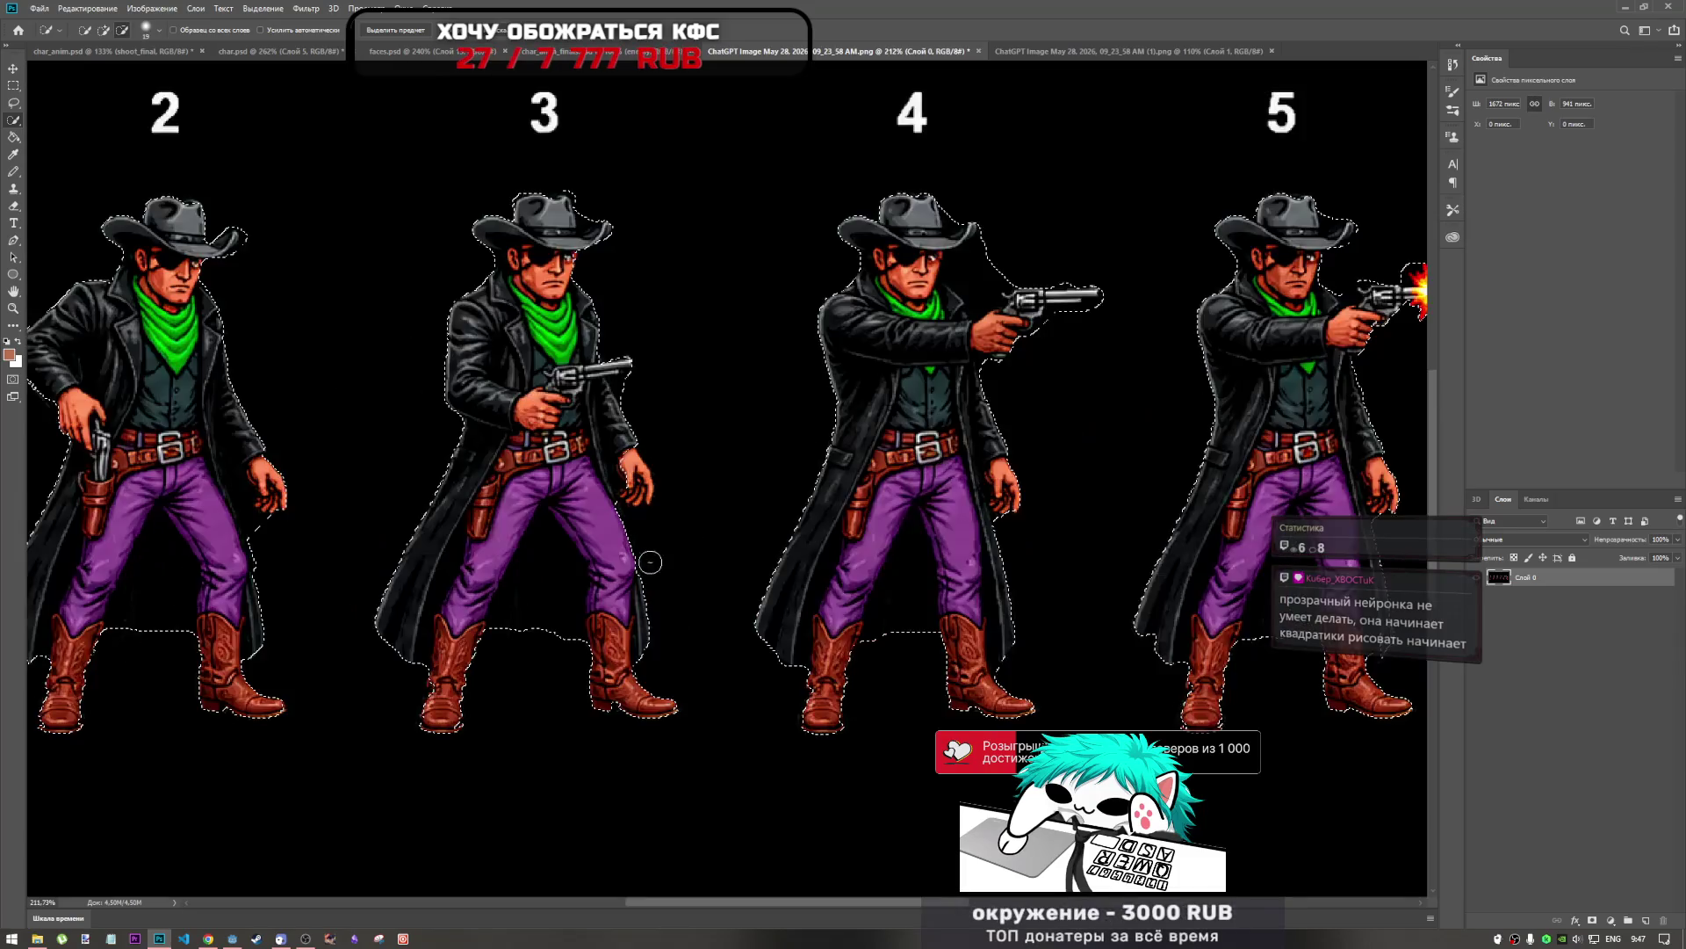
{"action": "key", "text": "alt"}
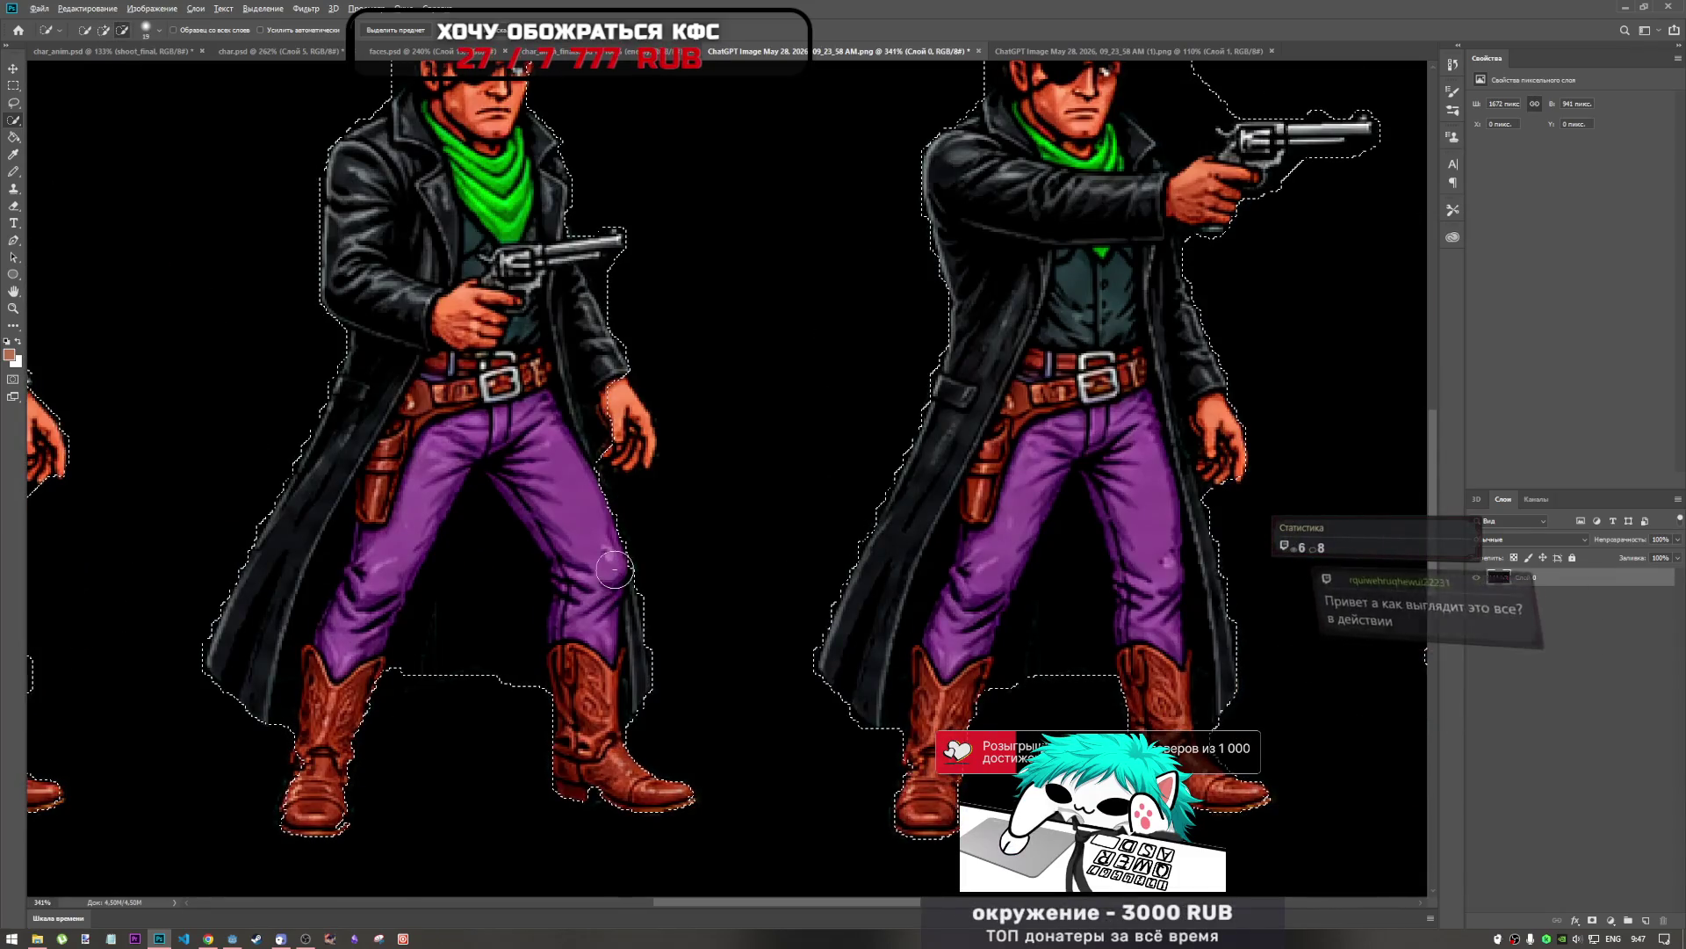
{"action": "left_click_drag", "start_coordinate": [604, 530], "coordinate": [588, 474]}
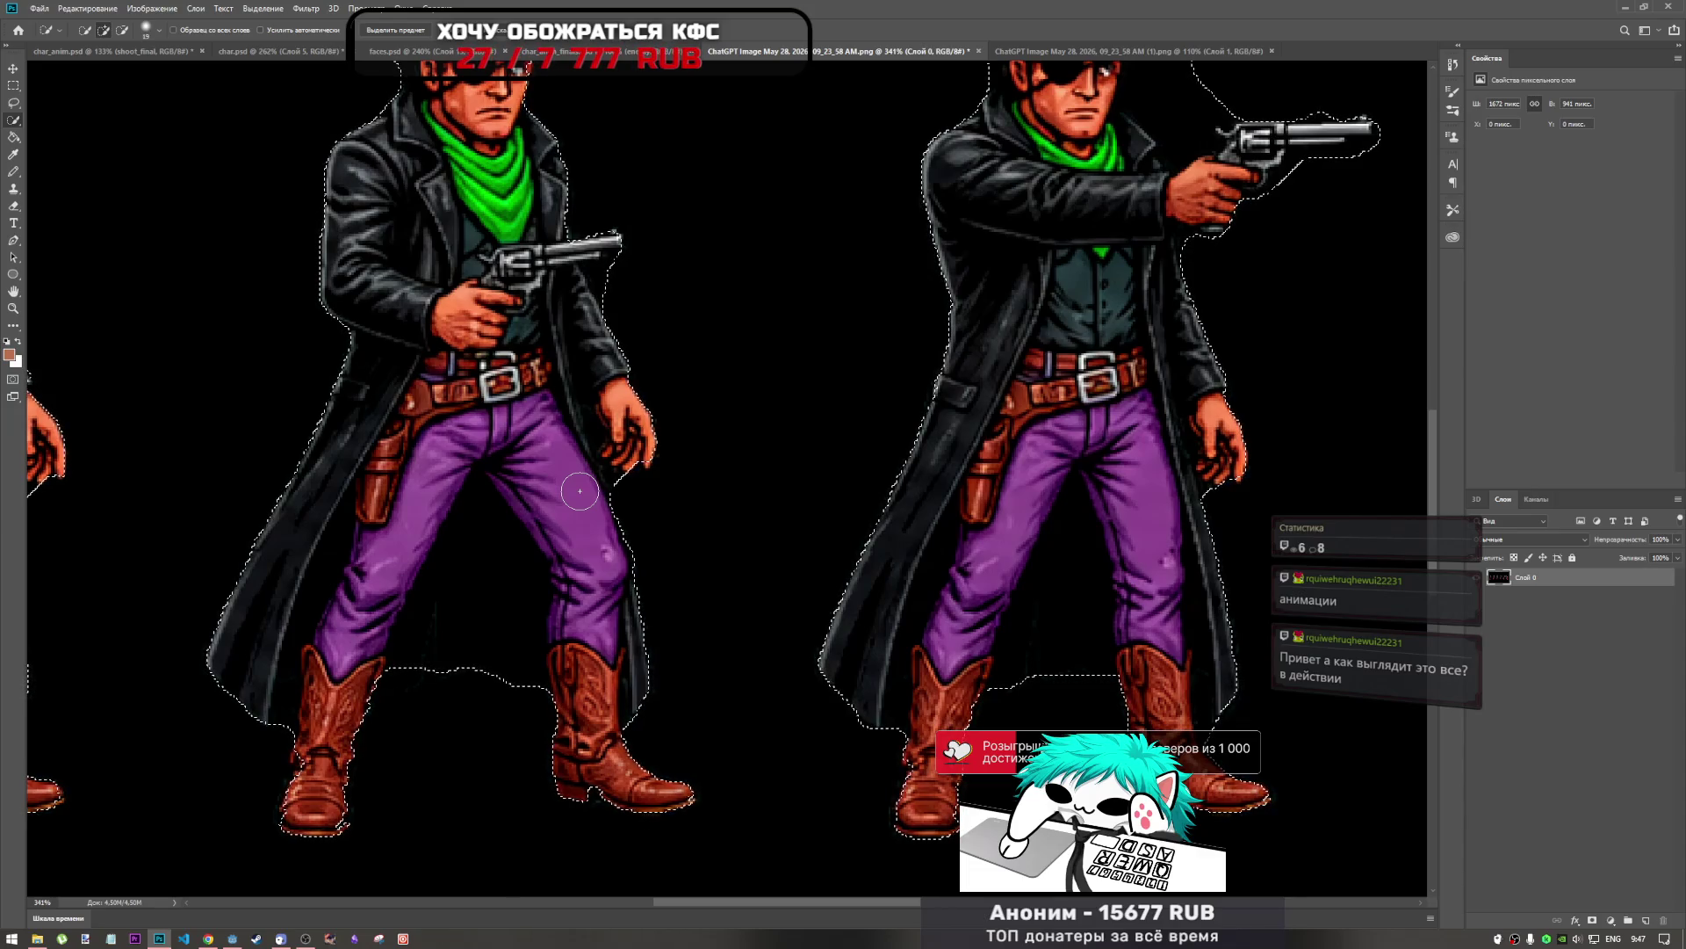
{"action": "scroll", "coordinate": [639, 465], "scroll_direction": "down", "scroll_amount": 8}
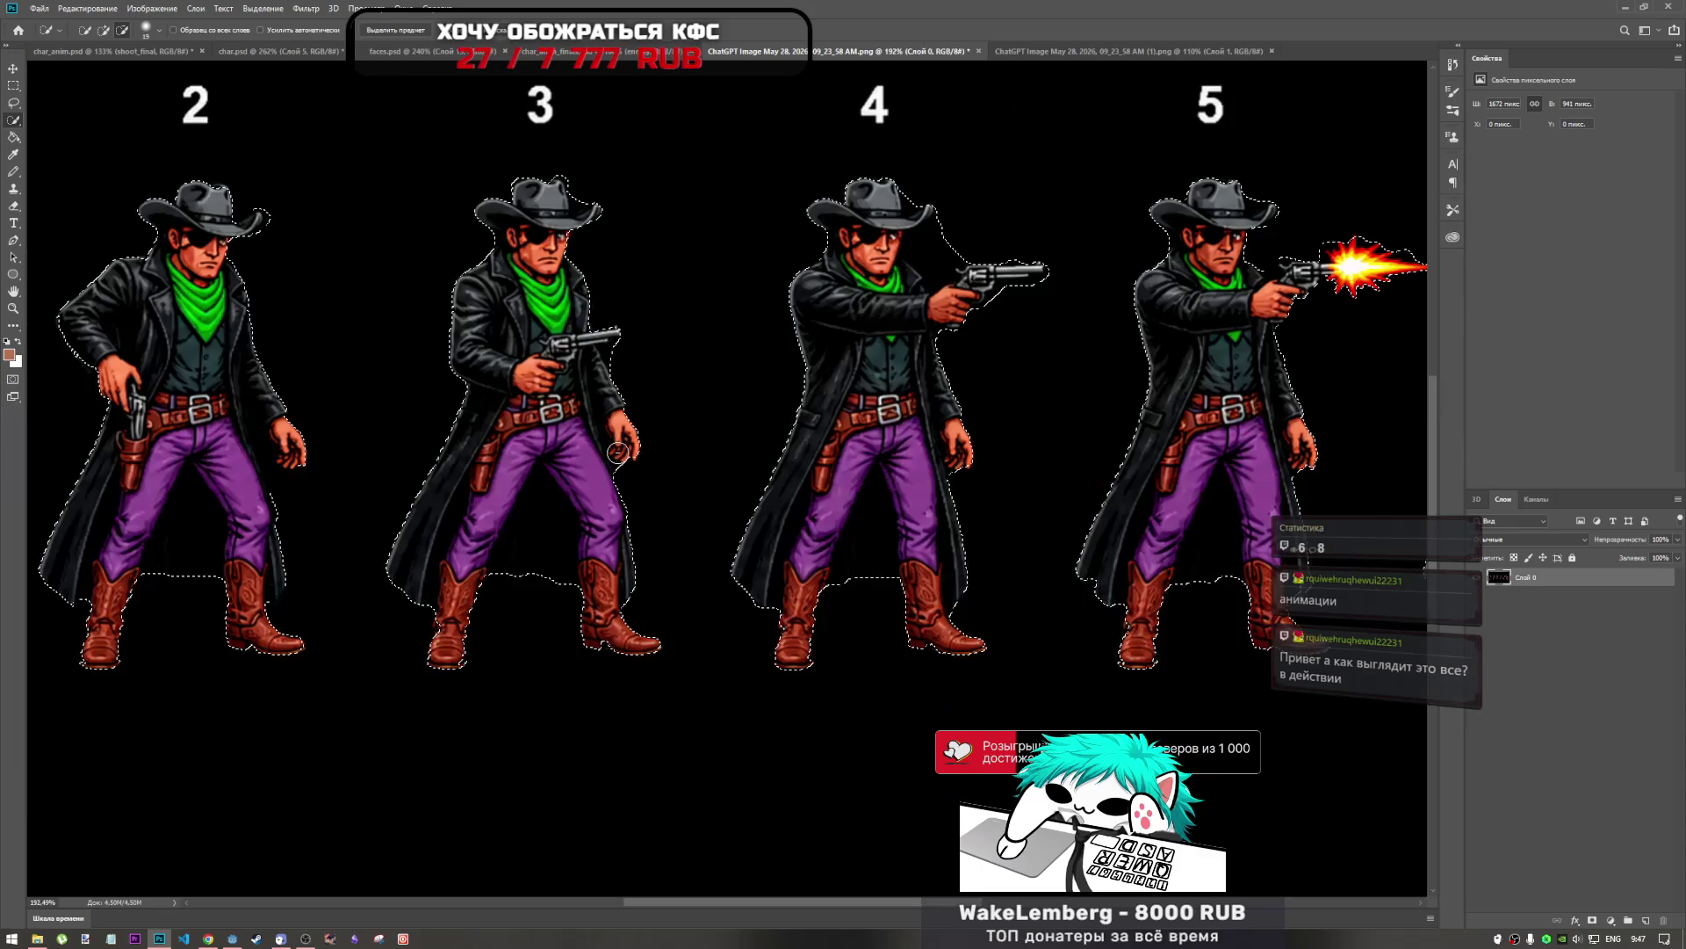
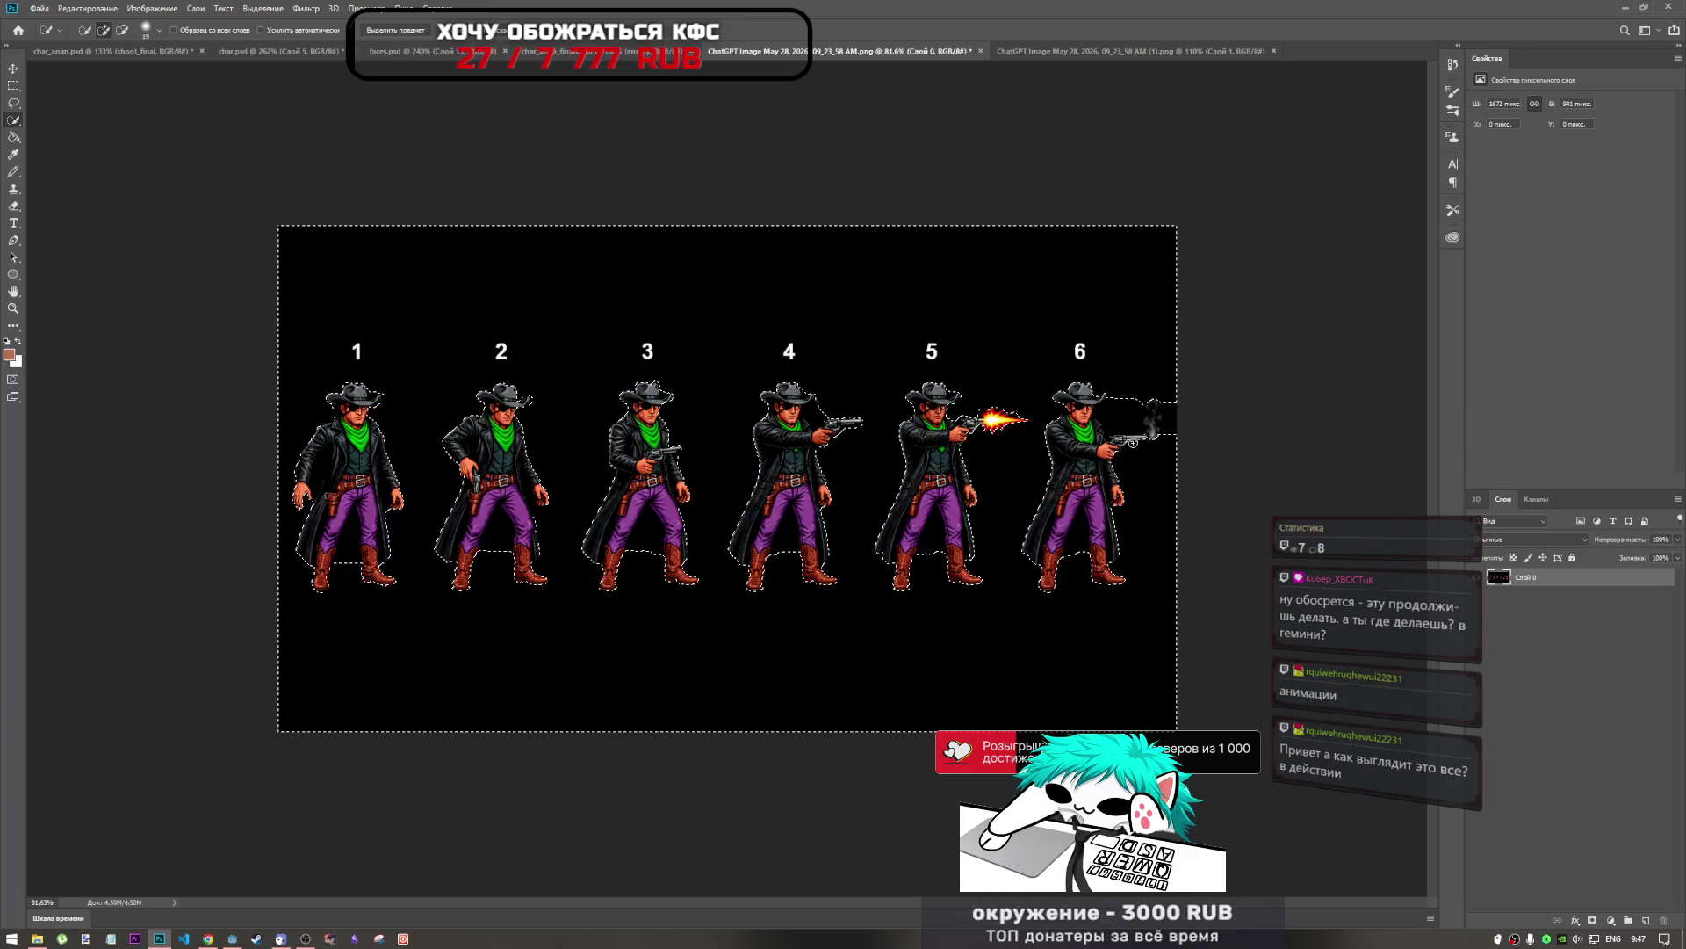
Switch from Photoshop to the Godot editor showing the endgame_plate.gd script.
{"action": "key", "text": "alt+Tab"}
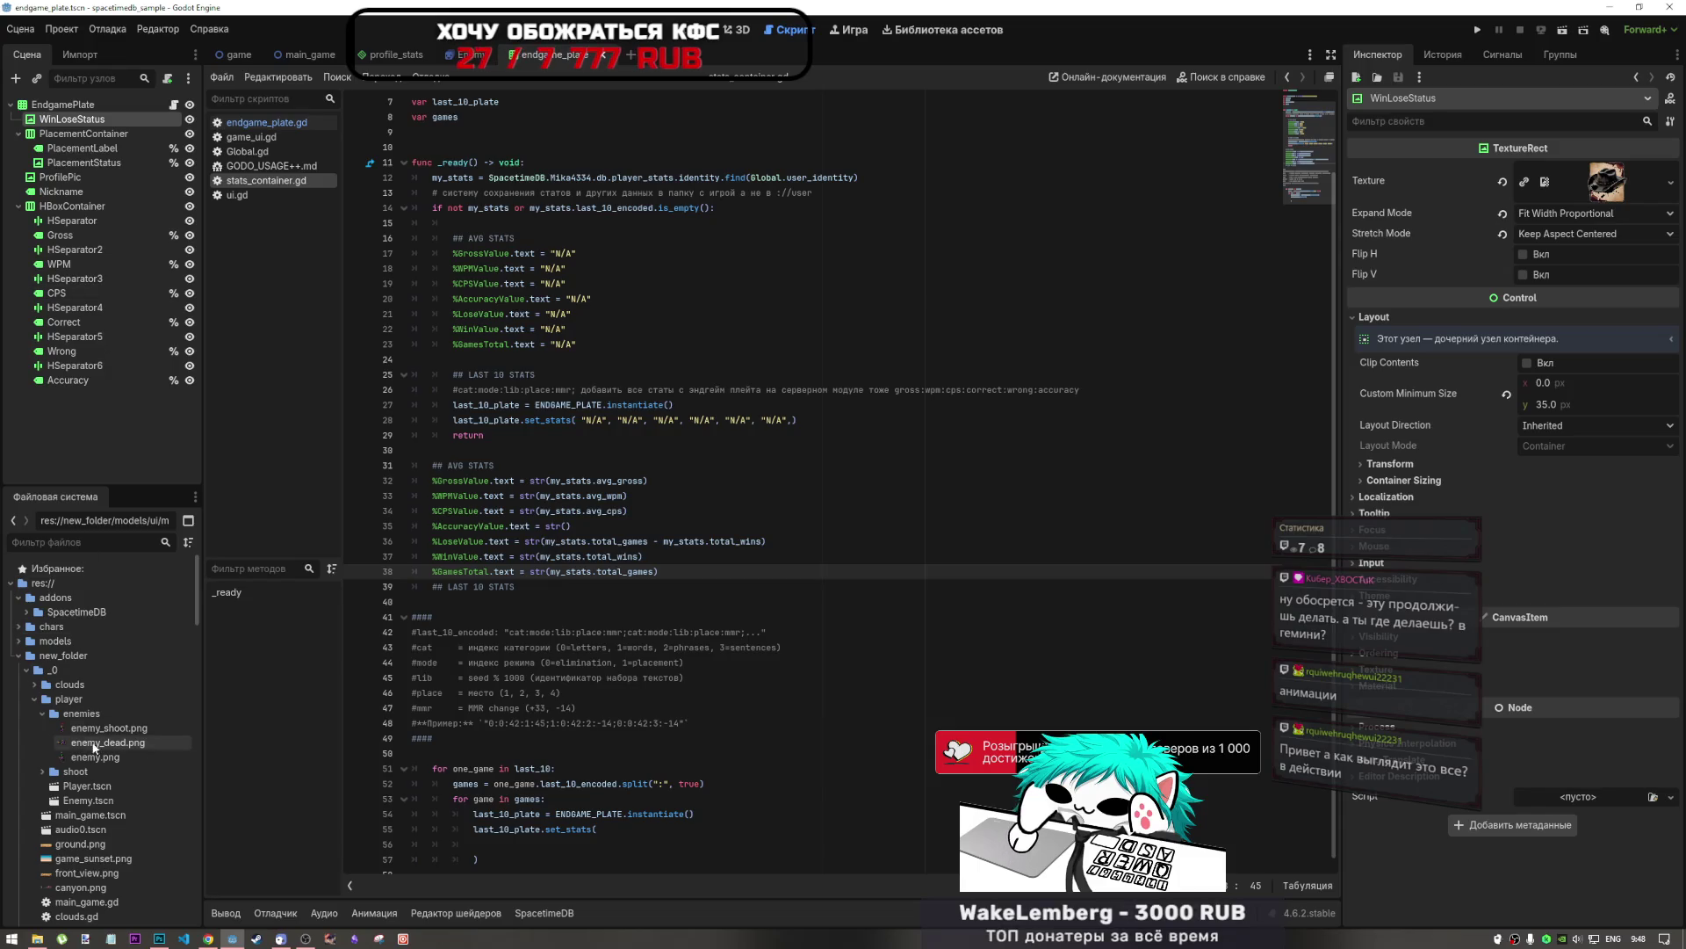
Open Player.tscn in the 2D view and play its shoot animation.
{"action": "scroll", "coordinate": [77, 745], "scroll_direction": "down", "scroll_amount": 3}
{"action": "double_click", "coordinate": [87, 696]}
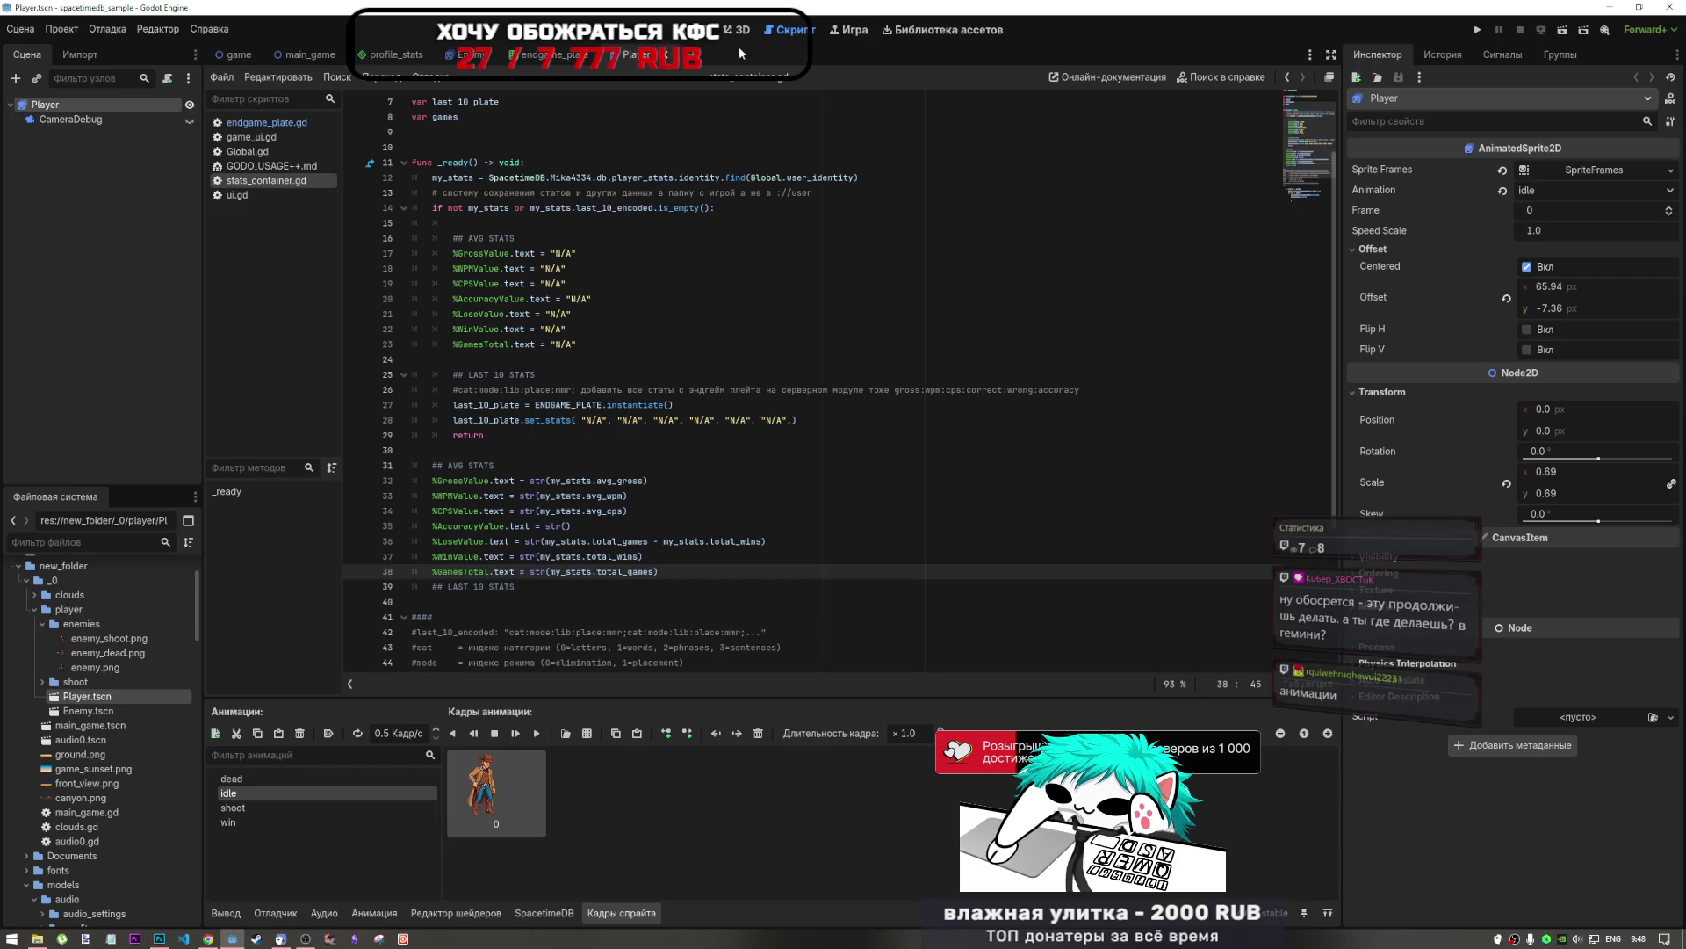
{"action": "left_click", "coordinate": [707, 32]}
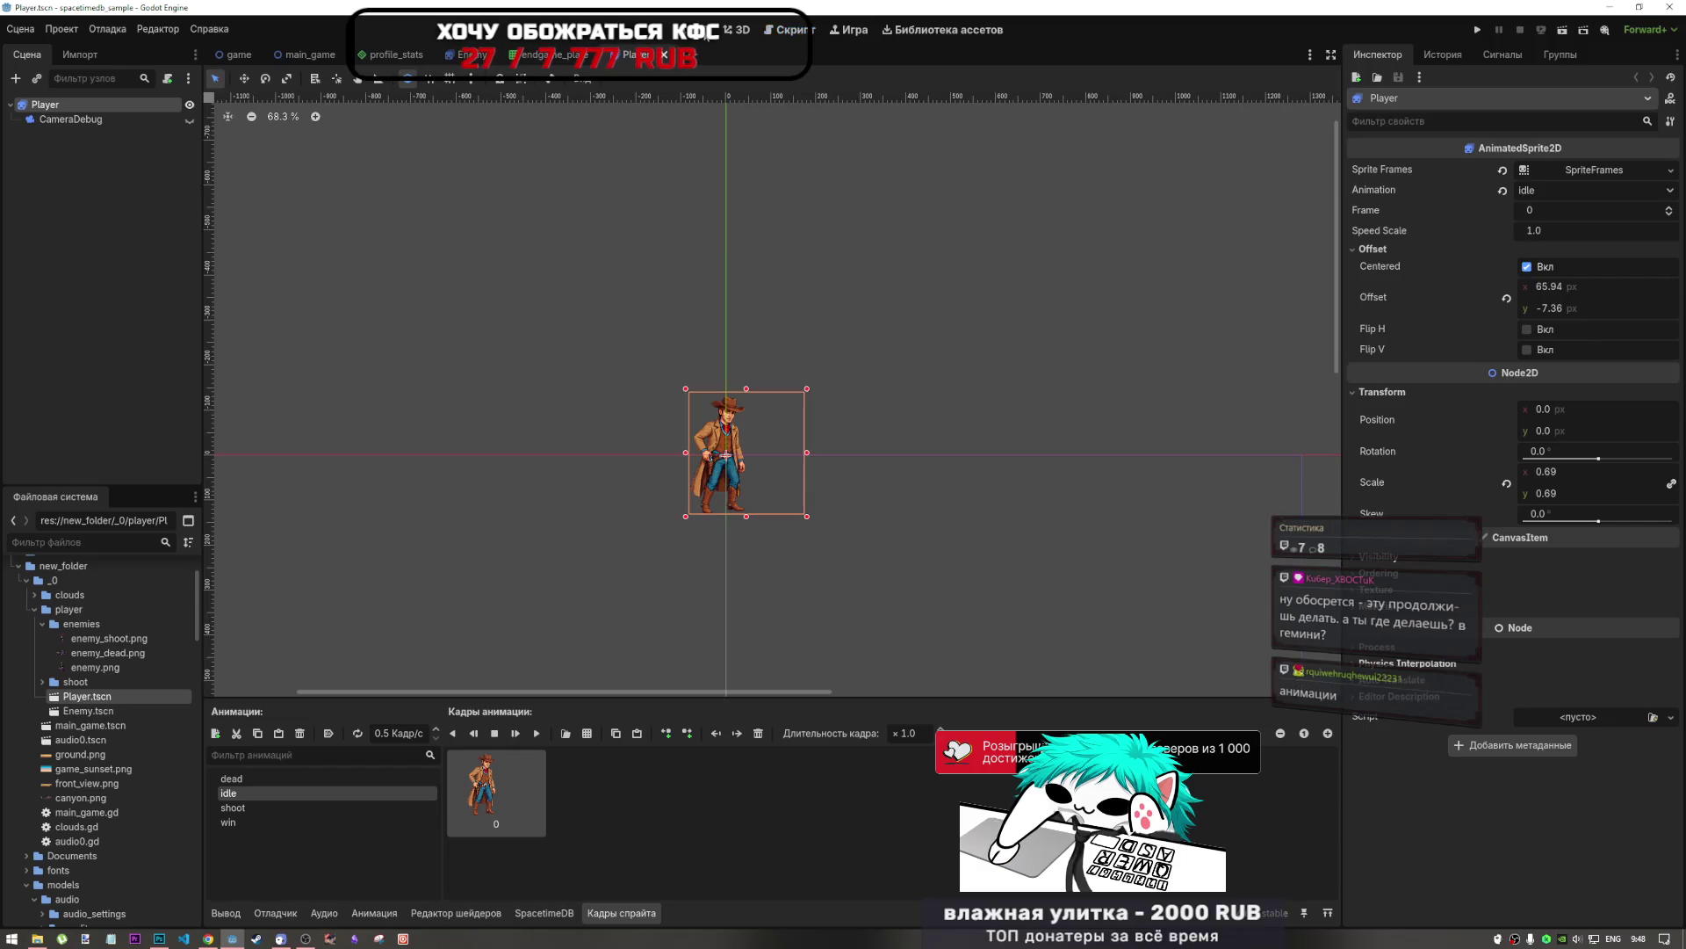
{"action": "left_click", "coordinate": [301, 802]}
{"action": "left_click", "coordinate": [542, 736]}
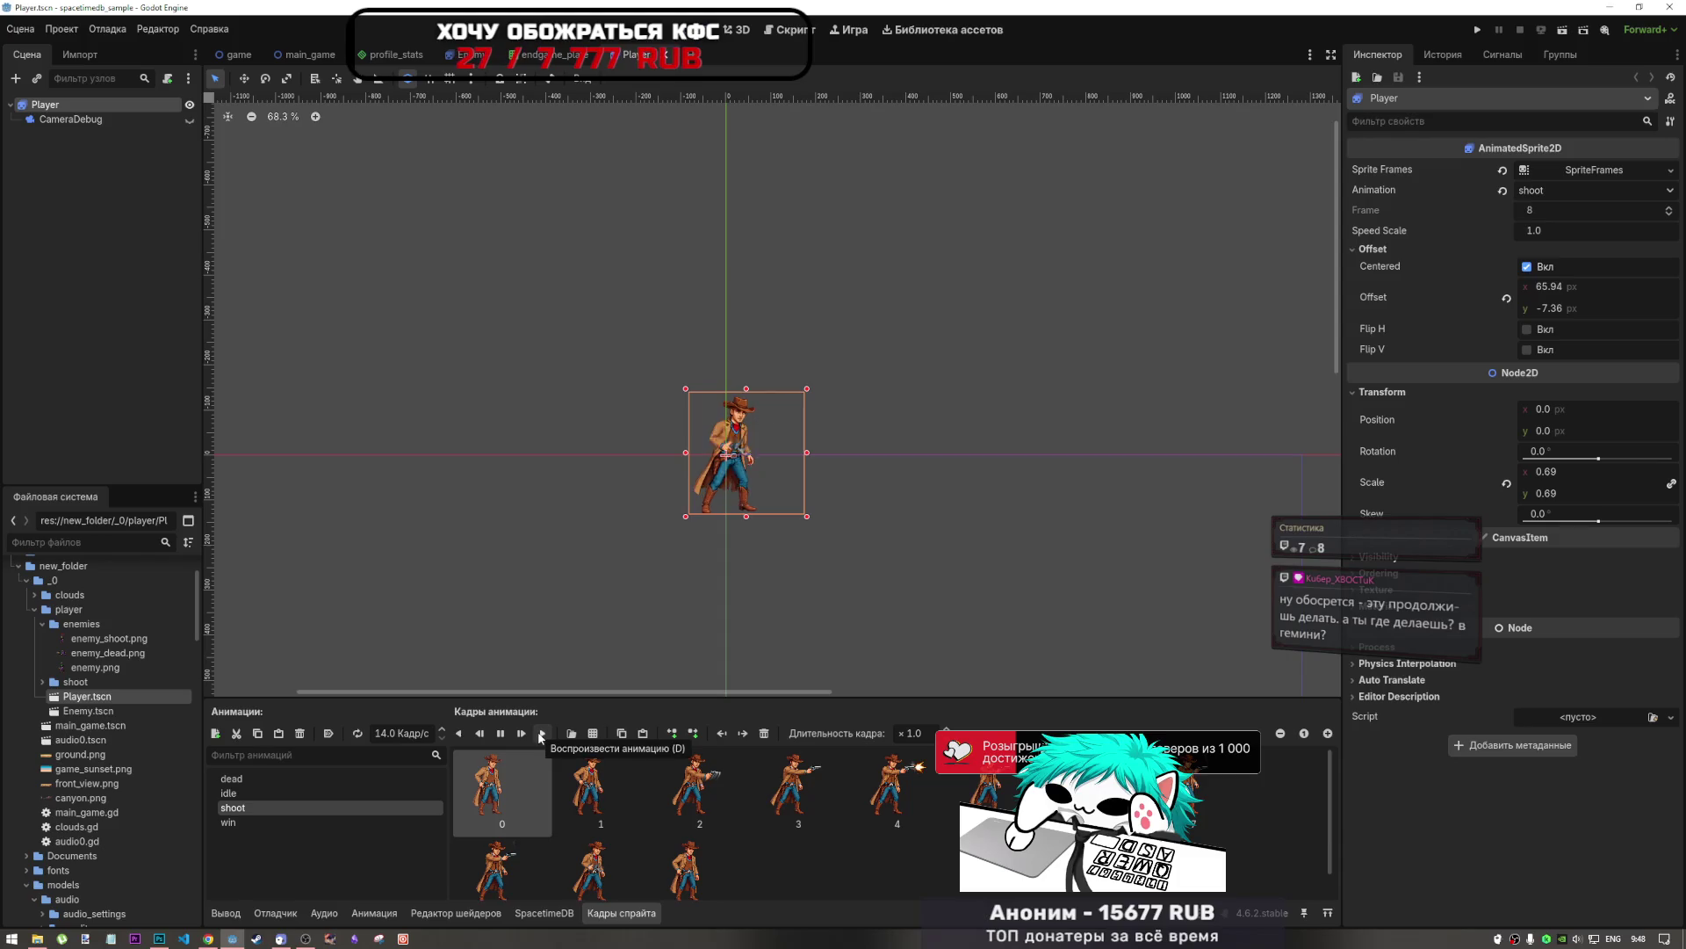
Turn off looping on the shoot animation, test it once, and save the scene.
{"action": "scroll", "coordinate": [755, 404], "scroll_direction": "up", "scroll_amount": 5}
{"action": "scroll", "coordinate": [630, 611], "scroll_direction": "up", "scroll_amount": 3}
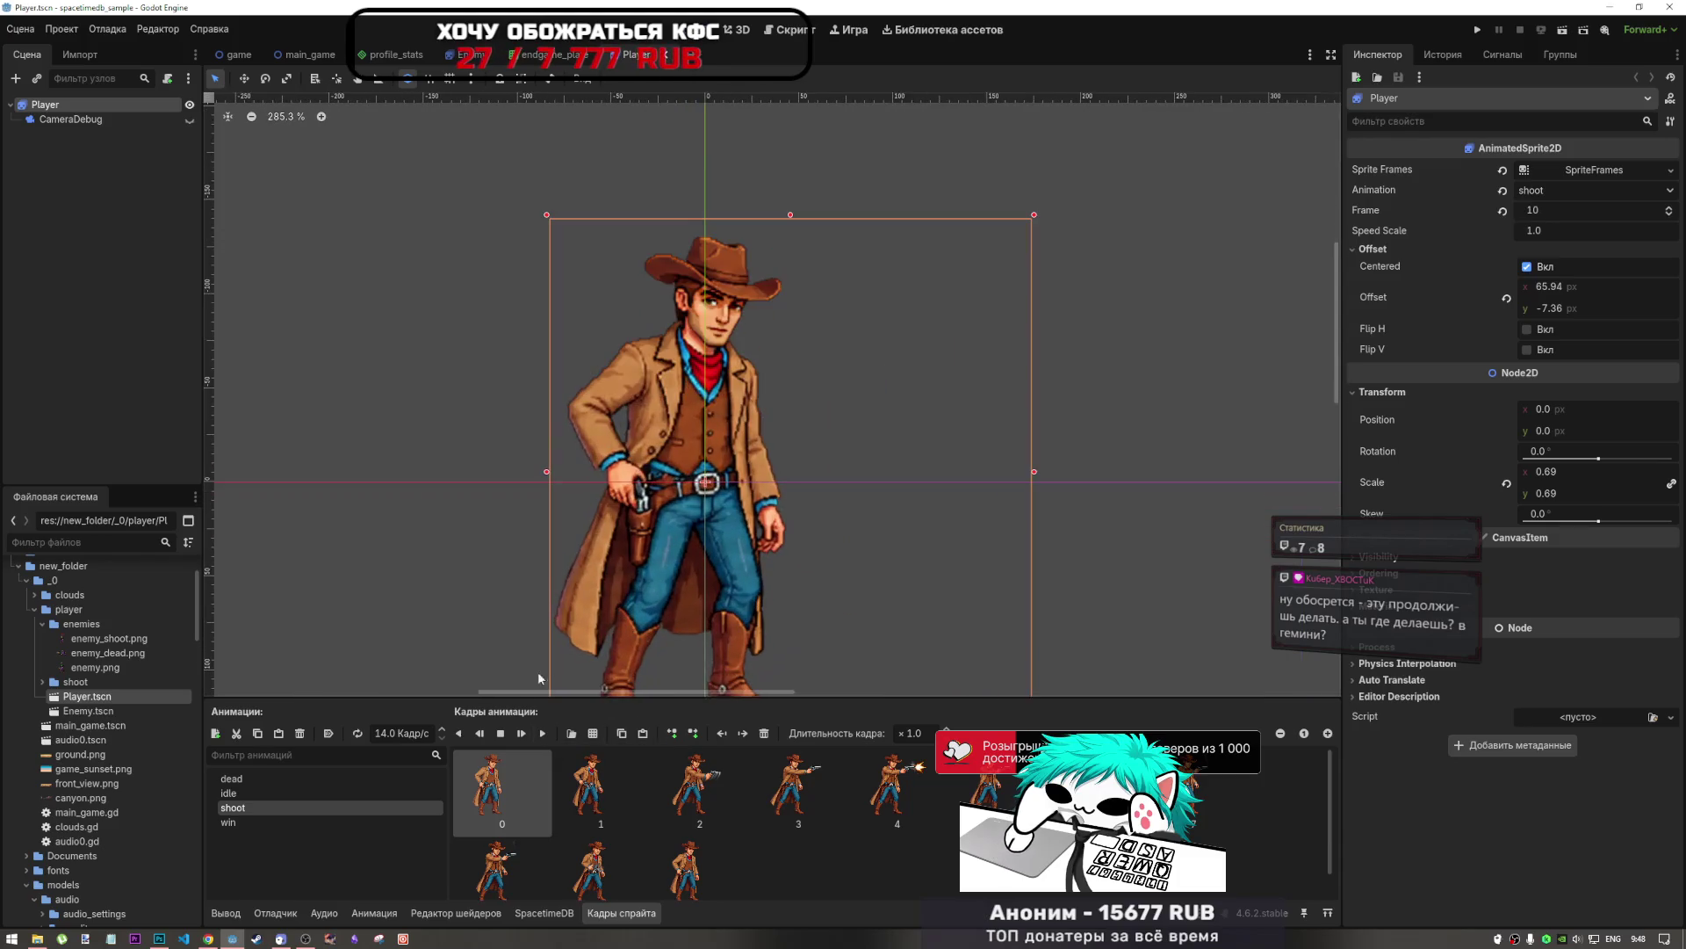
{"action": "left_click", "coordinate": [540, 734]}
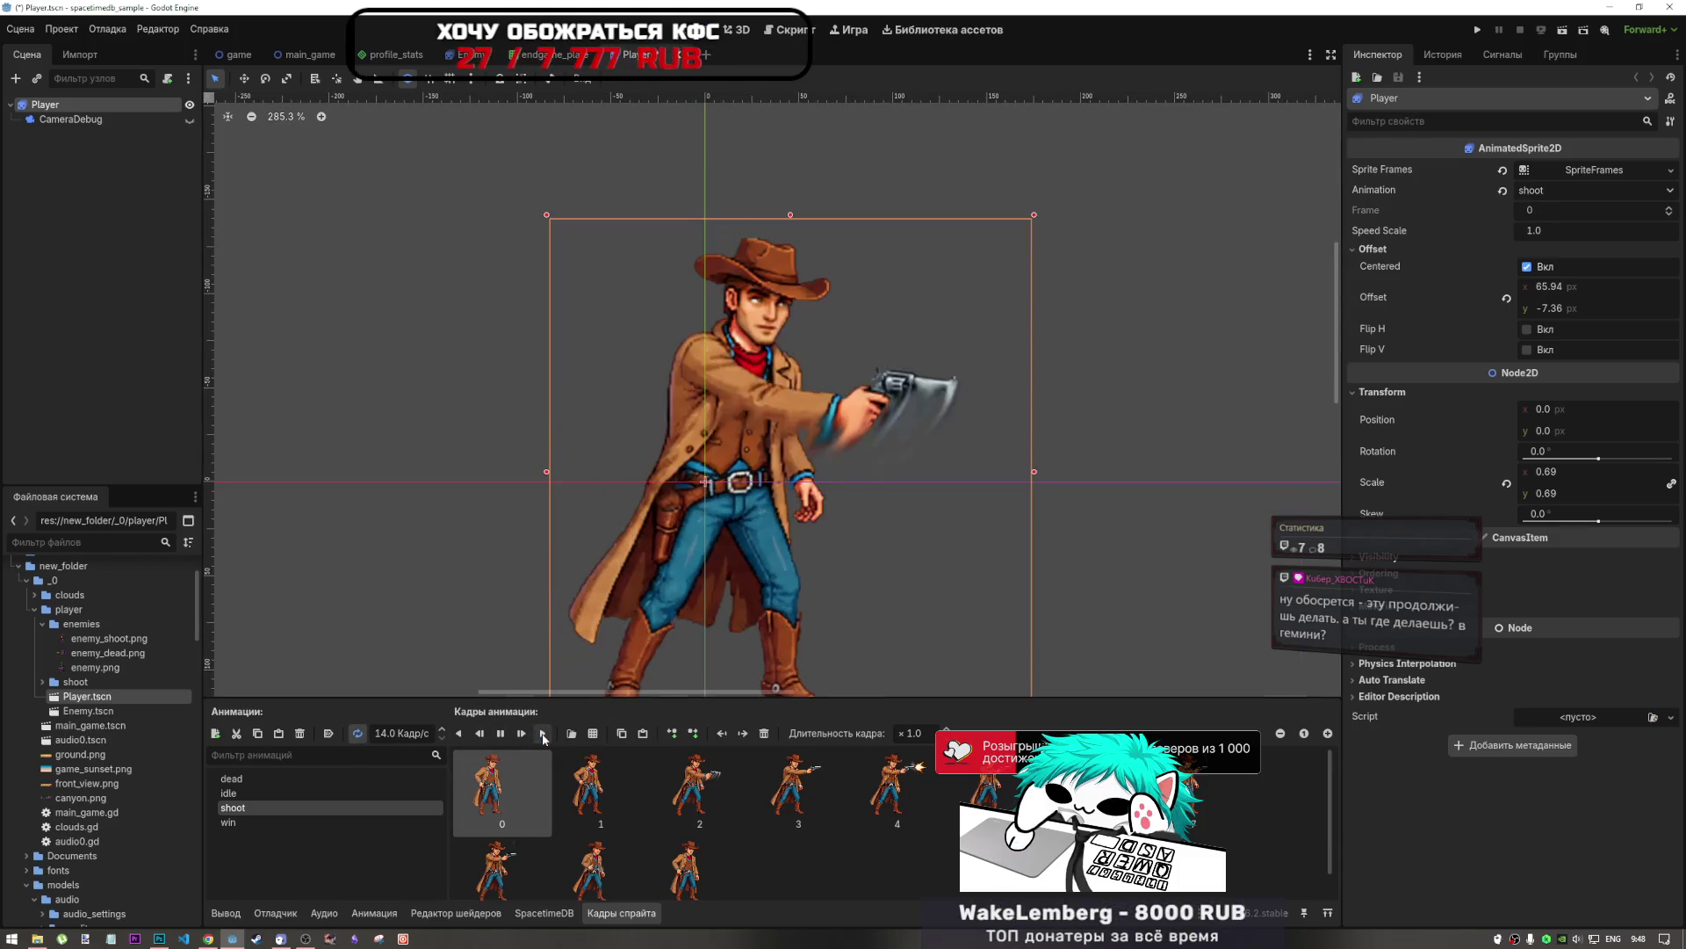
{"action": "scroll", "coordinate": [919, 332], "scroll_direction": "down", "scroll_amount": 3}
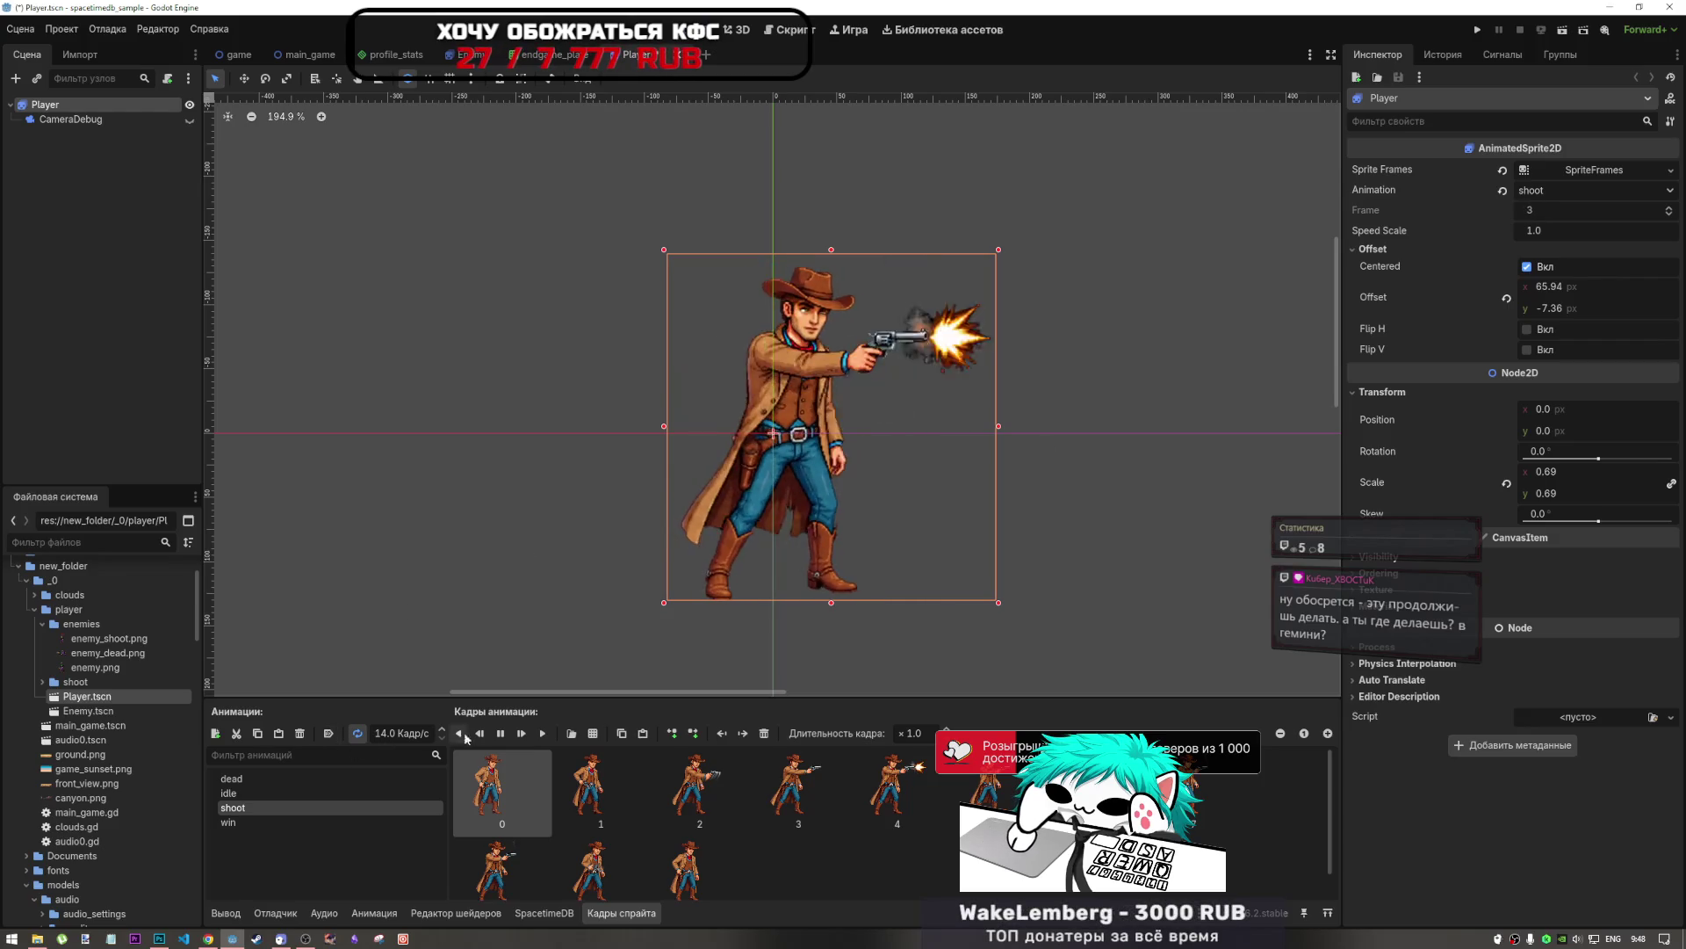
{"action": "left_click", "coordinate": [358, 733]}
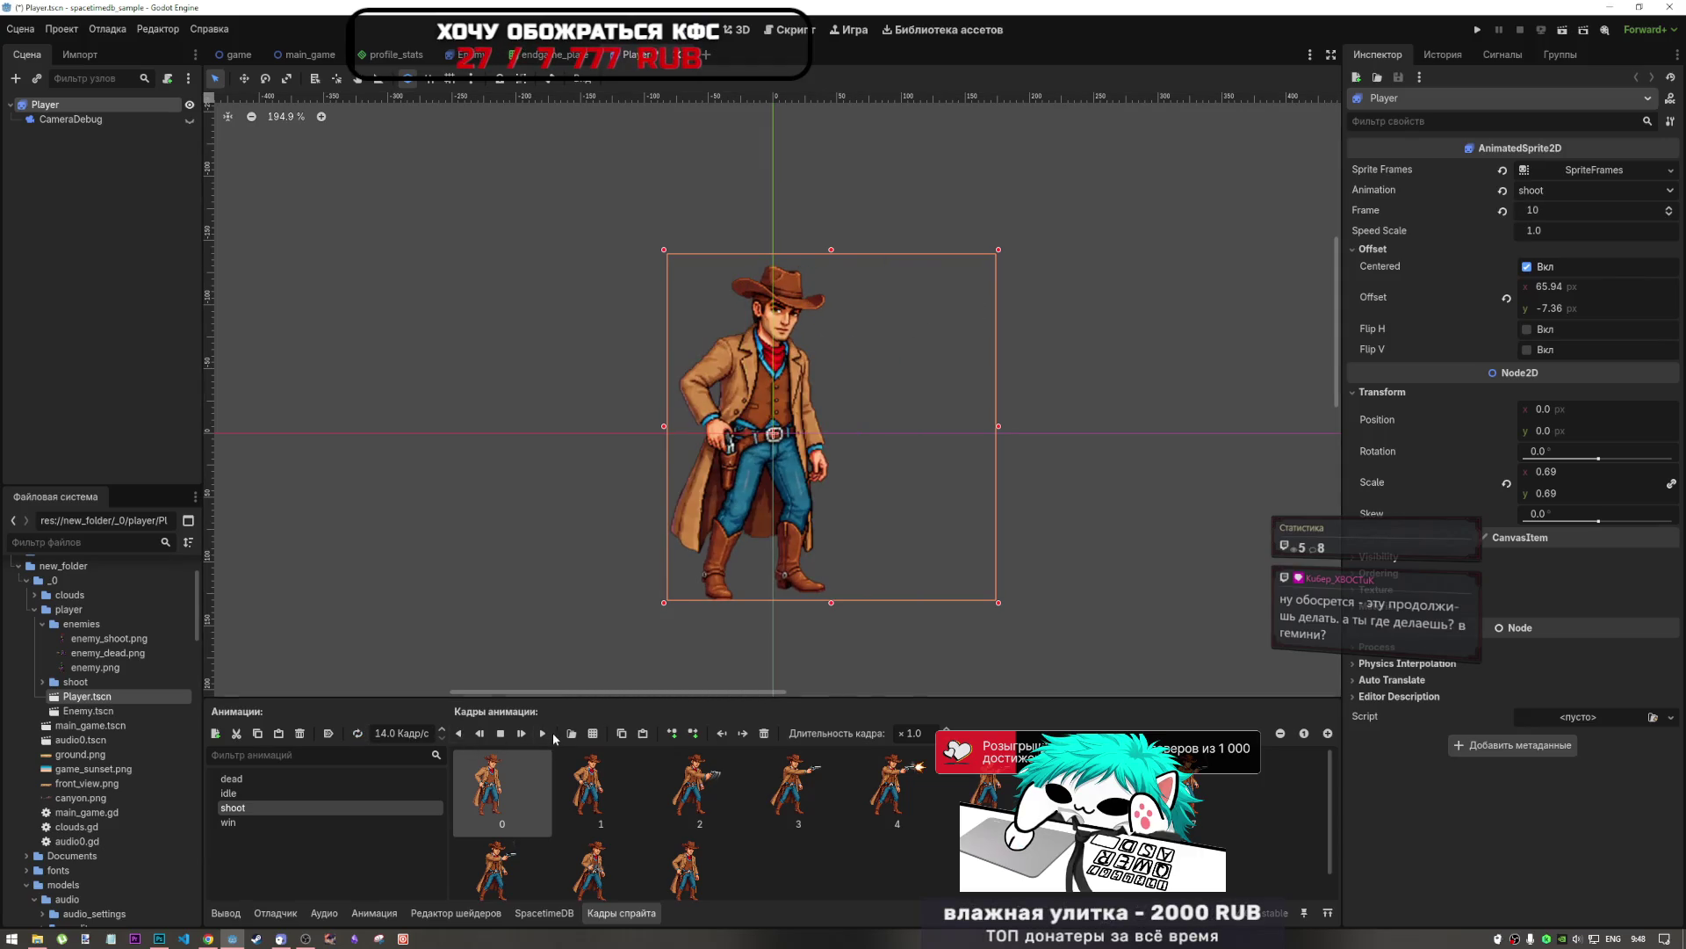
{"action": "left_click", "coordinate": [543, 732]}
{"action": "left_click", "coordinate": [501, 733]}
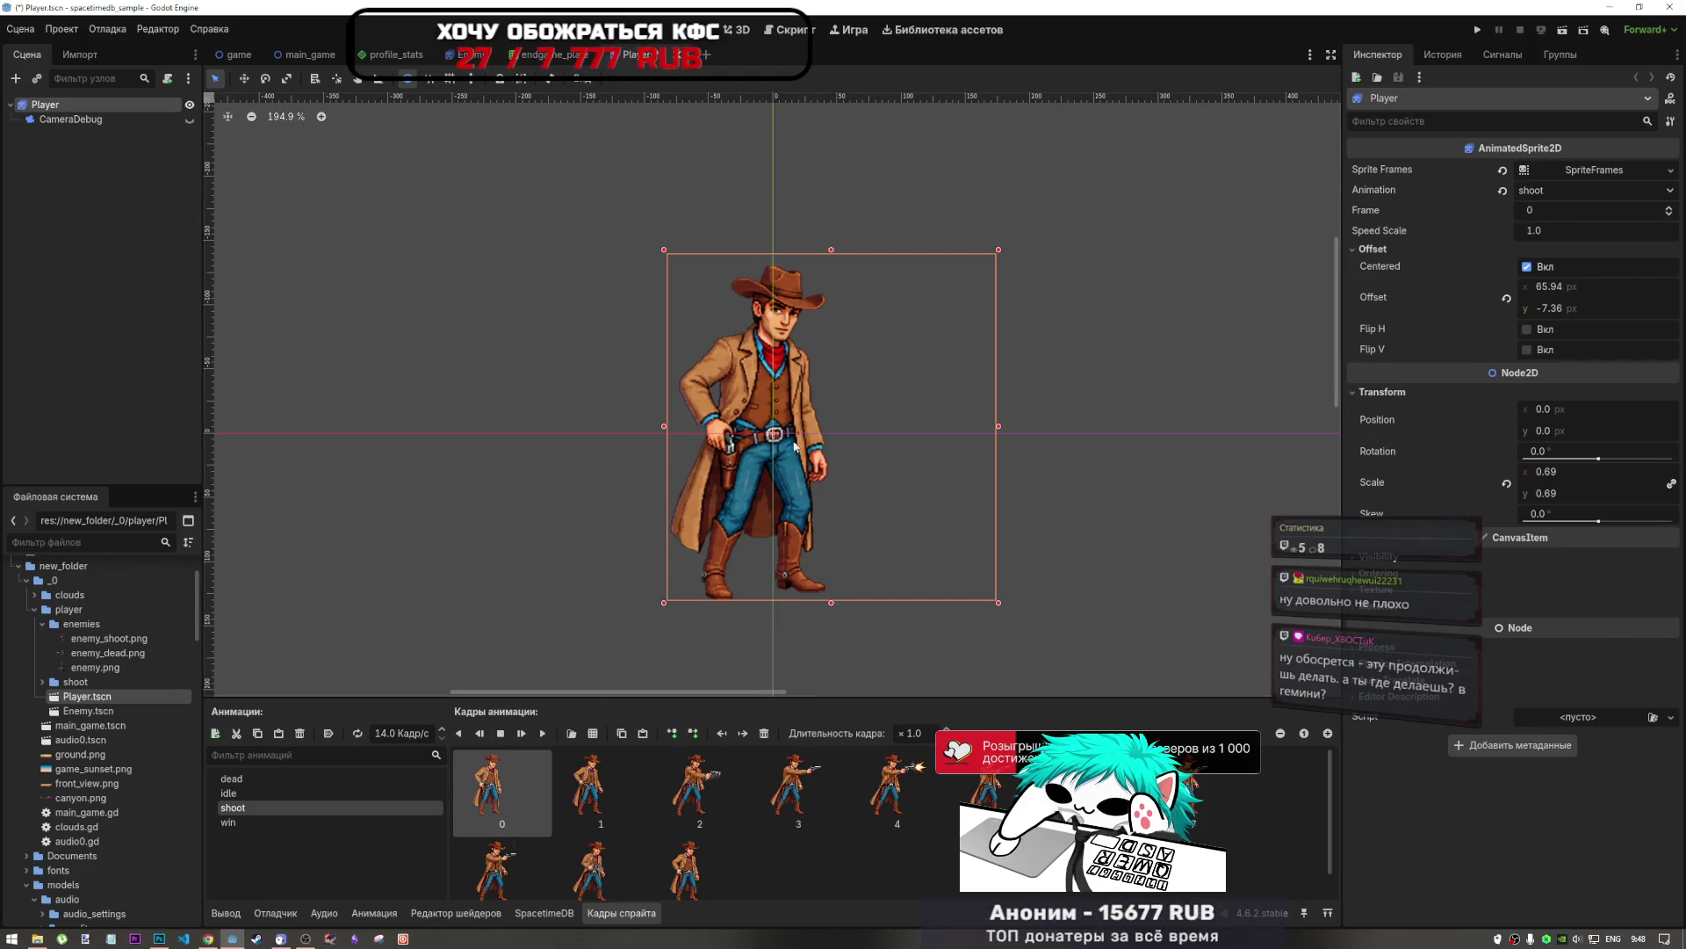
{"action": "key", "text": "ctrl+s"}
Set the Player sprite to the idle animation and save Player.tscn.
{"action": "scroll", "coordinate": [536, 390], "scroll_direction": "down", "scroll_amount": 5}
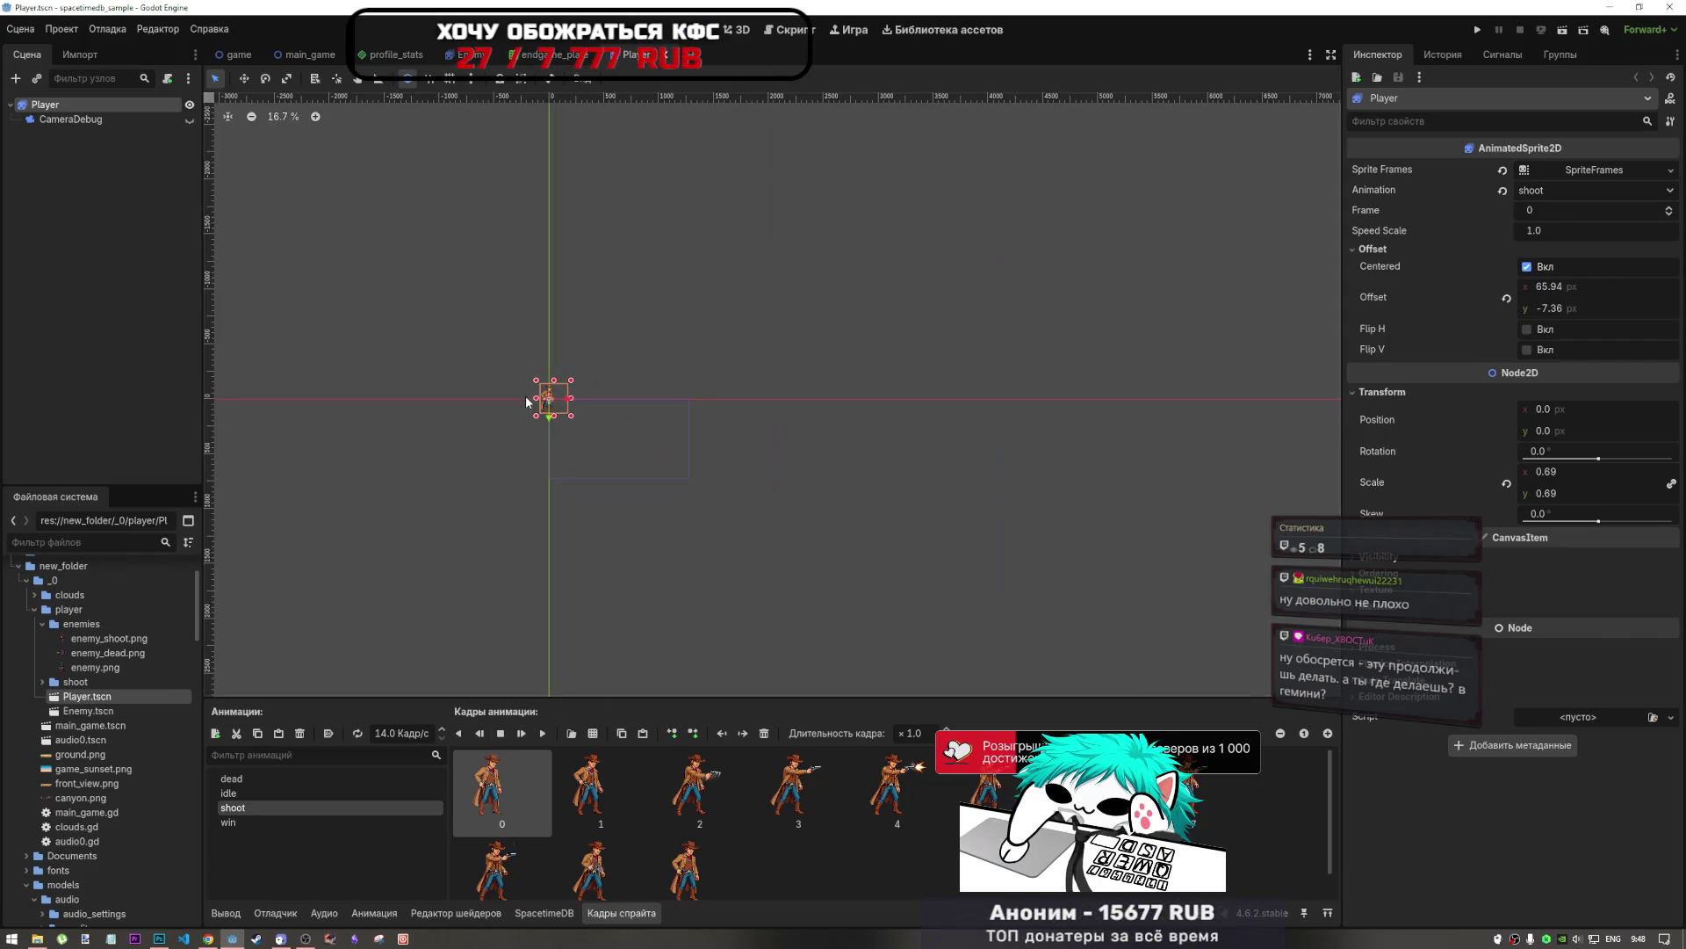
{"action": "scroll", "coordinate": [525, 396], "scroll_direction": "up", "scroll_amount": 3}
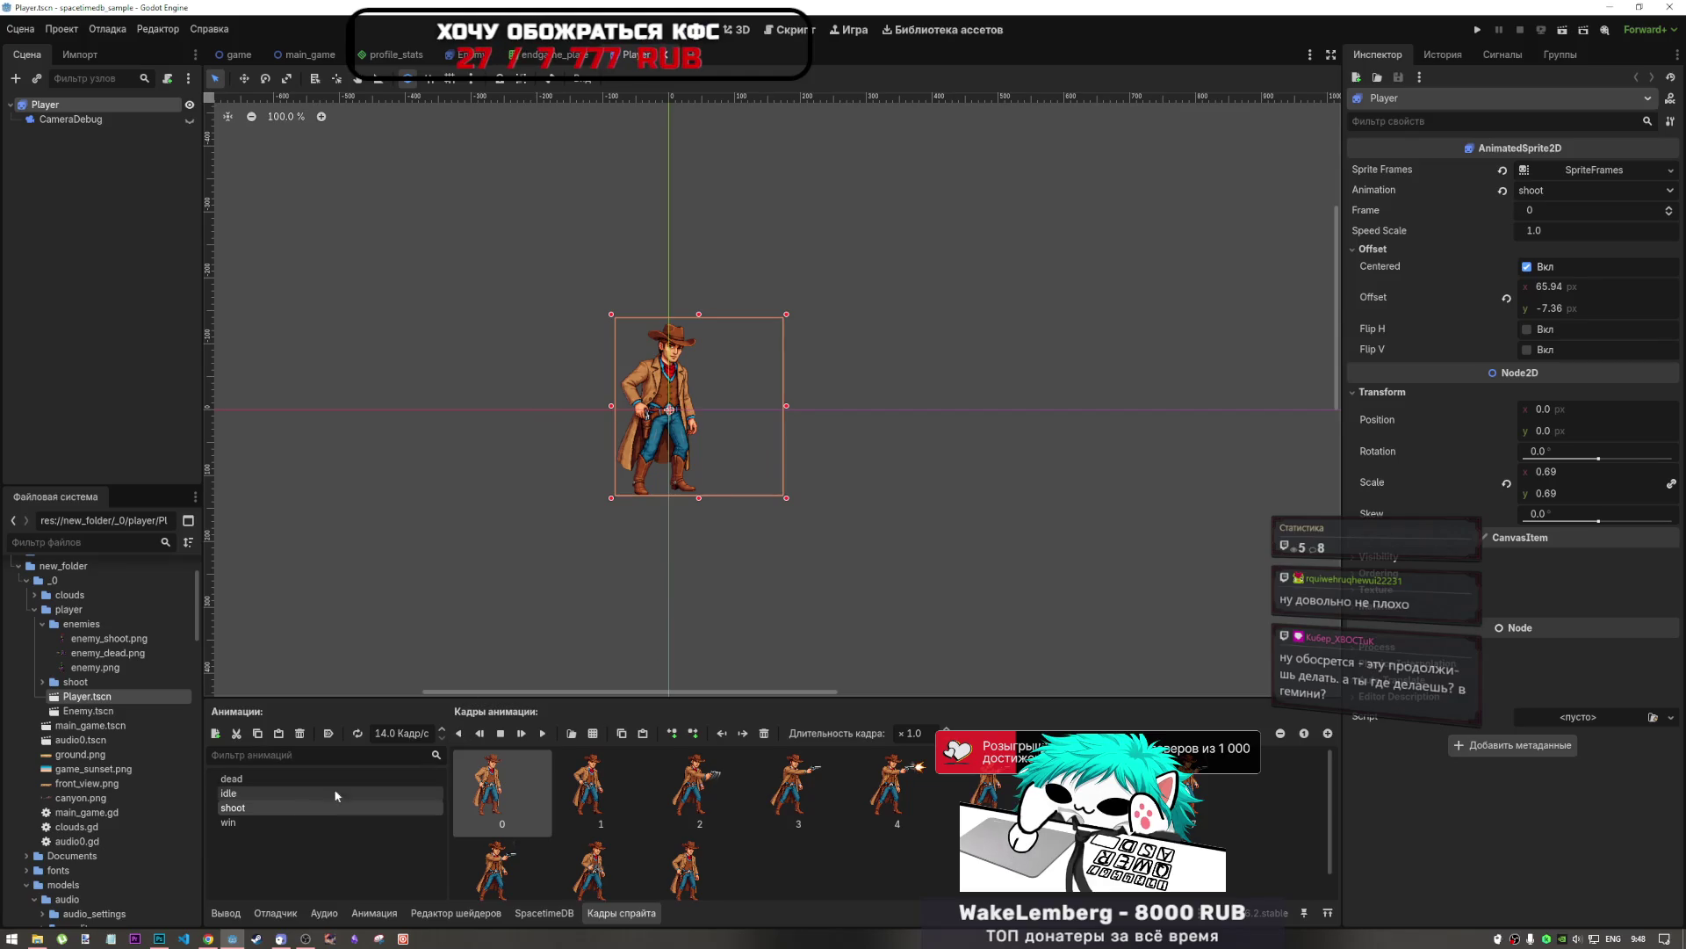
{"action": "left_click", "coordinate": [278, 796]}
{"action": "key", "text": "ctrl+s"}
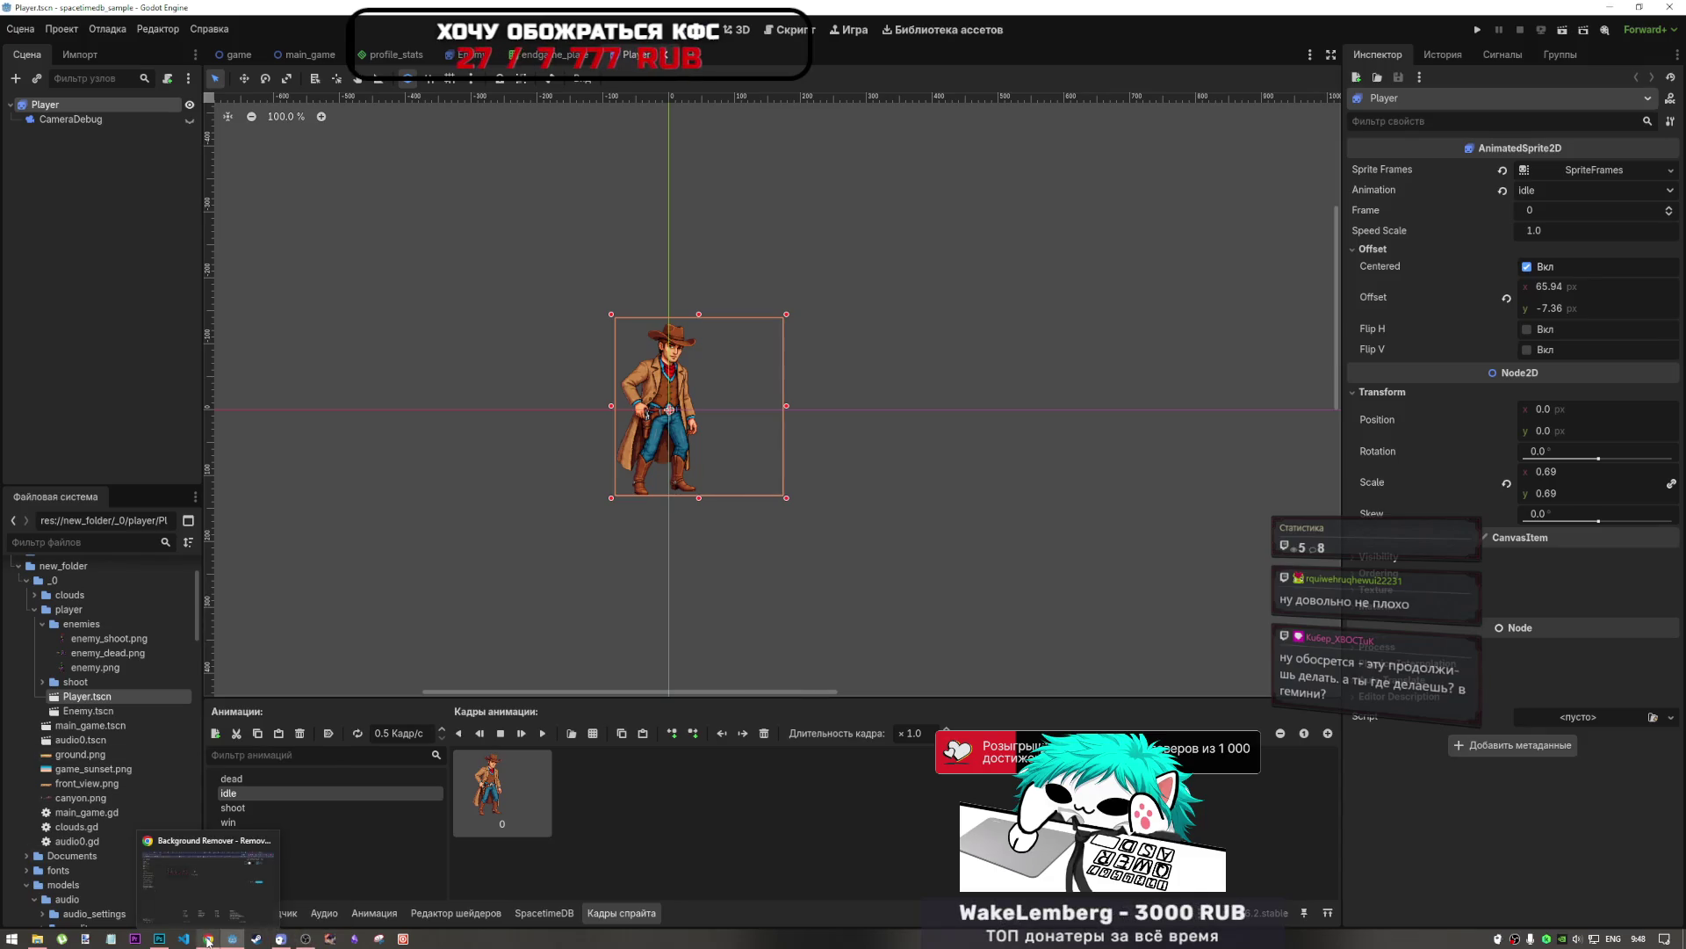
Switch to the Pixlr background remover in Chrome.
{"action": "mouse_move", "coordinate": [285, 940]}
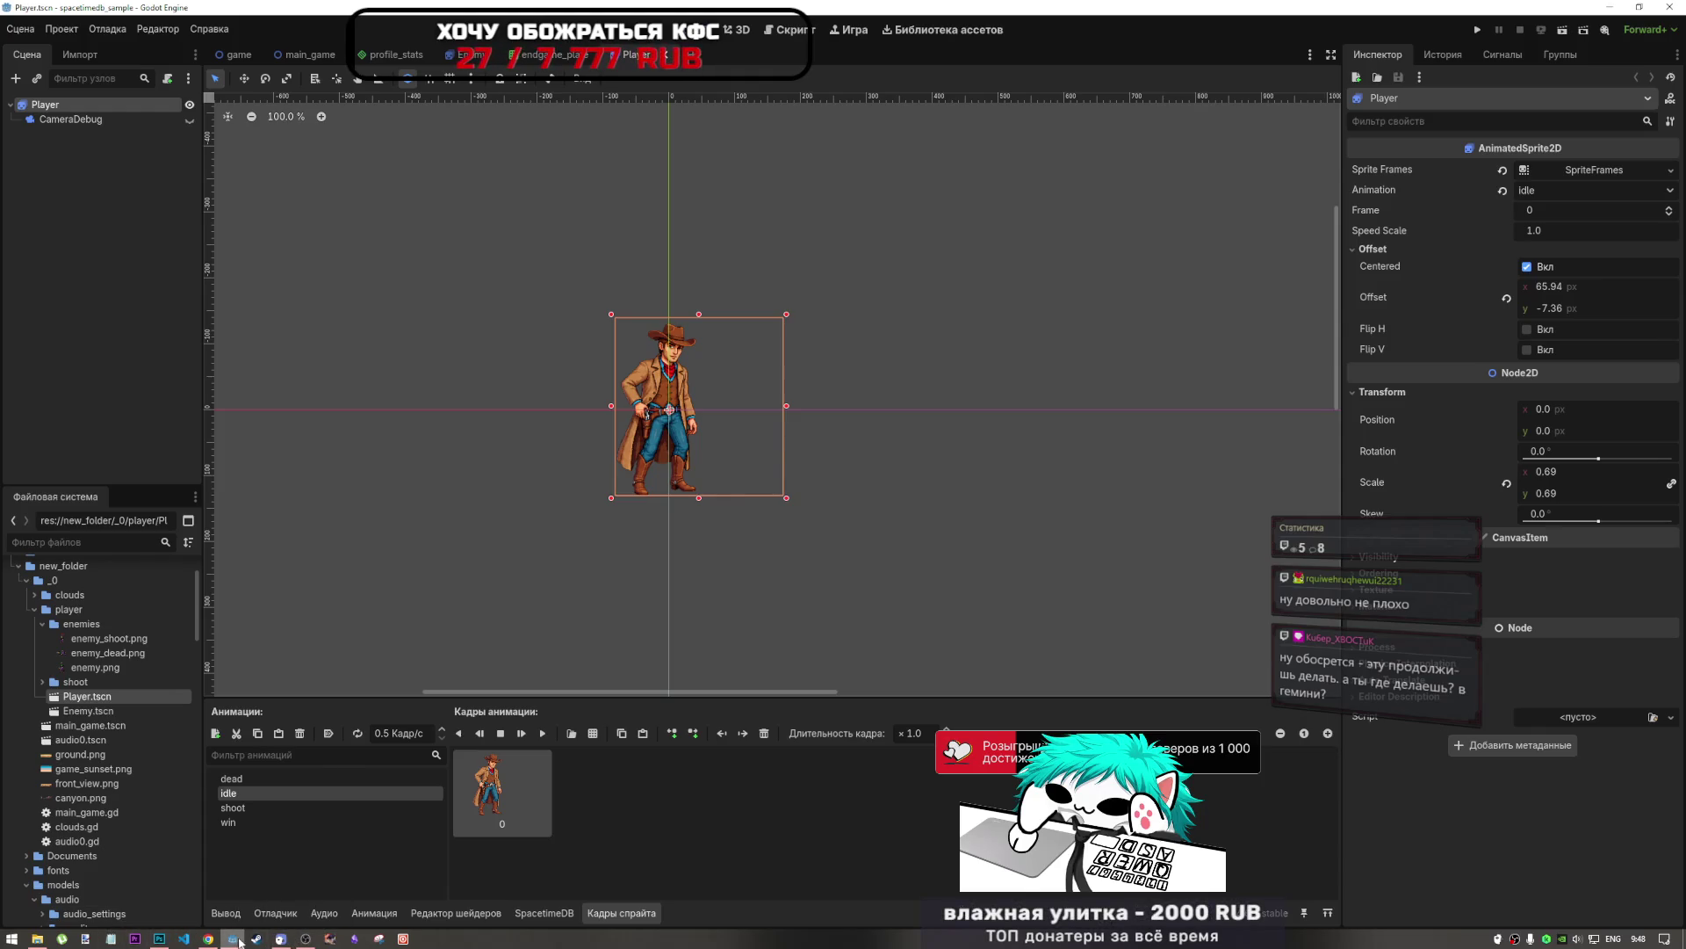
{"action": "mouse_move", "coordinate": [209, 942]}
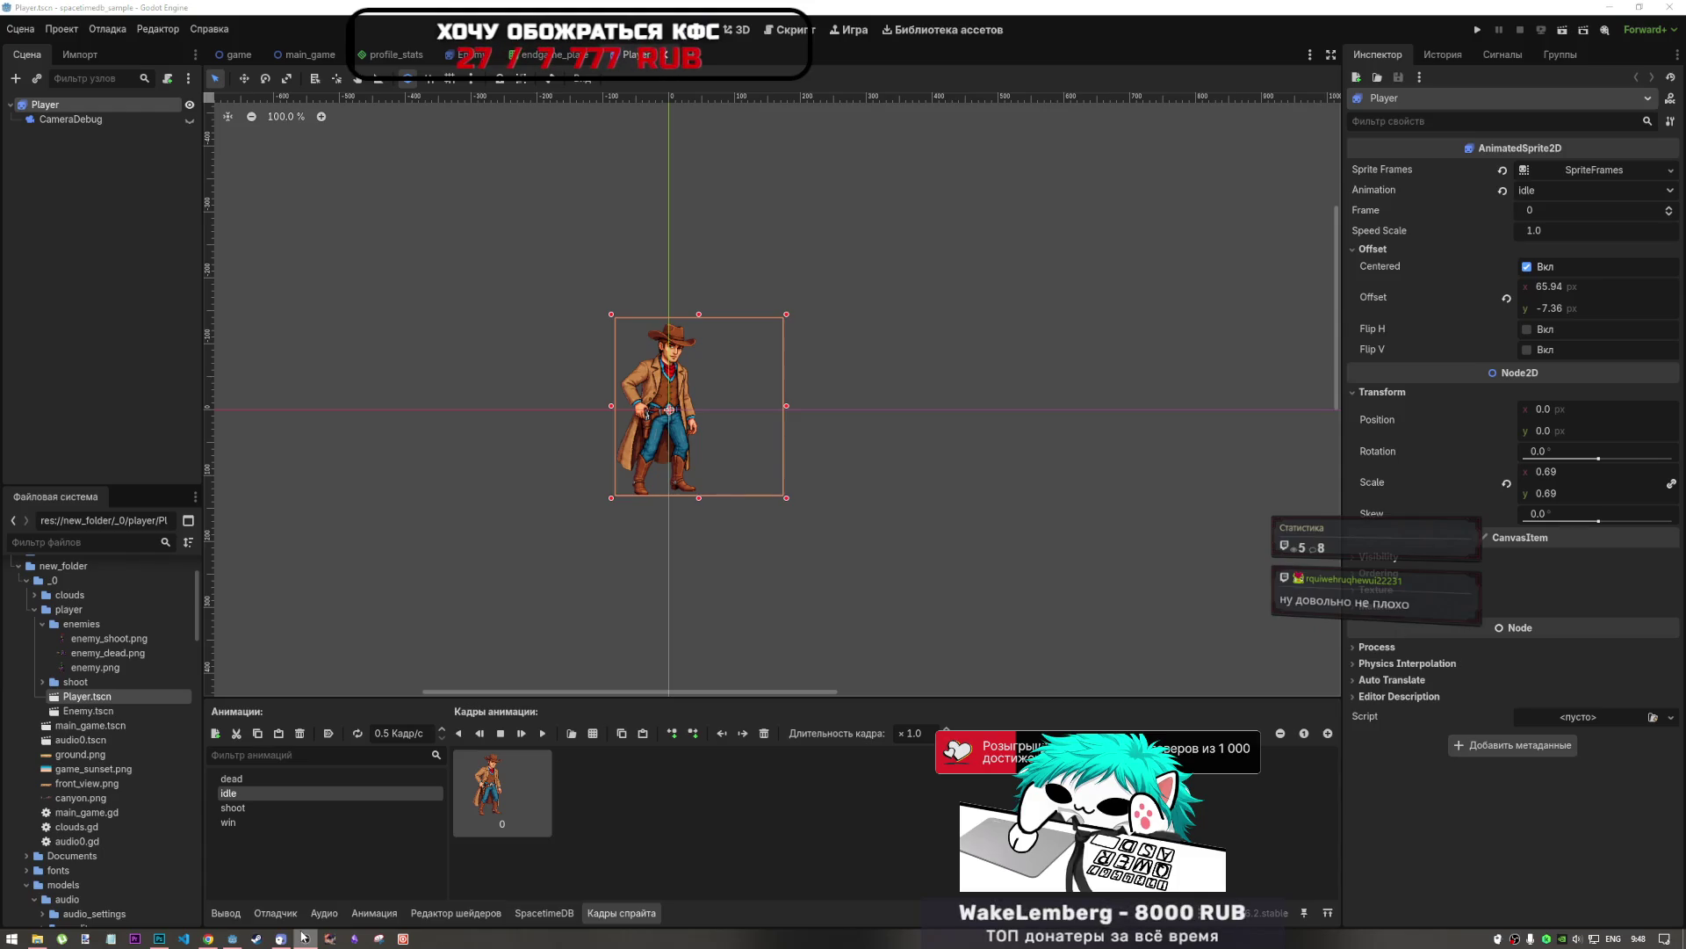
{"action": "left_click", "coordinate": [217, 938]}
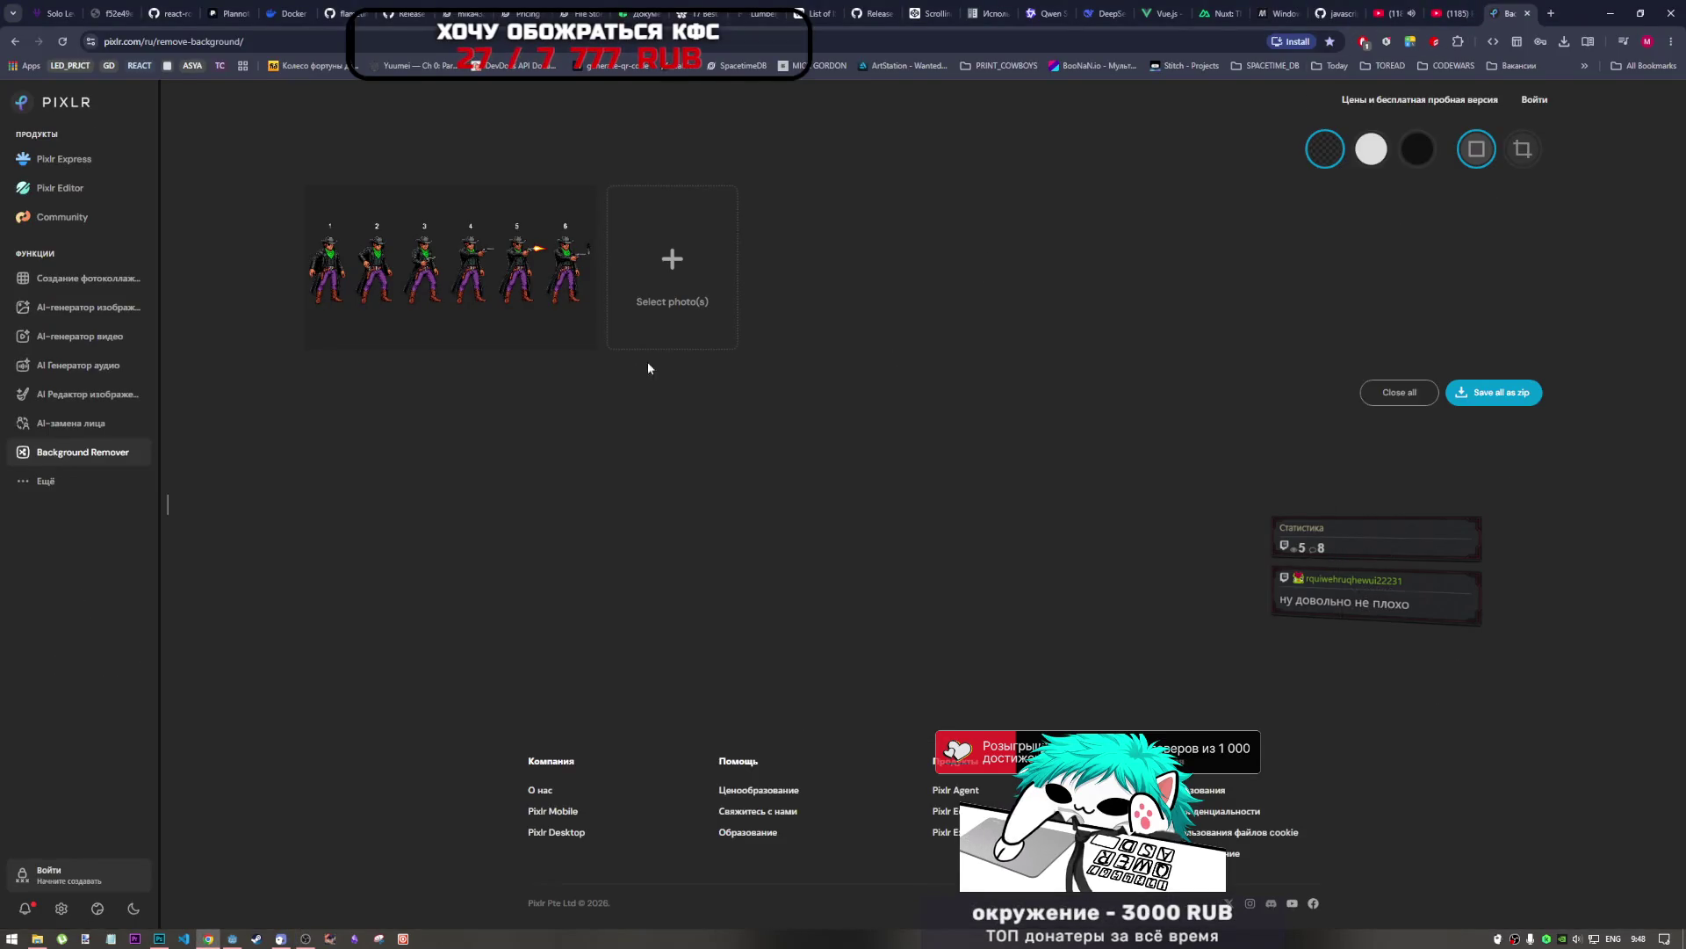
Return to the six-cowboy sprite sheet in Photoshop.
{"action": "left_click", "coordinate": [159, 938]}
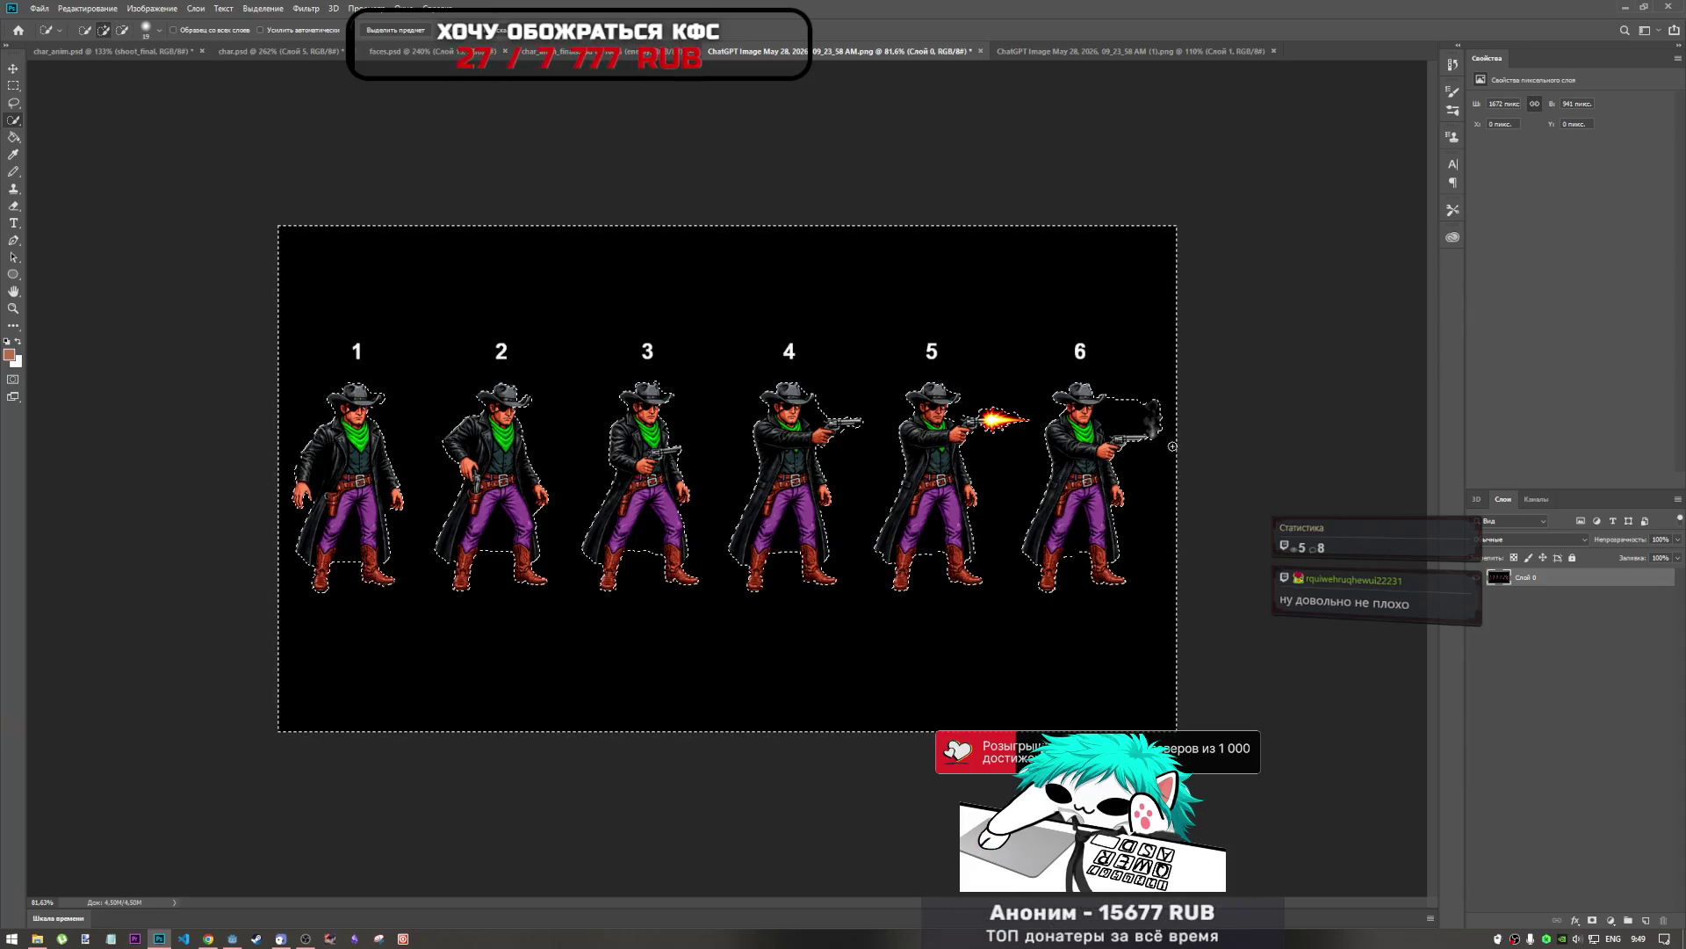
Add the gap by cowboy 3's hand to the selection, delete the black background, and deselect.
{"action": "scroll", "coordinate": [1172, 430], "scroll_direction": "up", "scroll_amount": 5}
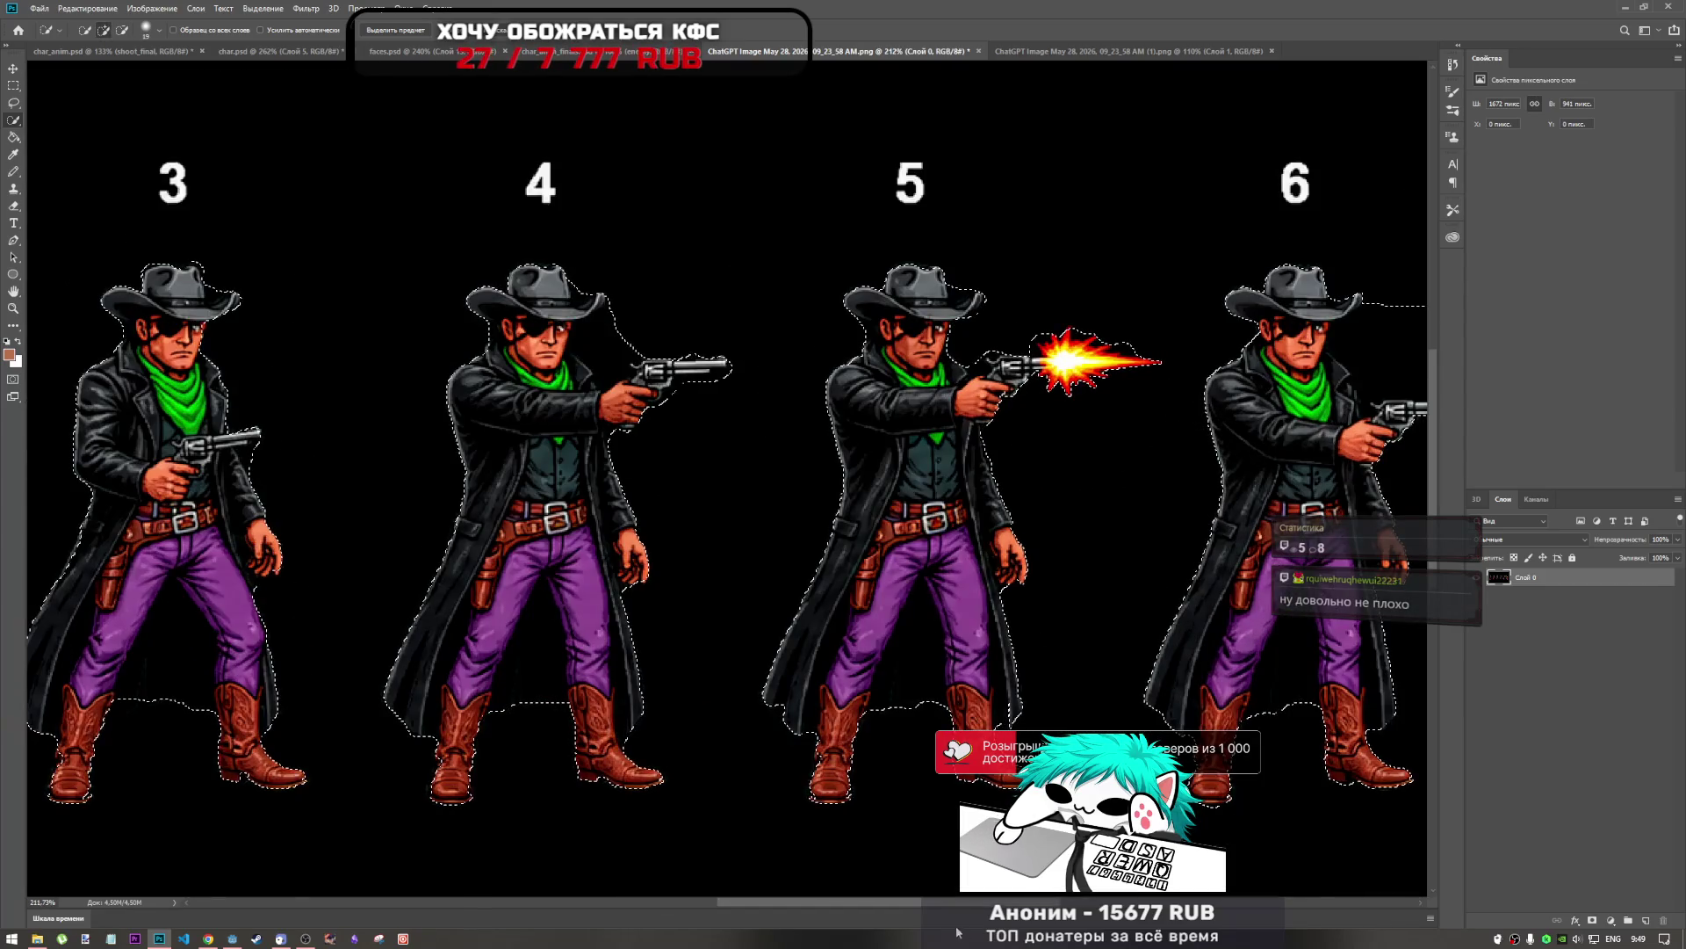
{"action": "scroll", "coordinate": [1147, 467], "scroll_direction": "right", "scroll_amount": 5}
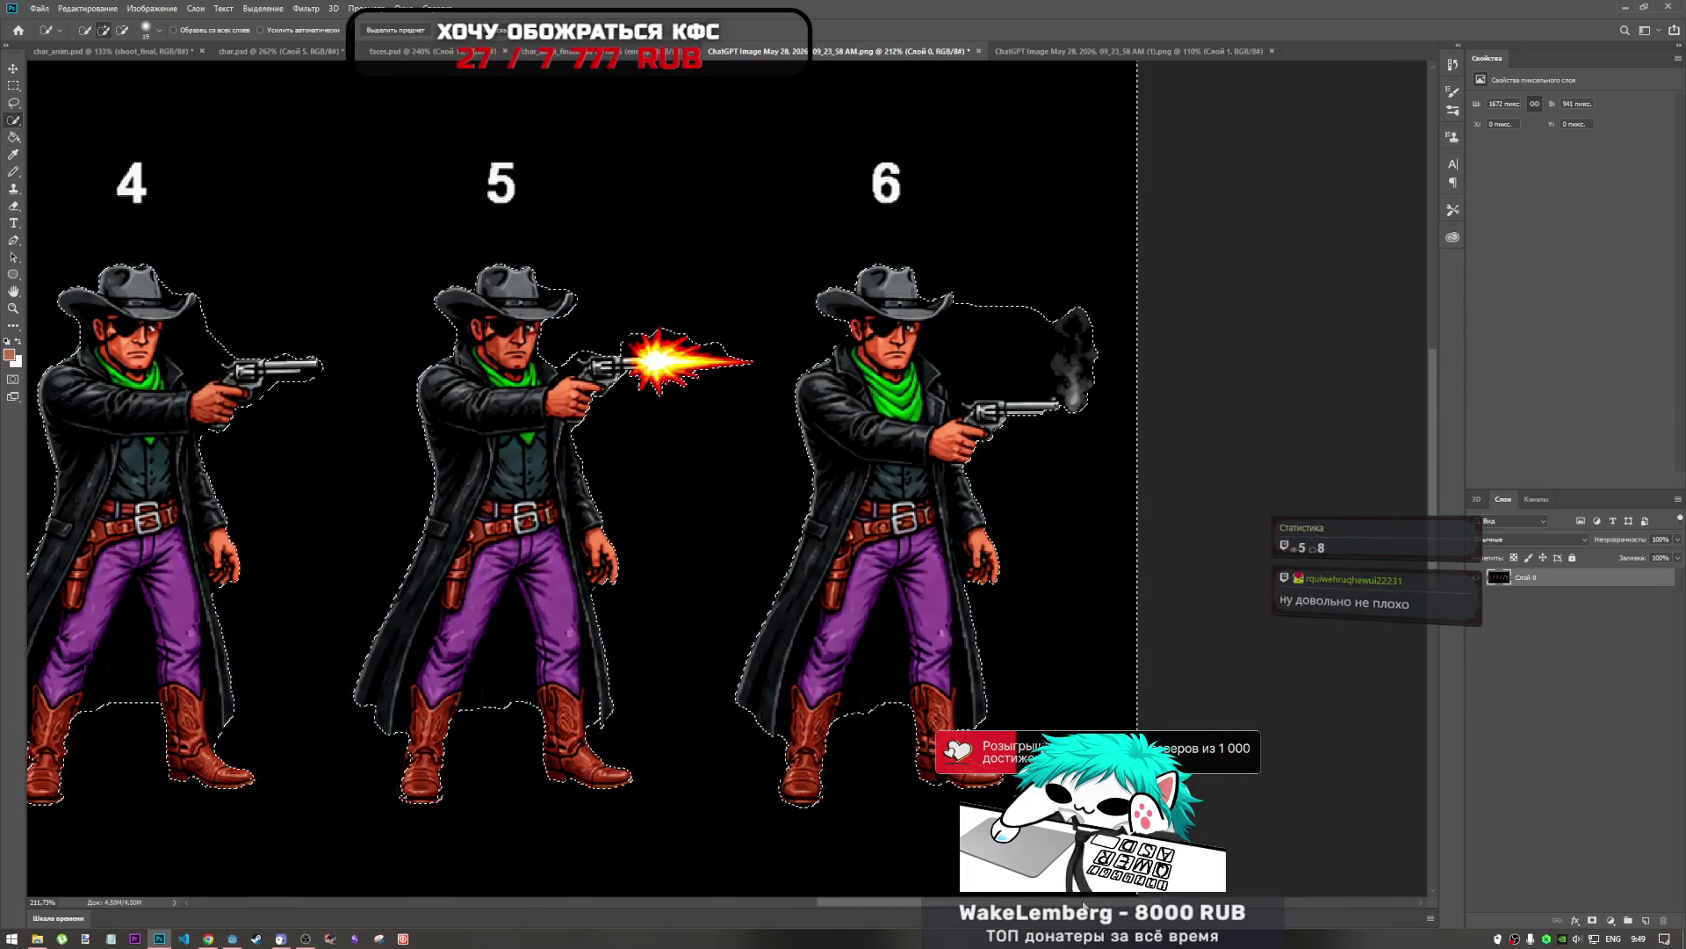
{"action": "scroll", "coordinate": [887, 621], "scroll_direction": "down", "scroll_amount": 3}
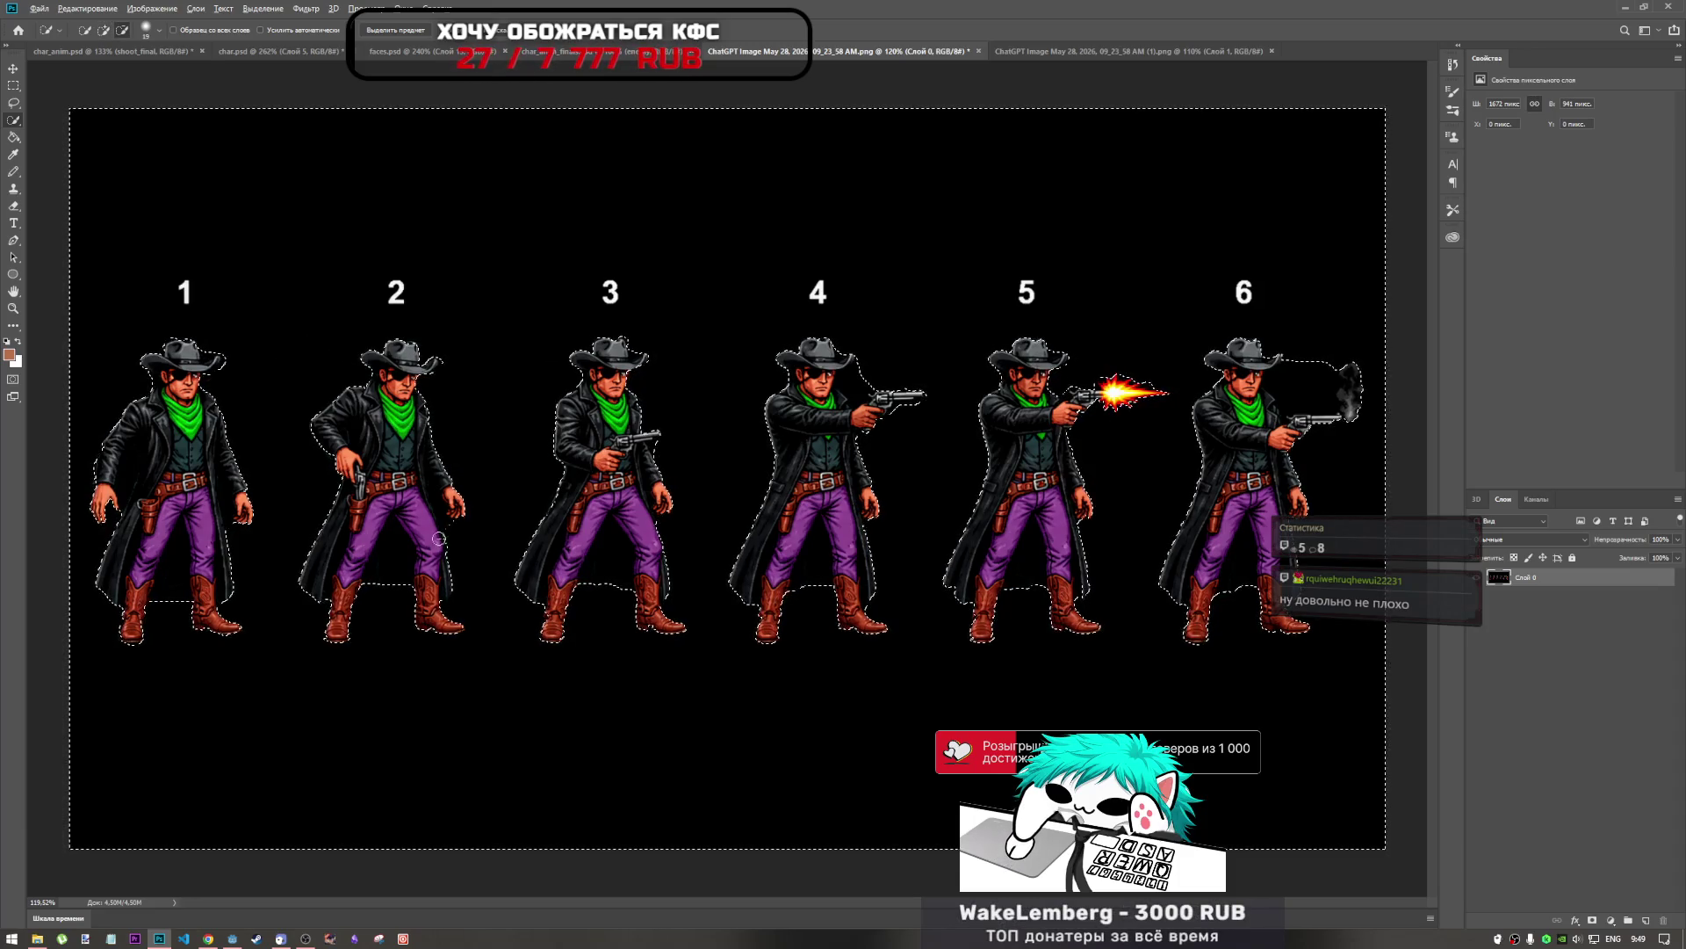
{"action": "scroll", "coordinate": [452, 518], "scroll_direction": "up", "scroll_amount": 3}
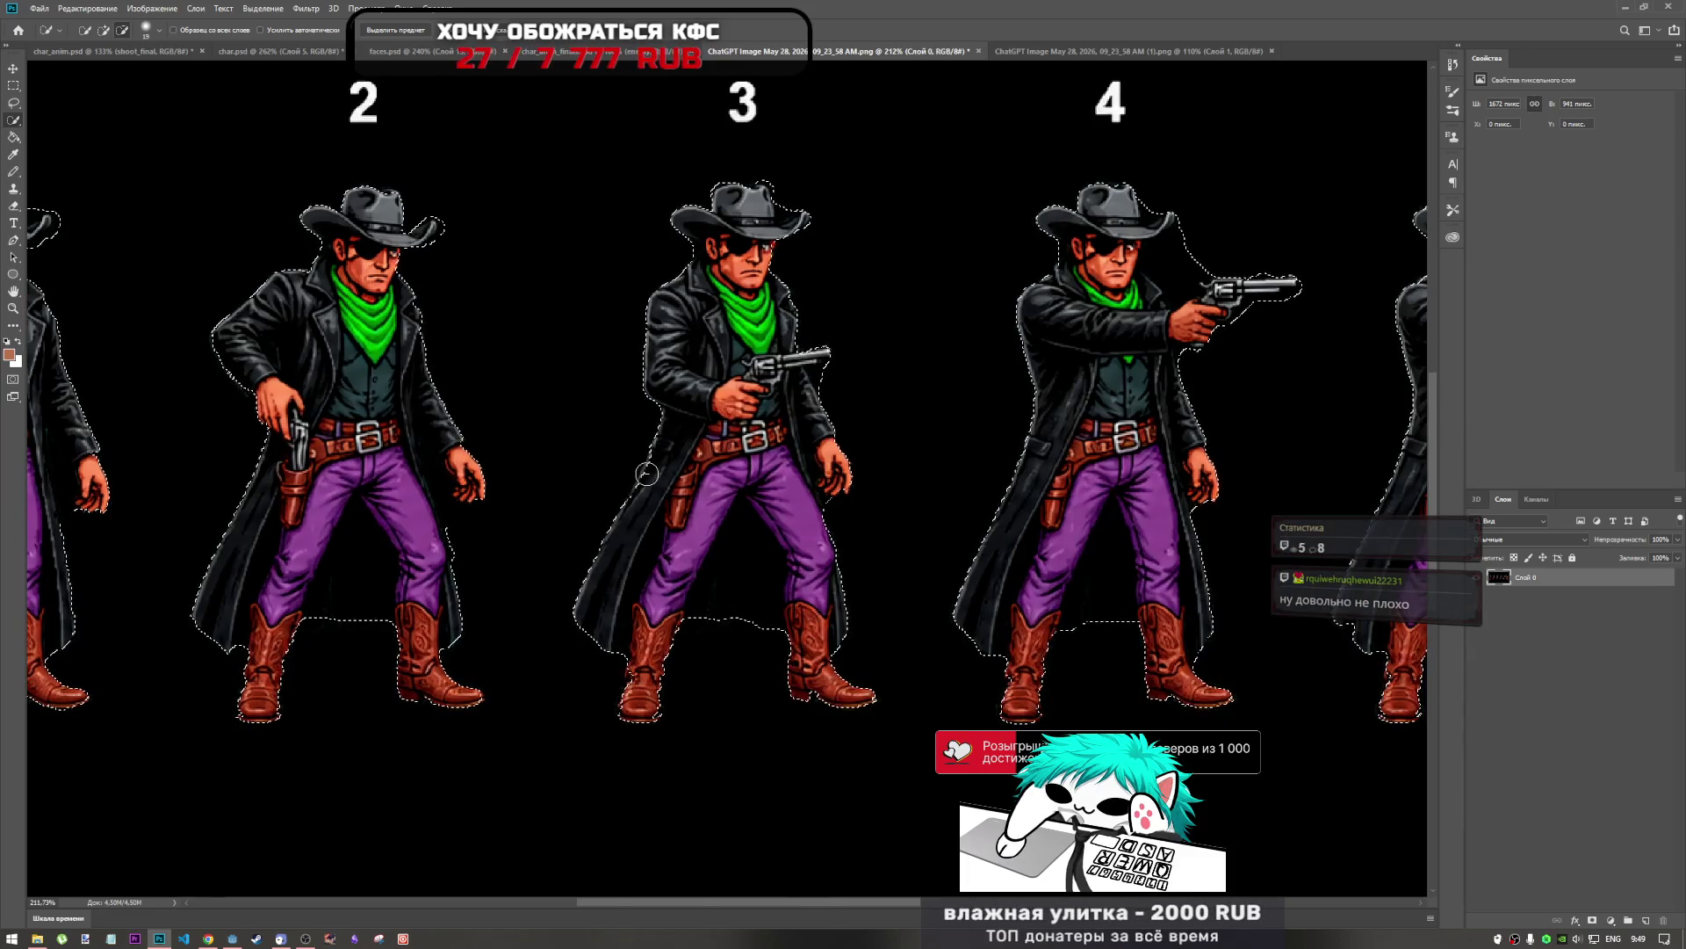
{"action": "scroll", "coordinate": [709, 458], "scroll_direction": "down", "scroll_amount": 2}
{"action": "scroll", "coordinate": [817, 501], "scroll_direction": "up", "scroll_amount": 4}
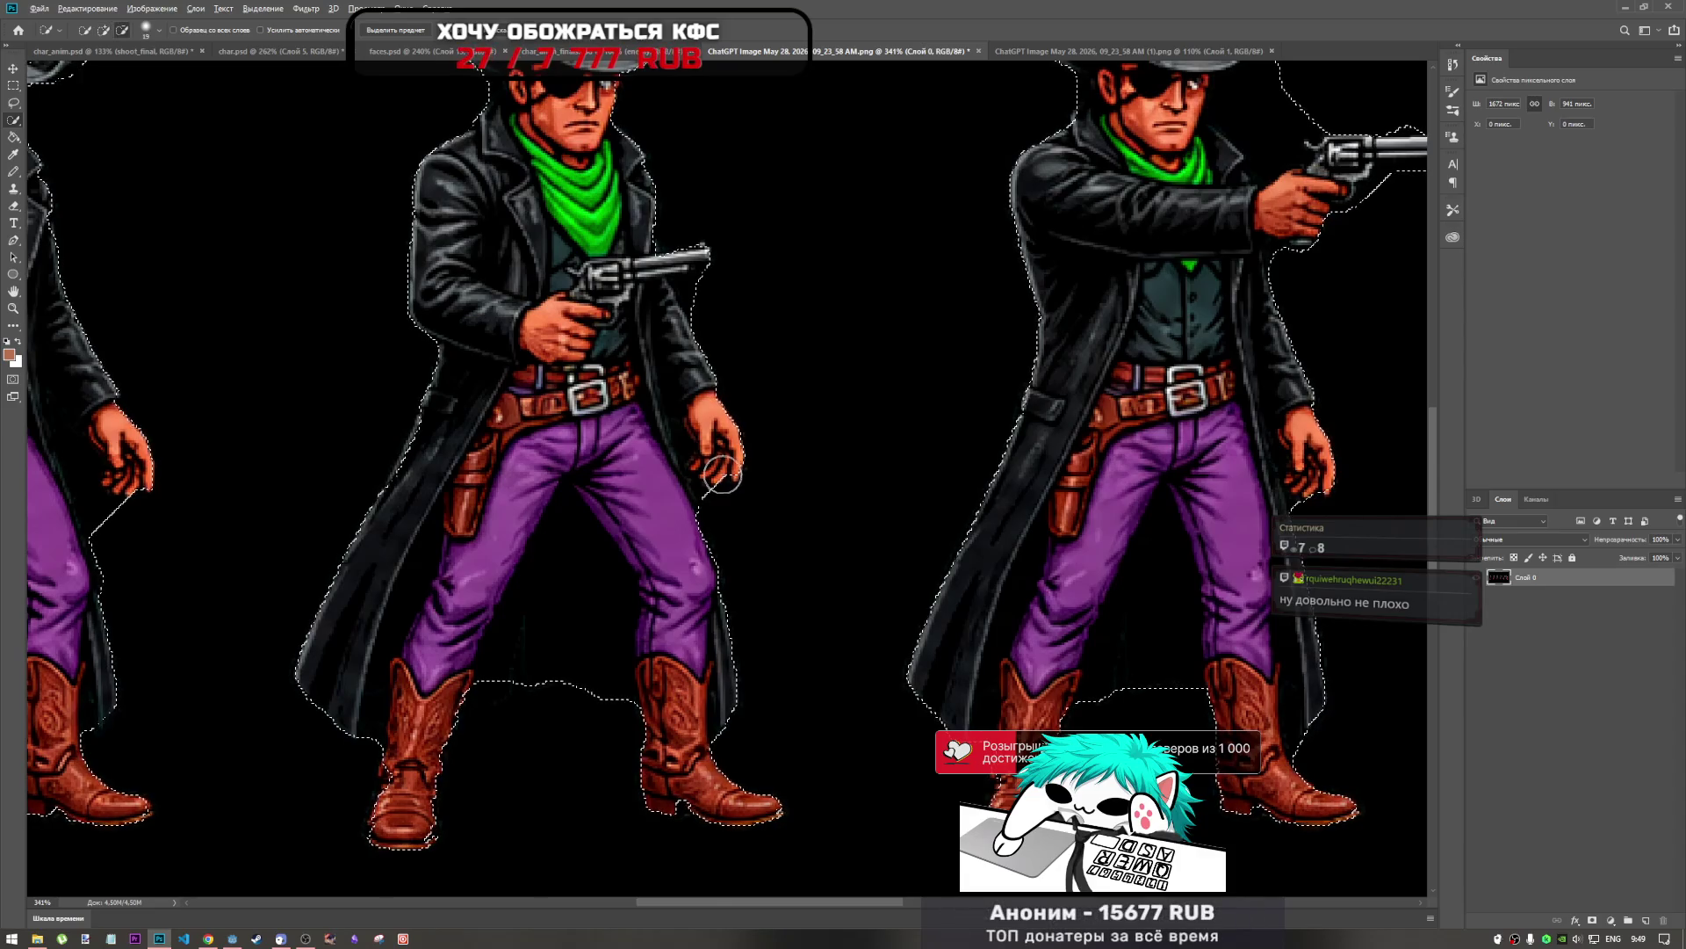
{"action": "left_click", "coordinate": [723, 474]}
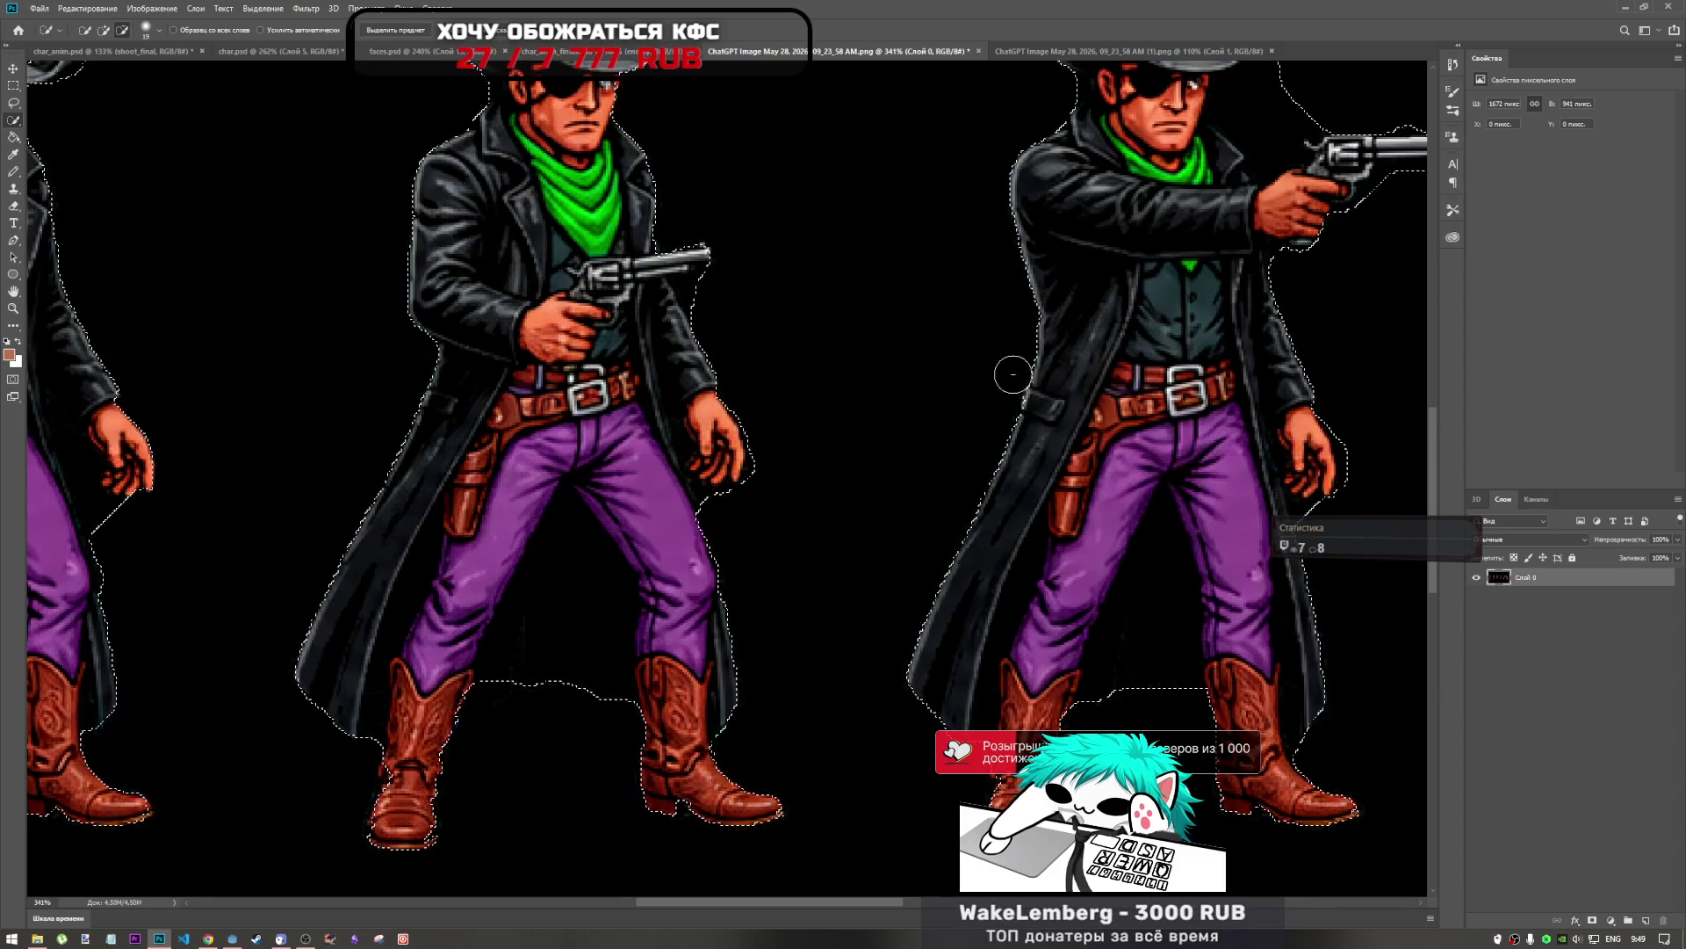
{"action": "scroll", "coordinate": [1053, 383], "scroll_direction": "down", "scroll_amount": 6}
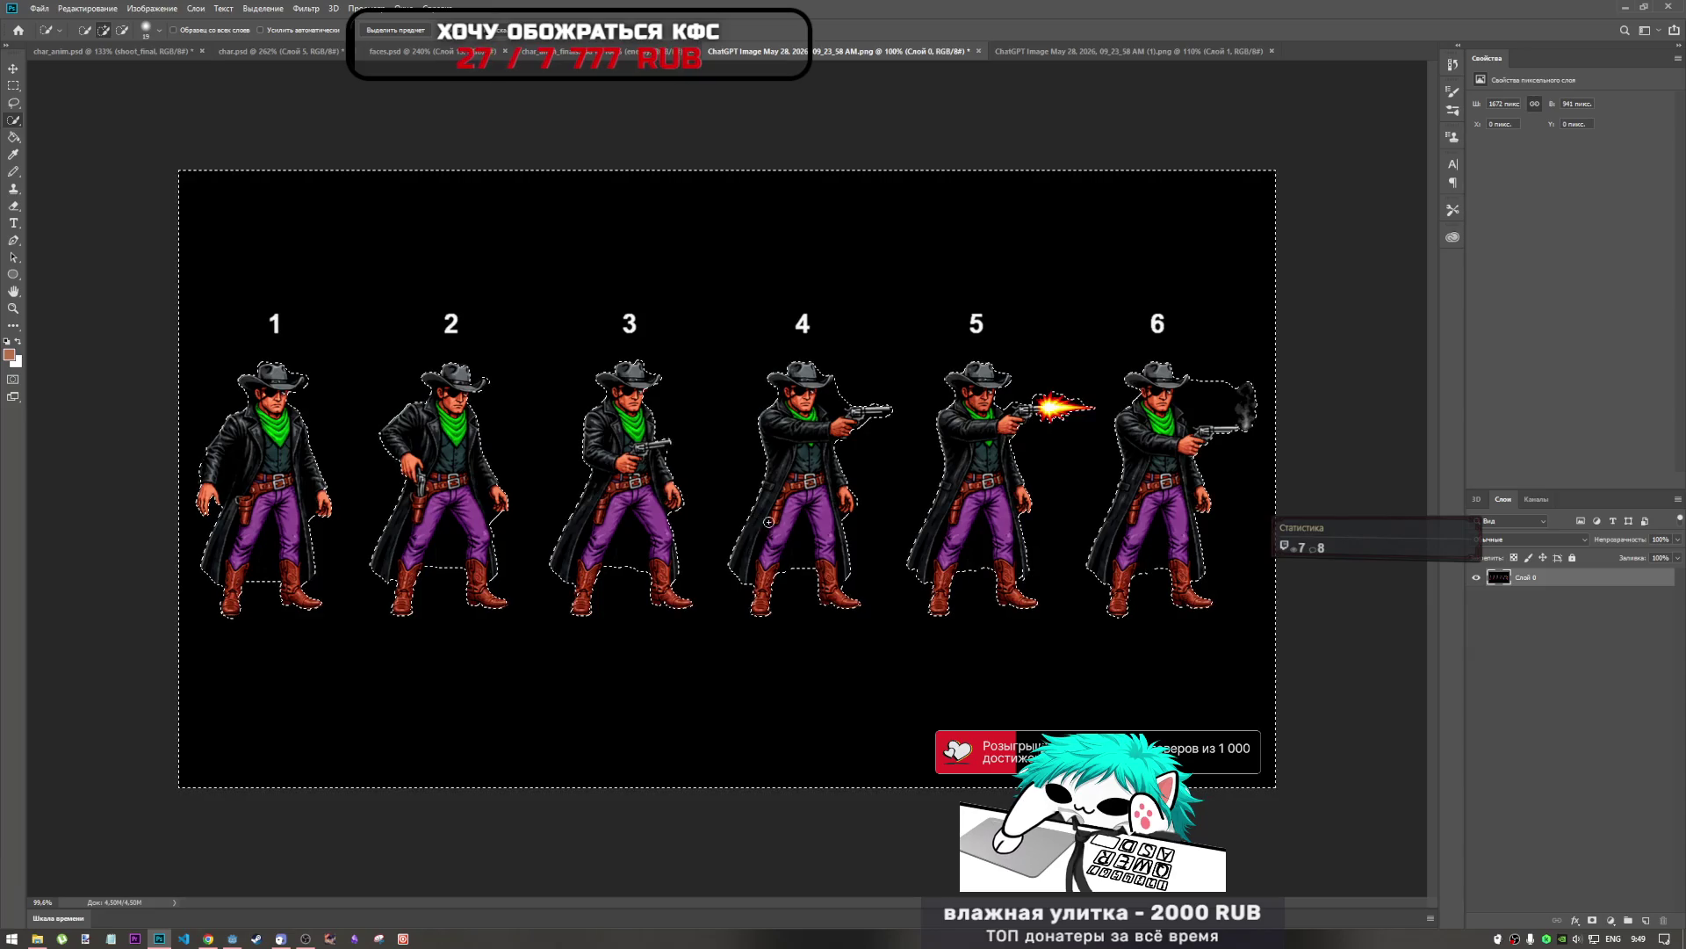
{"action": "key", "text": "Delete"}
{"action": "key", "text": "ctrl+d"}
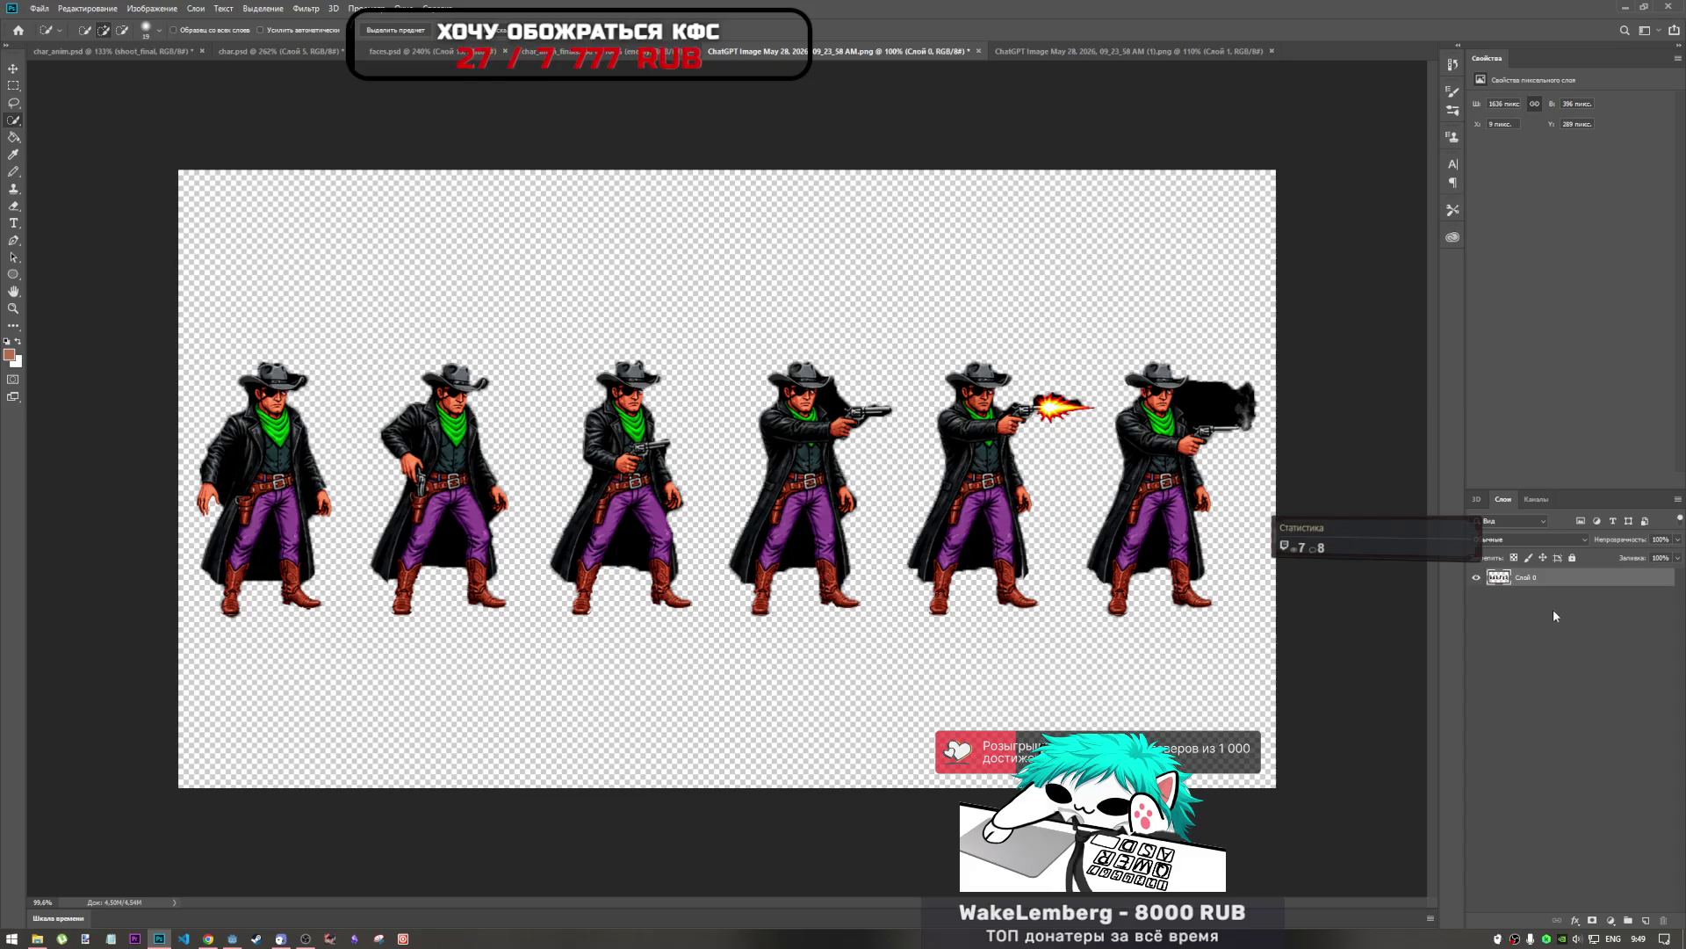
In char_anim.psd, group the layers from death_final through drafts into a group named player.
{"action": "left_click", "coordinate": [128, 51]}
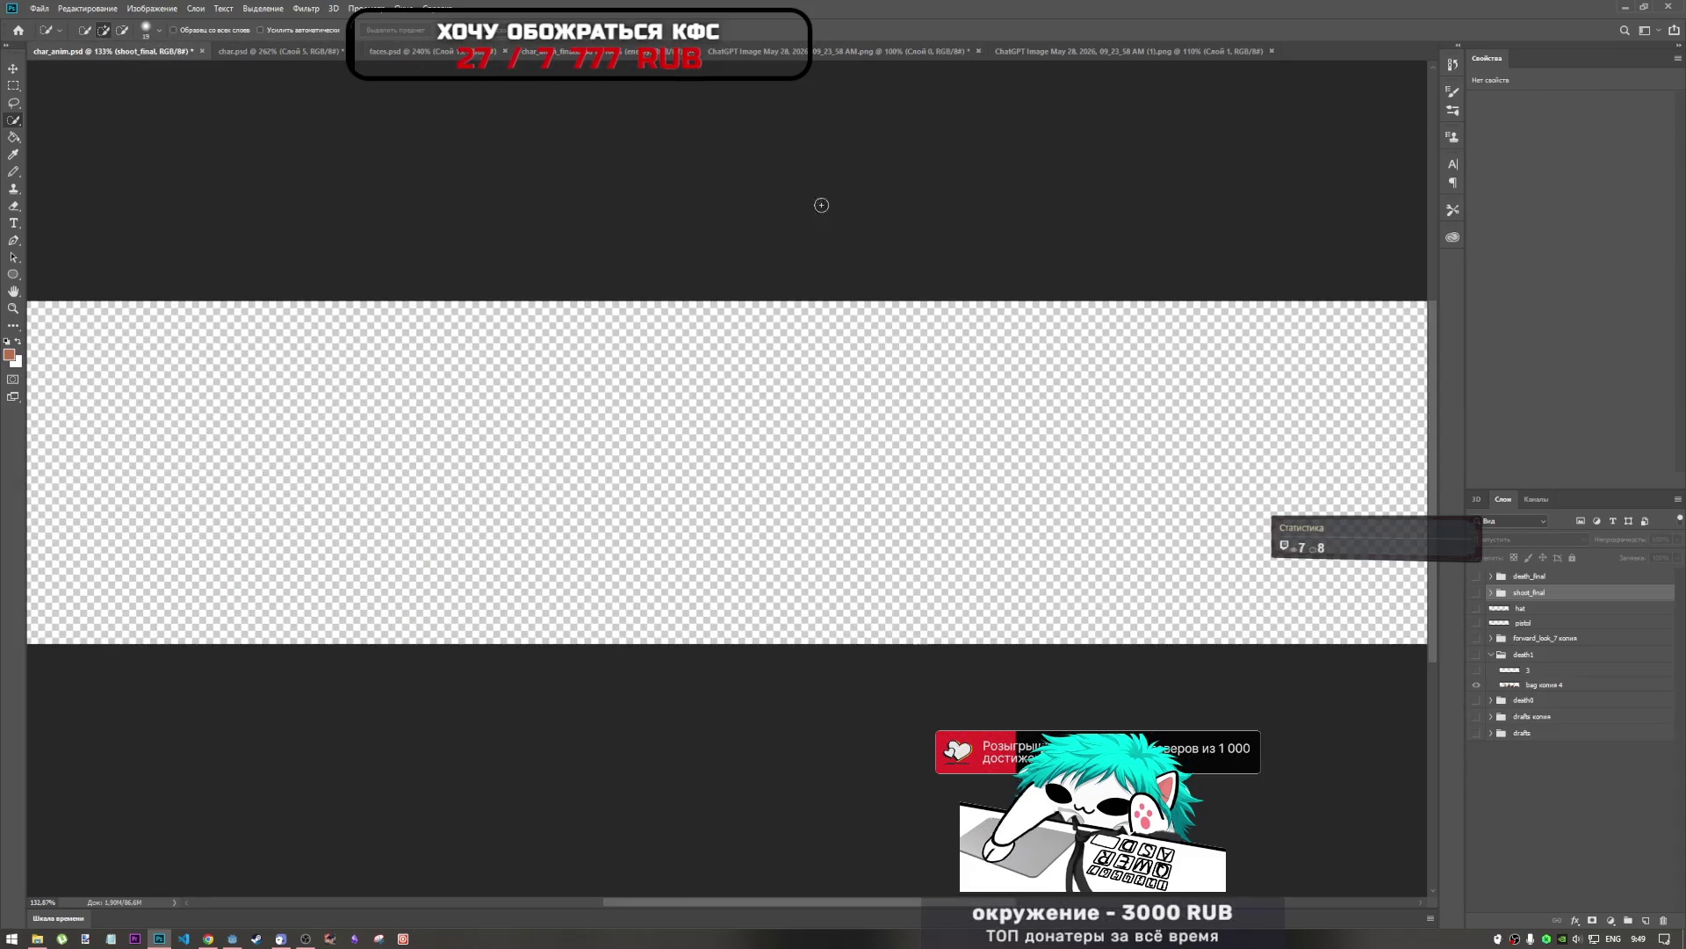
{"action": "scroll", "coordinate": [1415, 684], "scroll_direction": "down", "scroll_amount": 3}
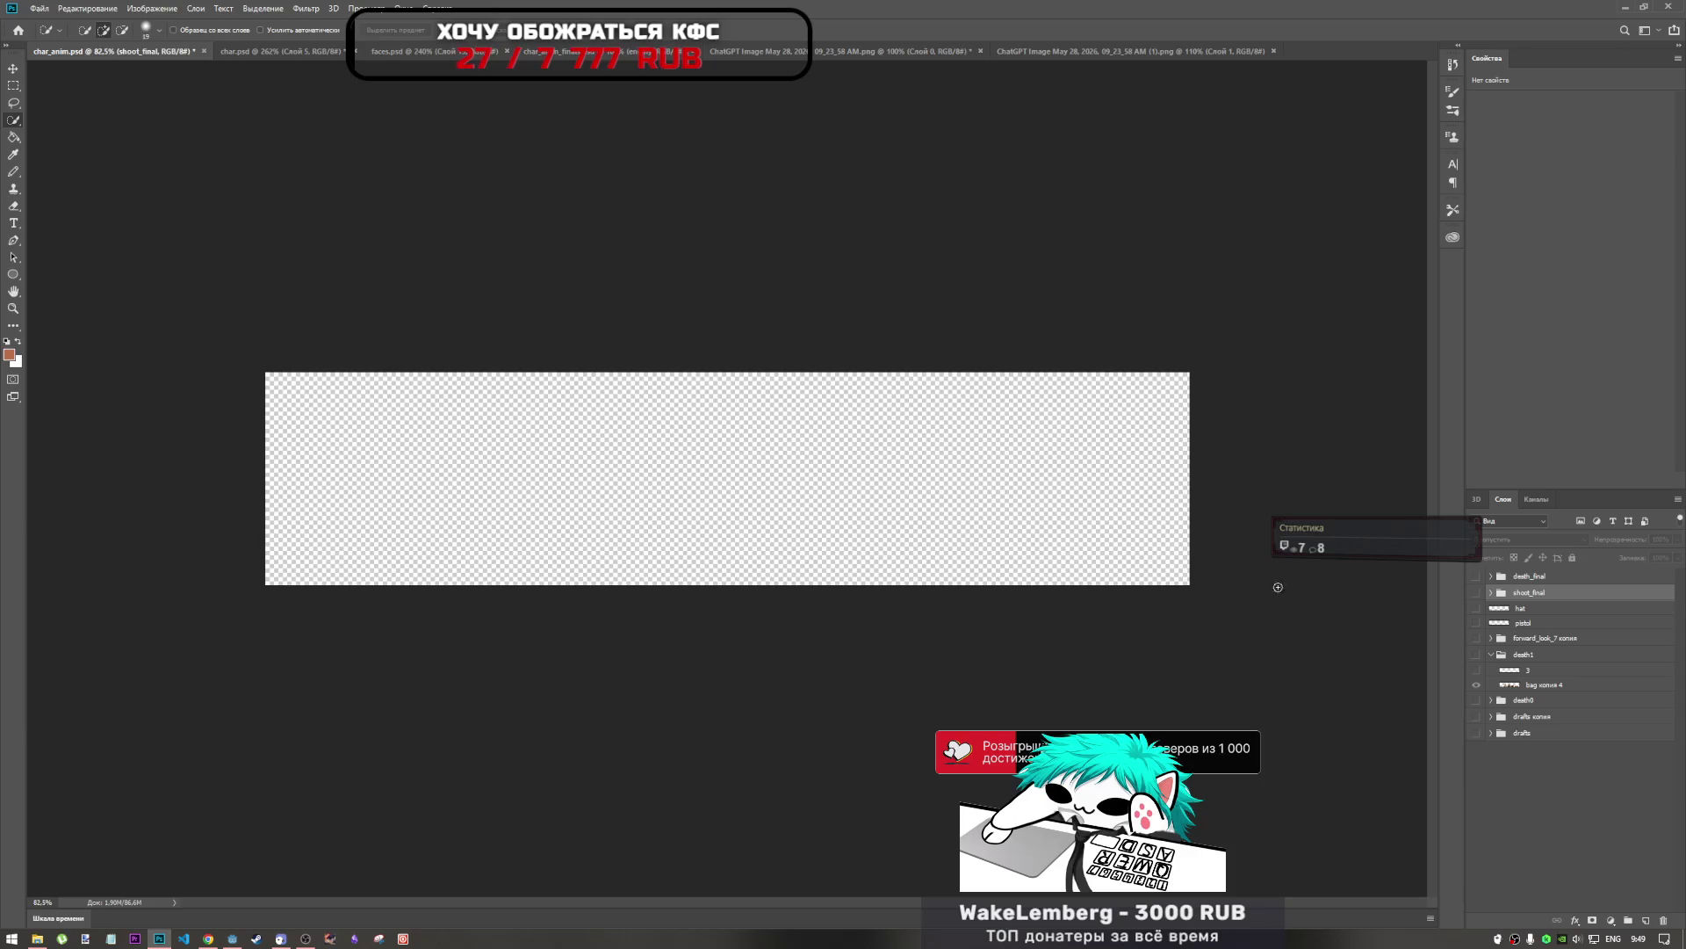
{"action": "scroll", "coordinate": [1280, 572], "scroll_direction": "up", "scroll_amount": 2}
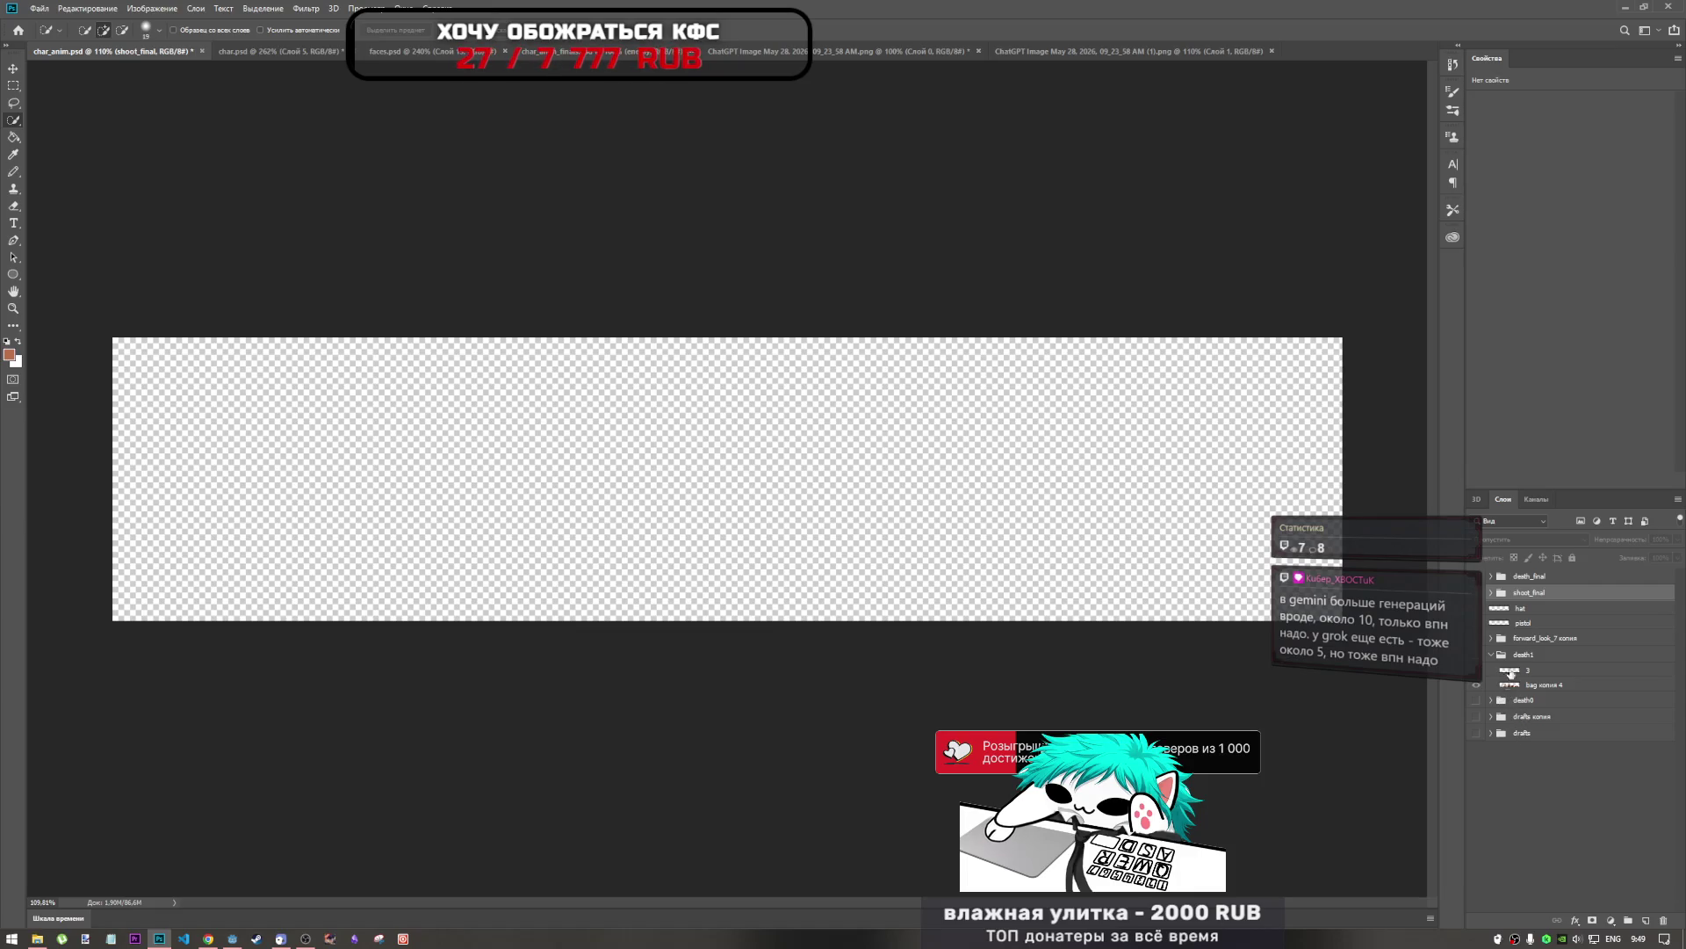
{"action": "left_click", "coordinate": [1534, 582]}
{"action": "left_click", "coordinate": [1537, 734], "text": "shift"}
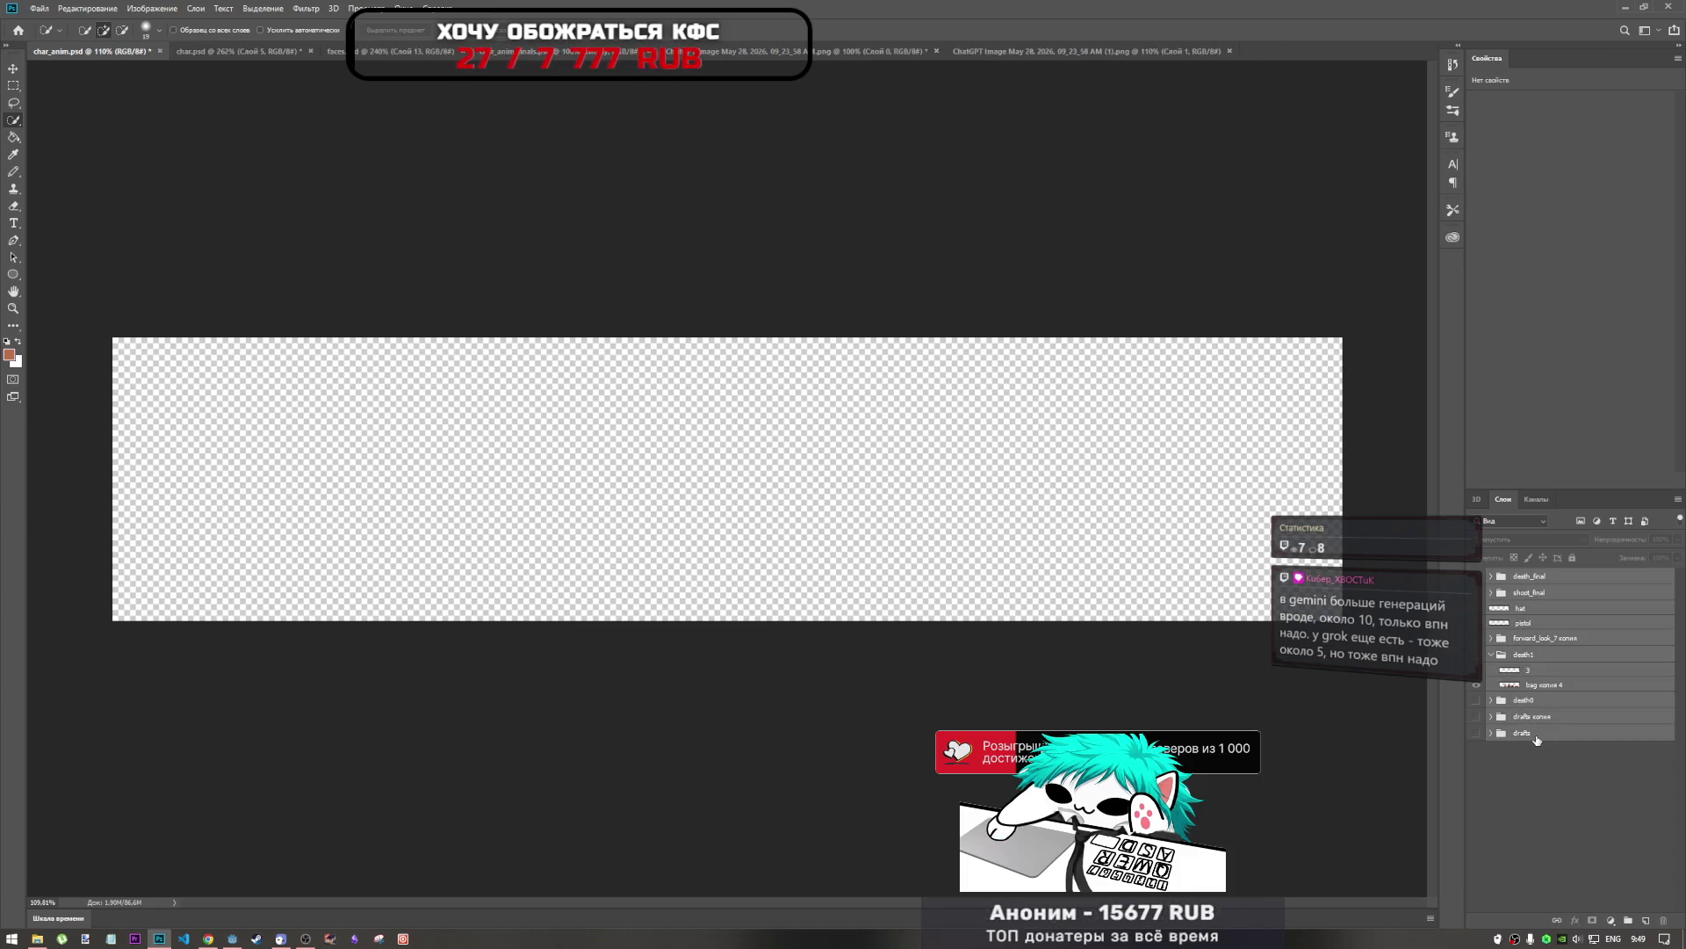
{"action": "key", "text": "ctrl+g"}
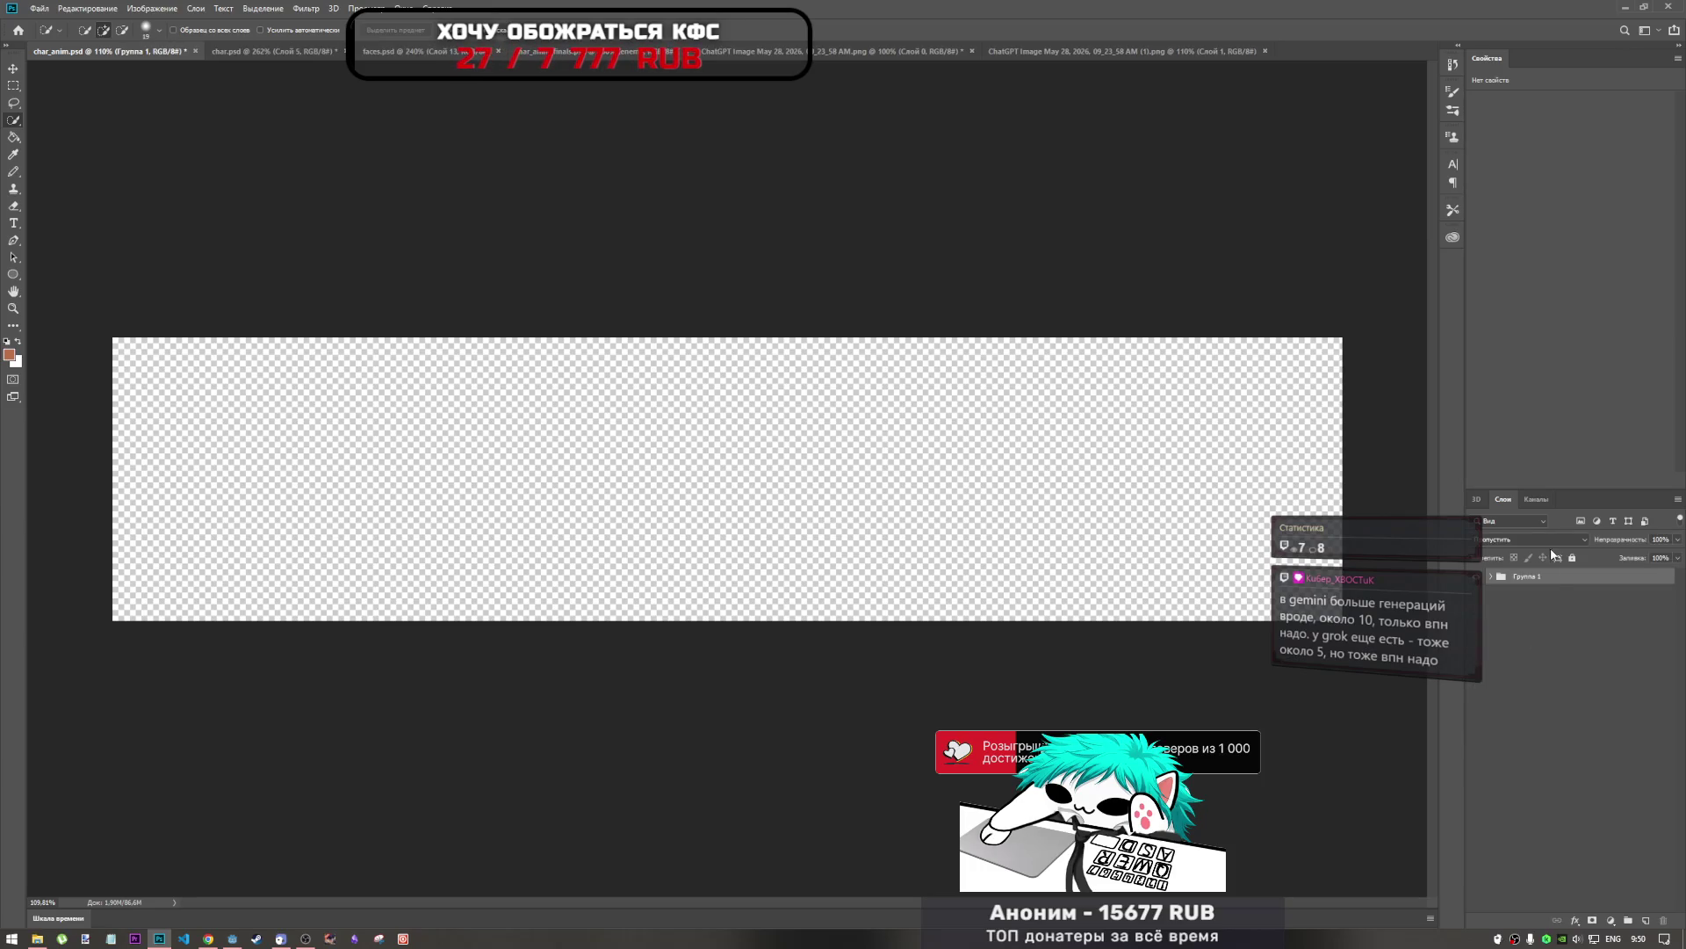
{"action": "double_click", "coordinate": [1546, 580]}
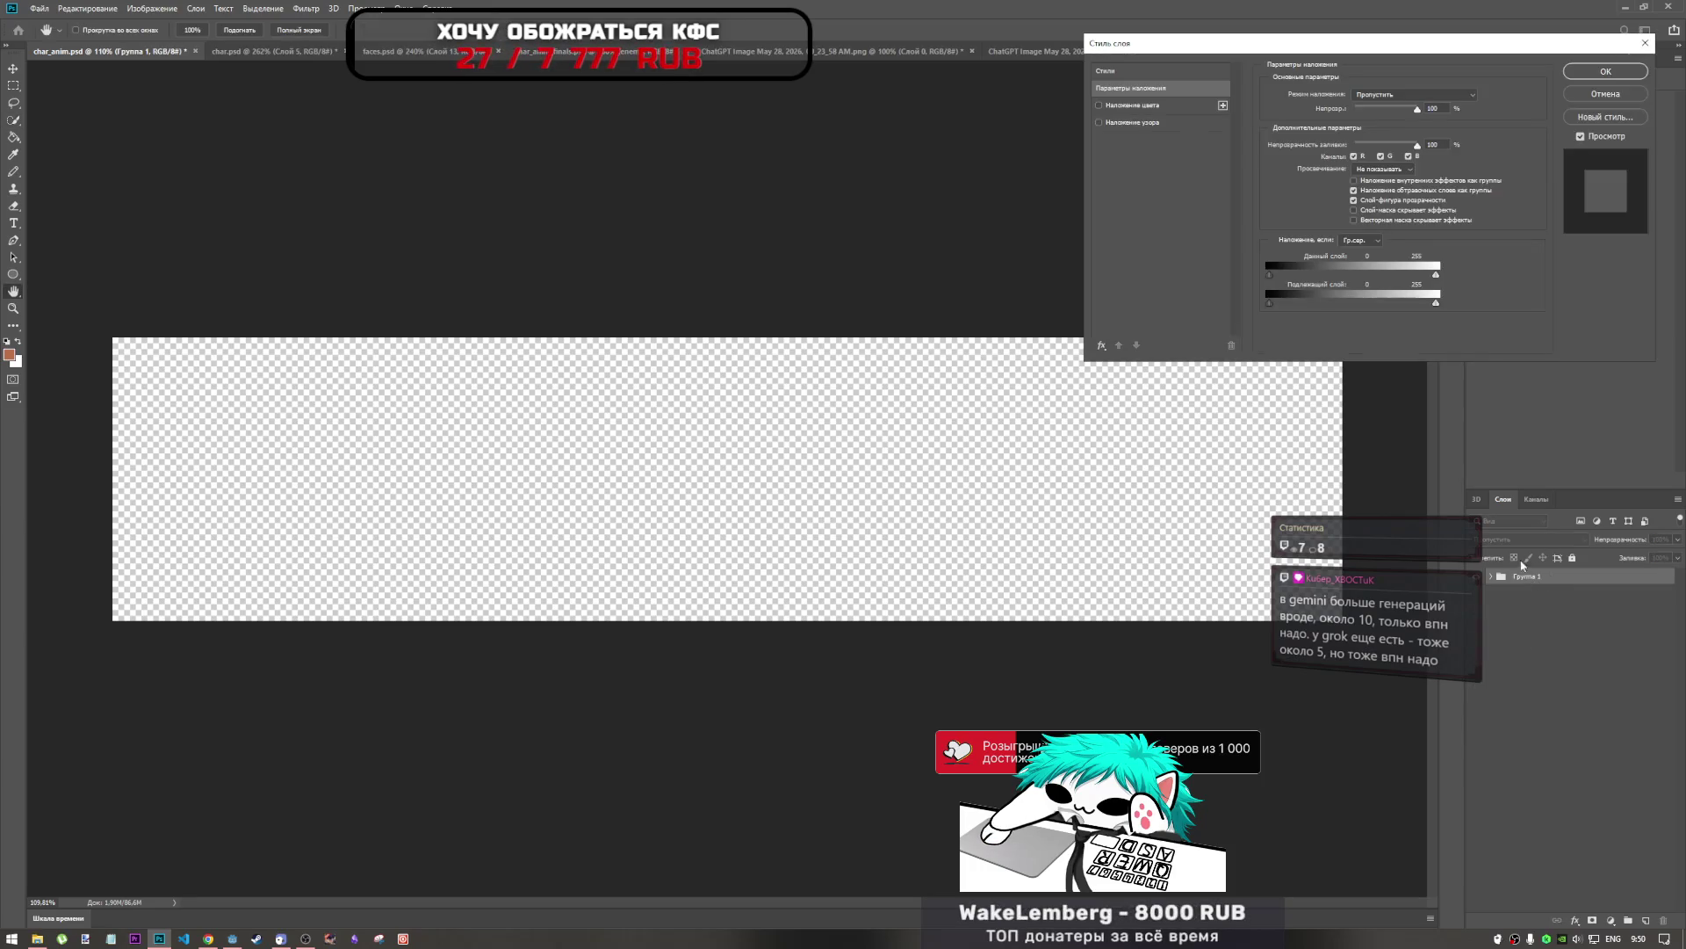
{"action": "left_click", "coordinate": [1583, 100]}
{"action": "type", "text": "player"}
{"action": "key", "text": "Return"}
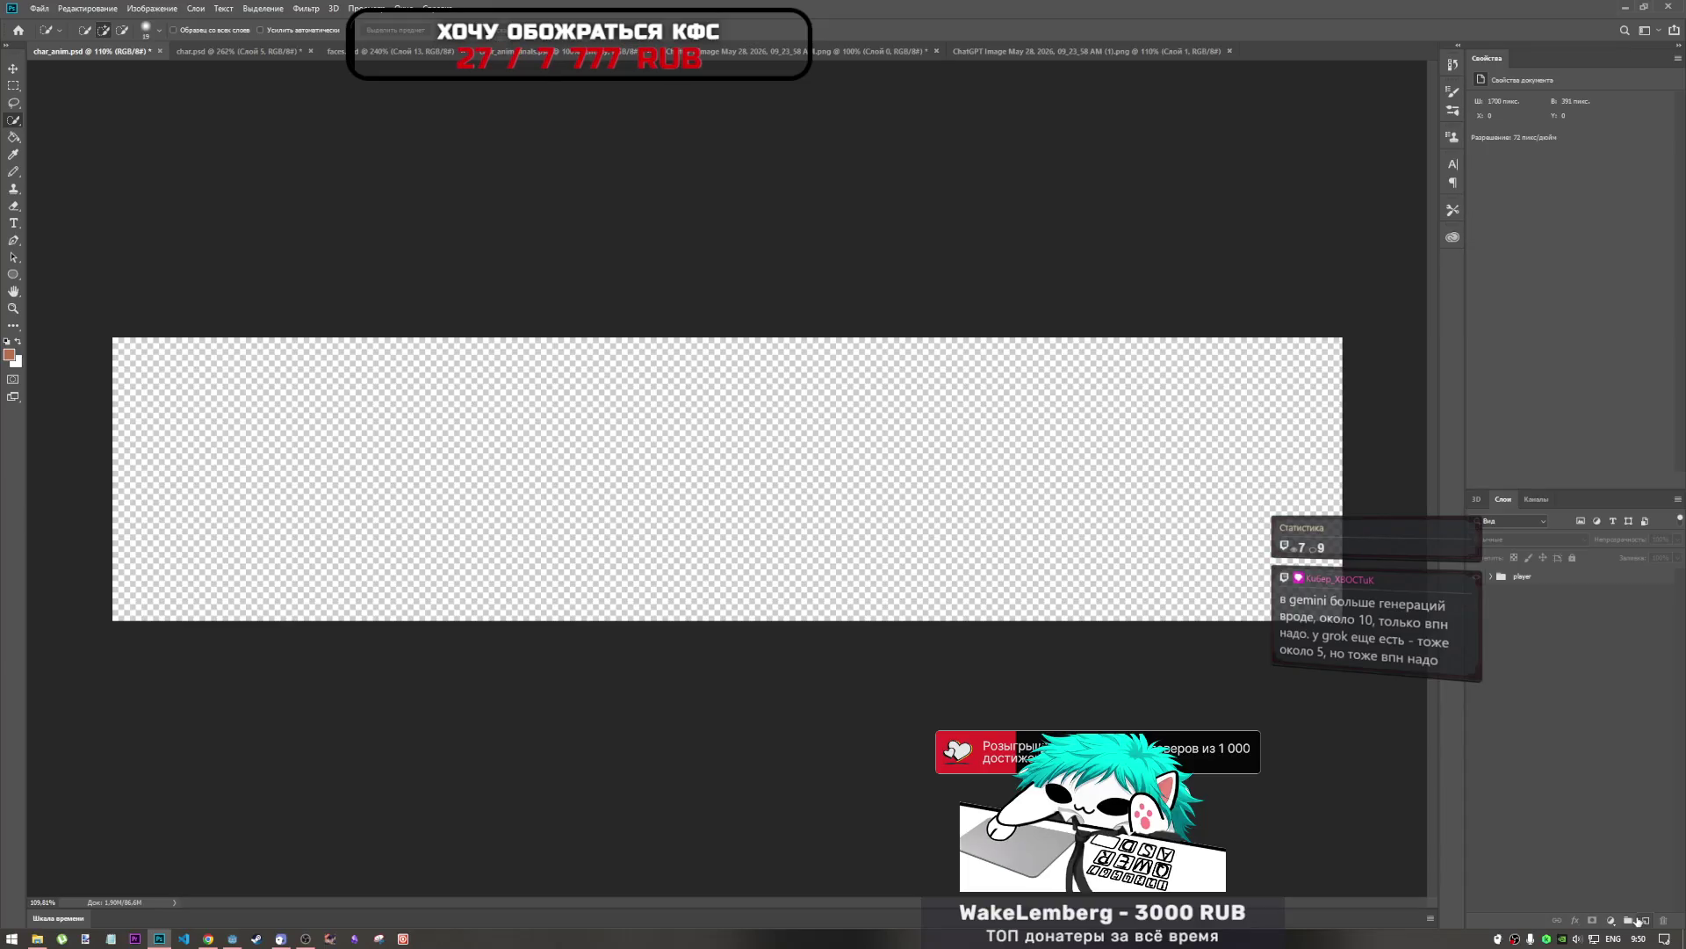
Add a new group named enemy0 and paste the cowboy sprite strip into it.
{"action": "left_click", "coordinate": [1629, 921]}
{"action": "double_click", "coordinate": [1528, 577]}
{"action": "type", "text": "enemy"}
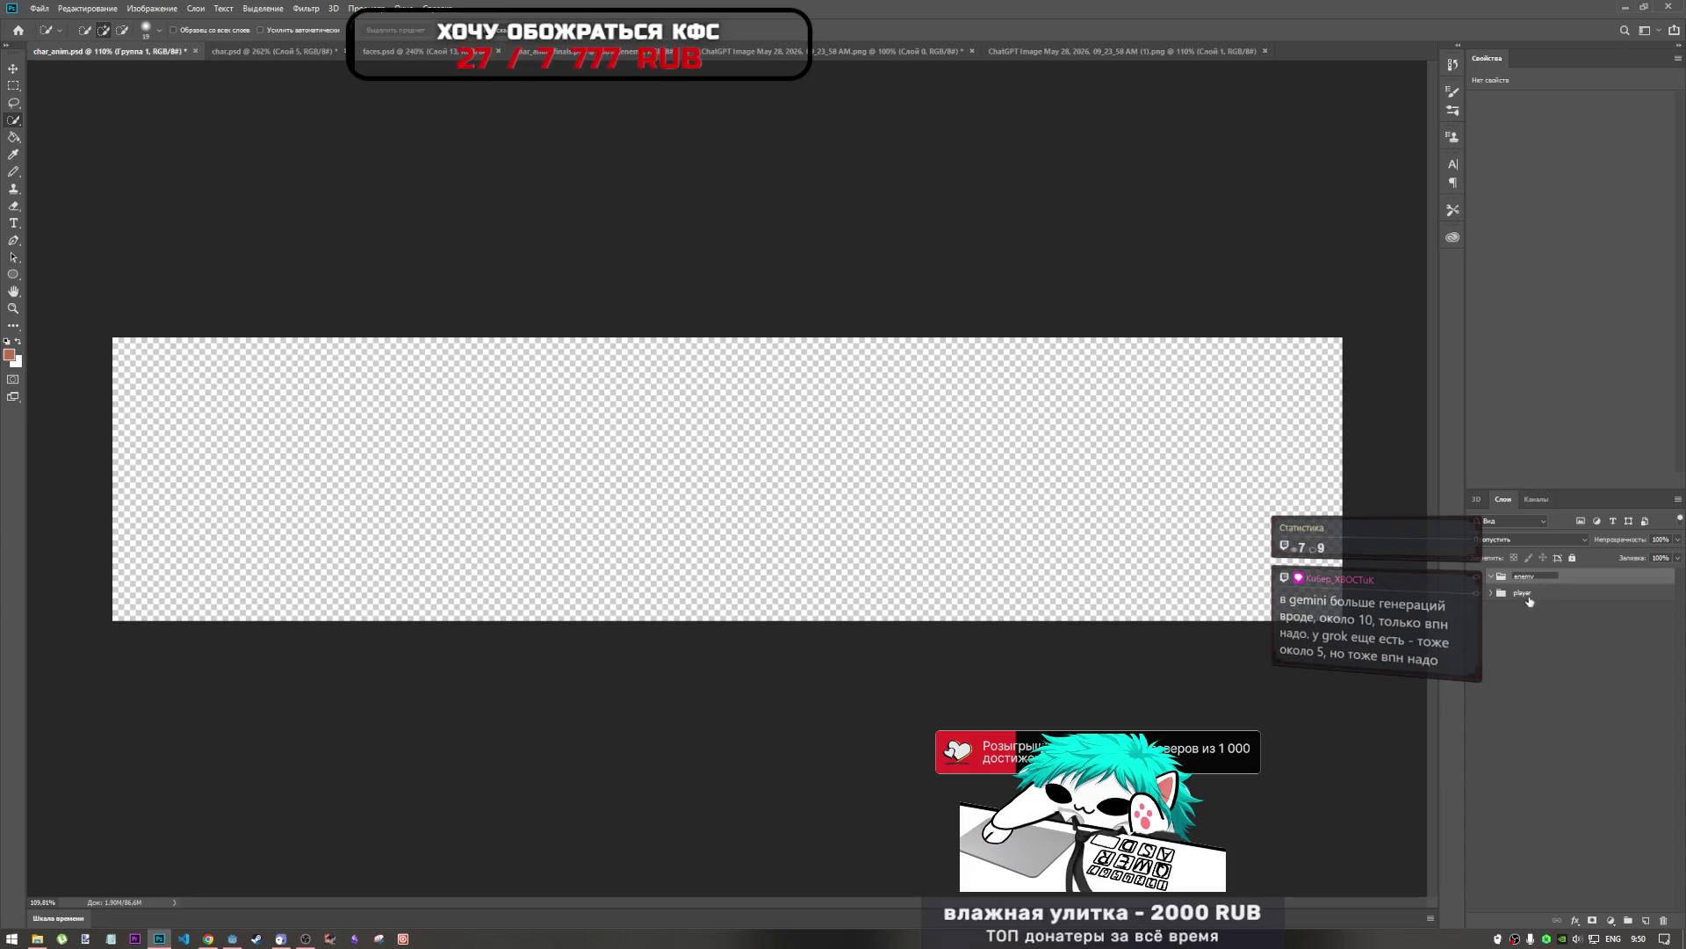
{"action": "type", "text": "0"}
{"action": "key", "text": "Return"}
{"action": "left_click", "coordinate": [1525, 582]}
{"action": "key", "text": "ctrl+v"}
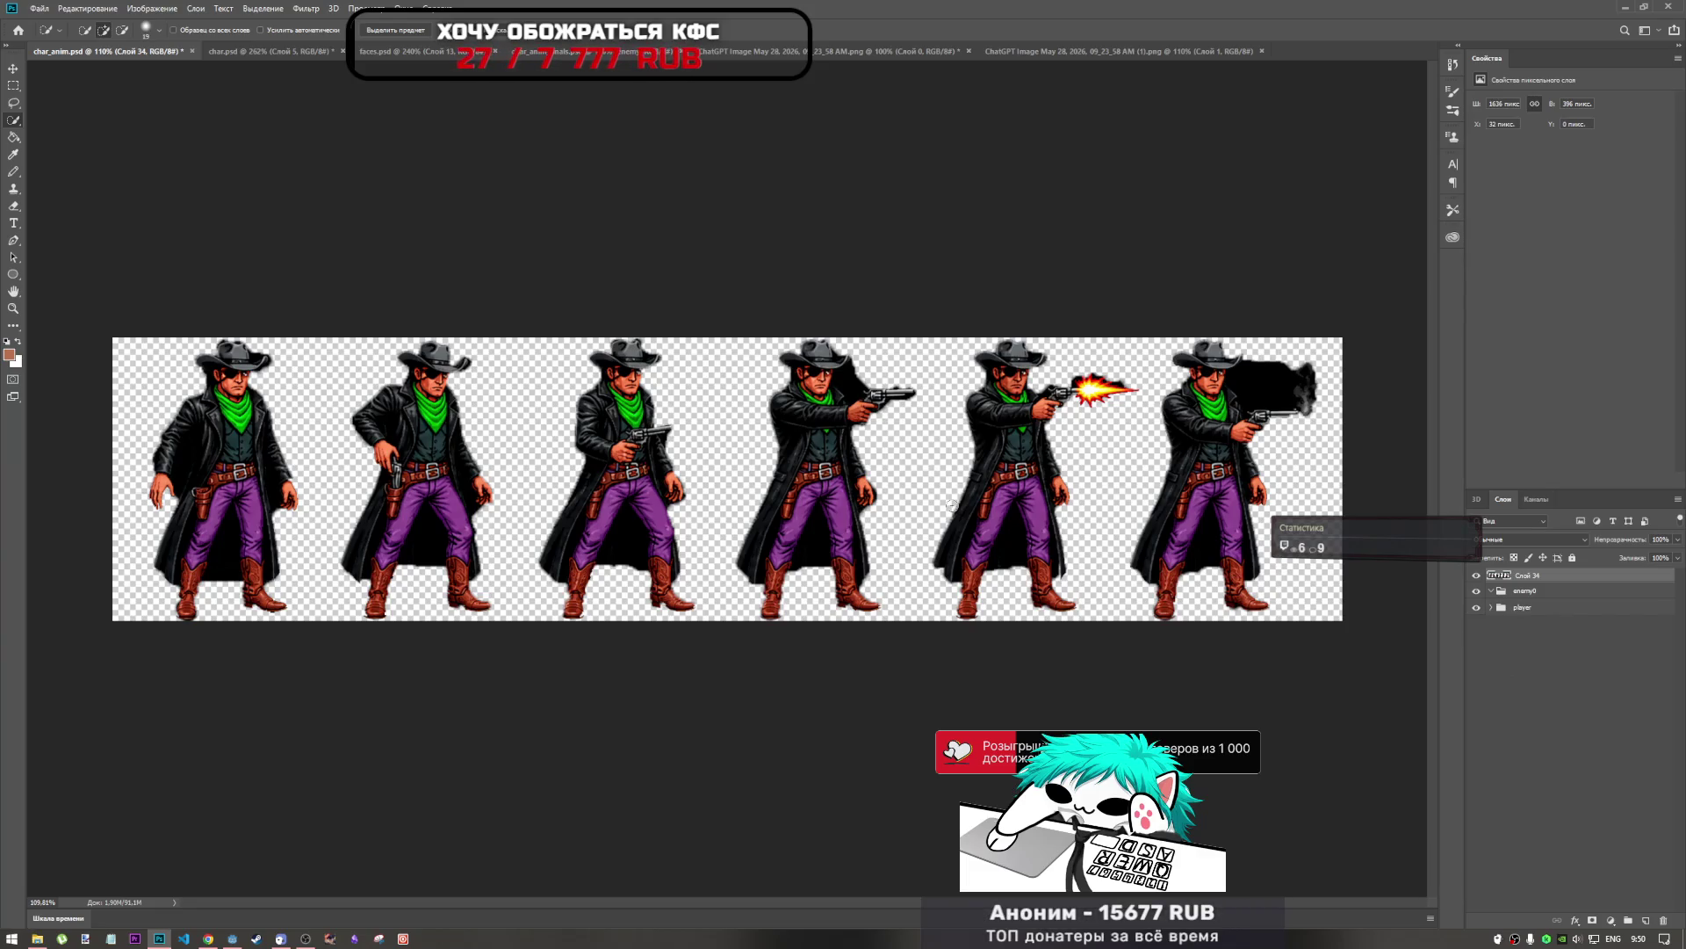
{"action": "scroll", "coordinate": [521, 375], "scroll_direction": "up", "scroll_amount": 3}
{"action": "scroll", "coordinate": [521, 375], "scroll_direction": "up", "scroll_amount": 1}
{"action": "scroll", "coordinate": [721, 580], "scroll_direction": "down", "scroll_amount": 3}
{"action": "scroll", "coordinate": [920, 793], "scroll_direction": "up", "scroll_amount": 3}
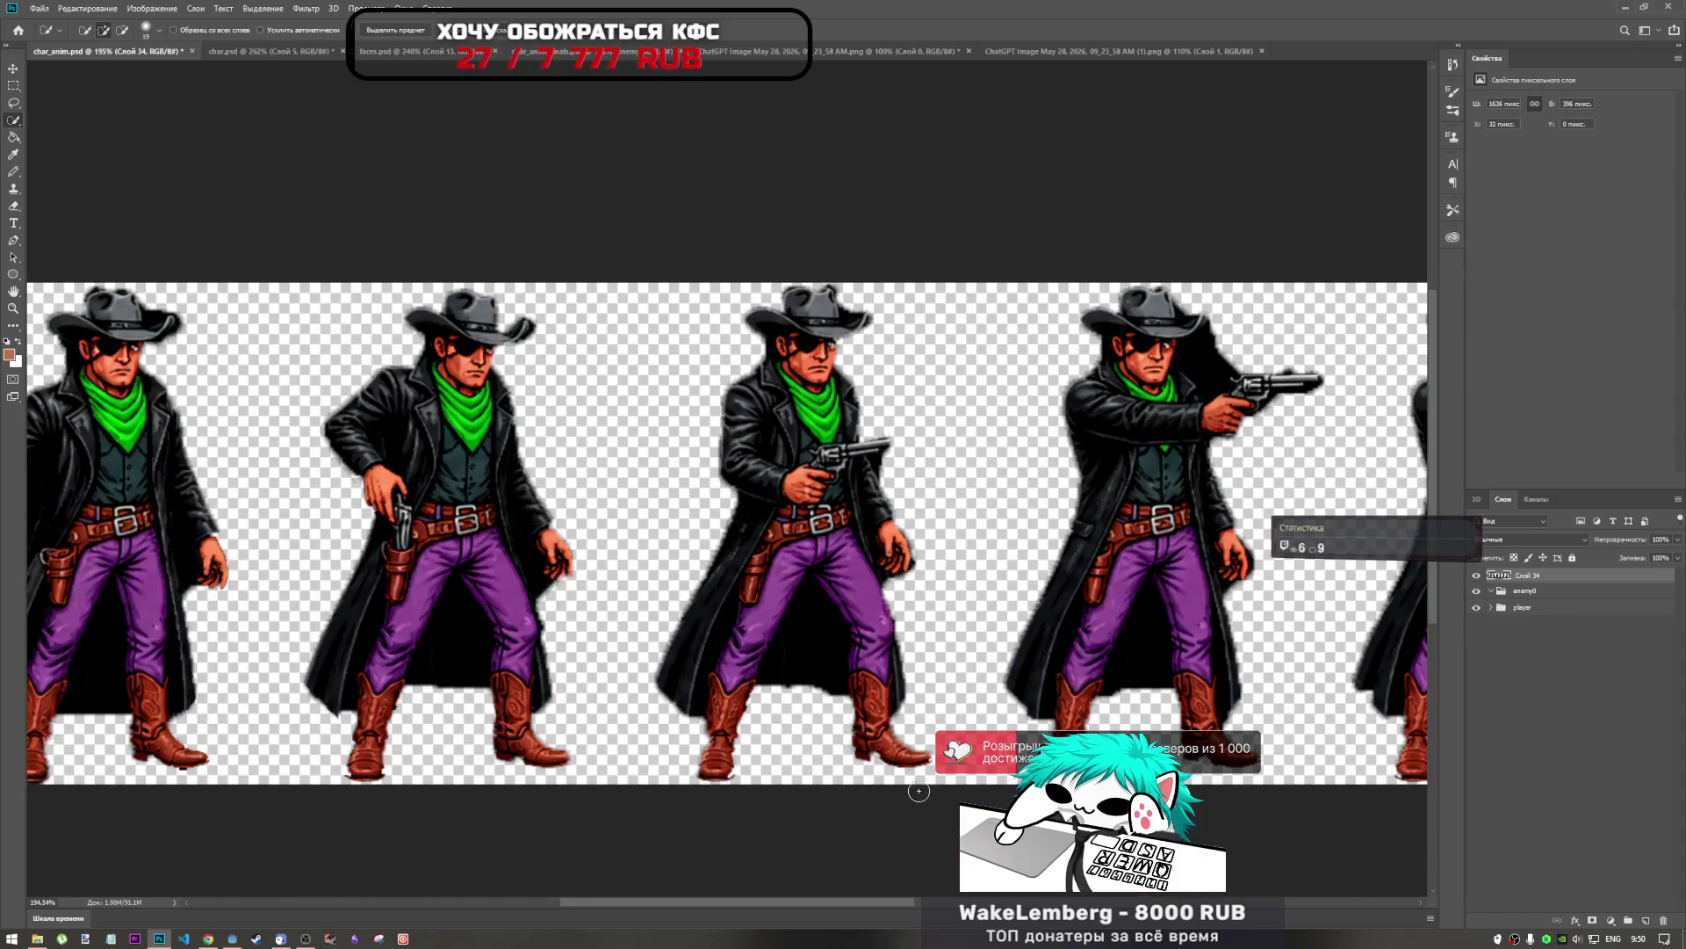
{"action": "scroll", "coordinate": [649, 660], "scroll_direction": "left", "scroll_amount": 3}
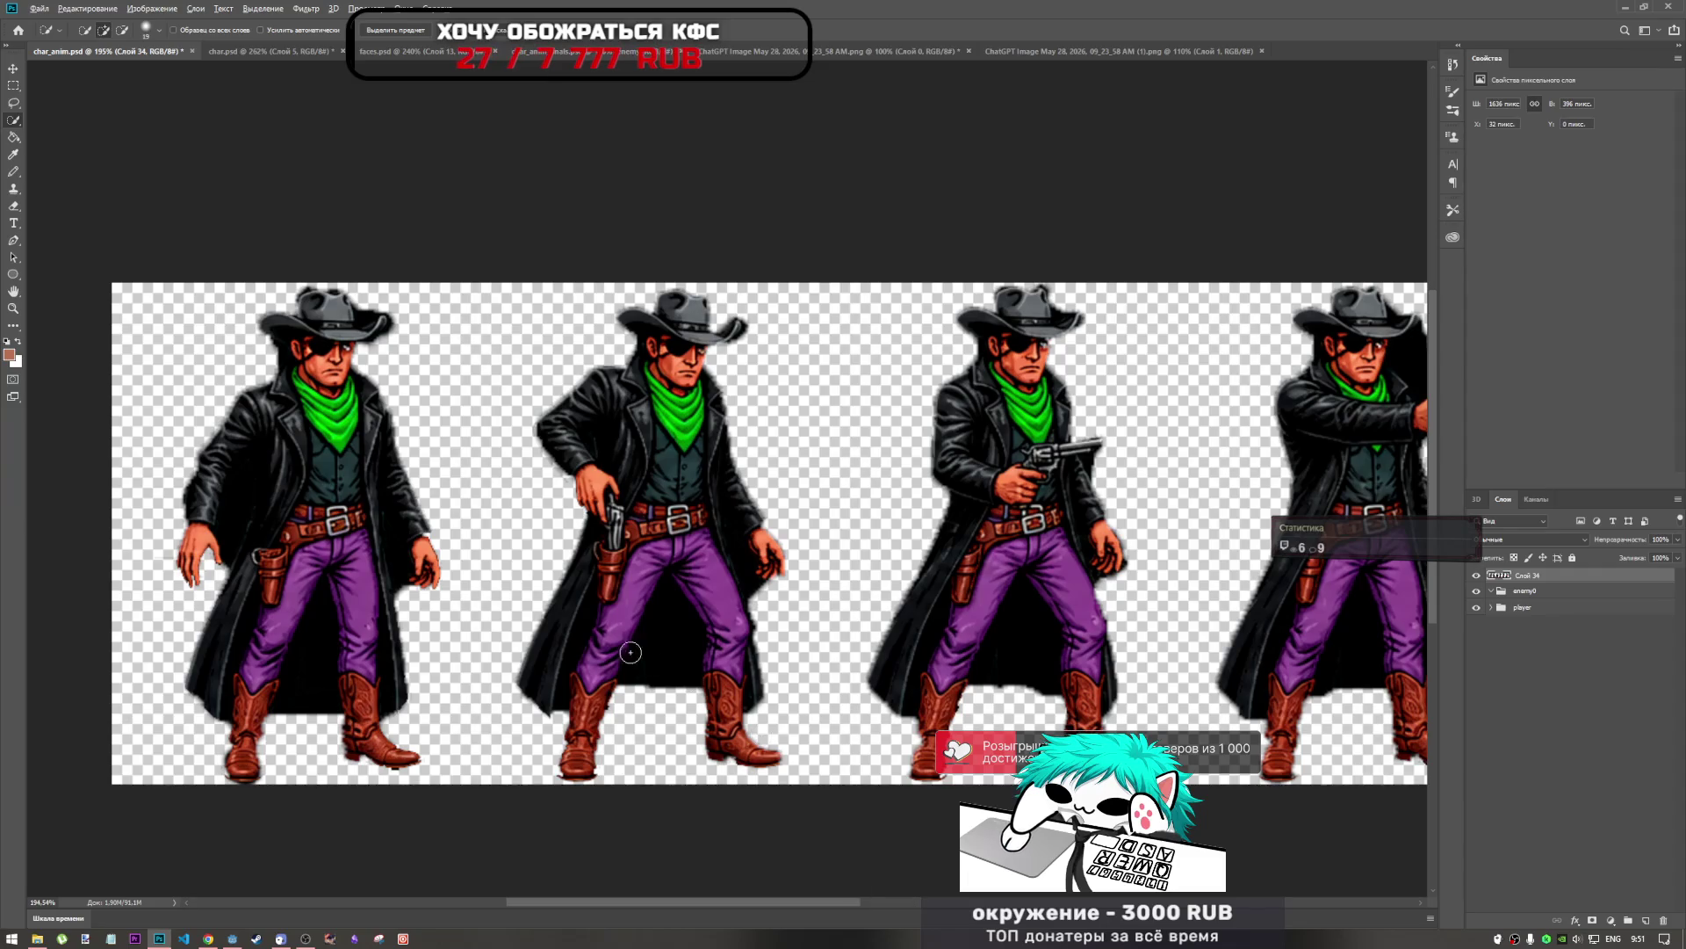
{"action": "scroll", "coordinate": [650, 661], "scroll_direction": "down", "scroll_amount": 3}
{"action": "scroll", "coordinate": [584, 628], "scroll_direction": "up", "scroll_amount": 2}
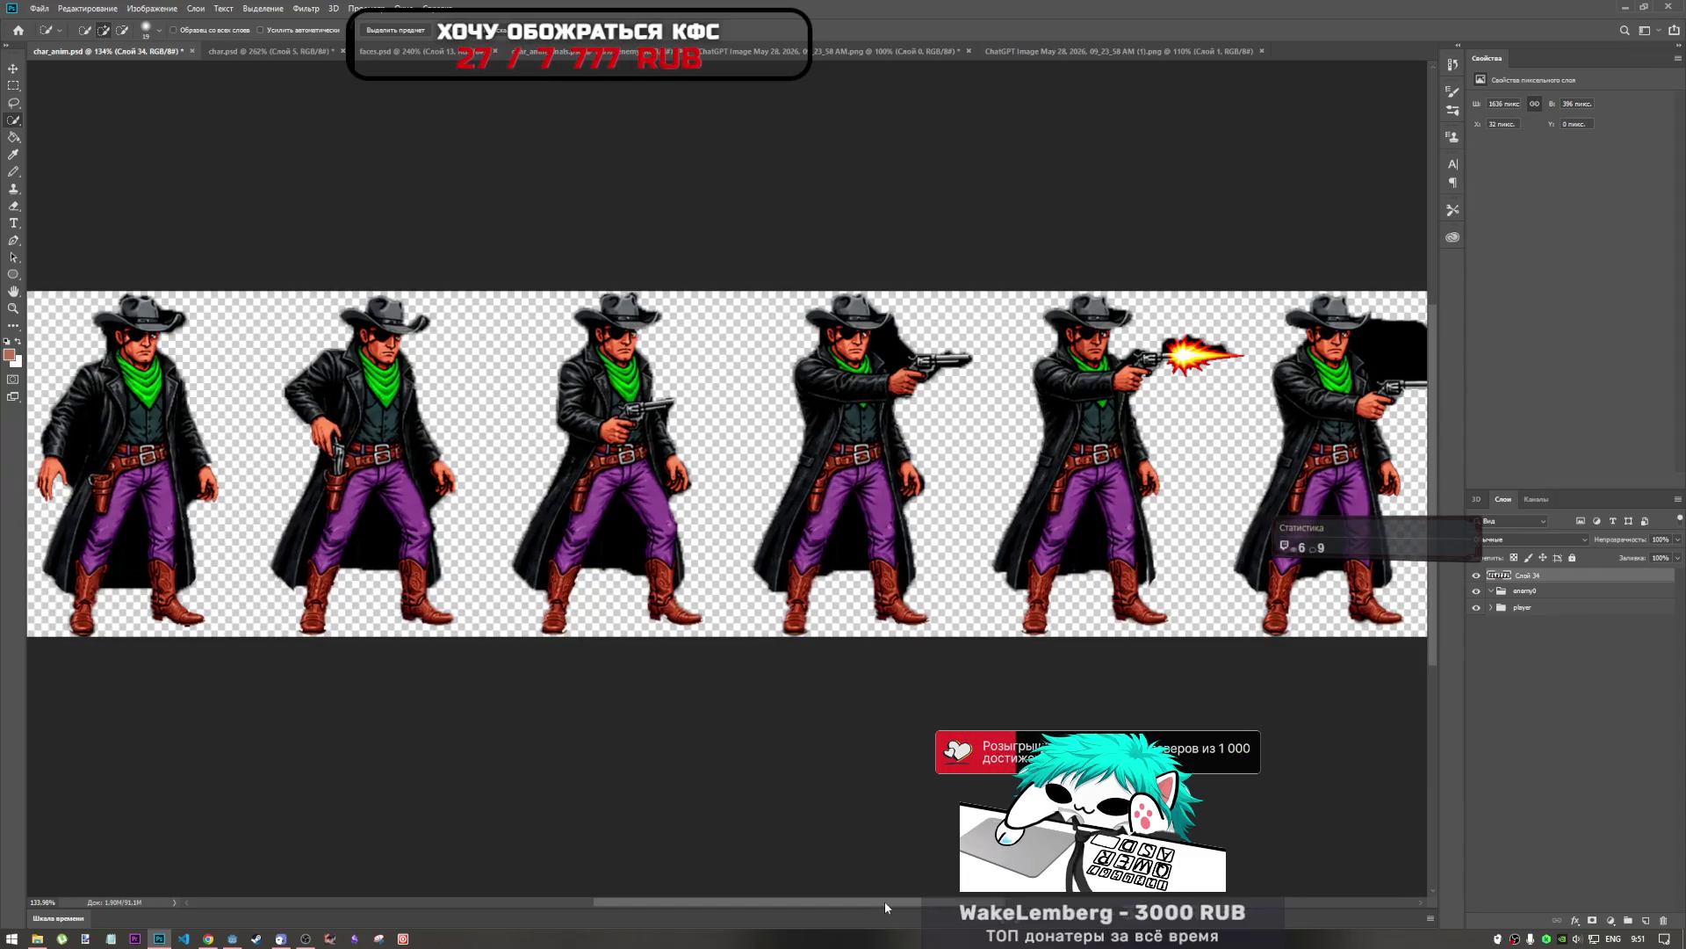
{"action": "left_click_drag", "start_coordinate": [884, 905], "coordinate": [824, 905]}
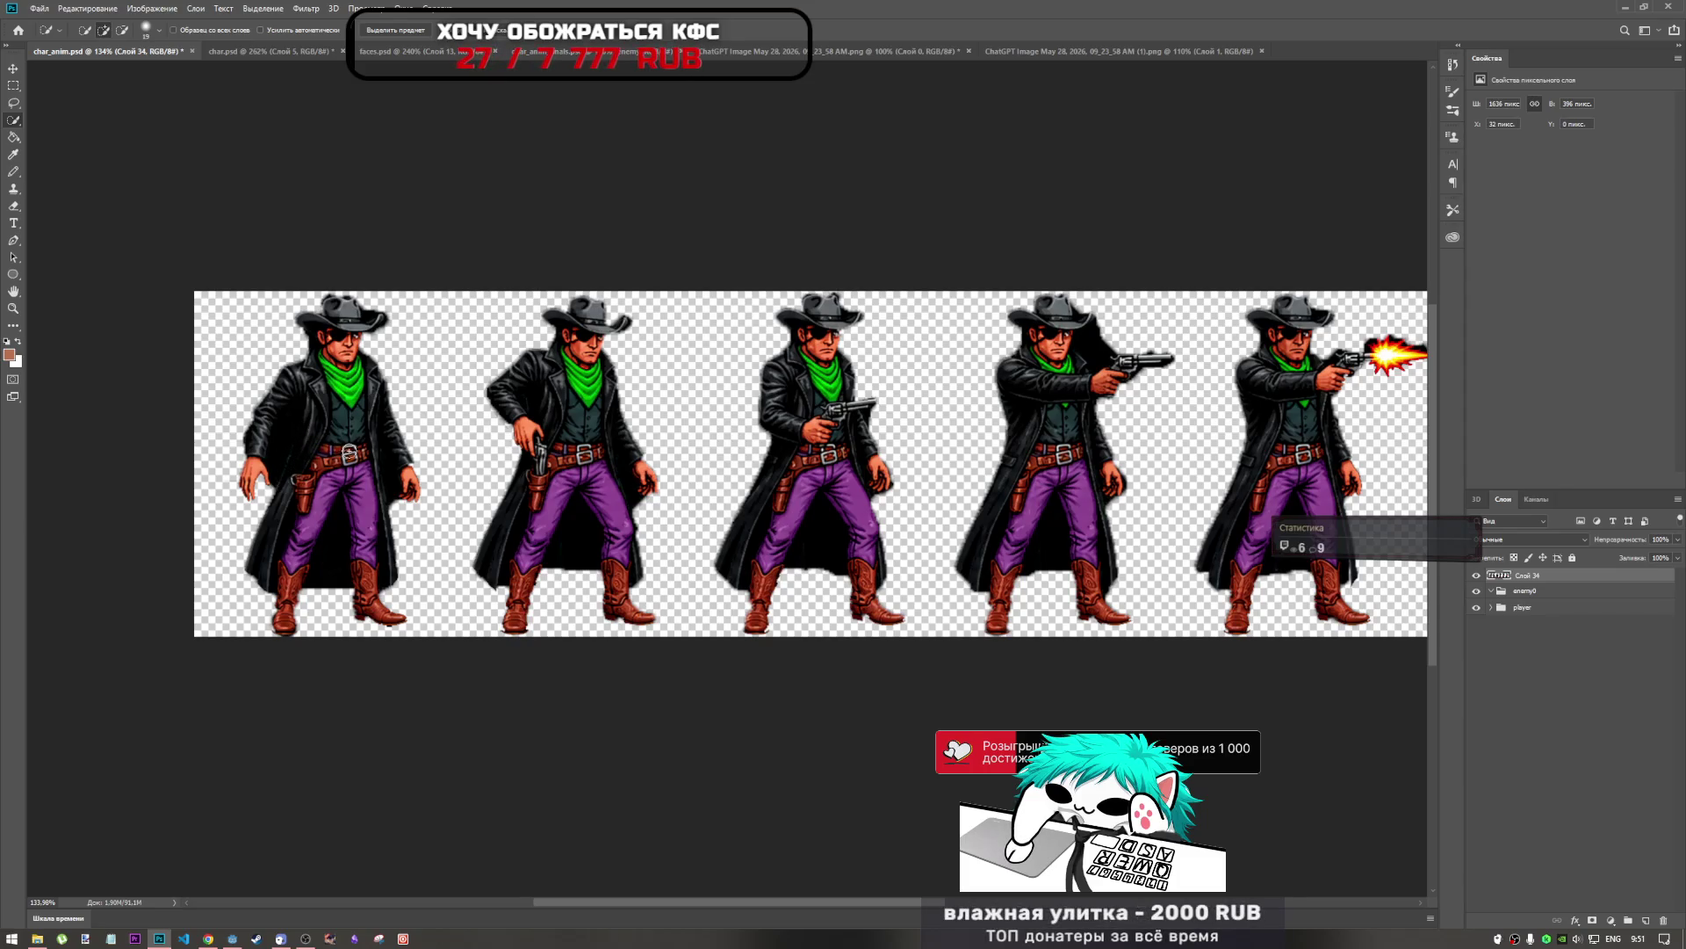
{"action": "scroll", "coordinate": [545, 466], "scroll_direction": "down", "scroll_amount": 3}
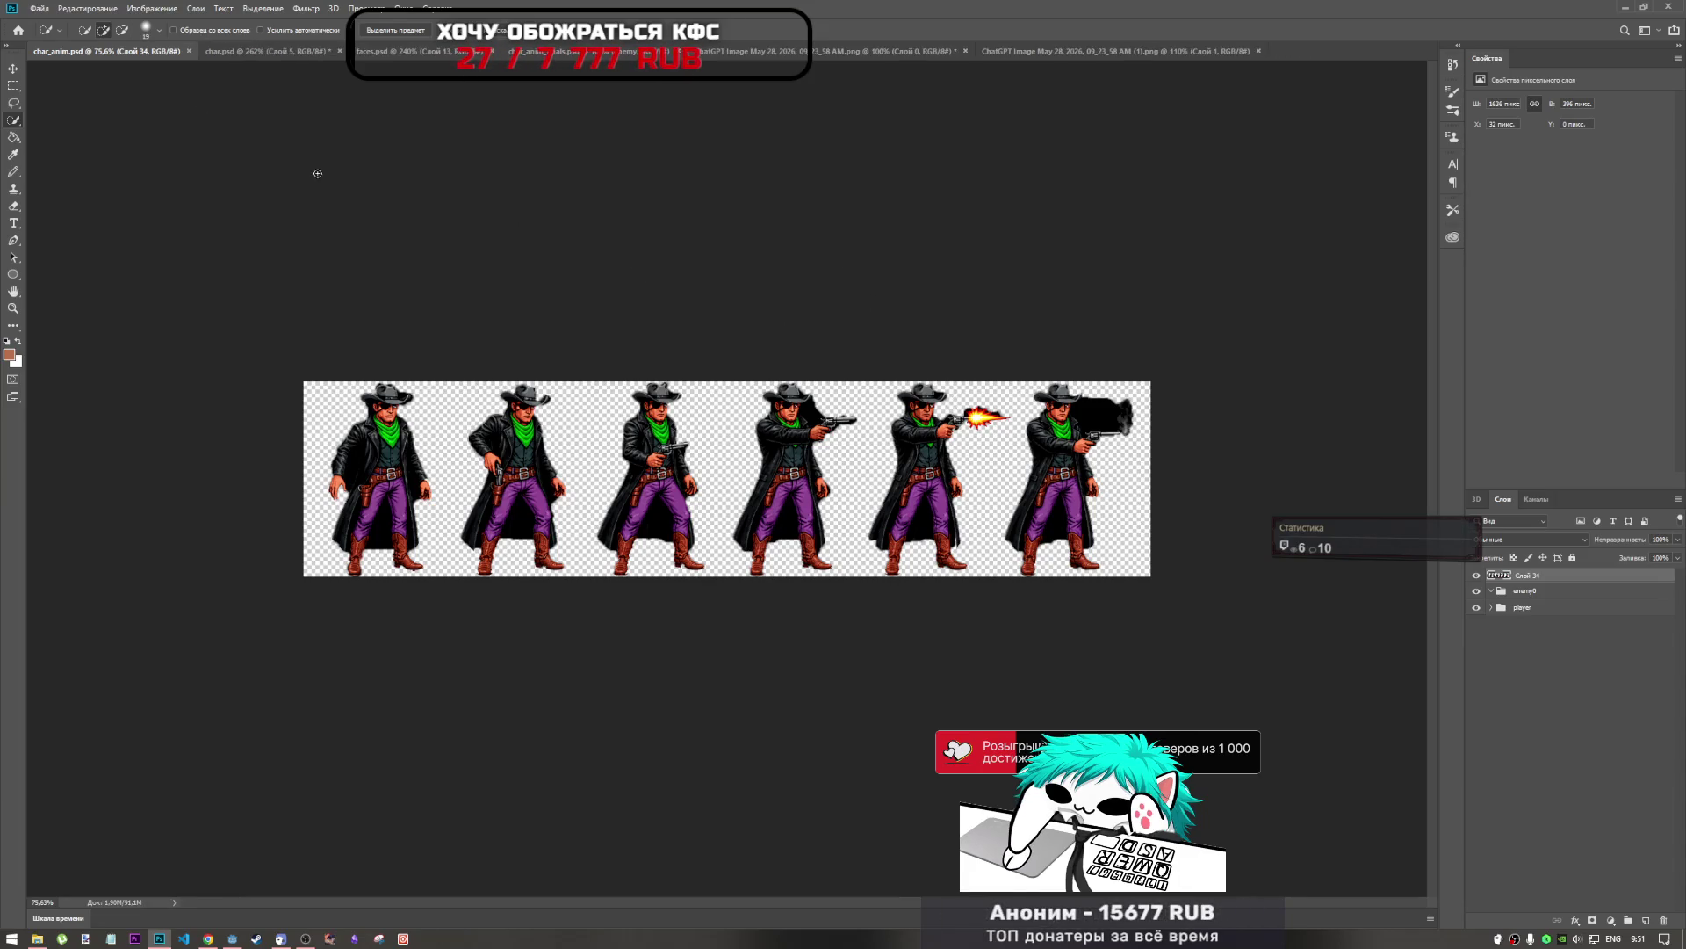
{"action": "left_click", "coordinate": [230, 55]}
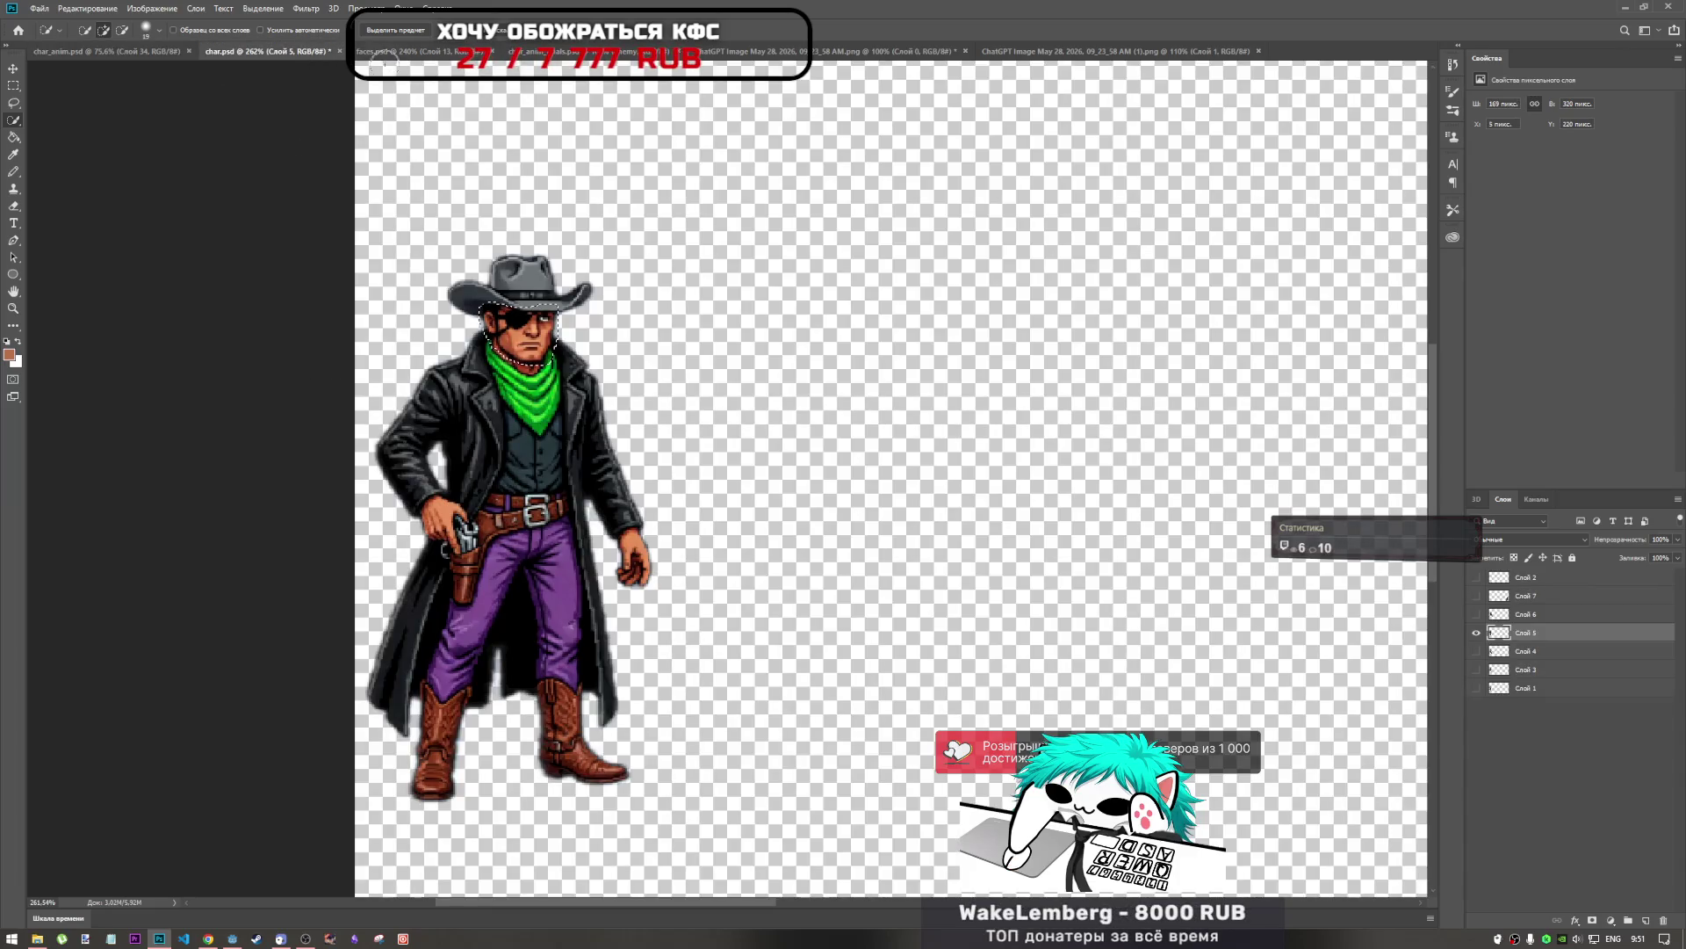
{"action": "left_click", "coordinate": [109, 51]}
{"action": "scroll", "coordinate": [877, 548], "scroll_direction": "down", "scroll_amount": 2}
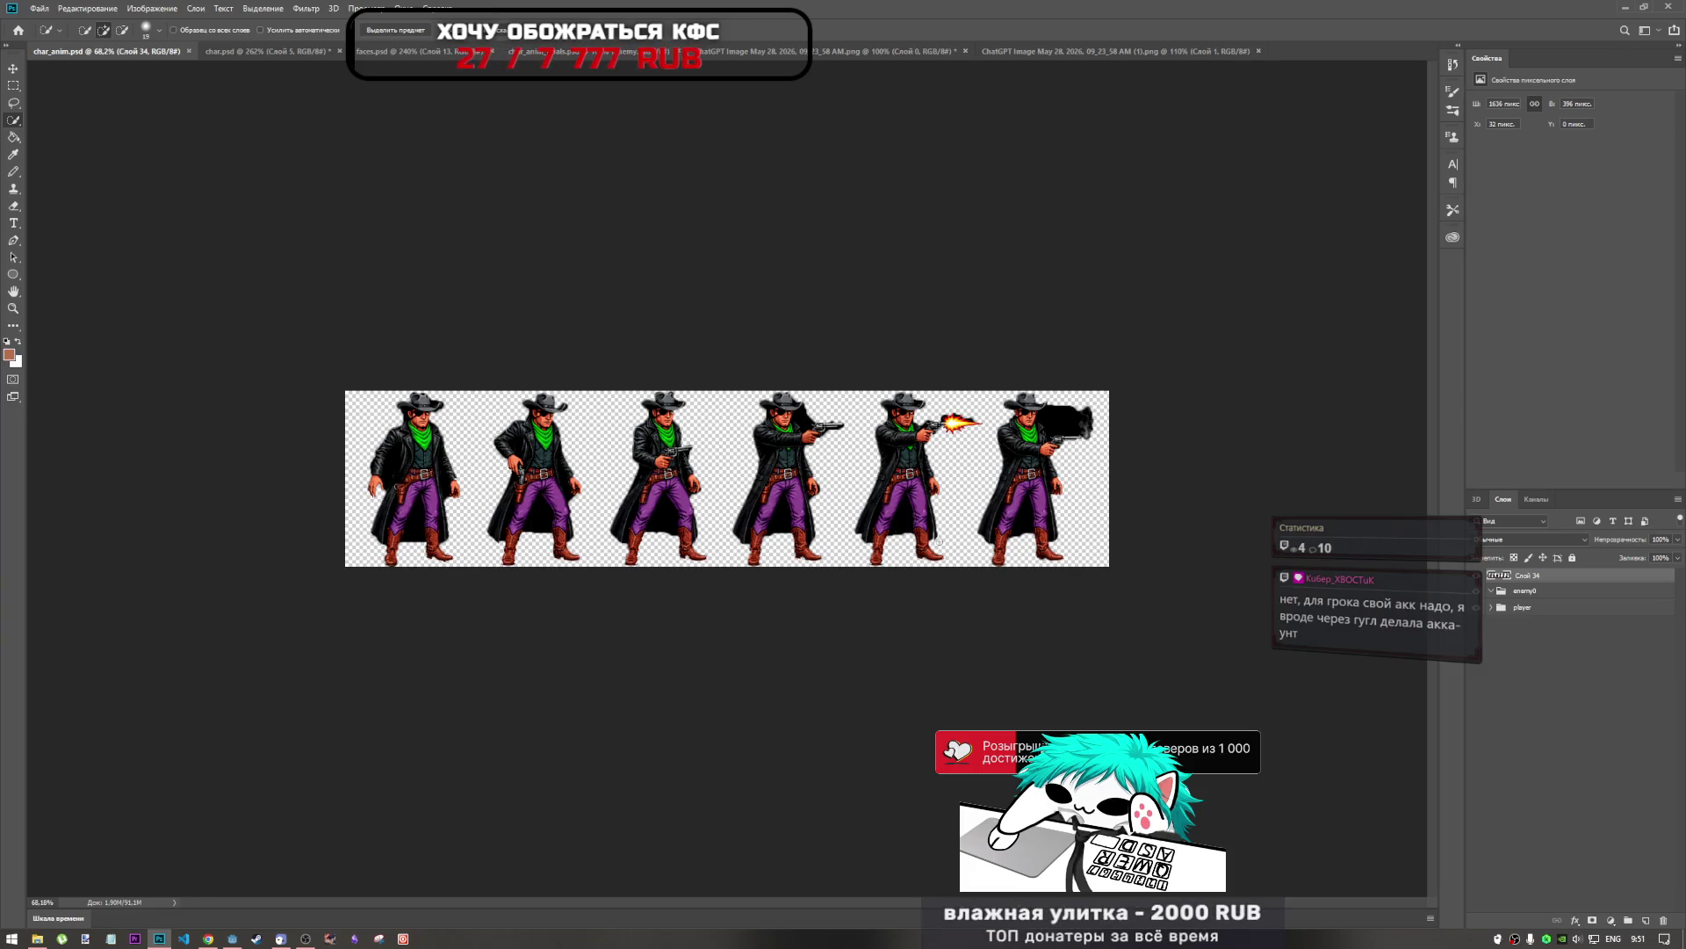
{"action": "scroll", "coordinate": [937, 538], "scroll_direction": "up", "scroll_amount": 5}
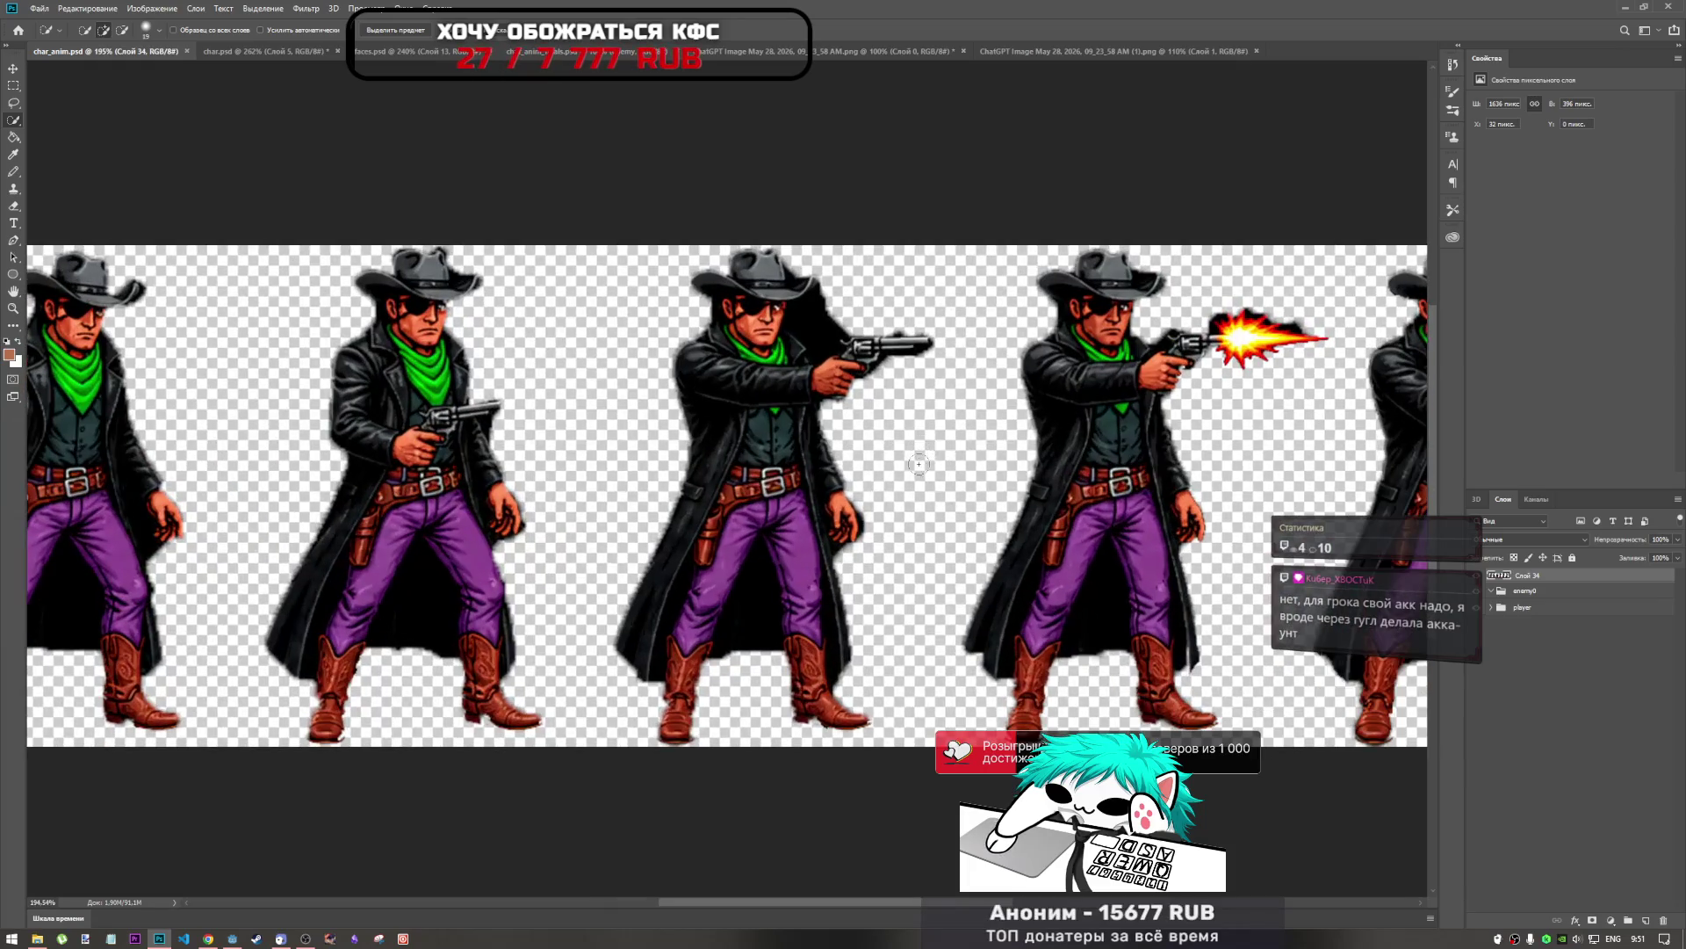
{"action": "mouse_move", "coordinate": [878, 902]}
{"action": "left_mouse_down"}
{"action": "mouse_move", "coordinate": [1071, 892]}
{"action": "mouse_move", "coordinate": [743, 838]}
{"action": "left_mouse_up"}
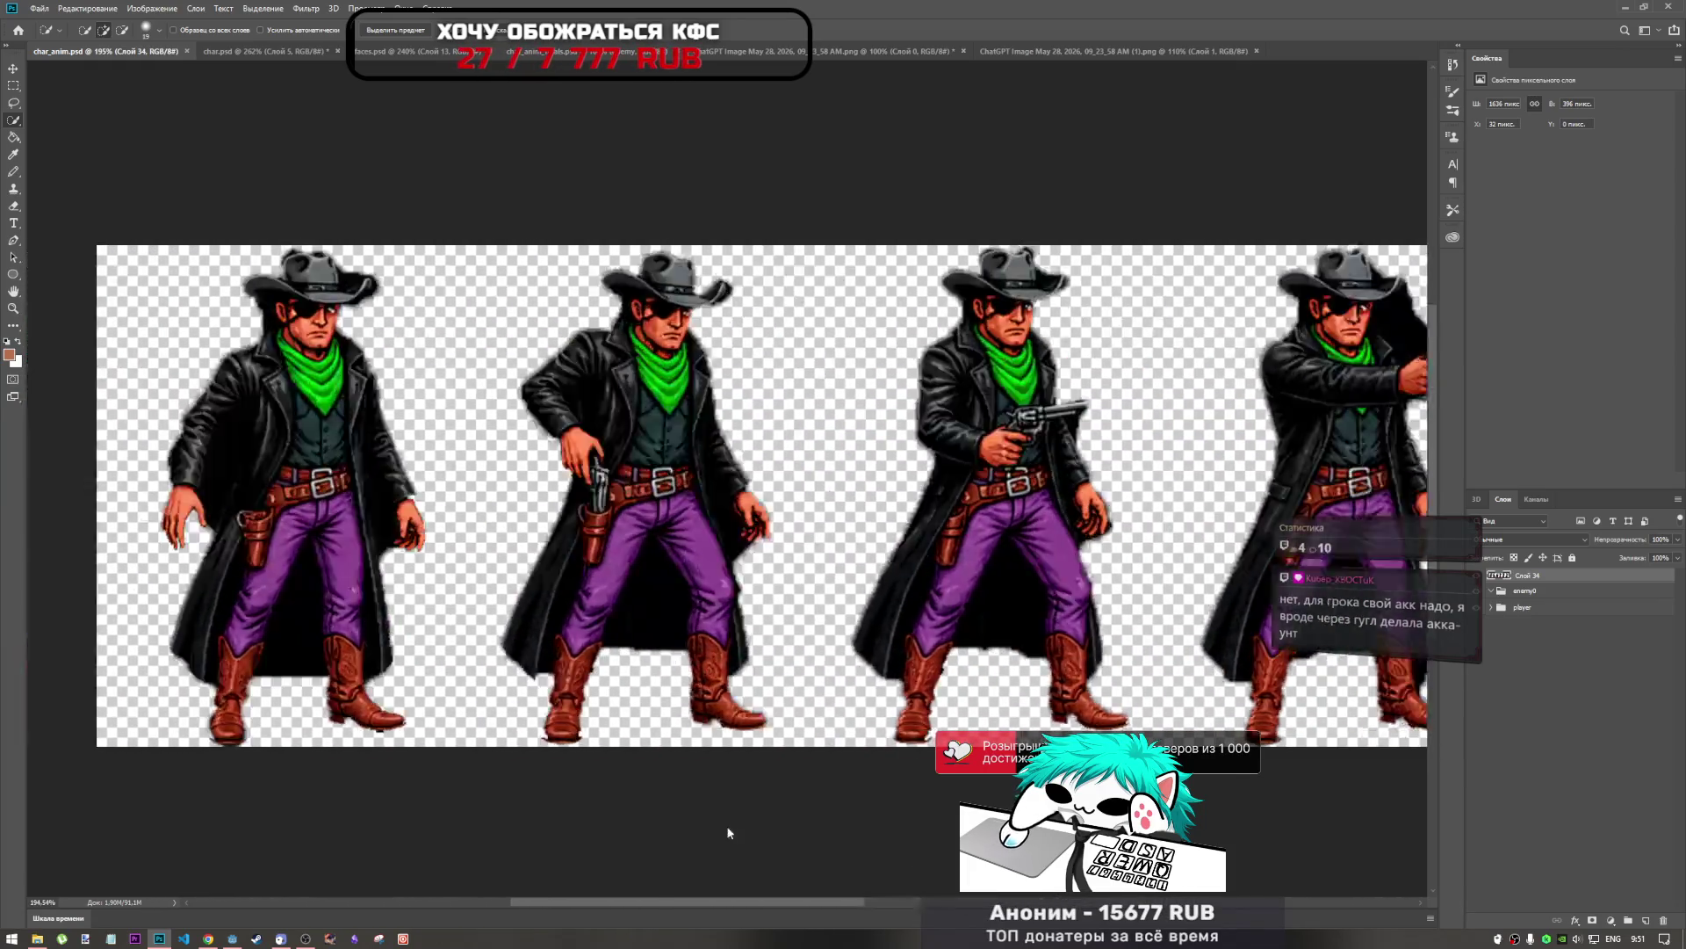
{"action": "scroll", "coordinate": [742, 837], "scroll_direction": "down", "scroll_amount": 3}
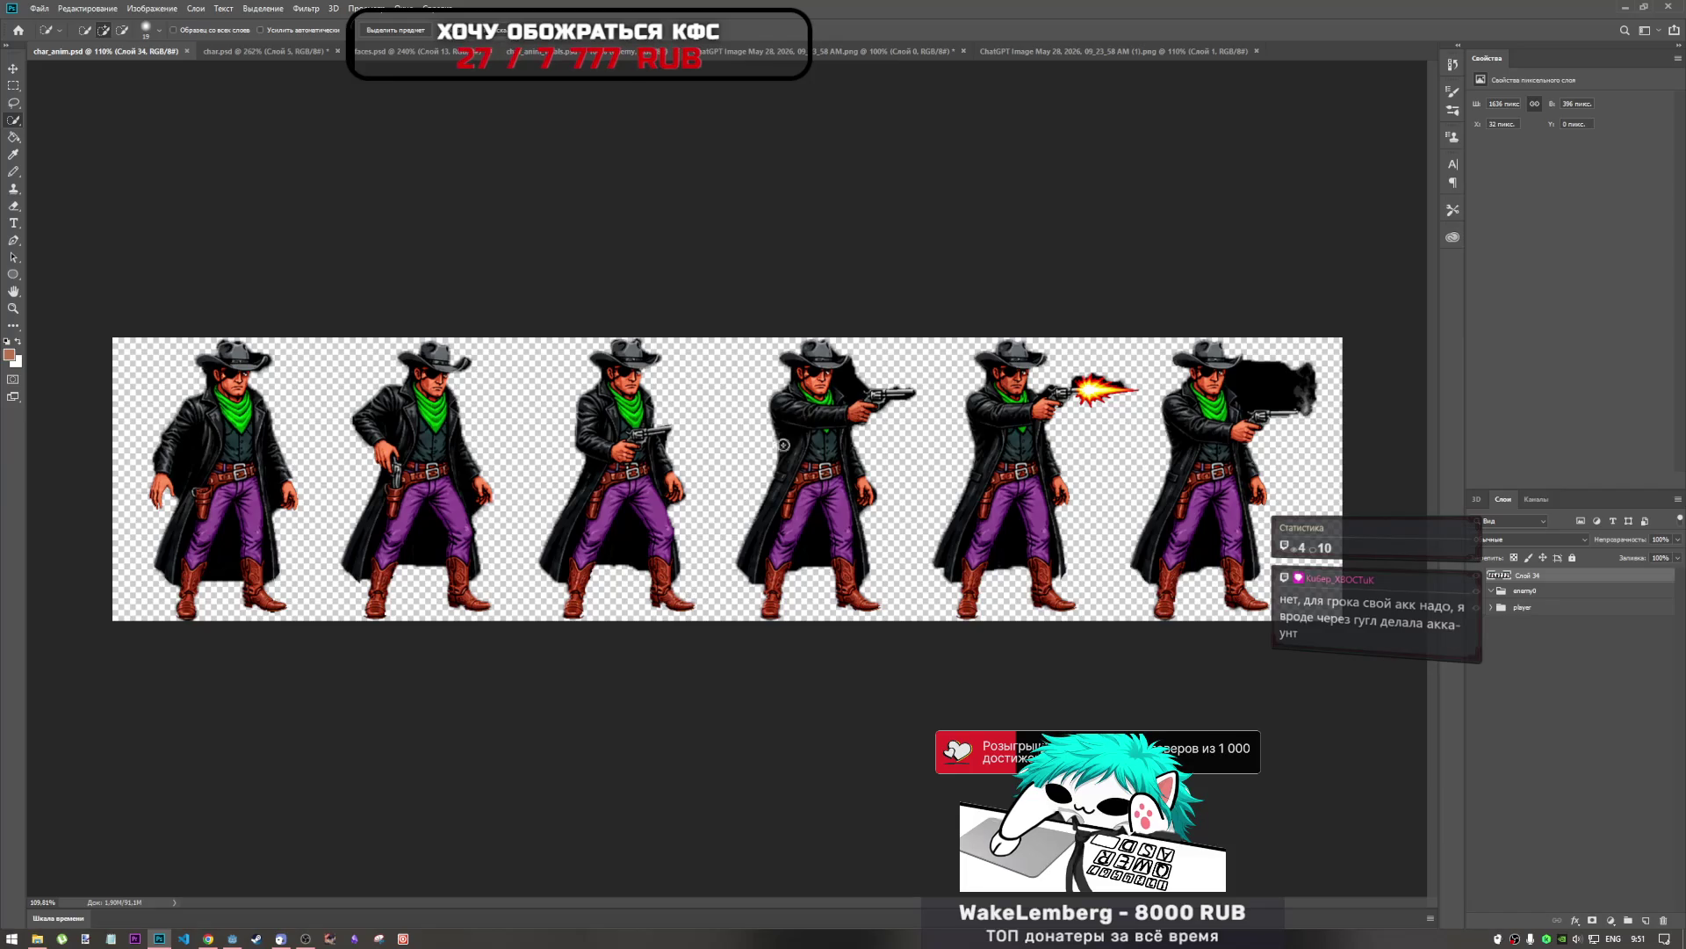
{"action": "scroll", "coordinate": [766, 460], "scroll_direction": "up", "scroll_amount": 4}
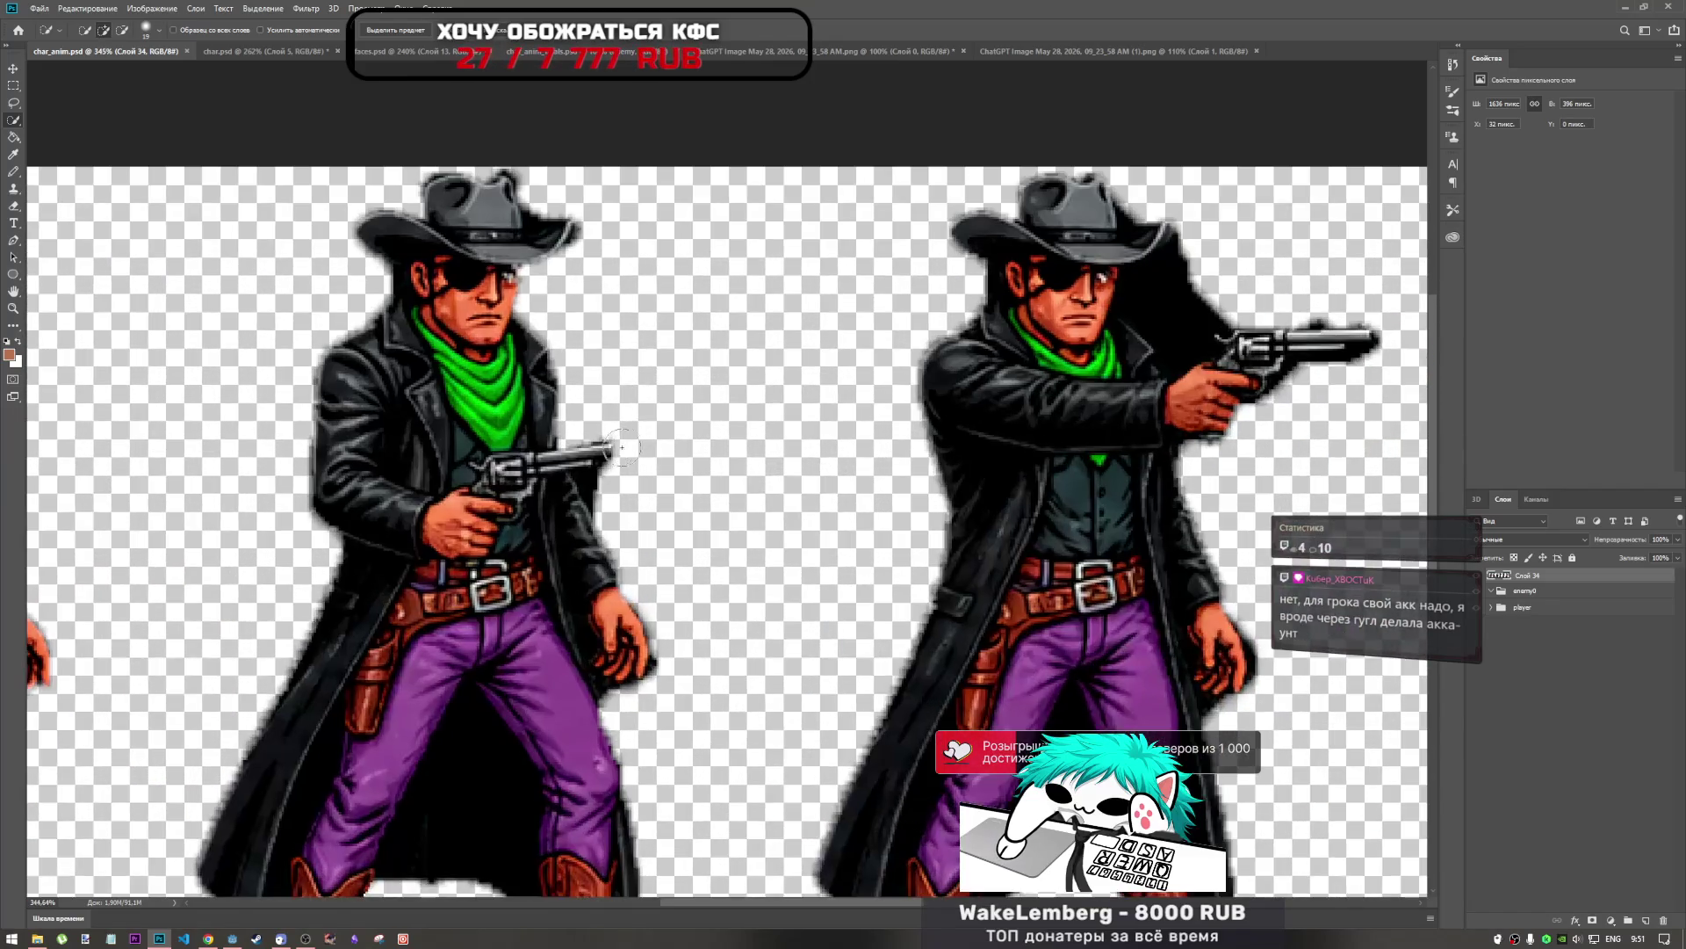
{"action": "scroll", "coordinate": [619, 449], "scroll_direction": "down", "scroll_amount": 2}
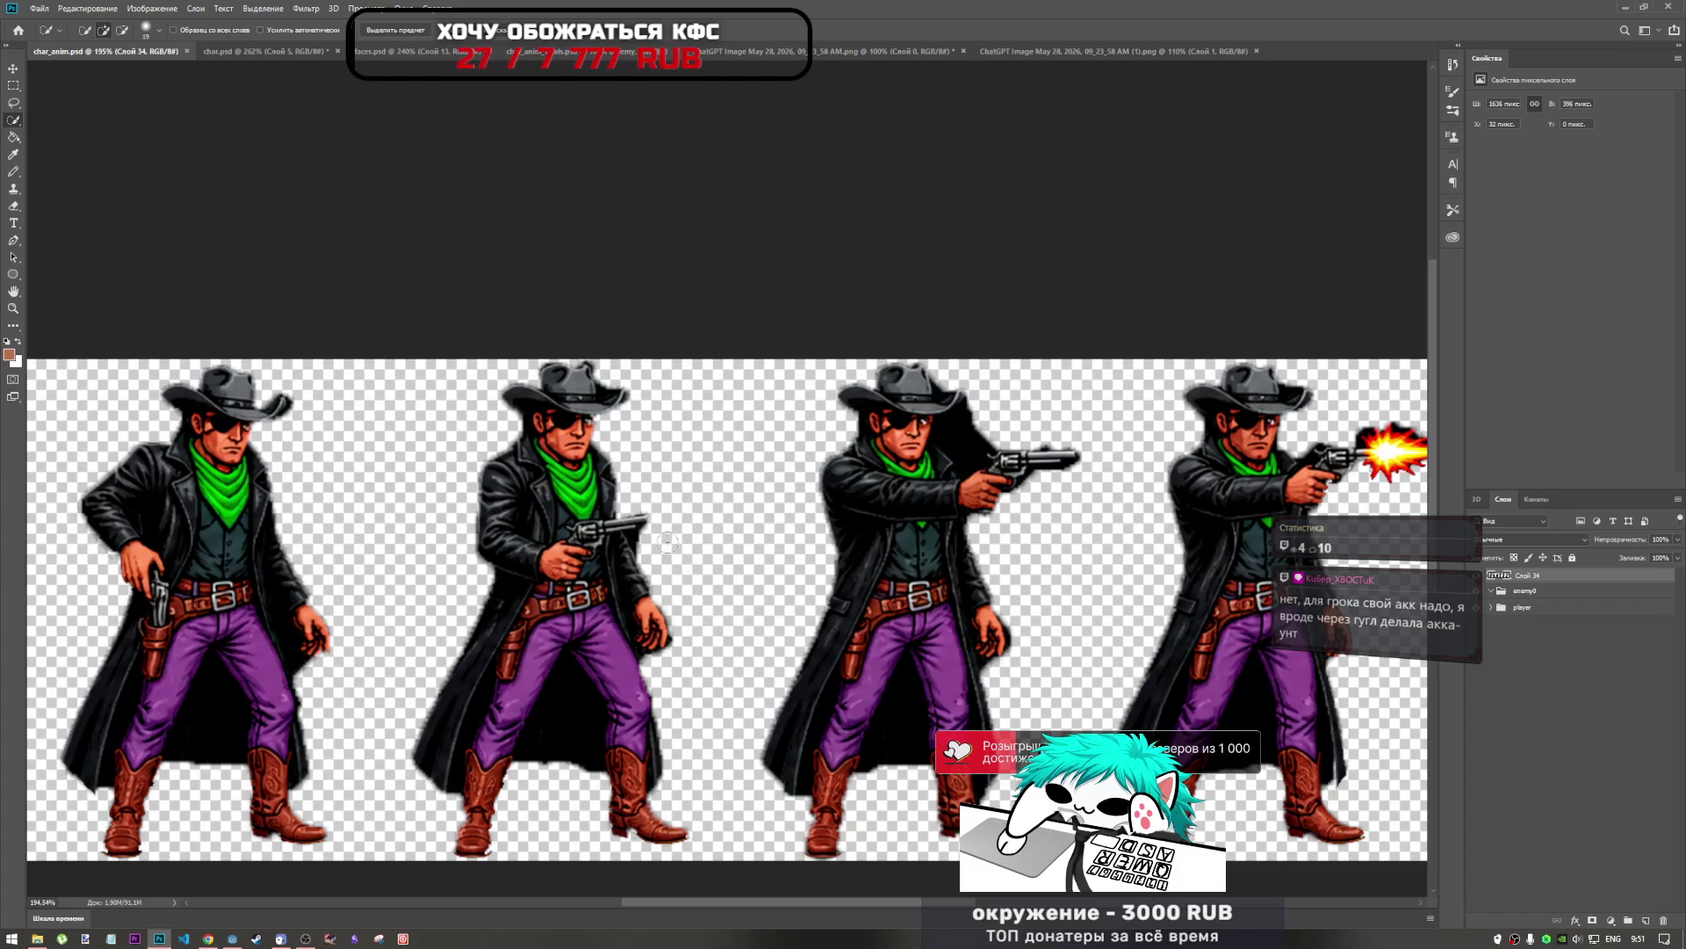
{"action": "scroll", "coordinate": [668, 543], "scroll_direction": "up", "scroll_amount": 2}
{"action": "scroll", "coordinate": [676, 492], "scroll_direction": "down", "scroll_amount": 3}
{"action": "scroll", "coordinate": [680, 476], "scroll_direction": "up", "scroll_amount": 3}
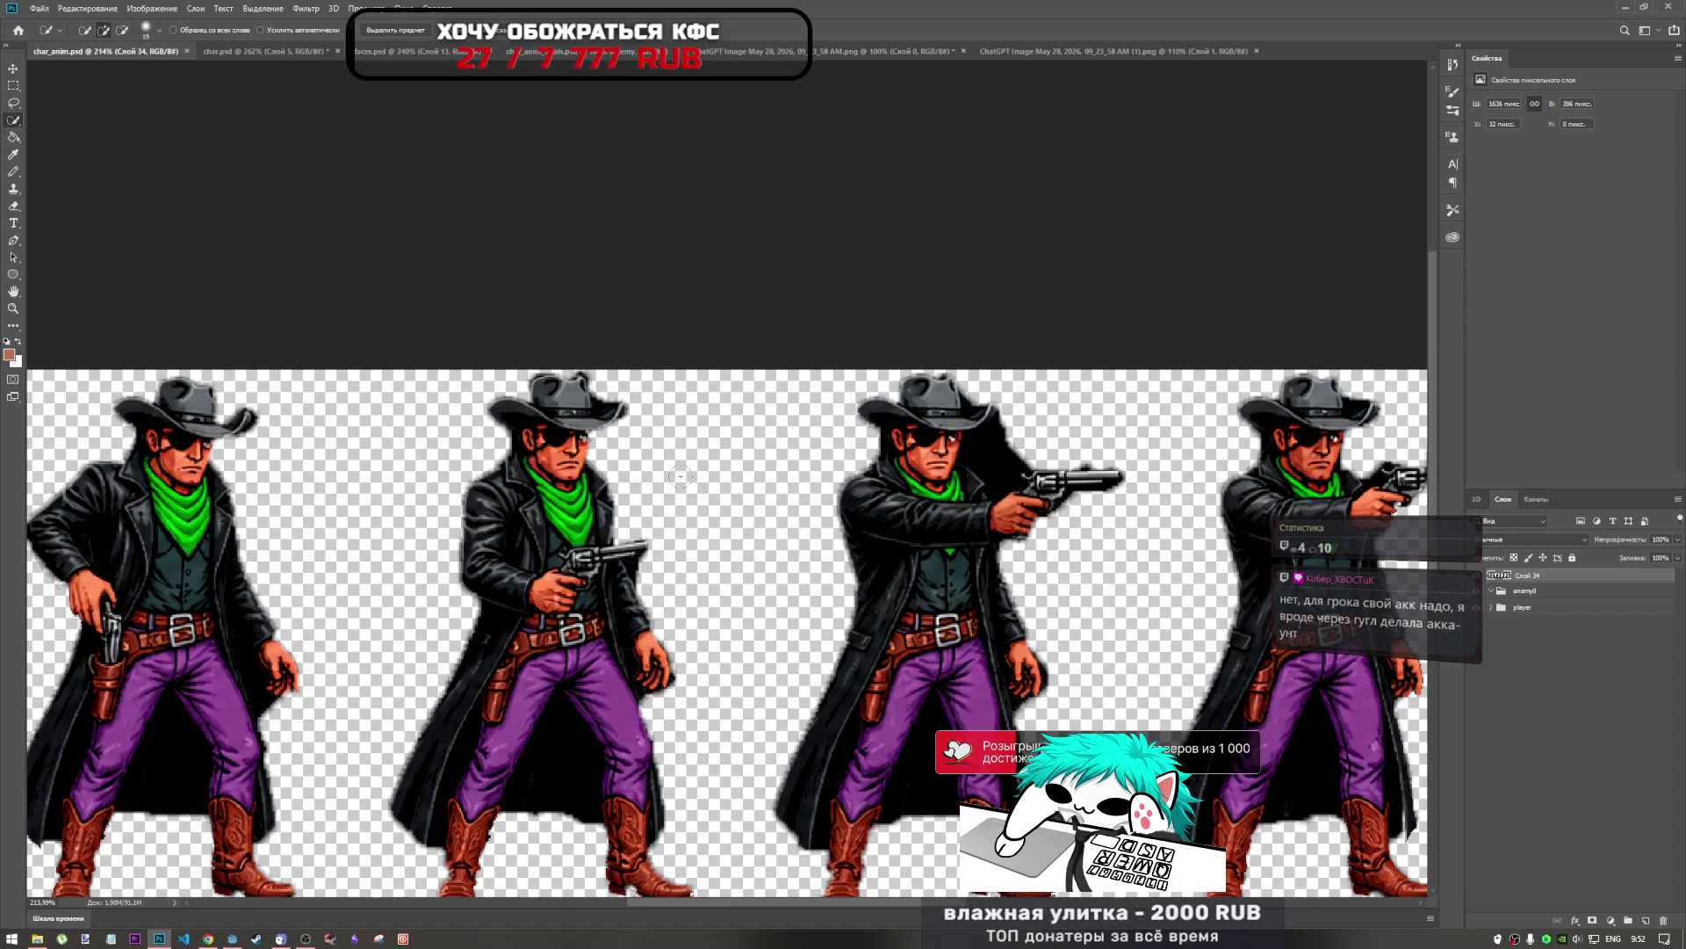
{"action": "scroll", "coordinate": [680, 476], "scroll_direction": "down", "scroll_amount": 3}
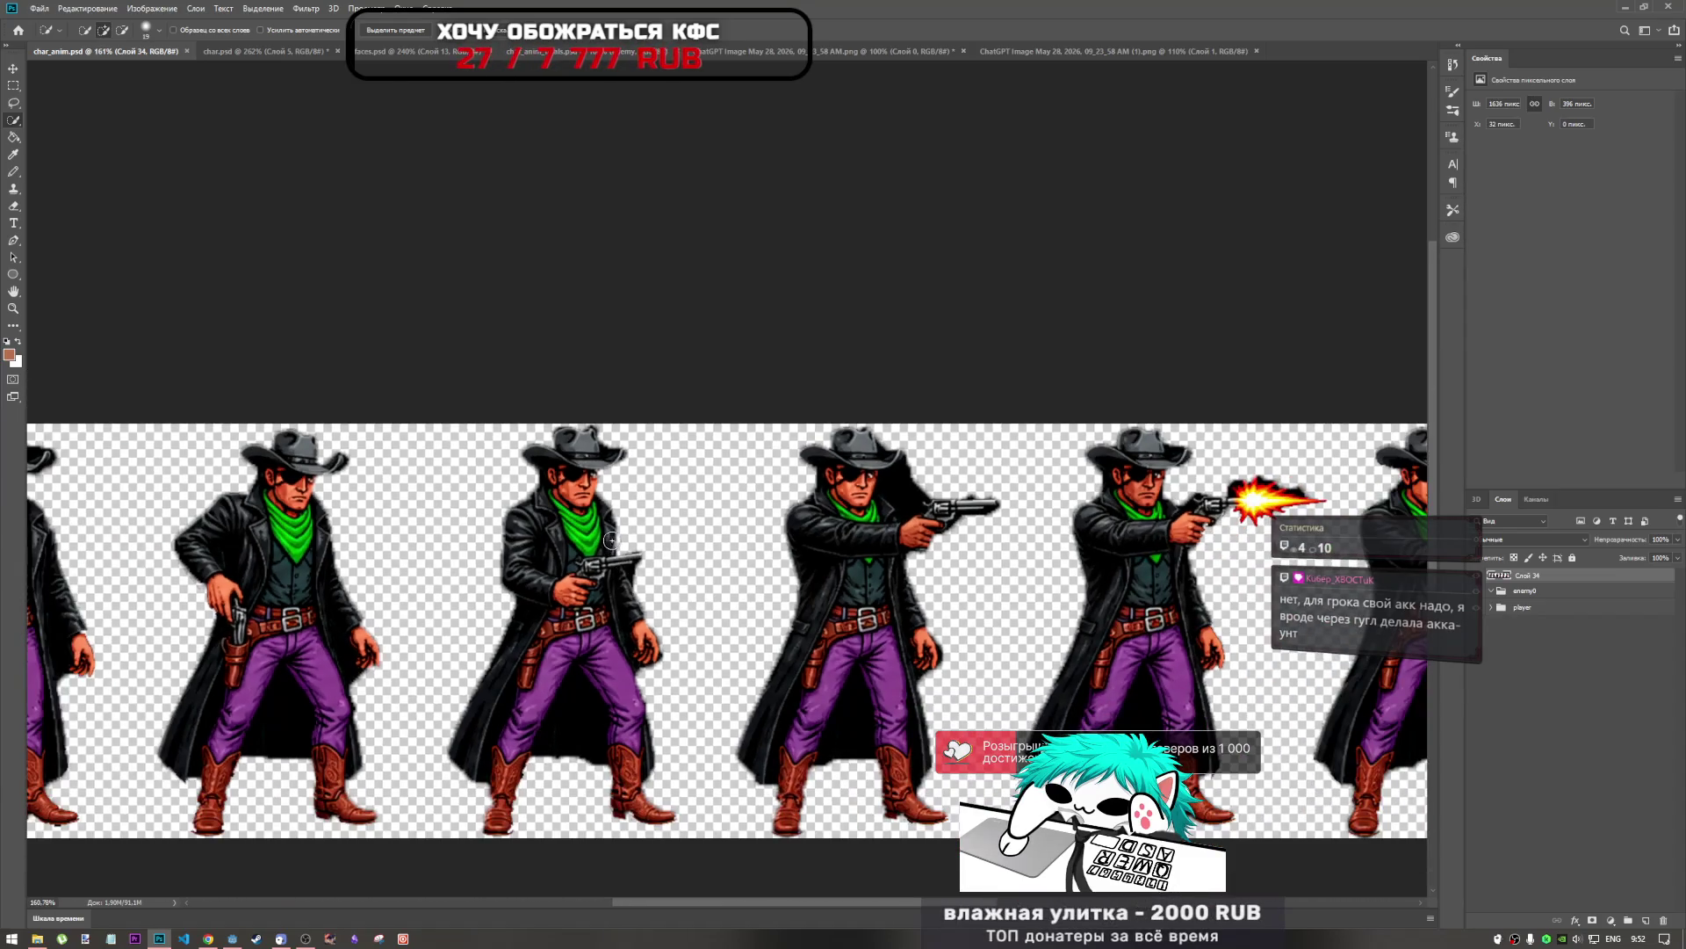
{"action": "scroll", "coordinate": [625, 539], "scroll_direction": "up", "scroll_amount": 7}
{"action": "scroll", "coordinate": [626, 539], "scroll_direction": "up", "scroll_amount": 2}
{"action": "scroll", "coordinate": [649, 549], "scroll_direction": "down", "scroll_amount": 8}
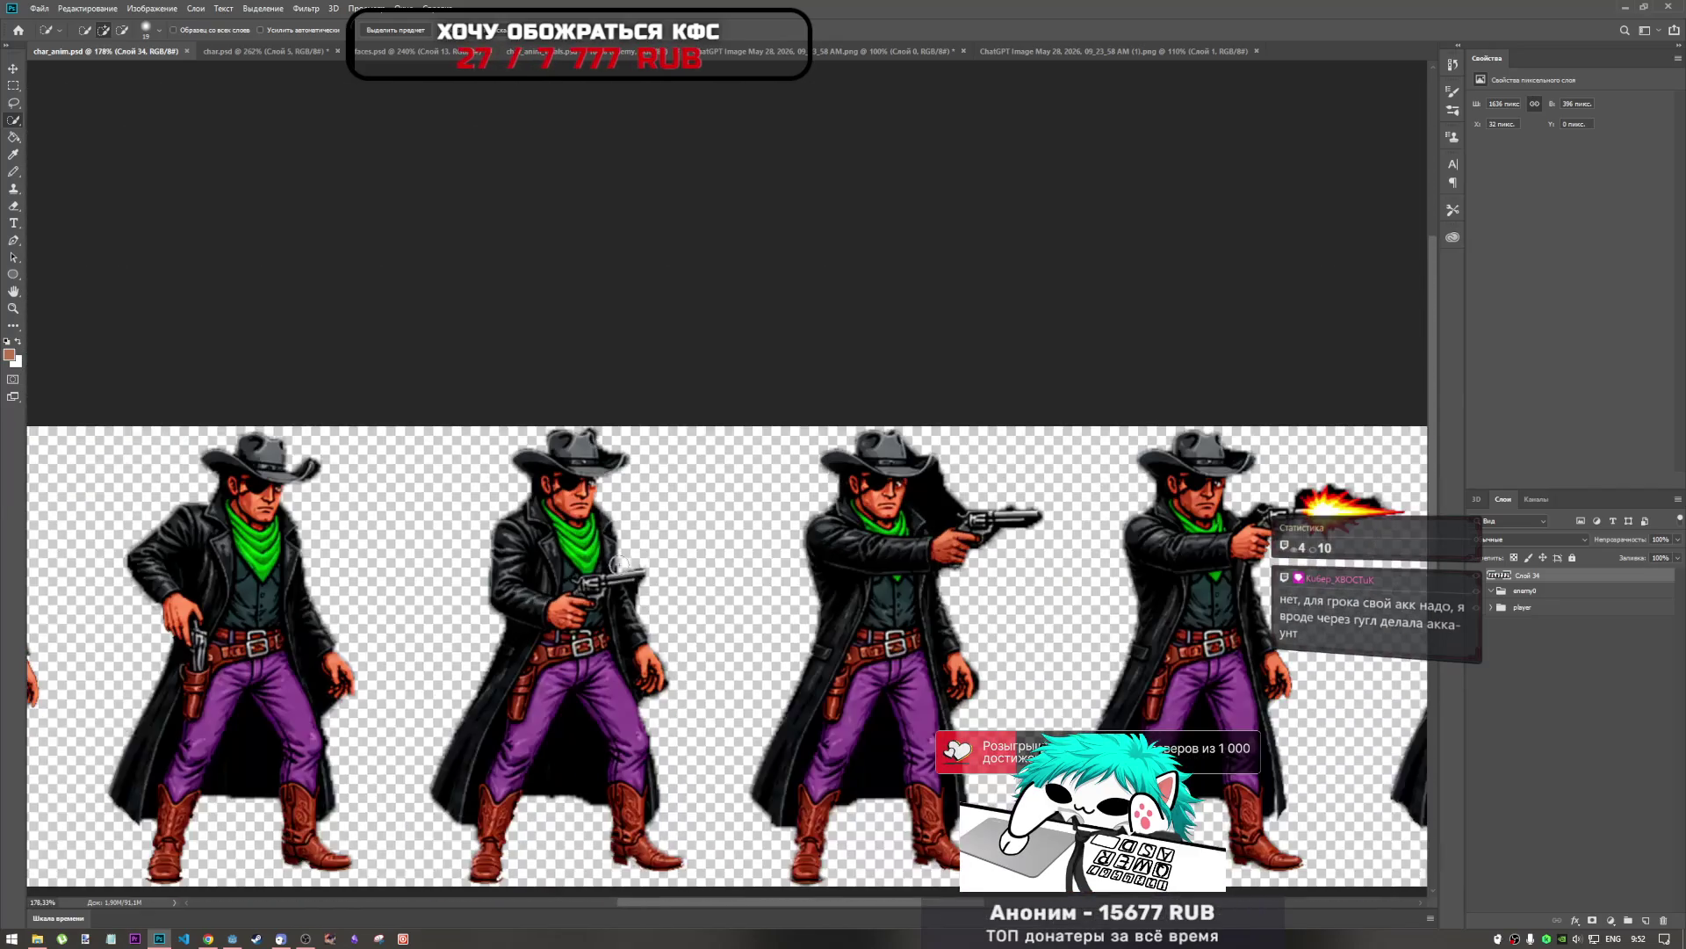
{"action": "scroll", "coordinate": [658, 552], "scroll_direction": "down", "scroll_amount": 1}
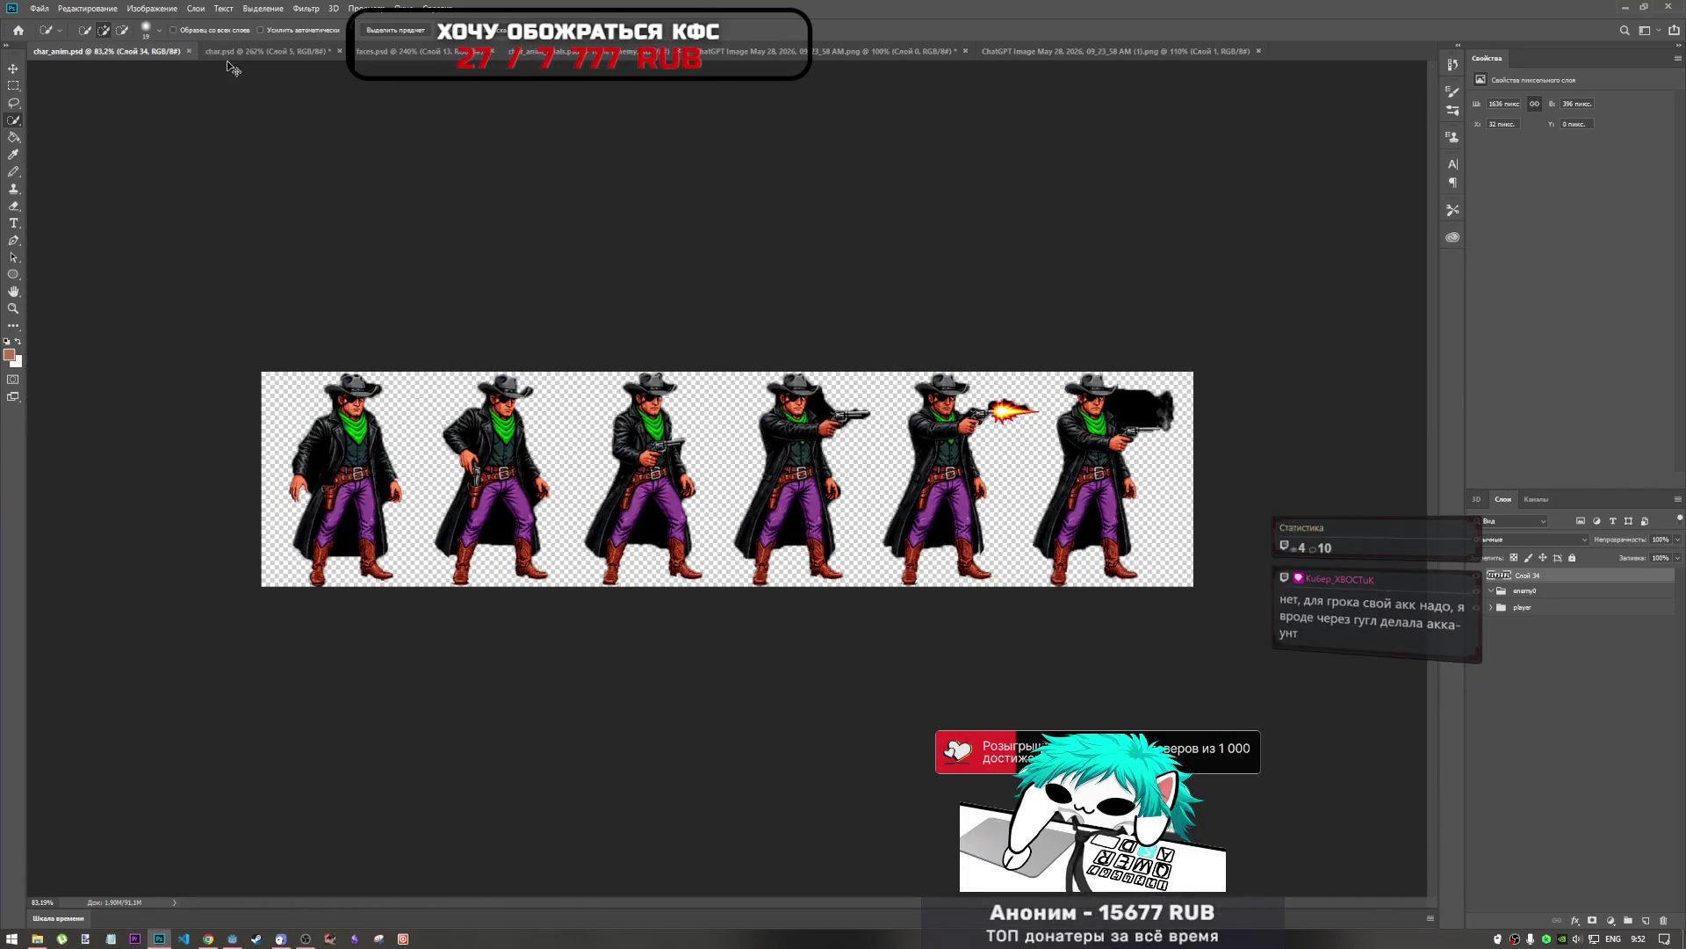
{"action": "left_click", "coordinate": [266, 54]}
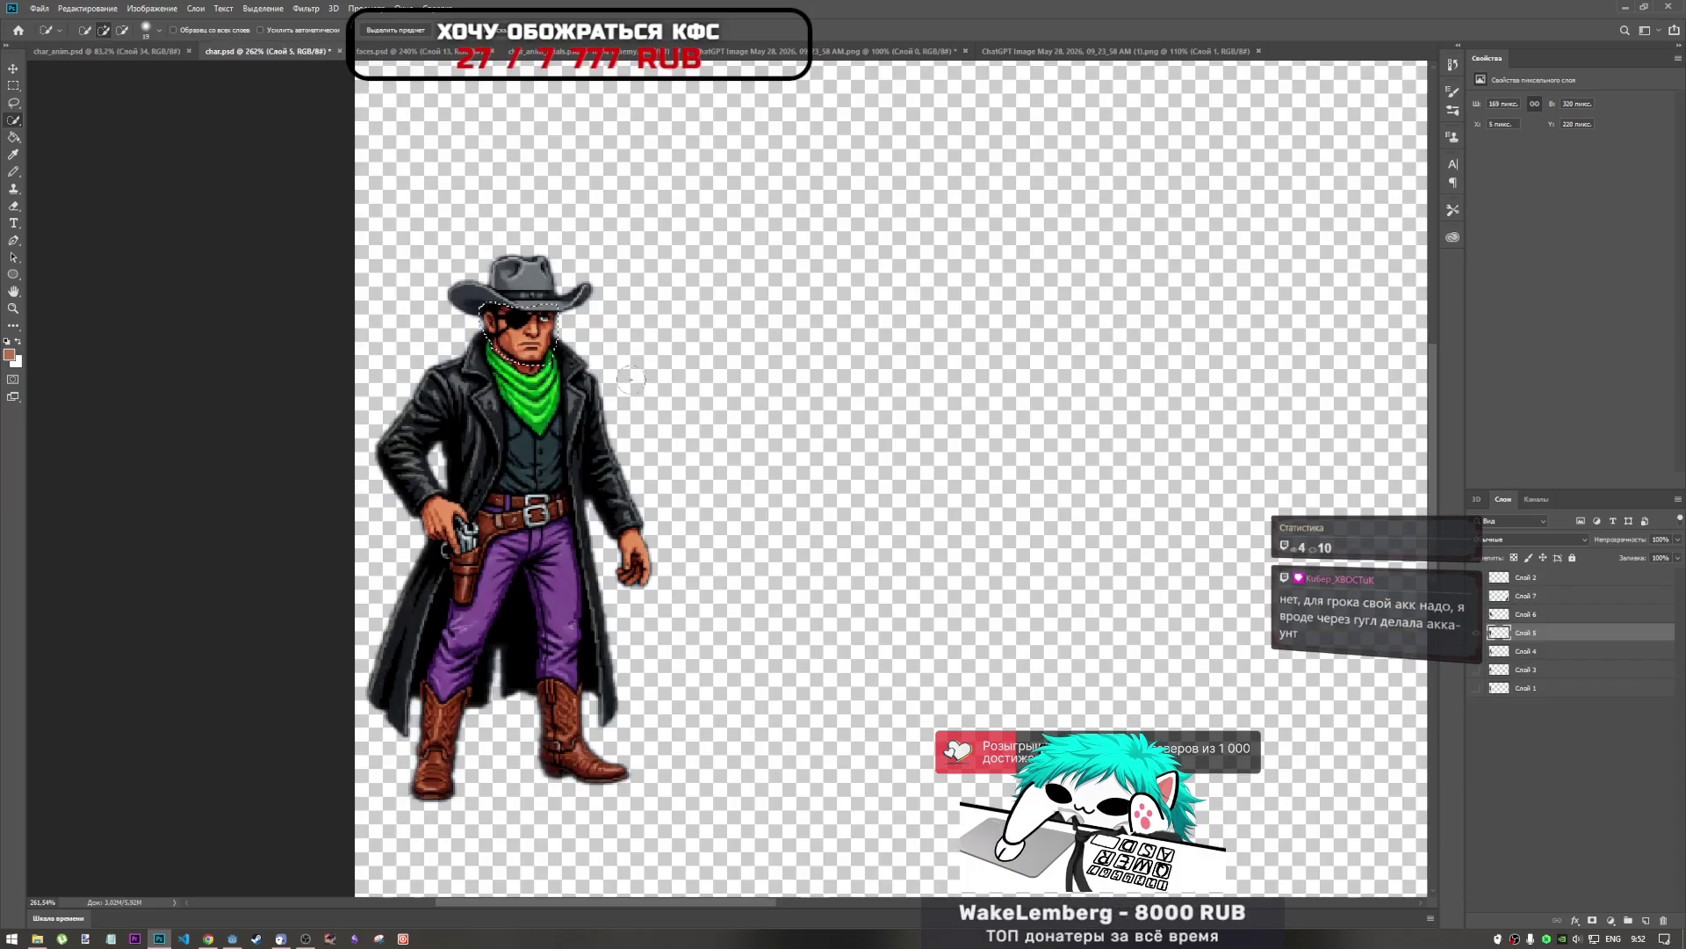
Look through faces.psd and the green-rectangle document, then close both ChatGPT Image sheets without saving.
{"action": "key", "text": "ctrl+Tab"}
{"action": "scroll", "coordinate": [585, 466], "scroll_direction": "up", "scroll_amount": 2}
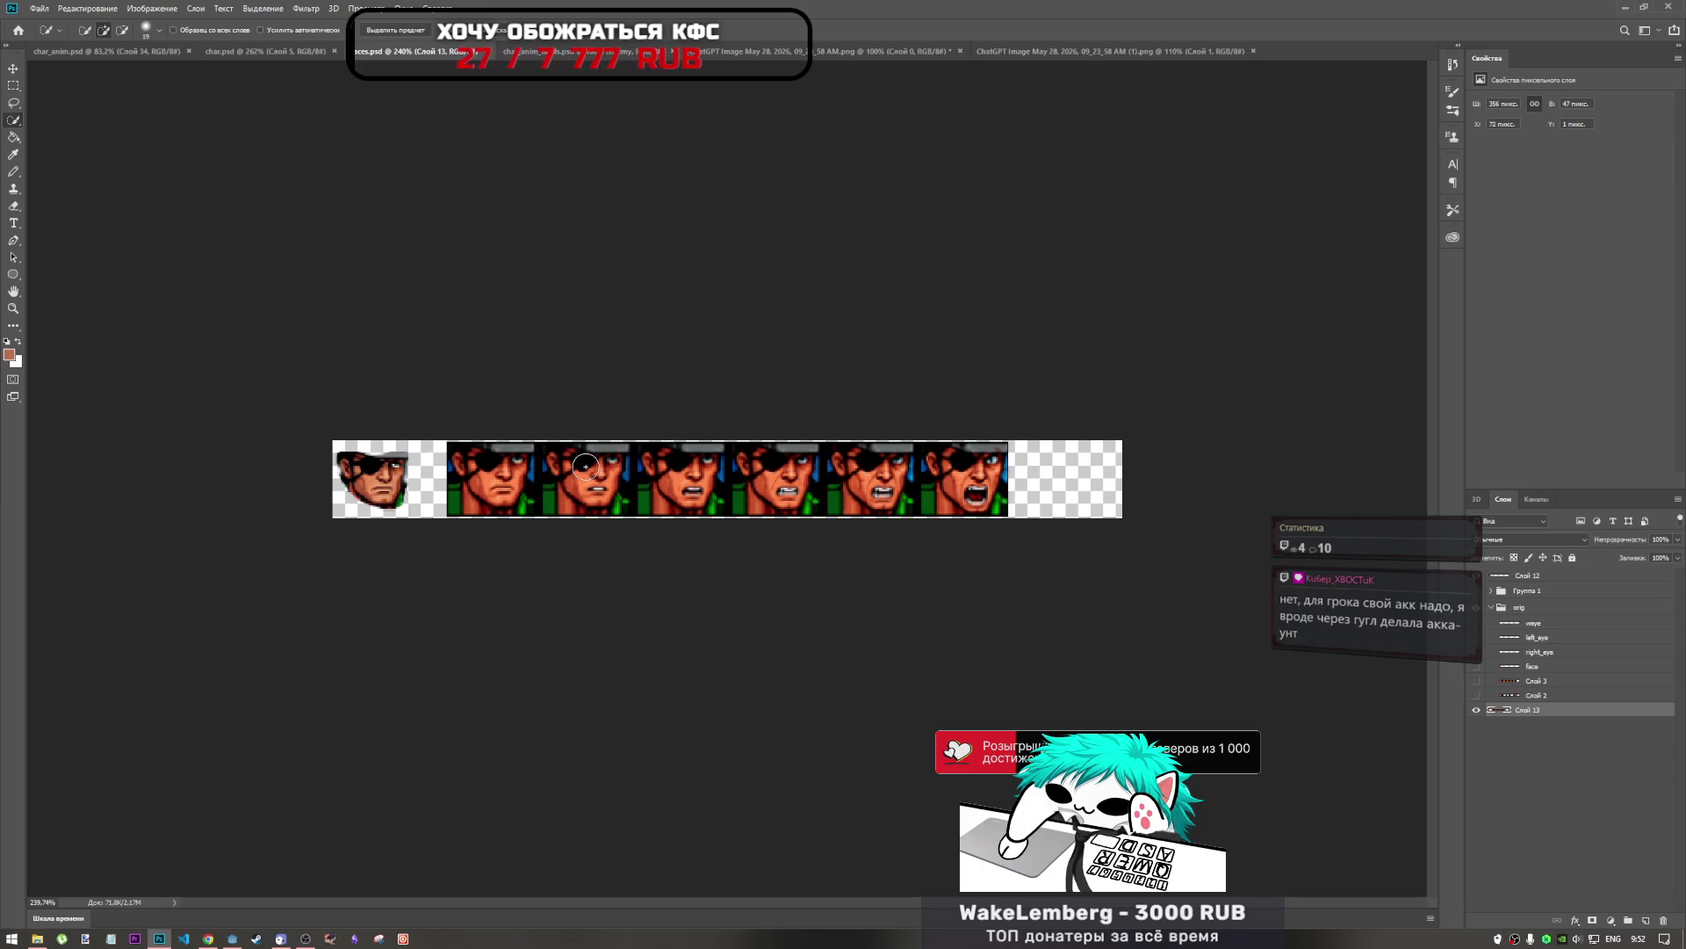
{"action": "left_click", "coordinate": [618, 56]}
{"action": "left_click", "coordinate": [825, 50]}
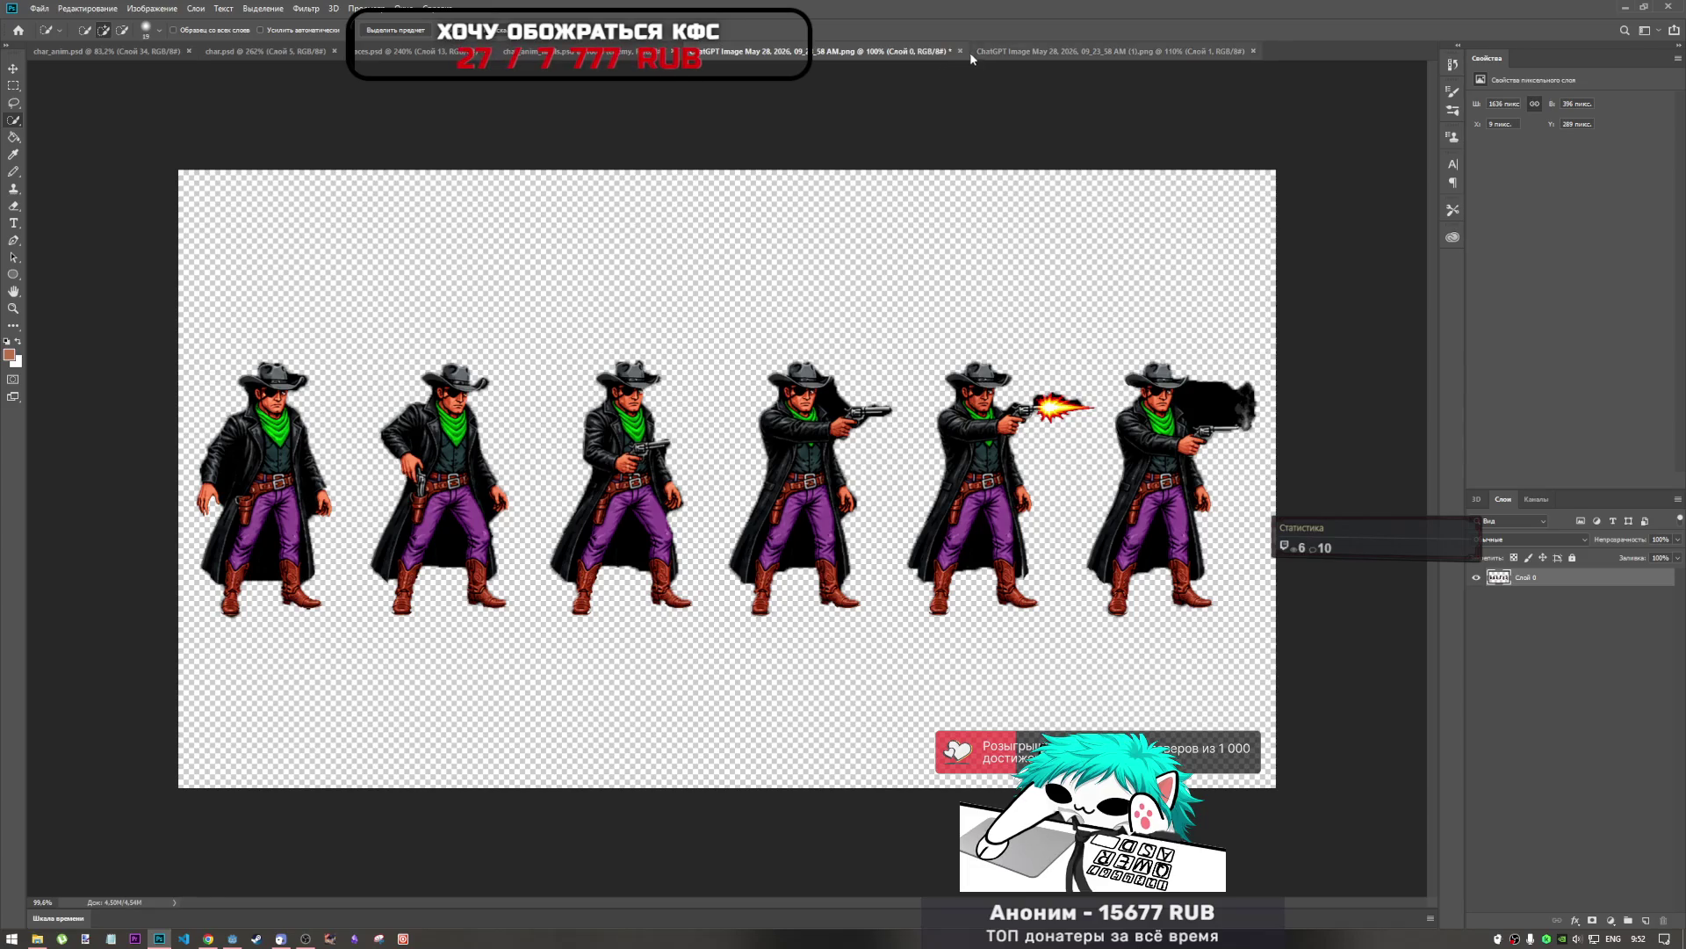
{"action": "left_click", "coordinate": [960, 51]}
{"action": "left_click", "coordinate": [898, 340]}
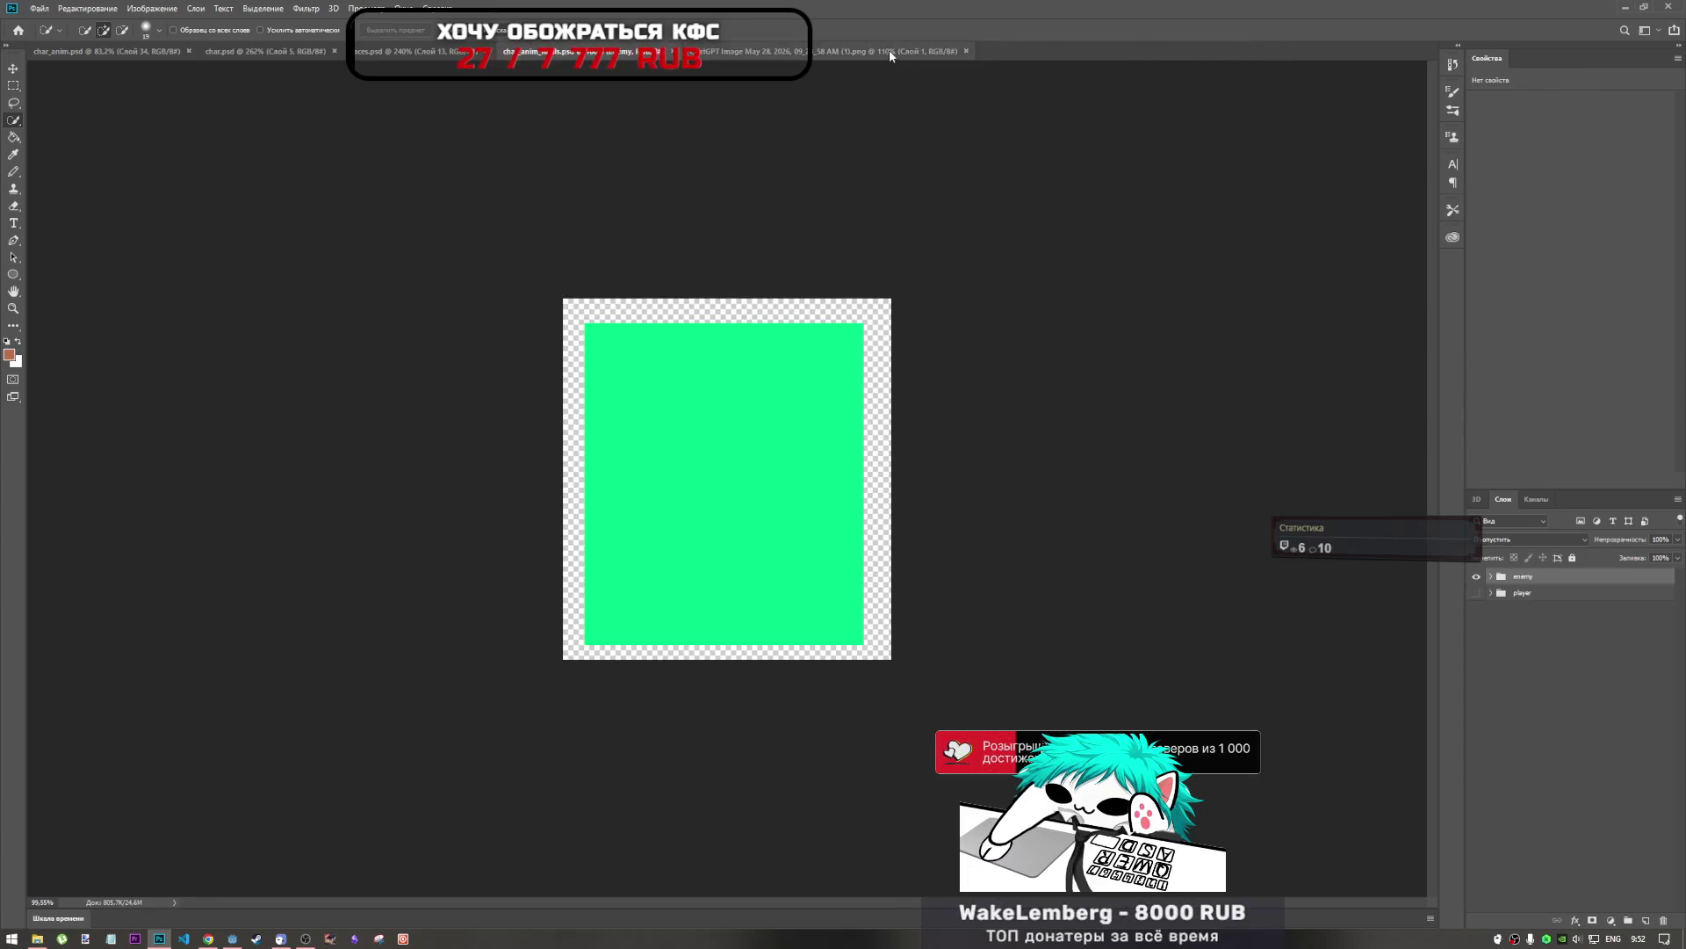
{"action": "left_click", "coordinate": [889, 49]}
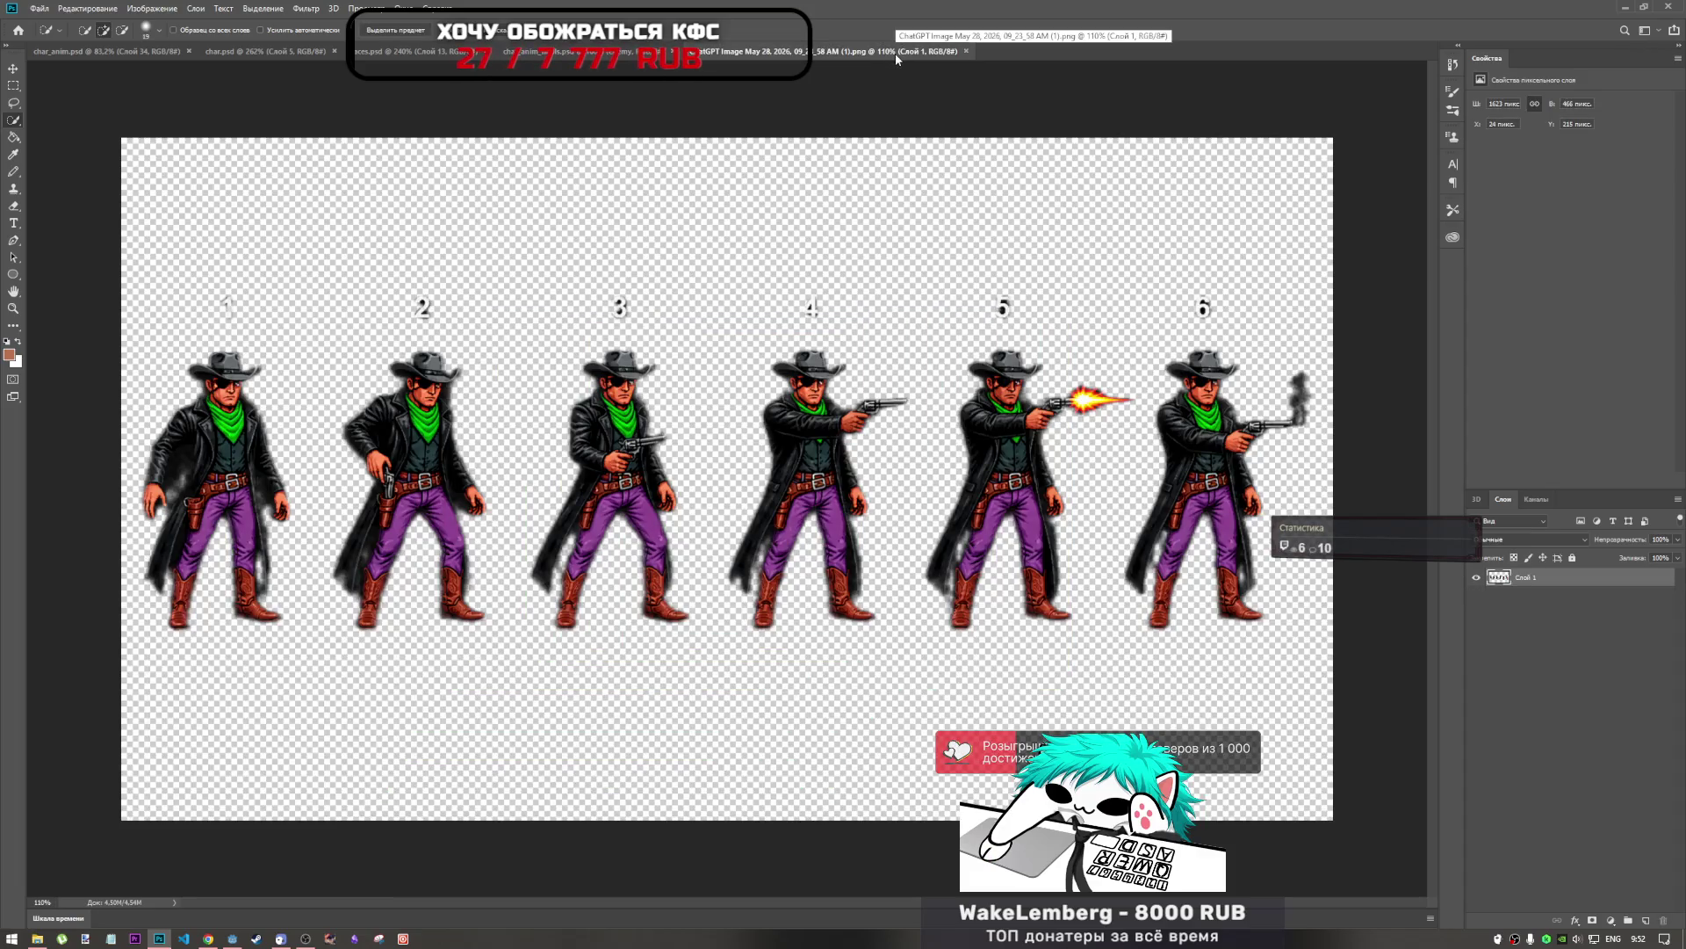
{"action": "left_click", "coordinate": [967, 51]}
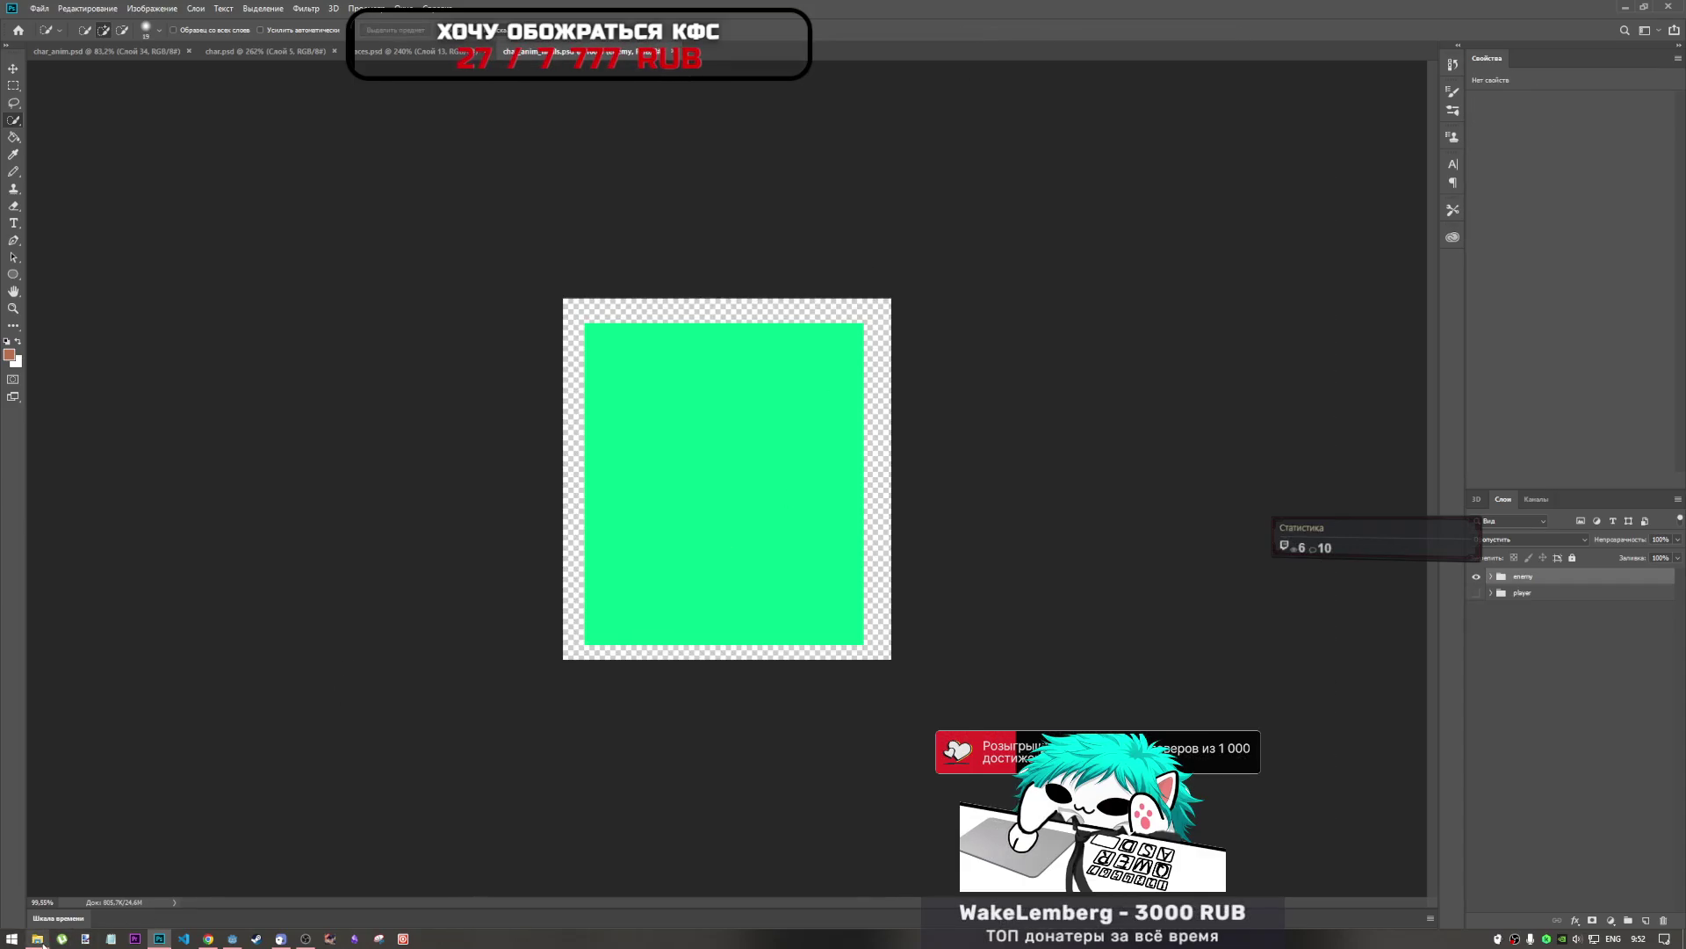
Drag the fifth ChatGPT image from Downloads into Photoshop, then open the second cowboy sheet.
{"action": "left_click", "coordinate": [37, 938]}
{"action": "left_click", "coordinate": [621, 739]}
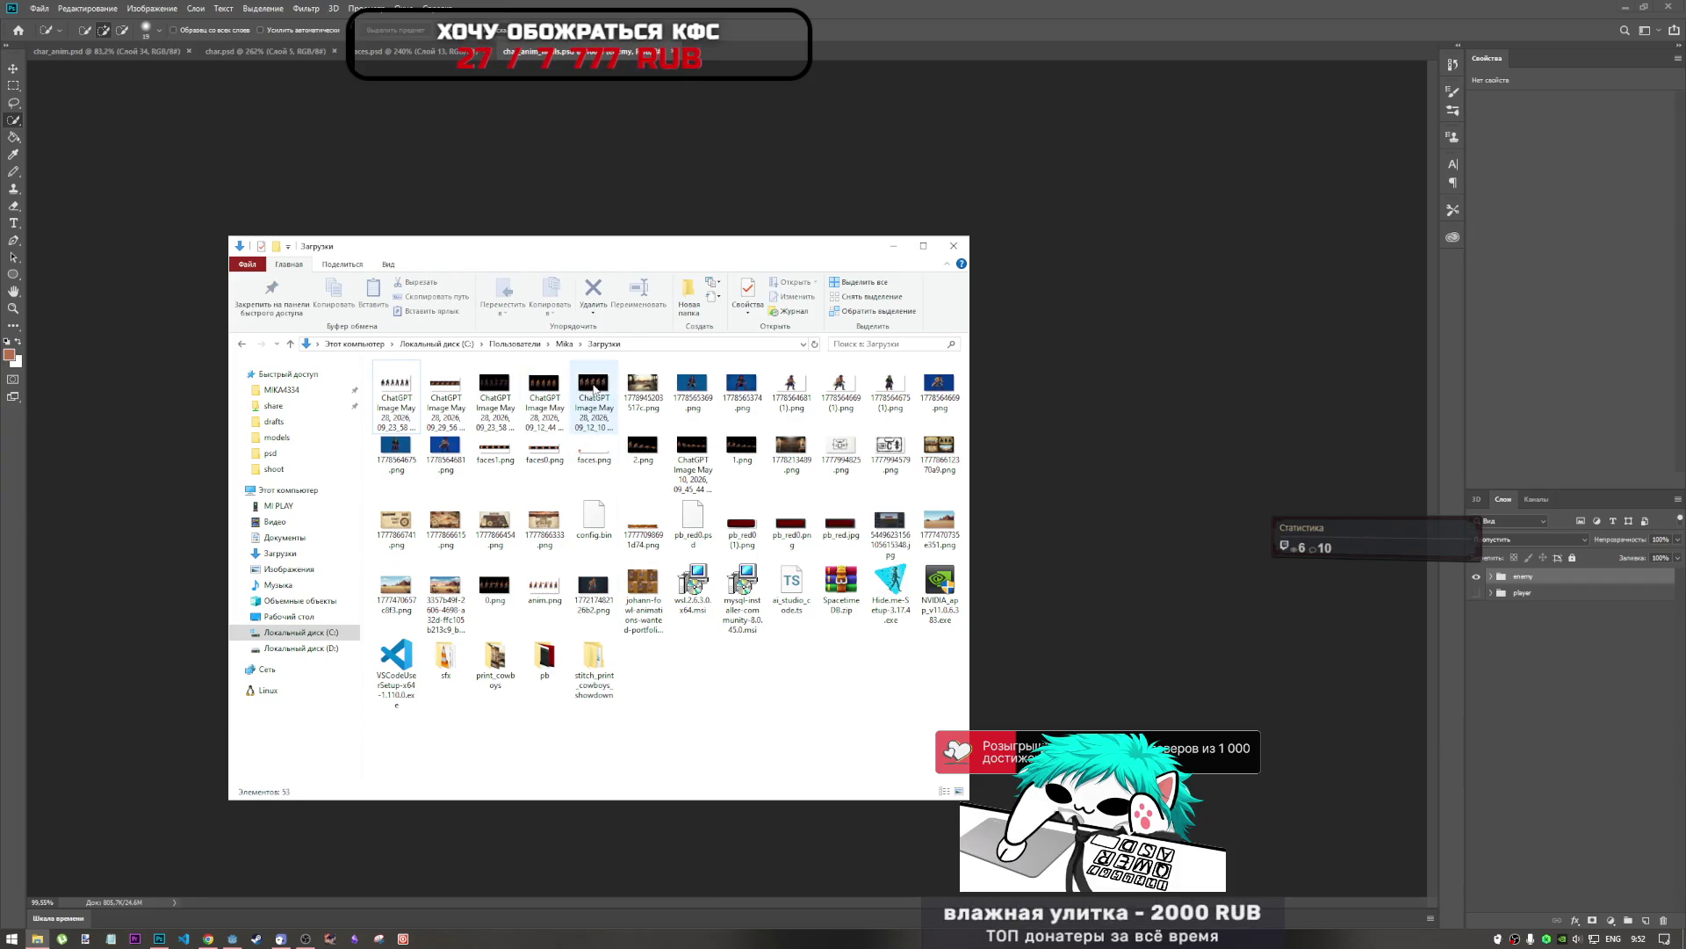
{"action": "mouse_move", "coordinate": [592, 392]}
{"action": "left_mouse_down"}
{"action": "mouse_move", "coordinate": [670, 215]}
{"action": "mouse_move", "coordinate": [791, 19]}
{"action": "left_mouse_up"}
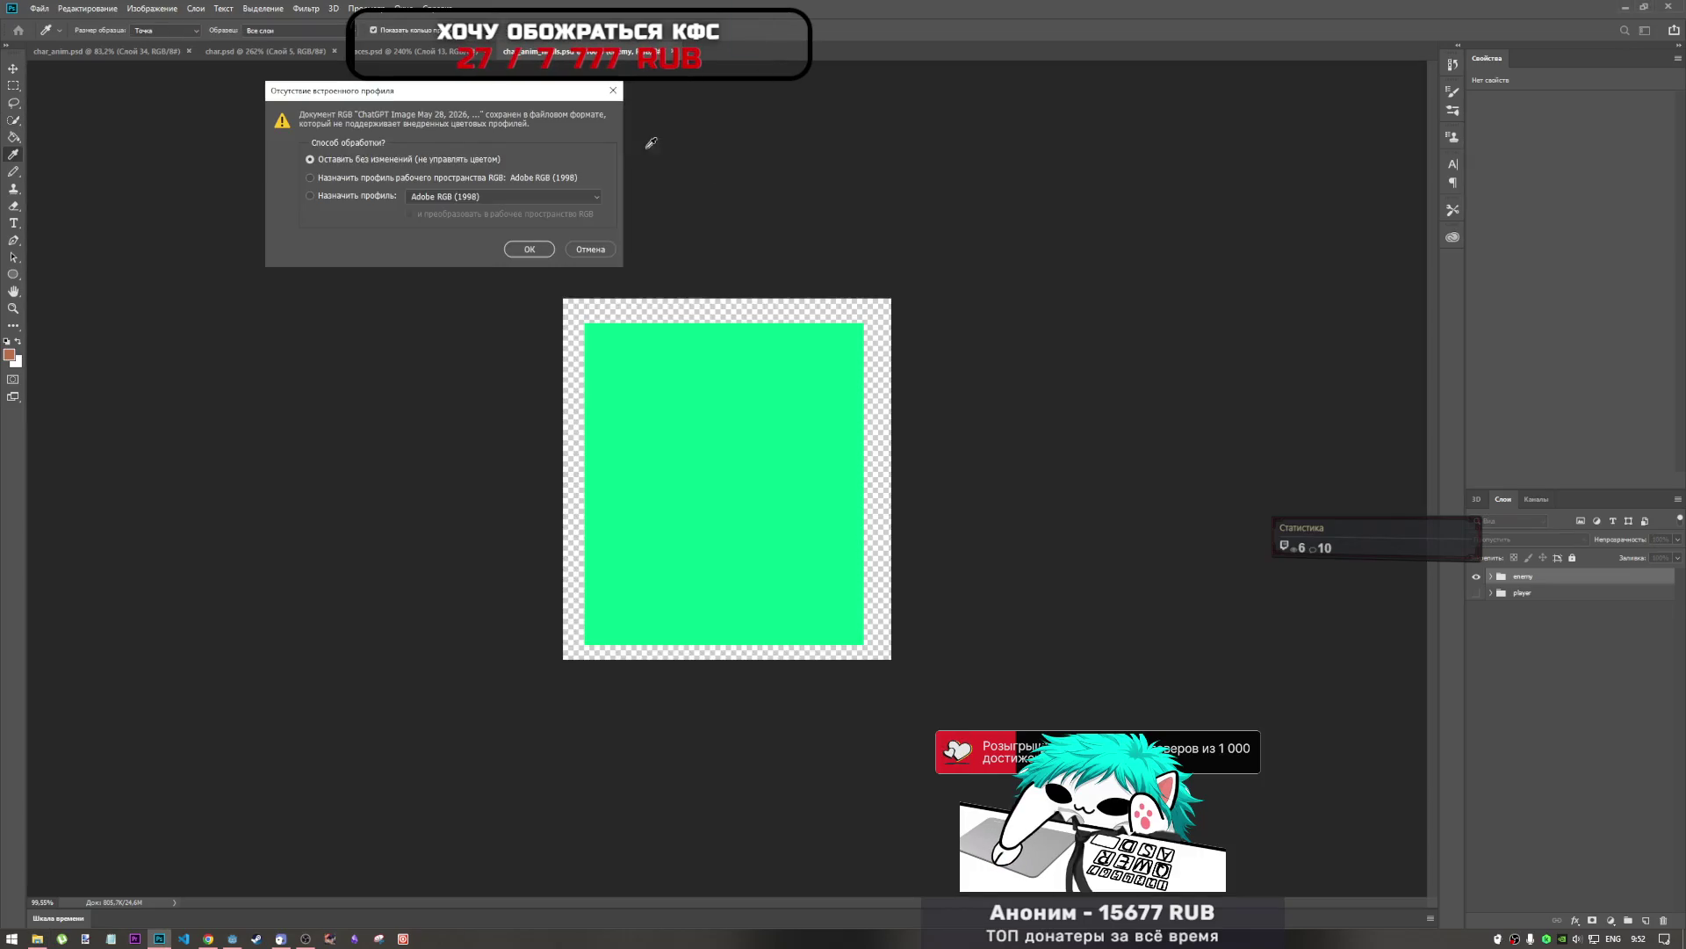
{"action": "key", "text": "Return"}
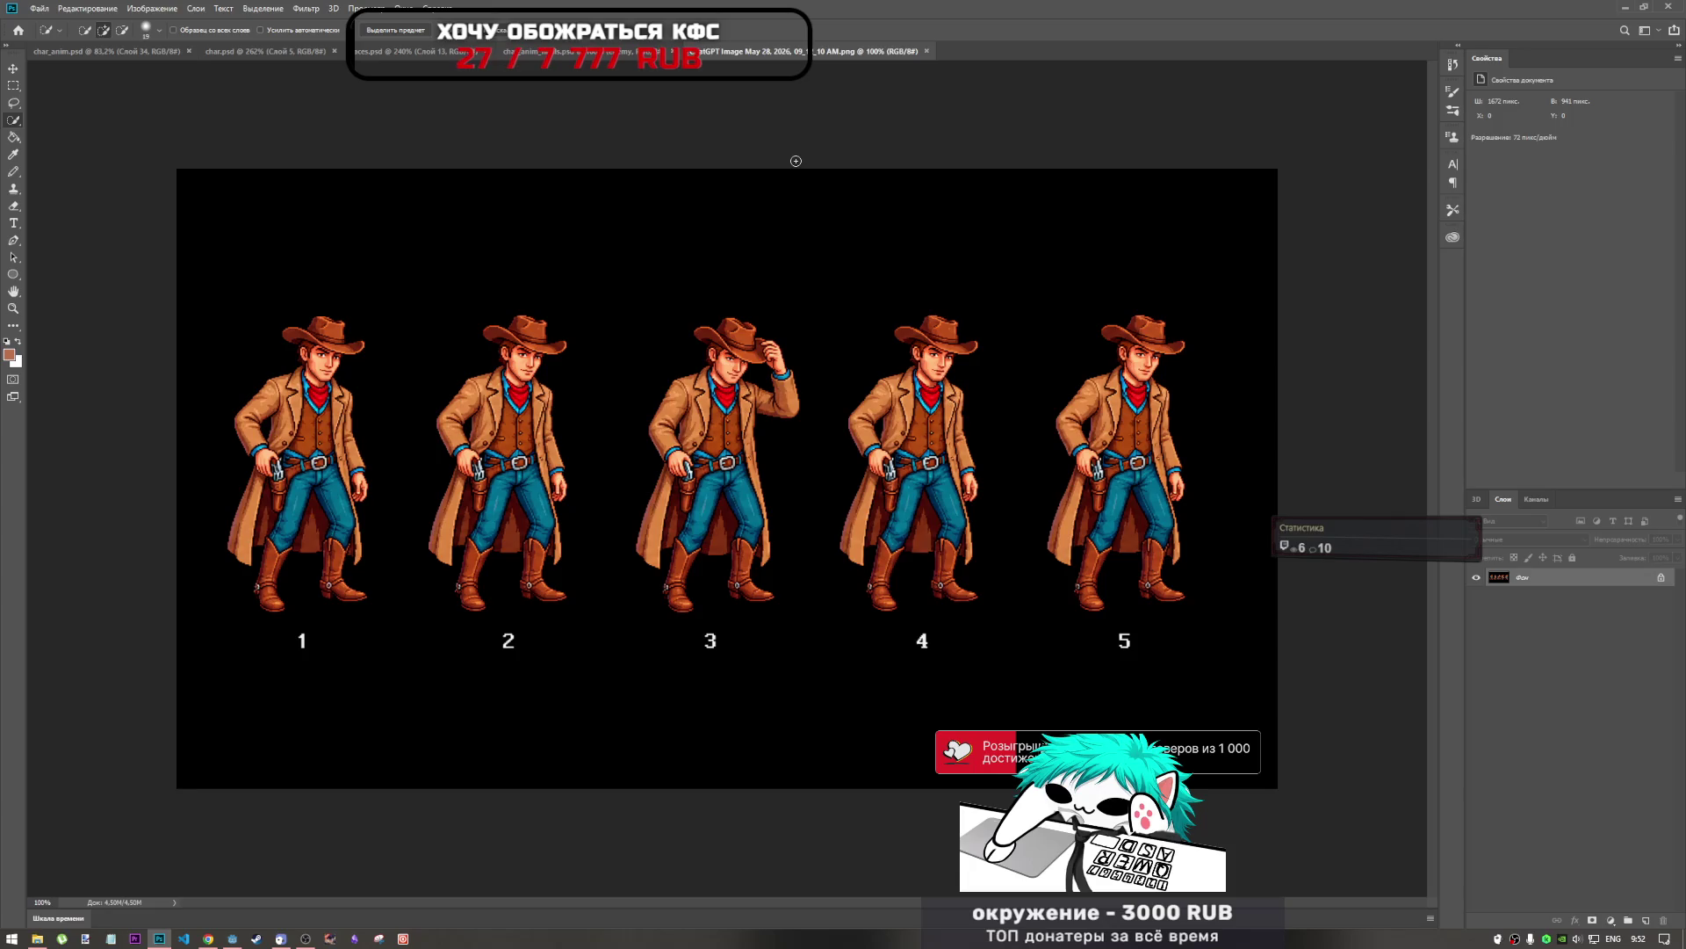
{"action": "left_click", "coordinate": [37, 938]}
{"action": "double_click", "coordinate": [594, 404]}
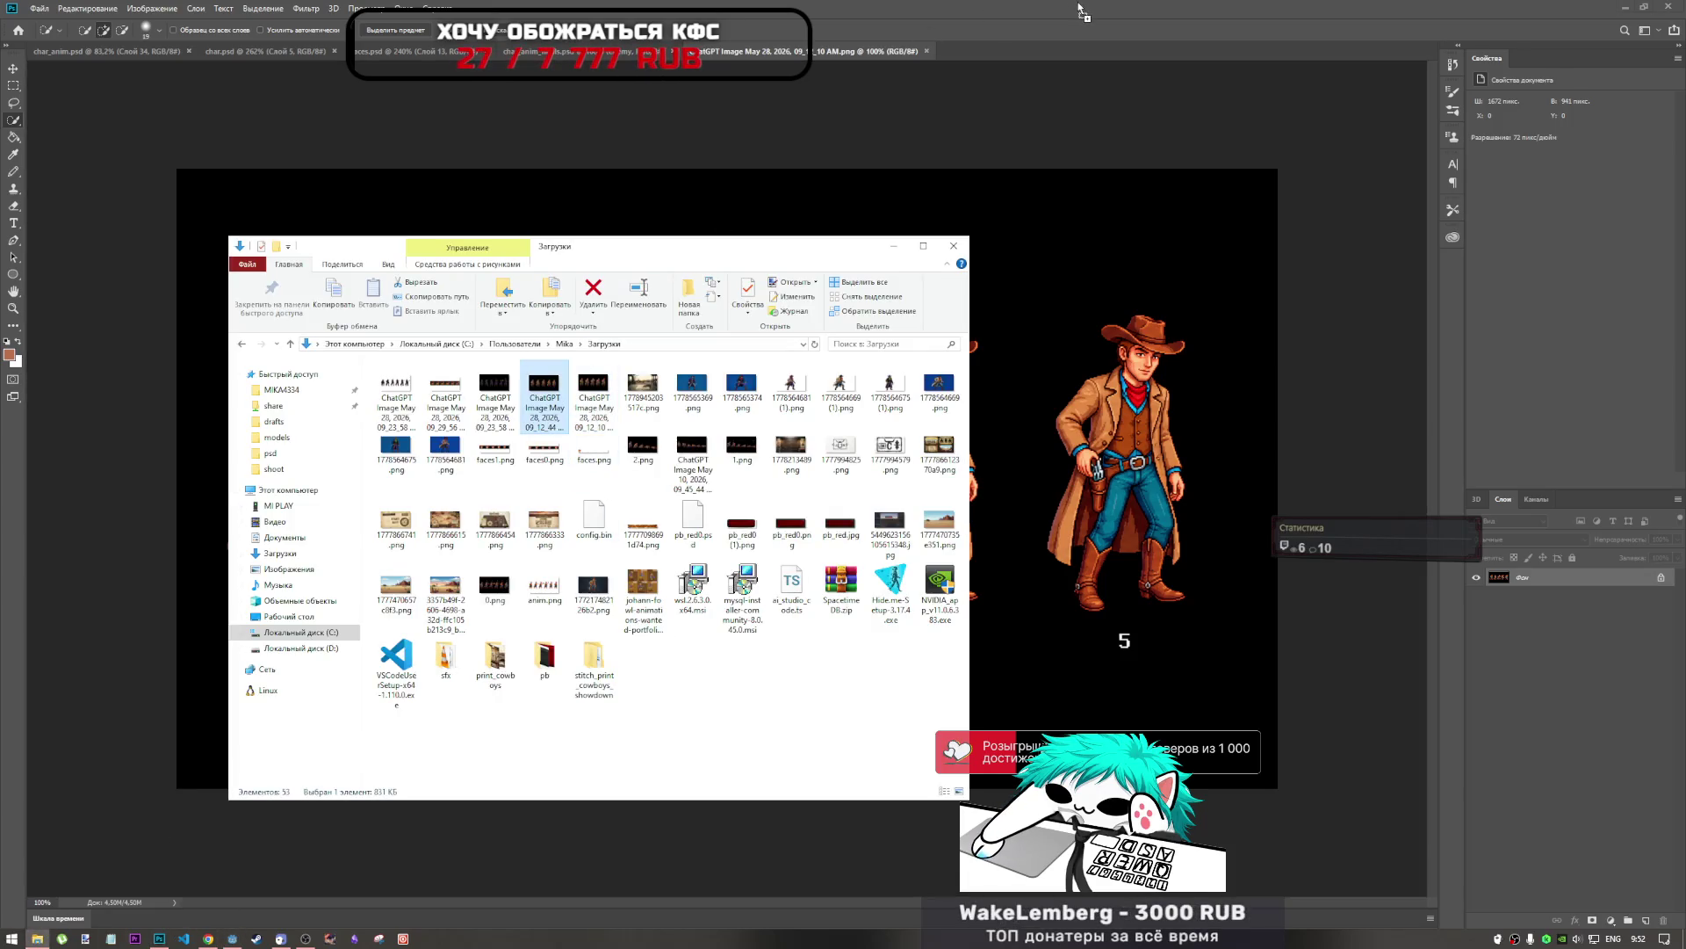
Get past the missing-profile prompt for the 09_12_44 sheet and flip between both cowboy sheets to compare.
{"action": "left_click", "coordinate": [553, 249]}
{"action": "key", "text": "w"}
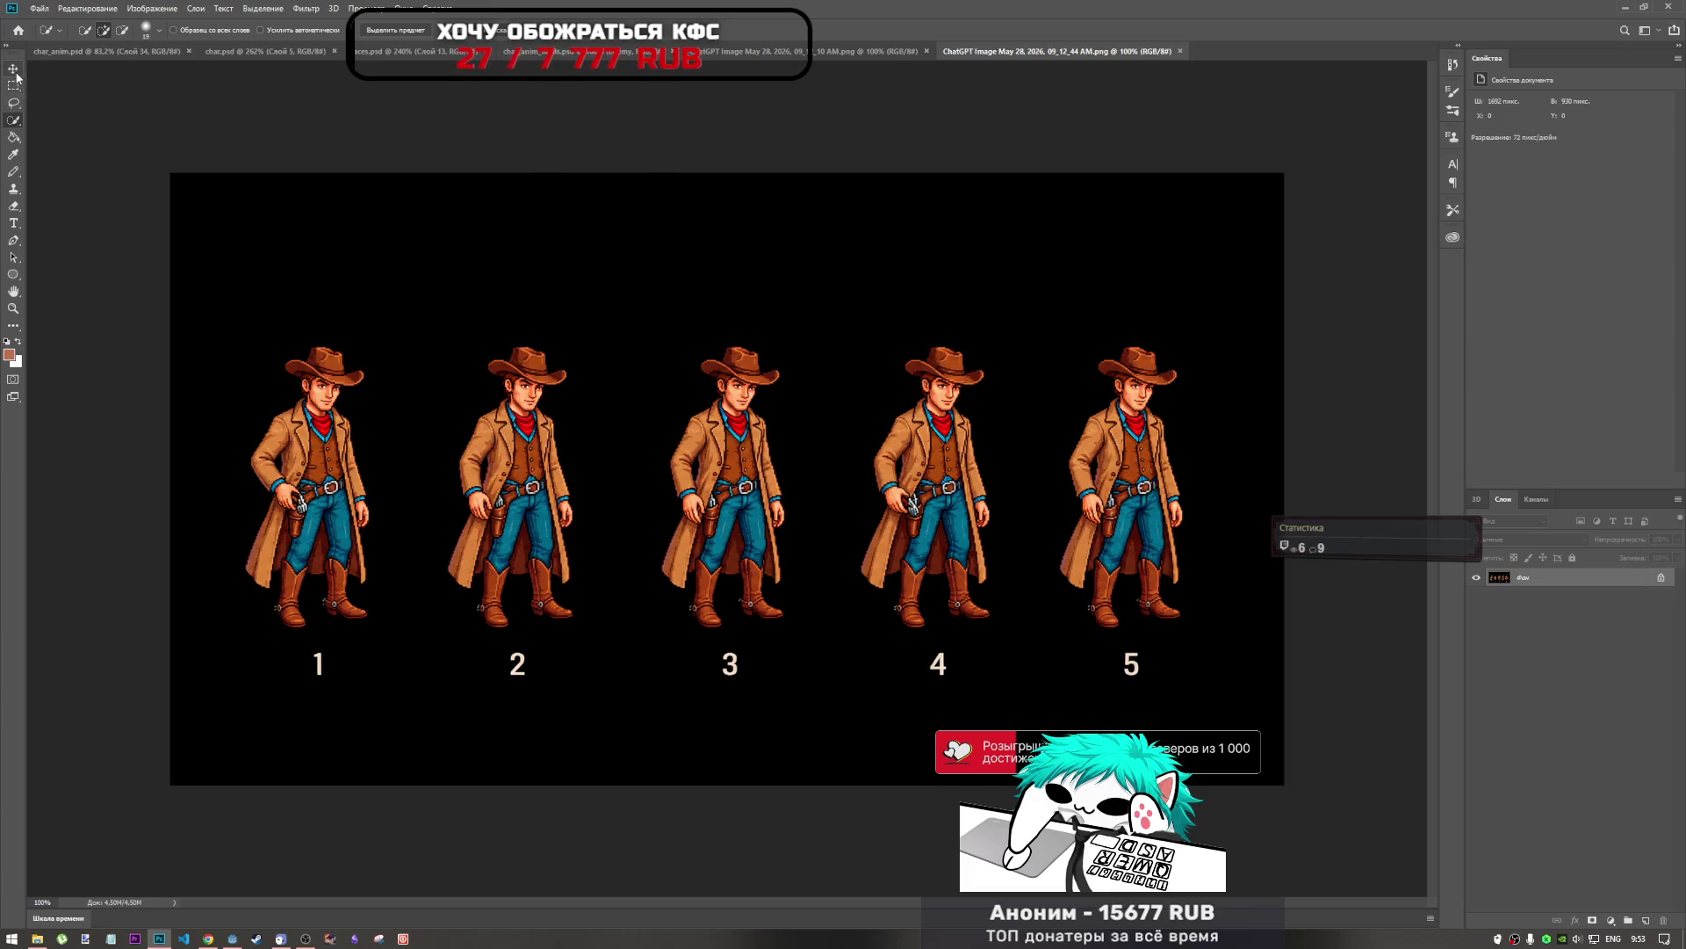
{"action": "left_click", "coordinate": [847, 51]}
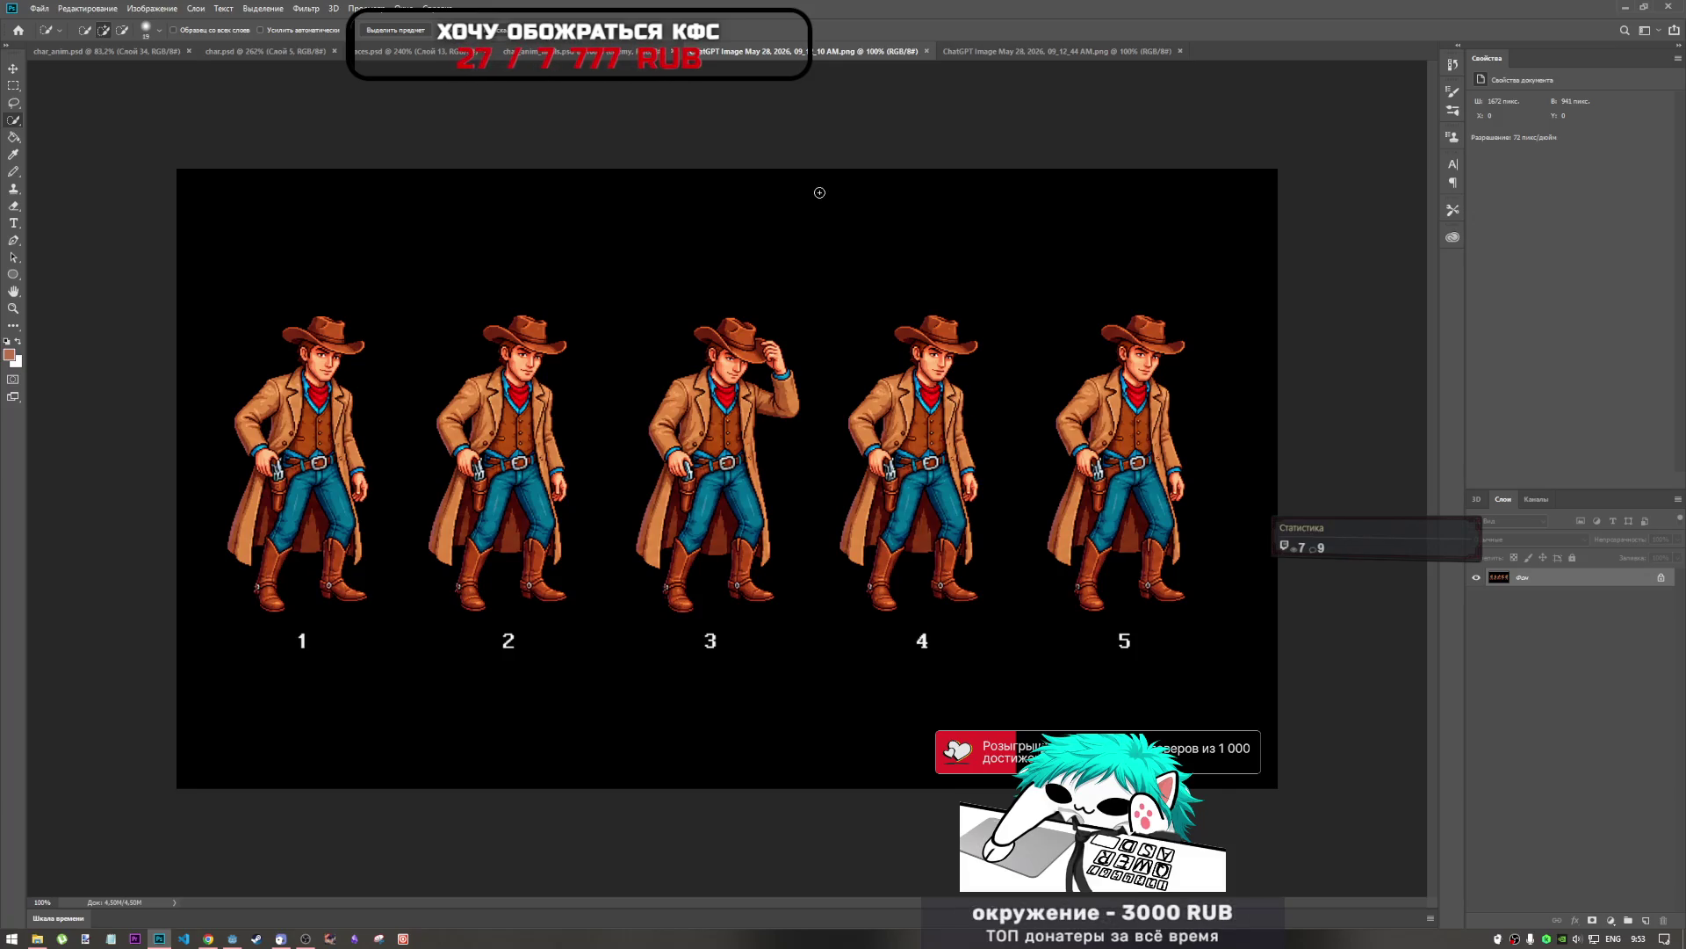
{"action": "left_click", "coordinate": [953, 53]}
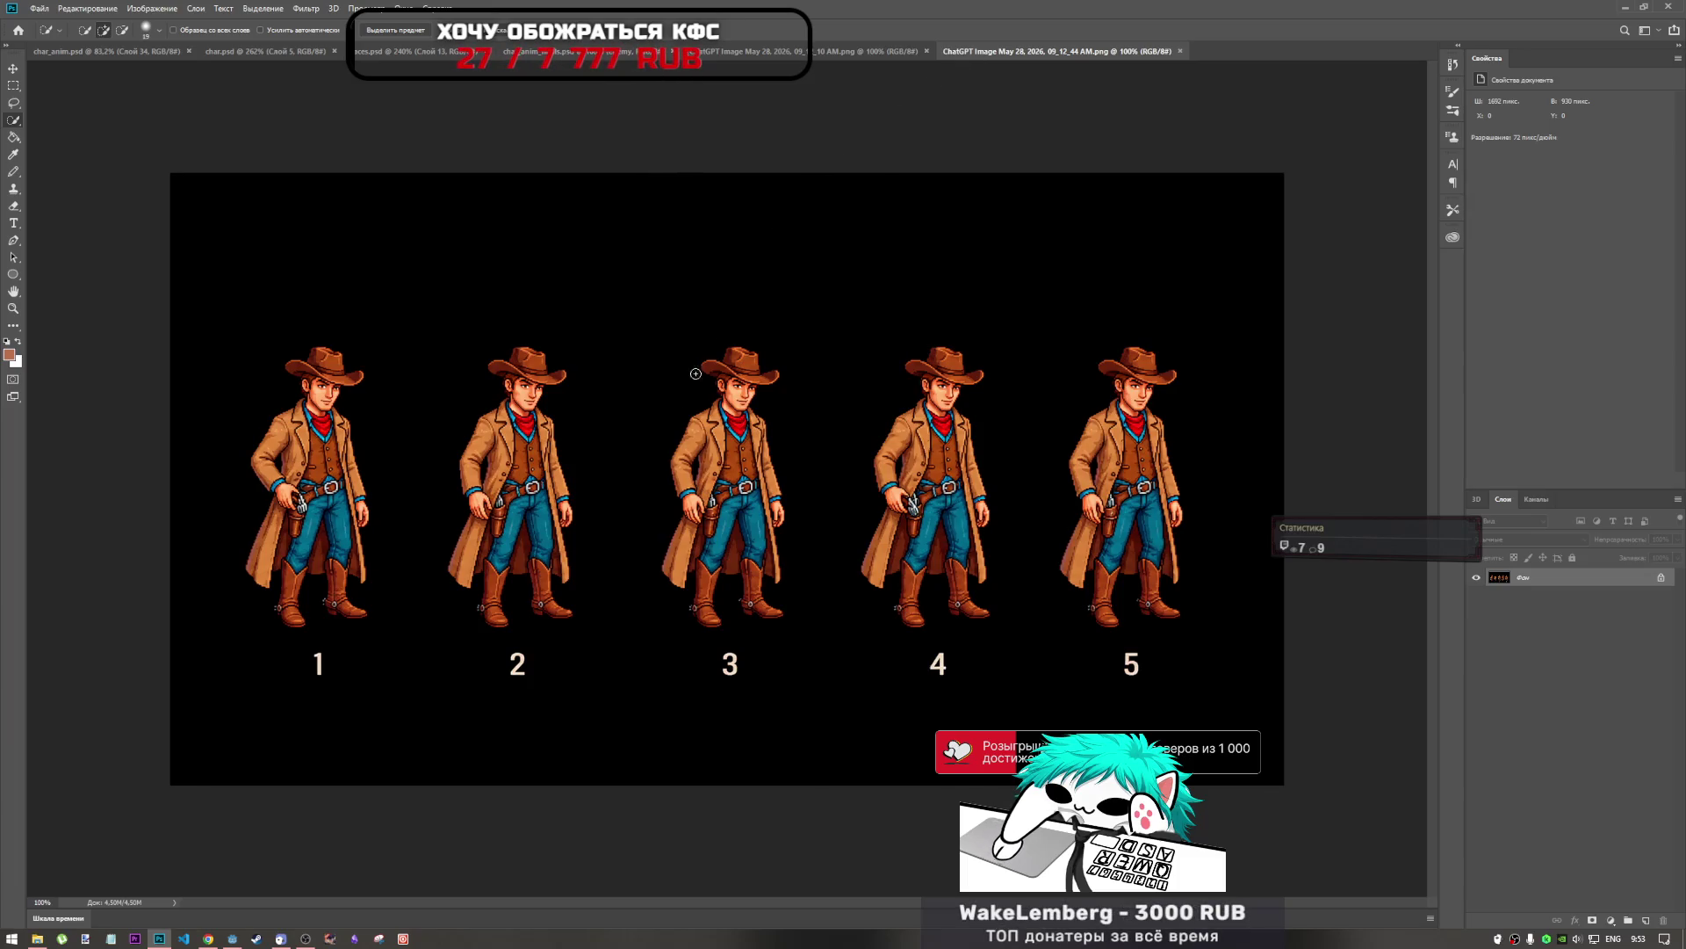
{"action": "left_click", "coordinate": [870, 51]}
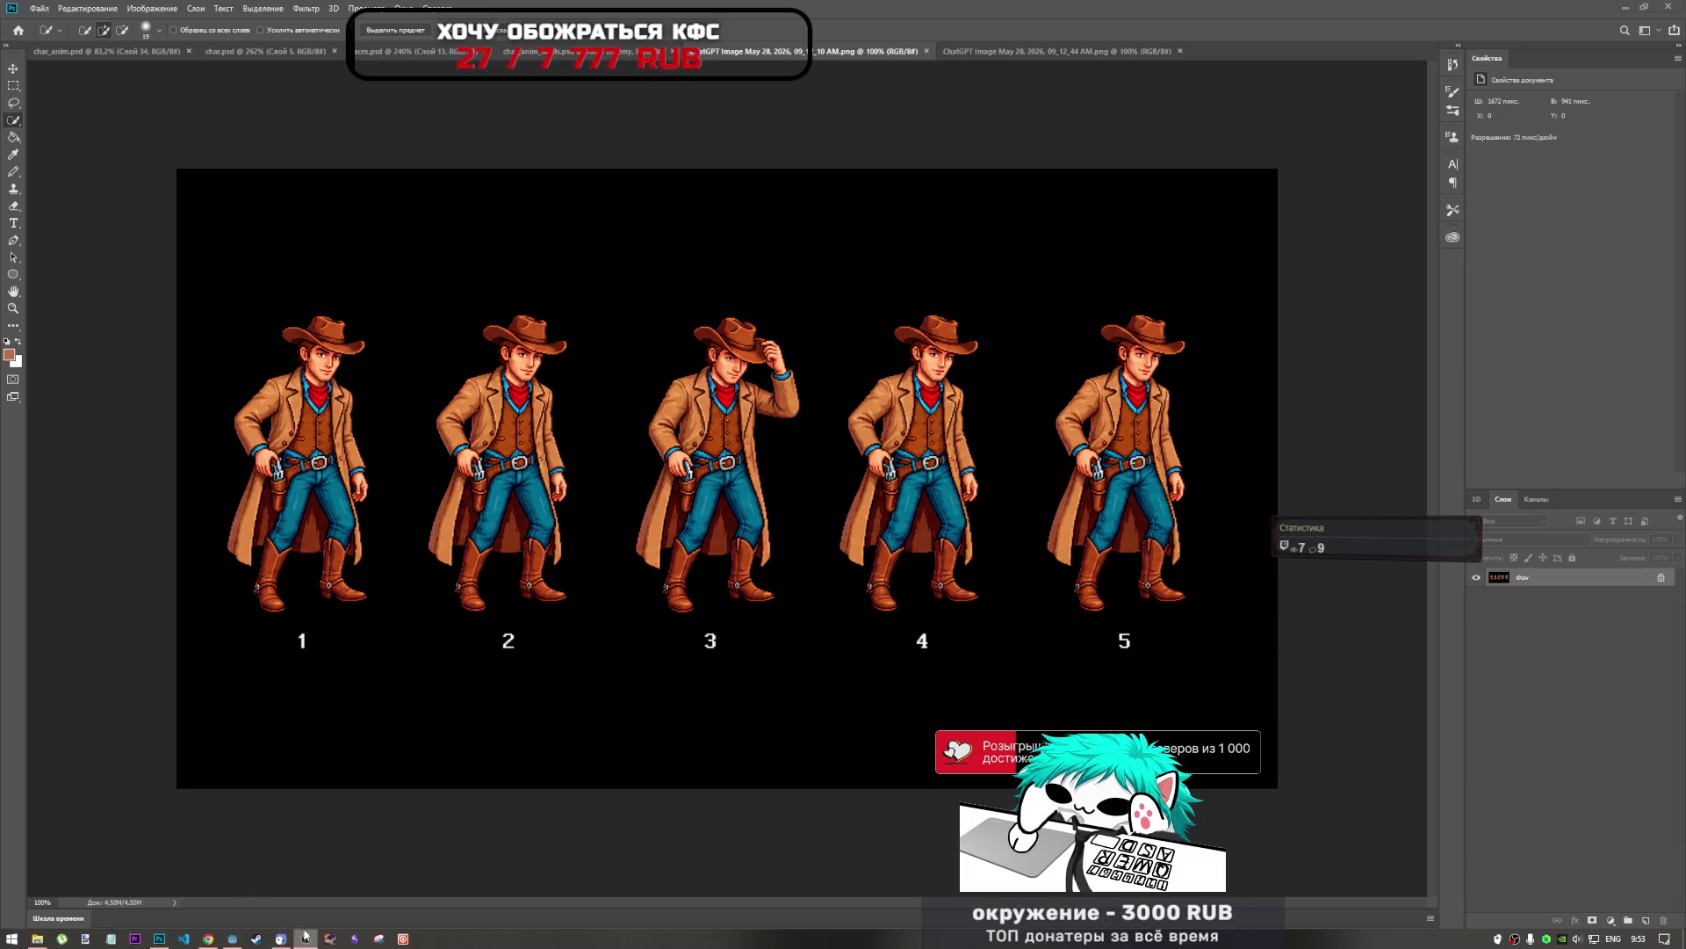
{"action": "left_click", "coordinate": [1080, 52]}
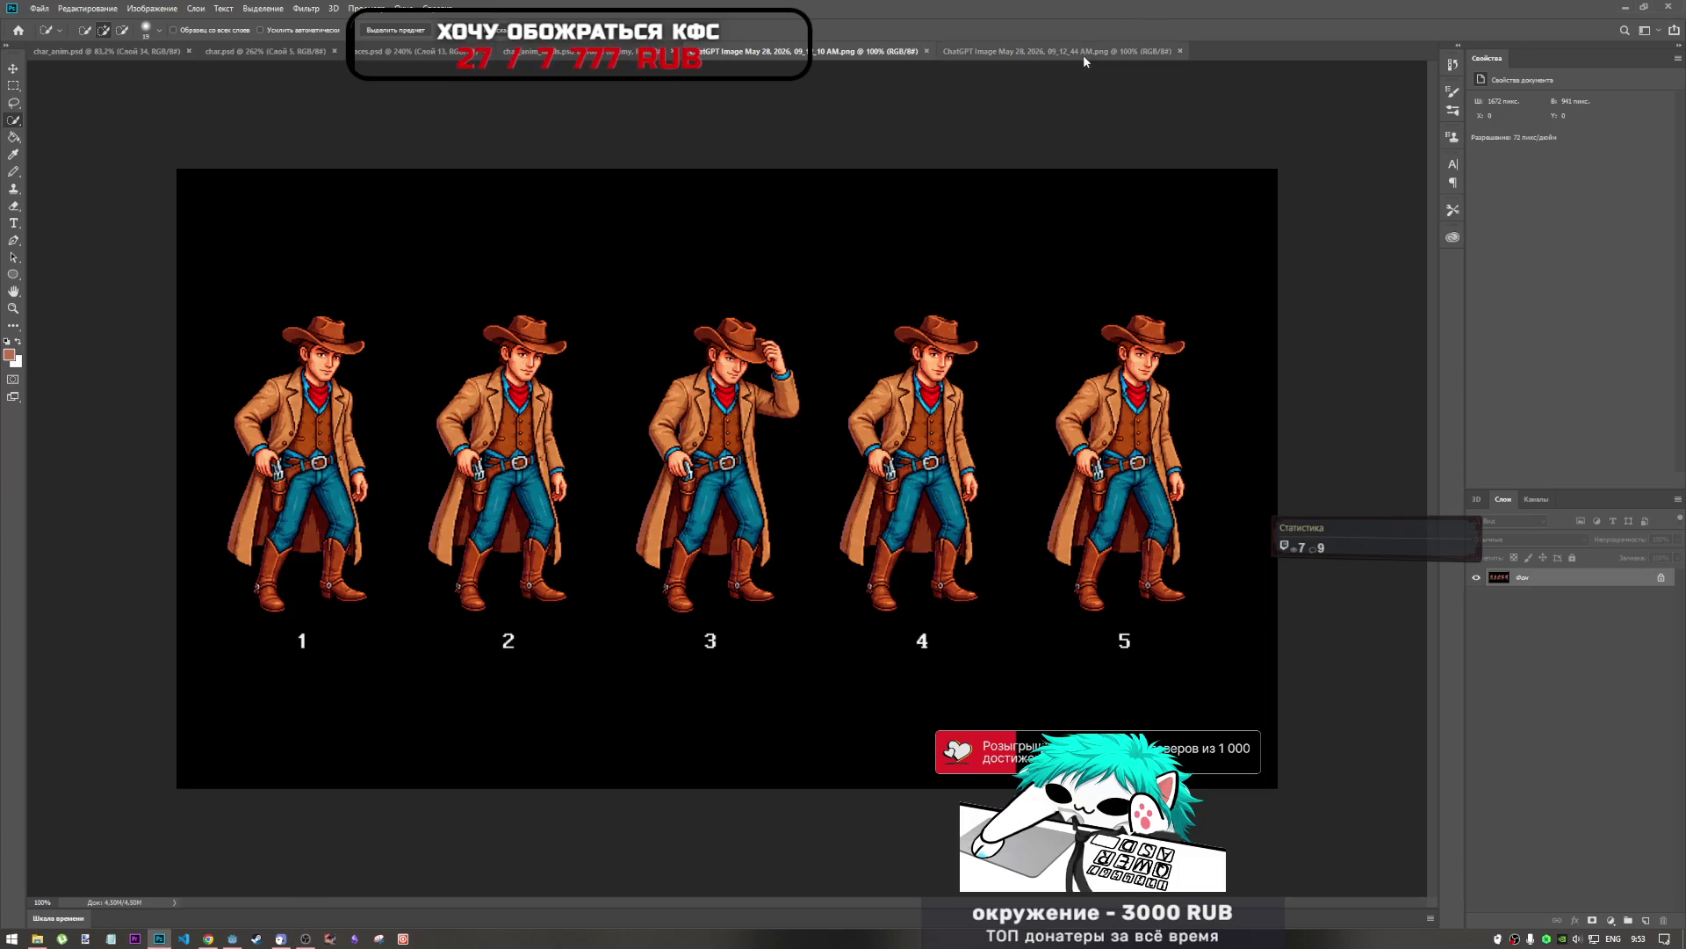
{"action": "left_click", "coordinate": [834, 53]}
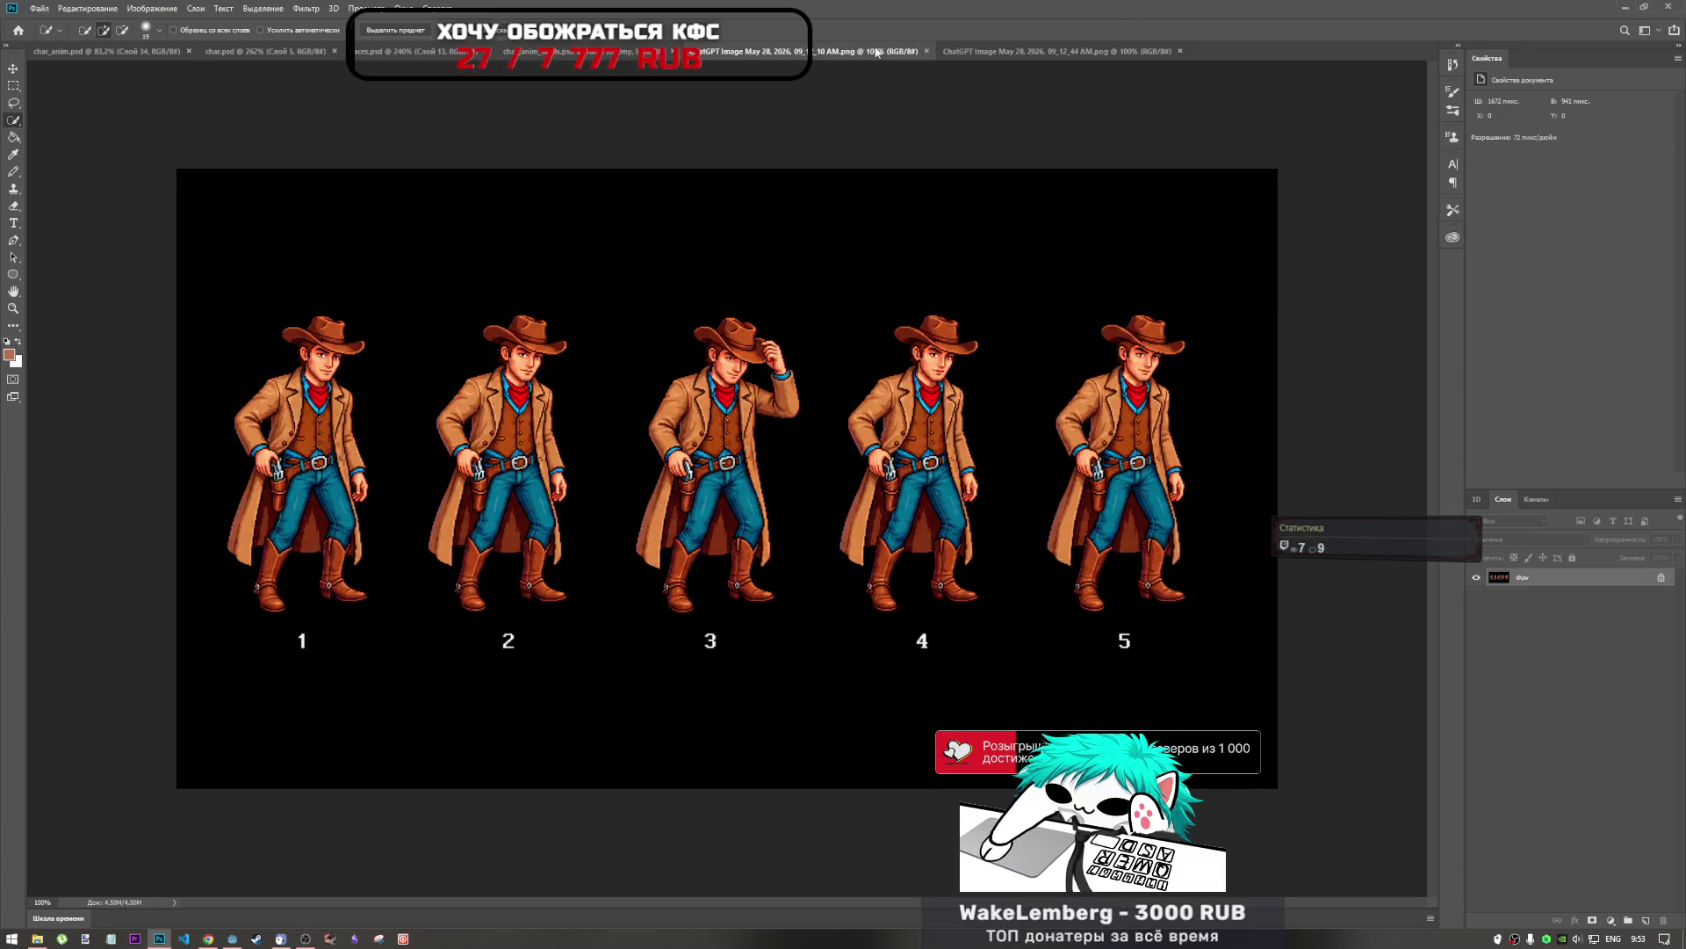
{"action": "left_click", "coordinate": [993, 53]}
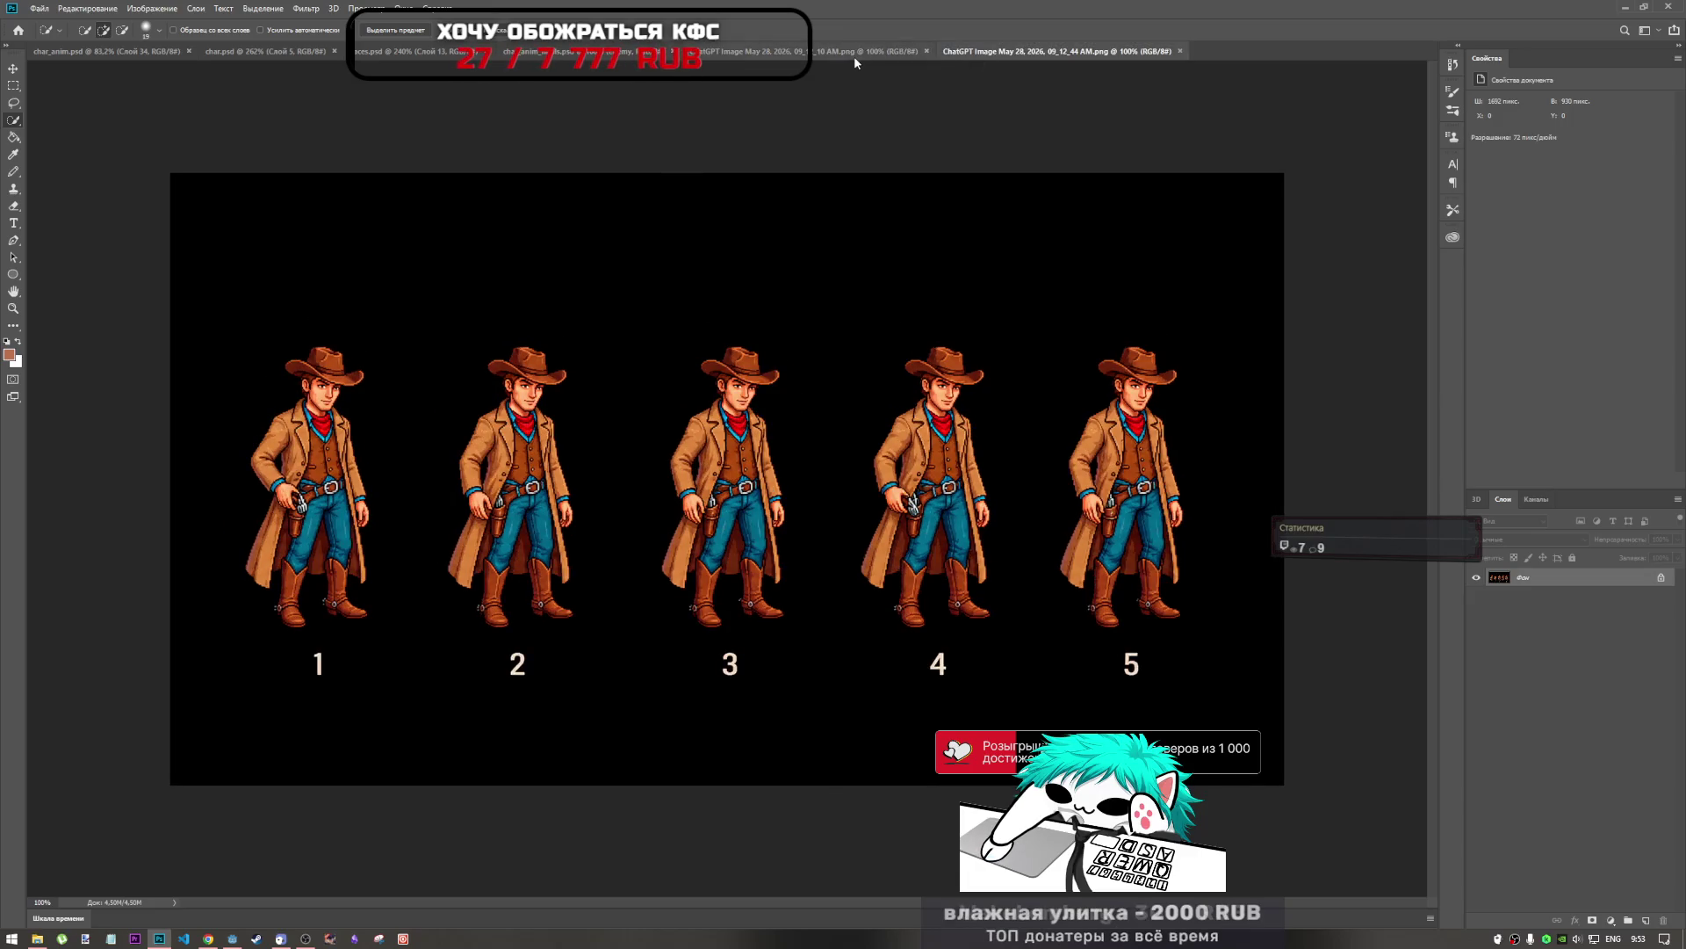
{"action": "left_click", "coordinate": [854, 54]}
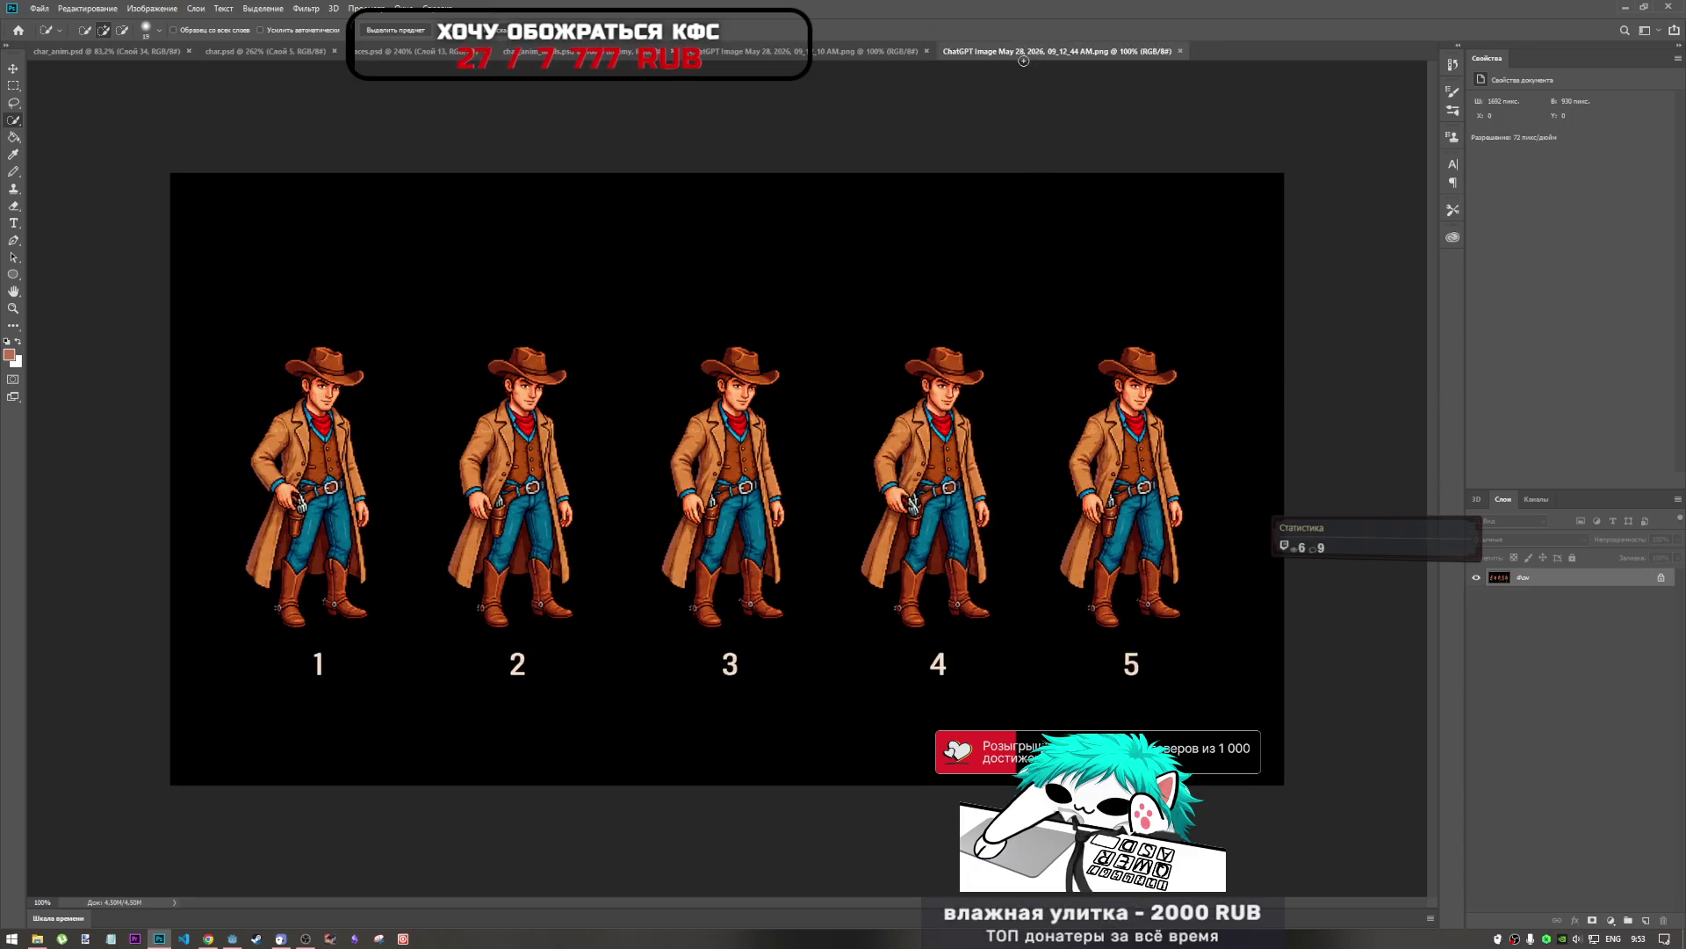
{"action": "left_click", "coordinate": [889, 52]}
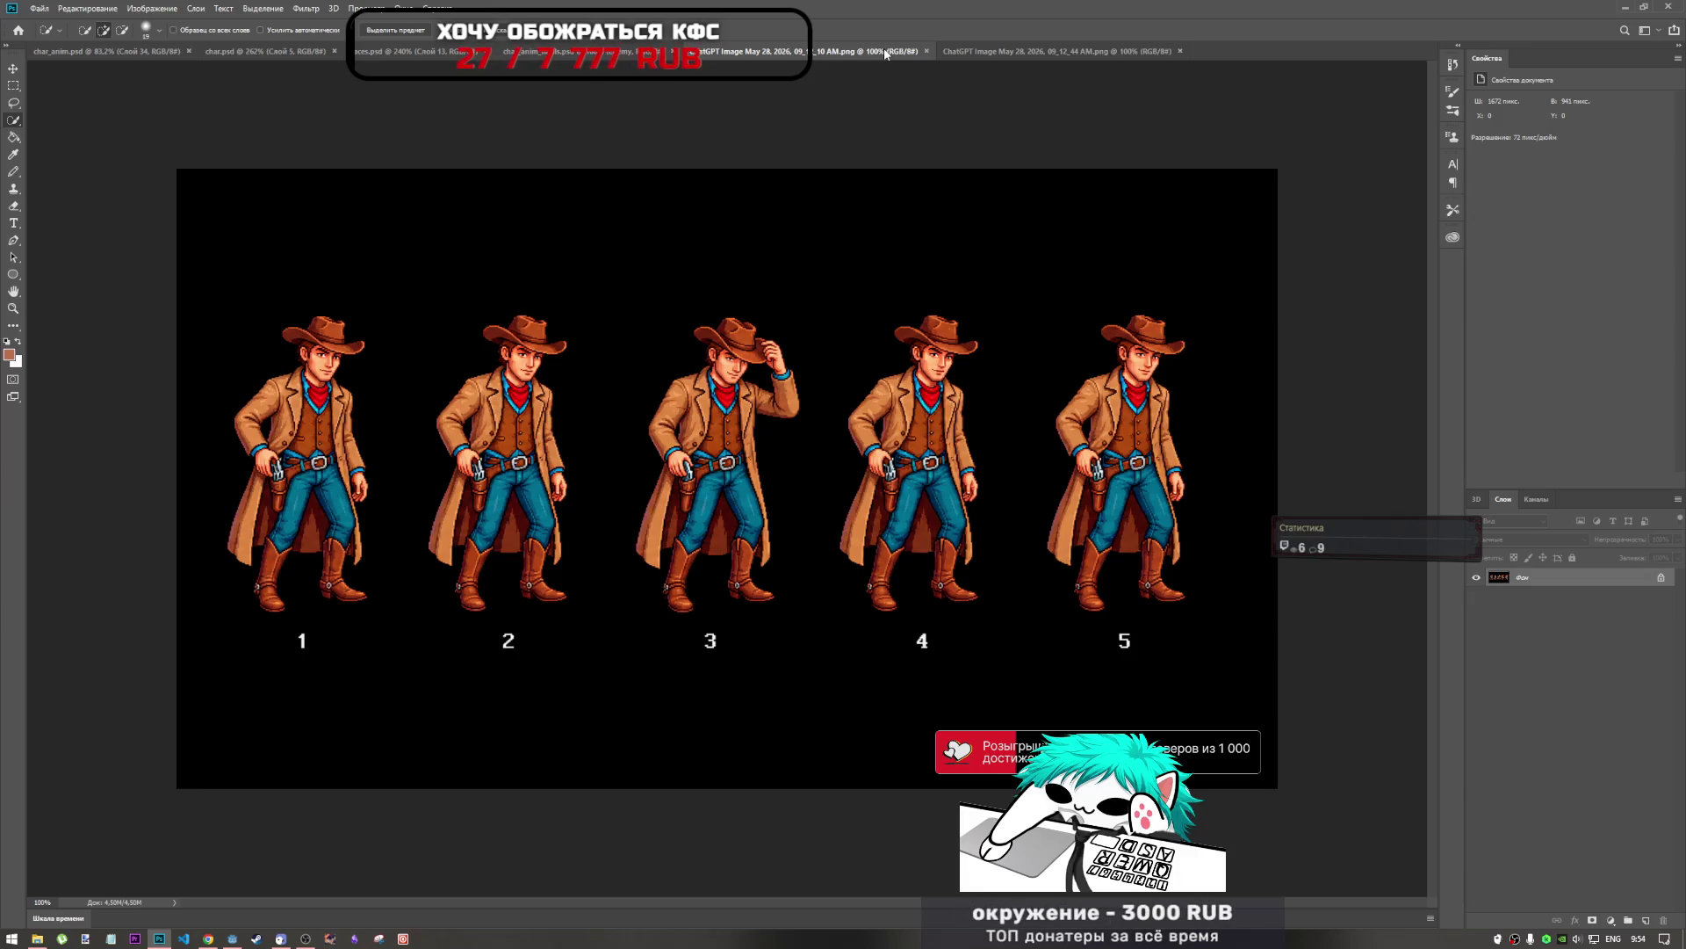
Bring the 09_12_44 cowboy sheet forward and show the Quick Selection tool's flyout.
{"action": "left_click", "coordinate": [984, 51]}
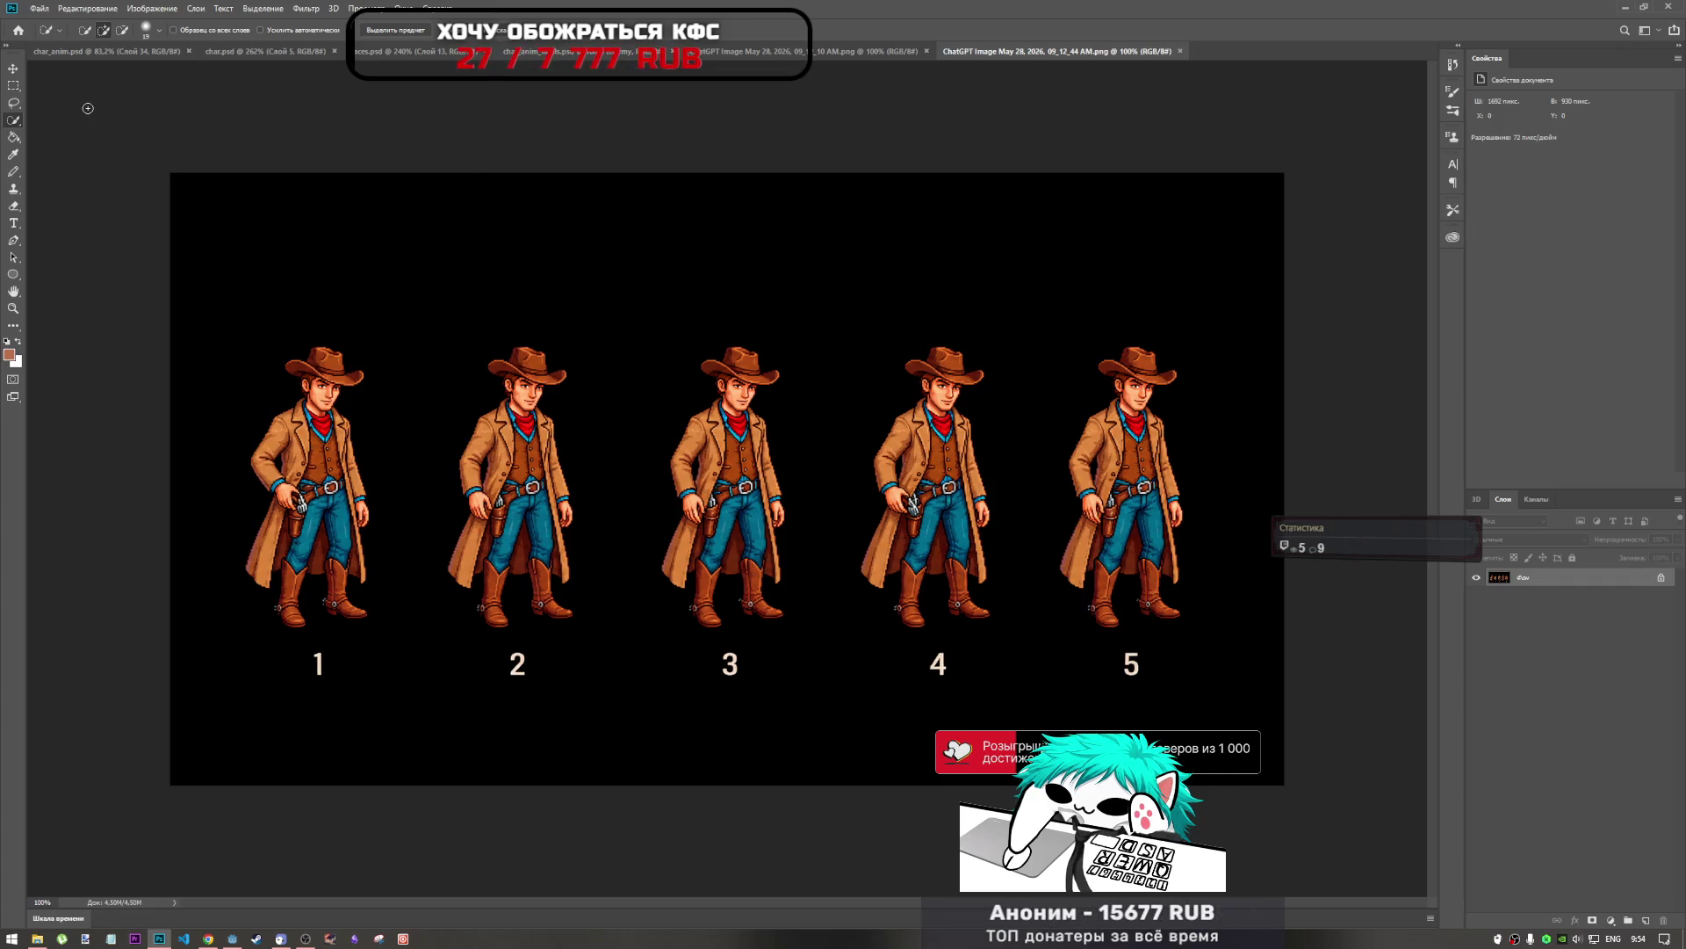
{"action": "right_click", "coordinate": [13, 120]}
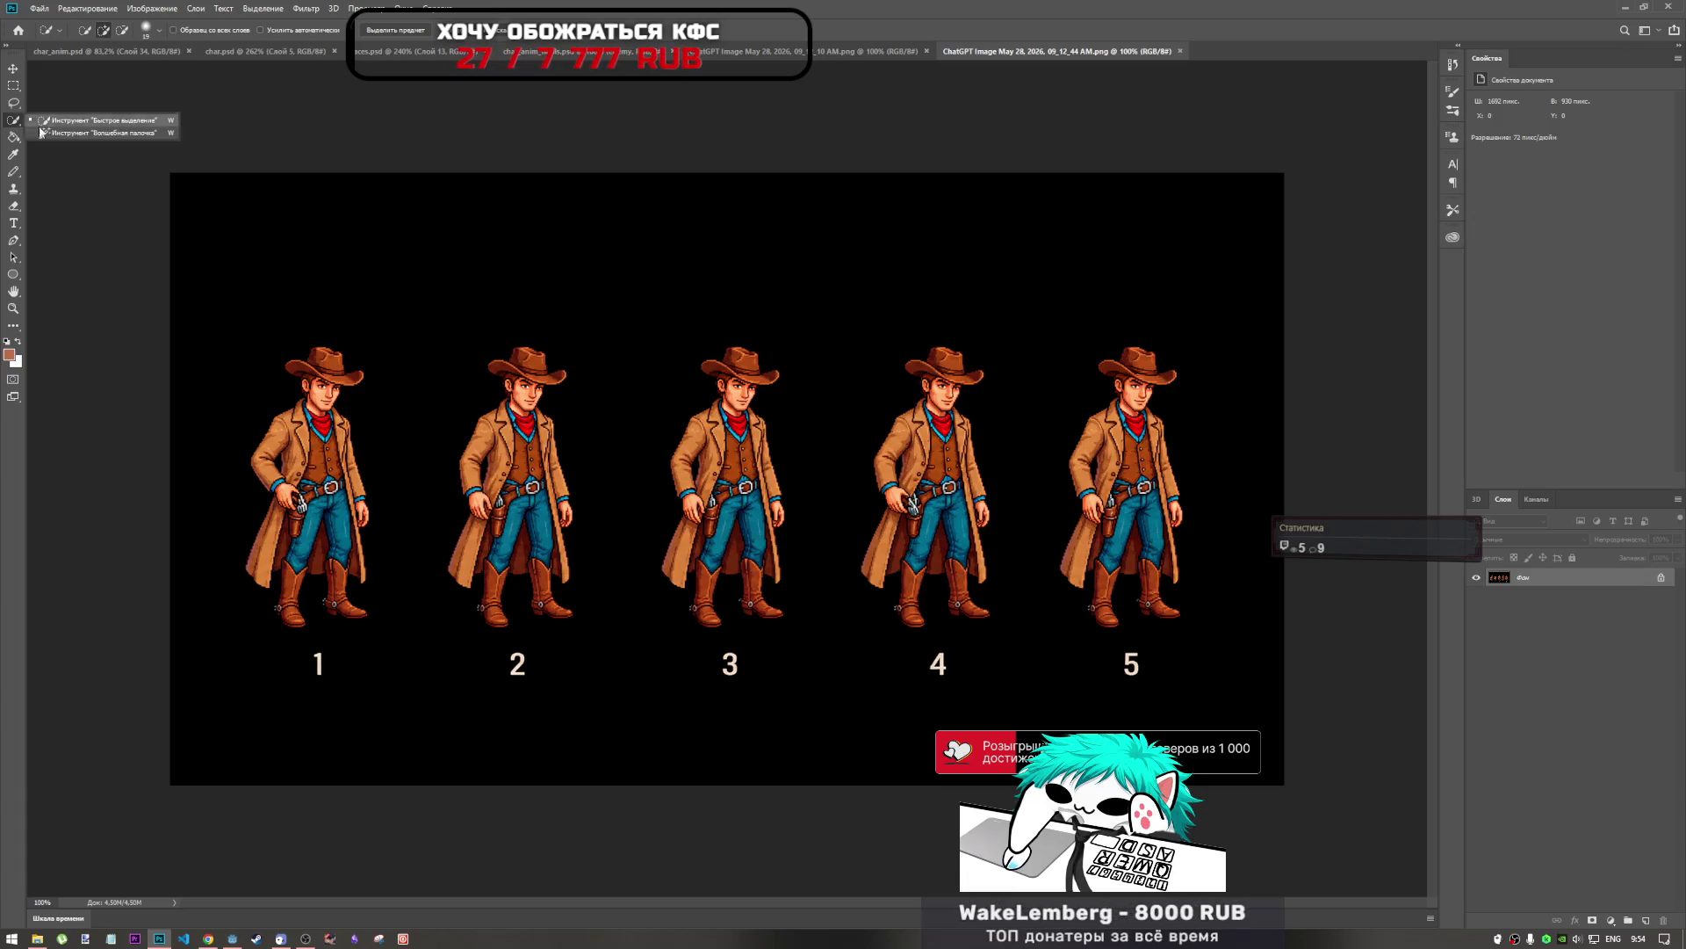
Select the black background around the five cowboys with the Magic Wand, then open Downloads in File Explorer.
{"action": "left_click", "coordinate": [70, 138]}
{"action": "left_click", "coordinate": [756, 327]}
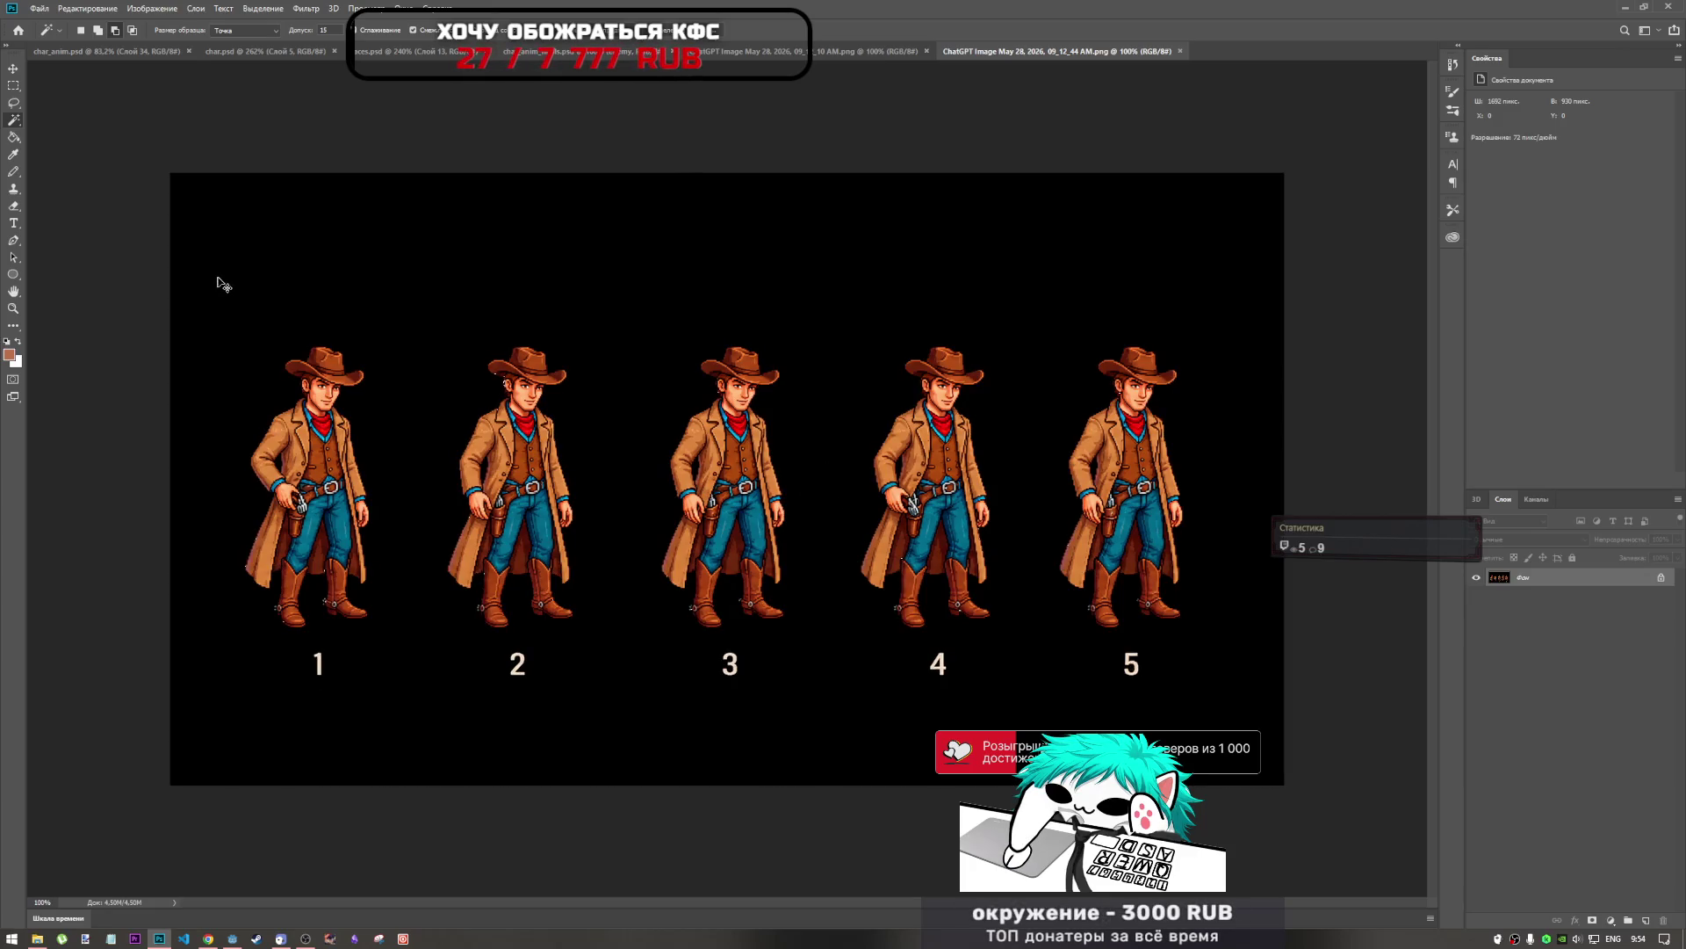
{"action": "left_click", "coordinate": [632, 304]}
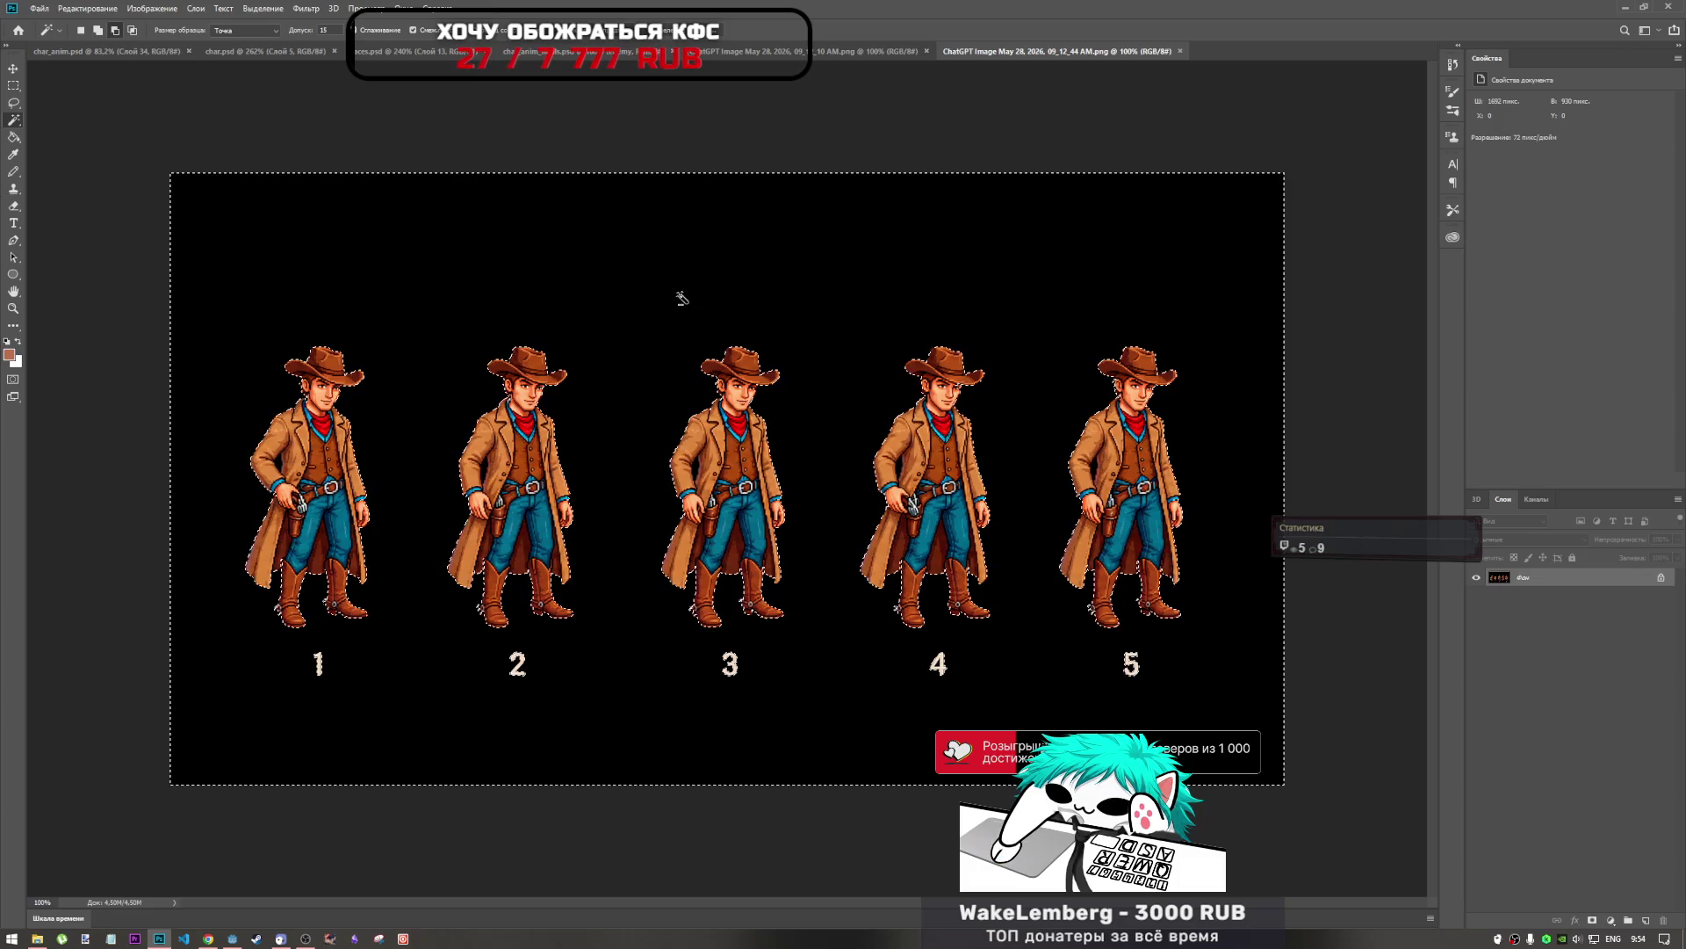
{"action": "scroll", "coordinate": [707, 606], "scroll_direction": "up", "scroll_amount": 5}
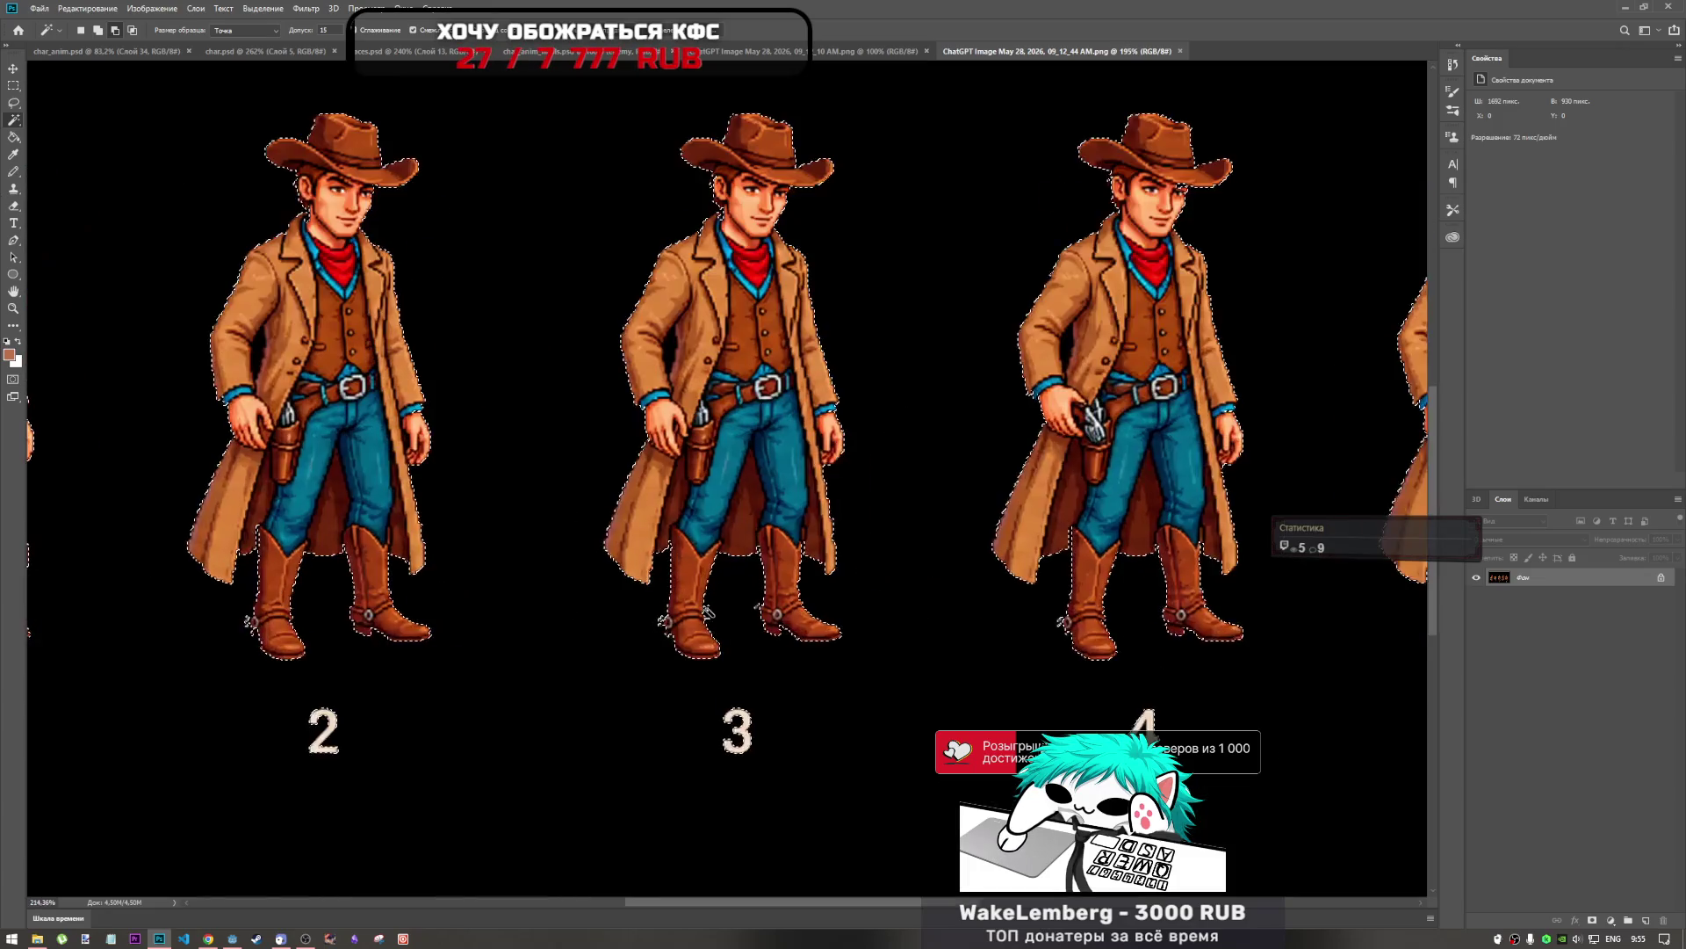
{"action": "scroll", "coordinate": [707, 606], "scroll_direction": "down", "scroll_amount": 5}
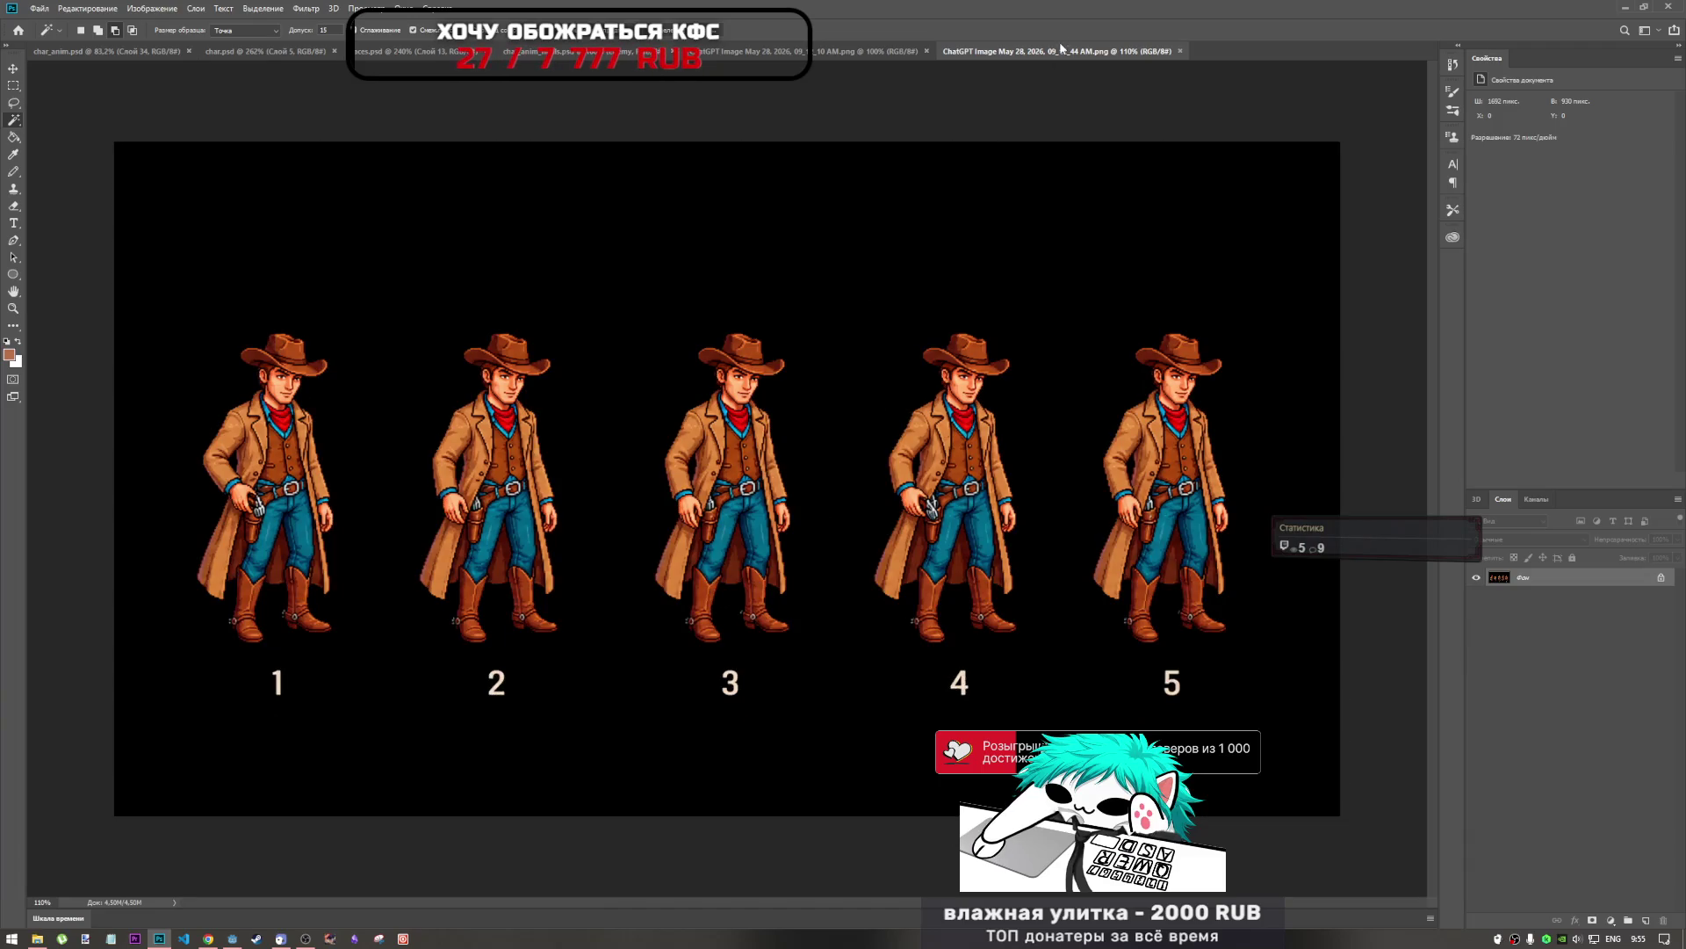
{"action": "left_click", "coordinate": [37, 938]}
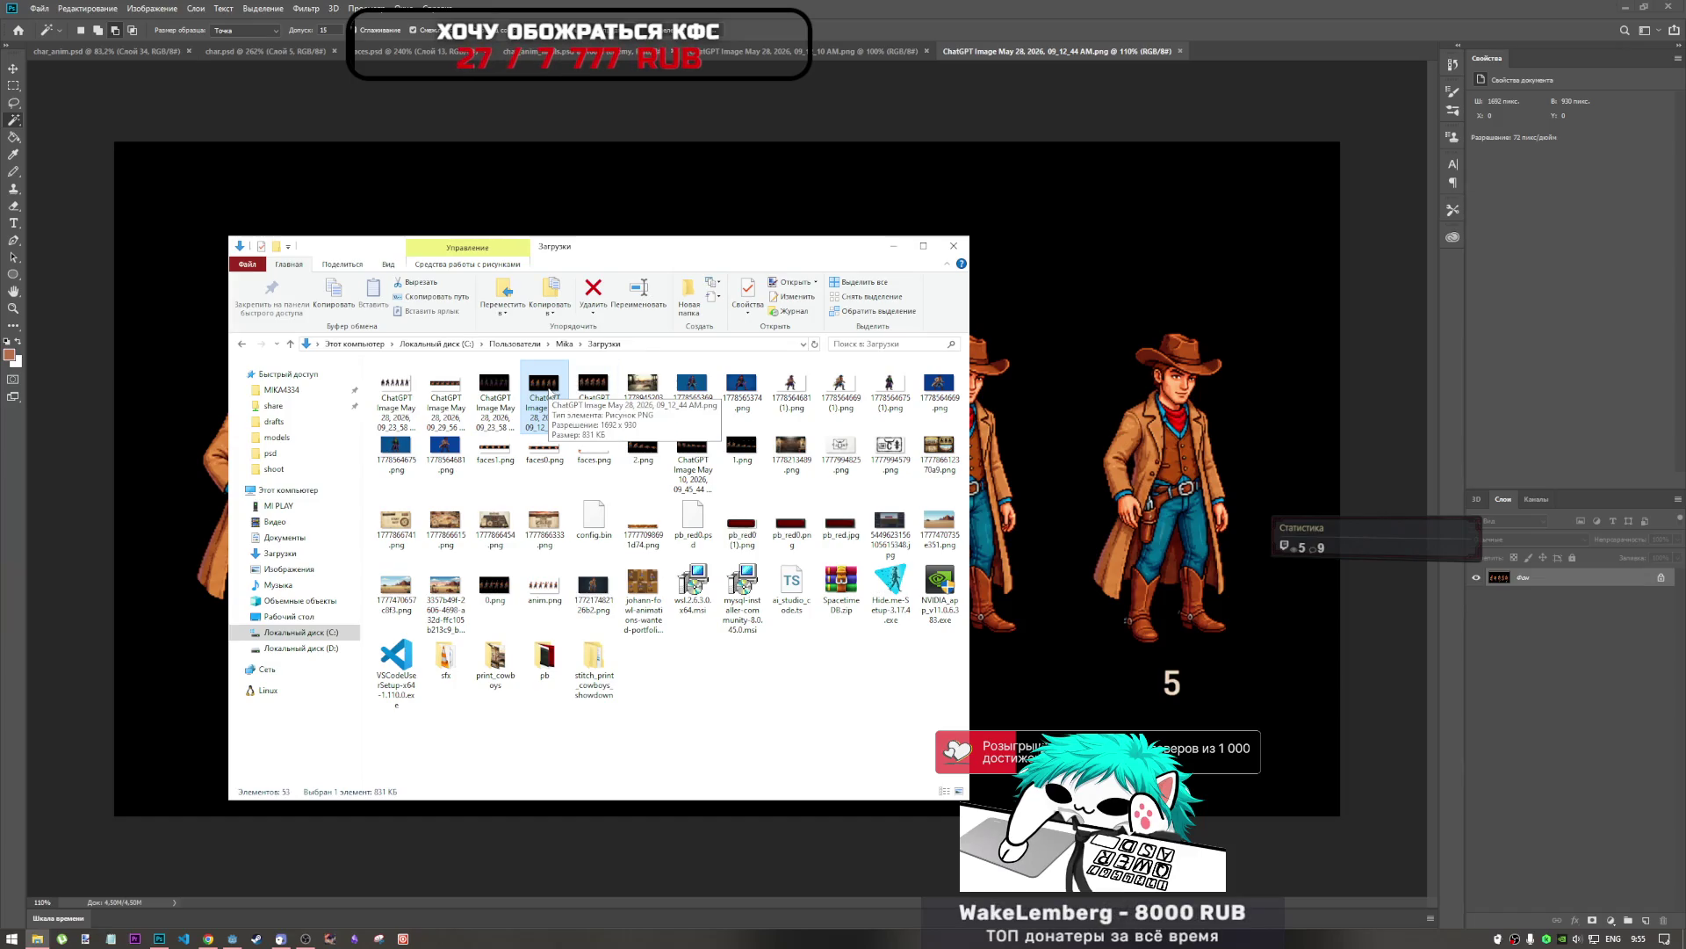
Clear the old Pixlr result, strip the background from the 09_12_44 cowboy sheet and save it.
{"action": "left_click", "coordinate": [208, 938]}
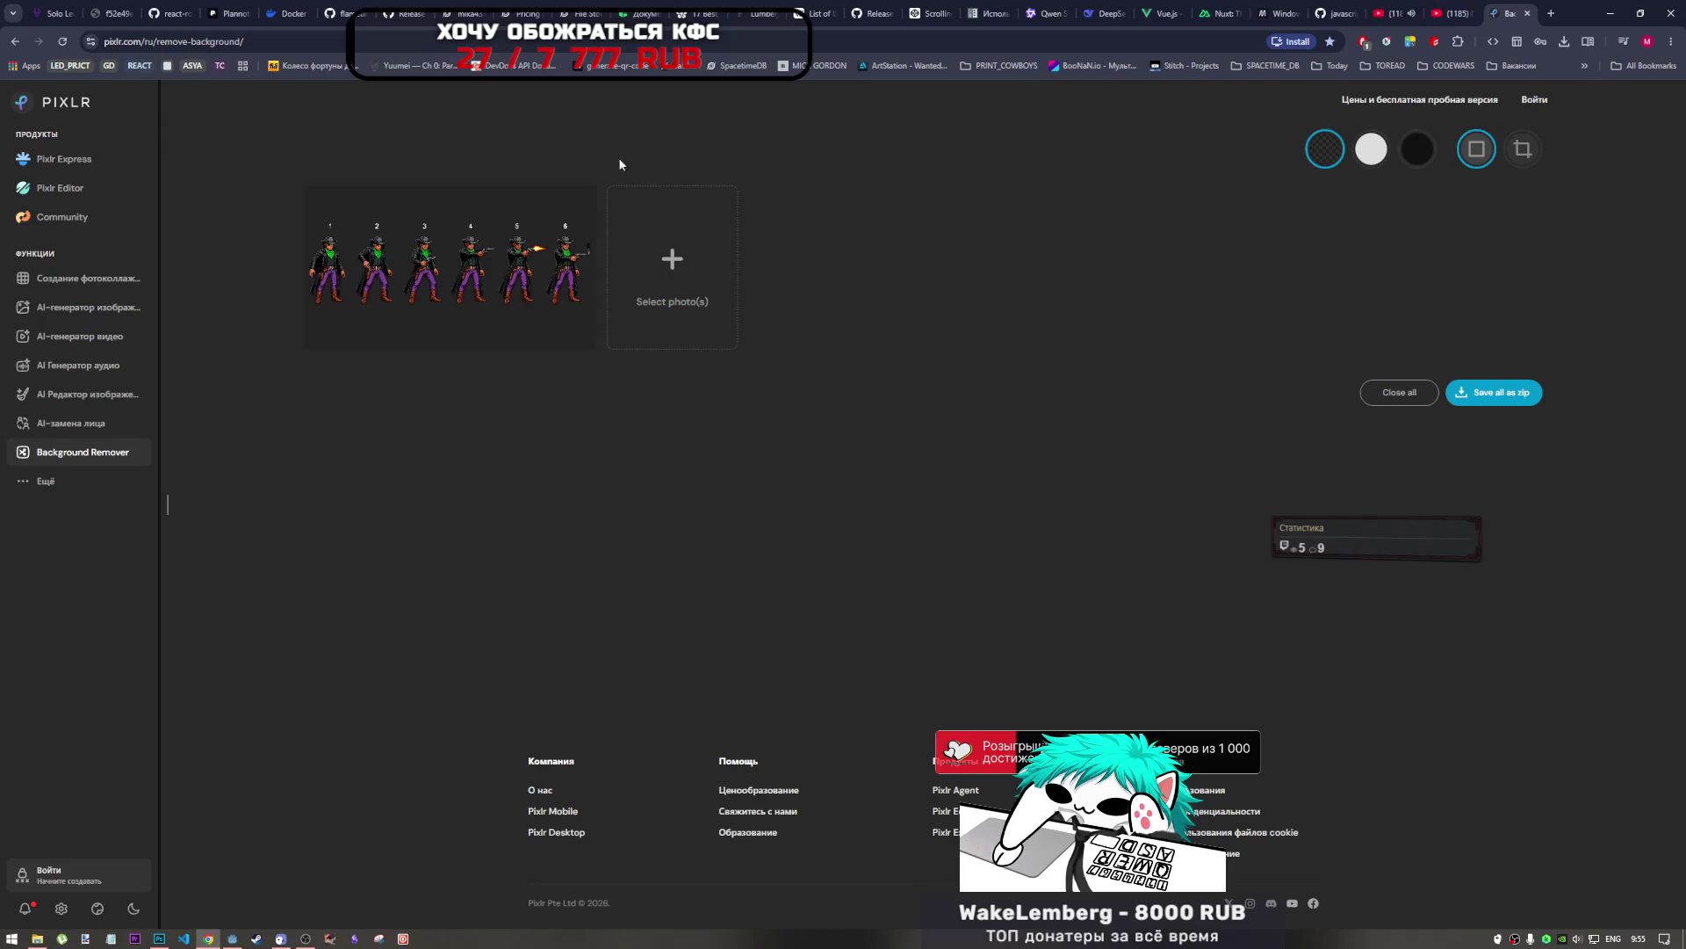
{"action": "left_click", "coordinate": [583, 192]}
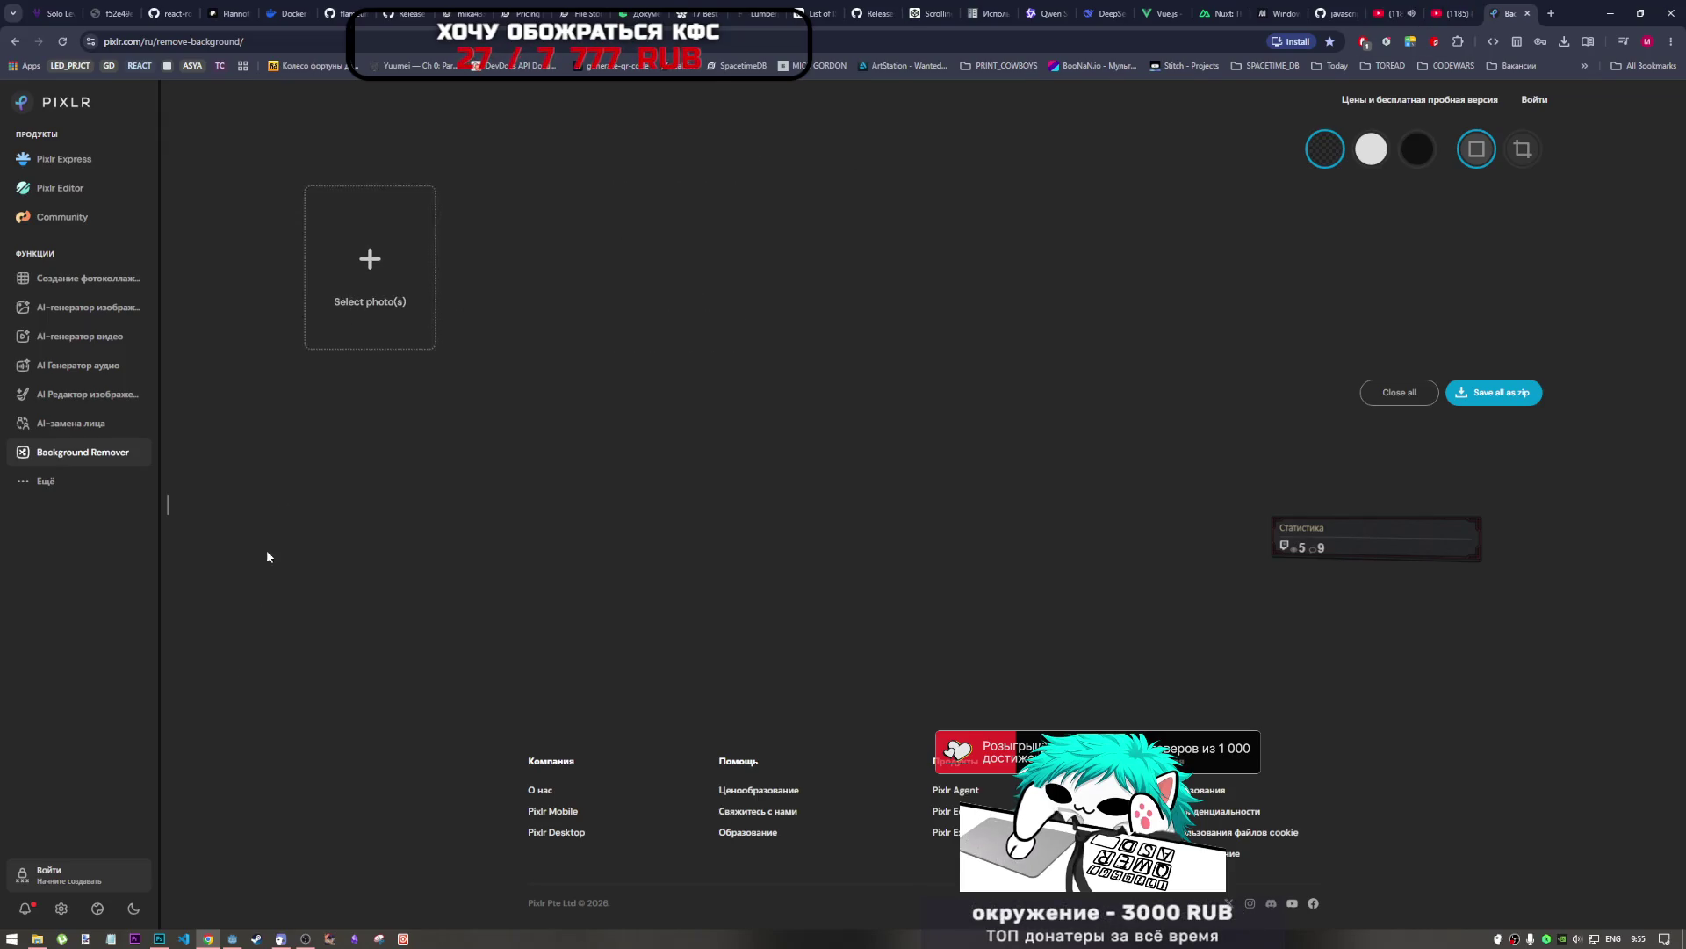
{"action": "left_click", "coordinate": [37, 938]}
{"action": "mouse_move", "coordinate": [544, 395]}
{"action": "left_mouse_down"}
{"action": "mouse_move", "coordinate": [492, 299]}
{"action": "mouse_move", "coordinate": [348, 209]}
{"action": "mouse_move", "coordinate": [587, 422]}
{"action": "left_mouse_up"}
{"action": "left_click", "coordinate": [383, 214]}
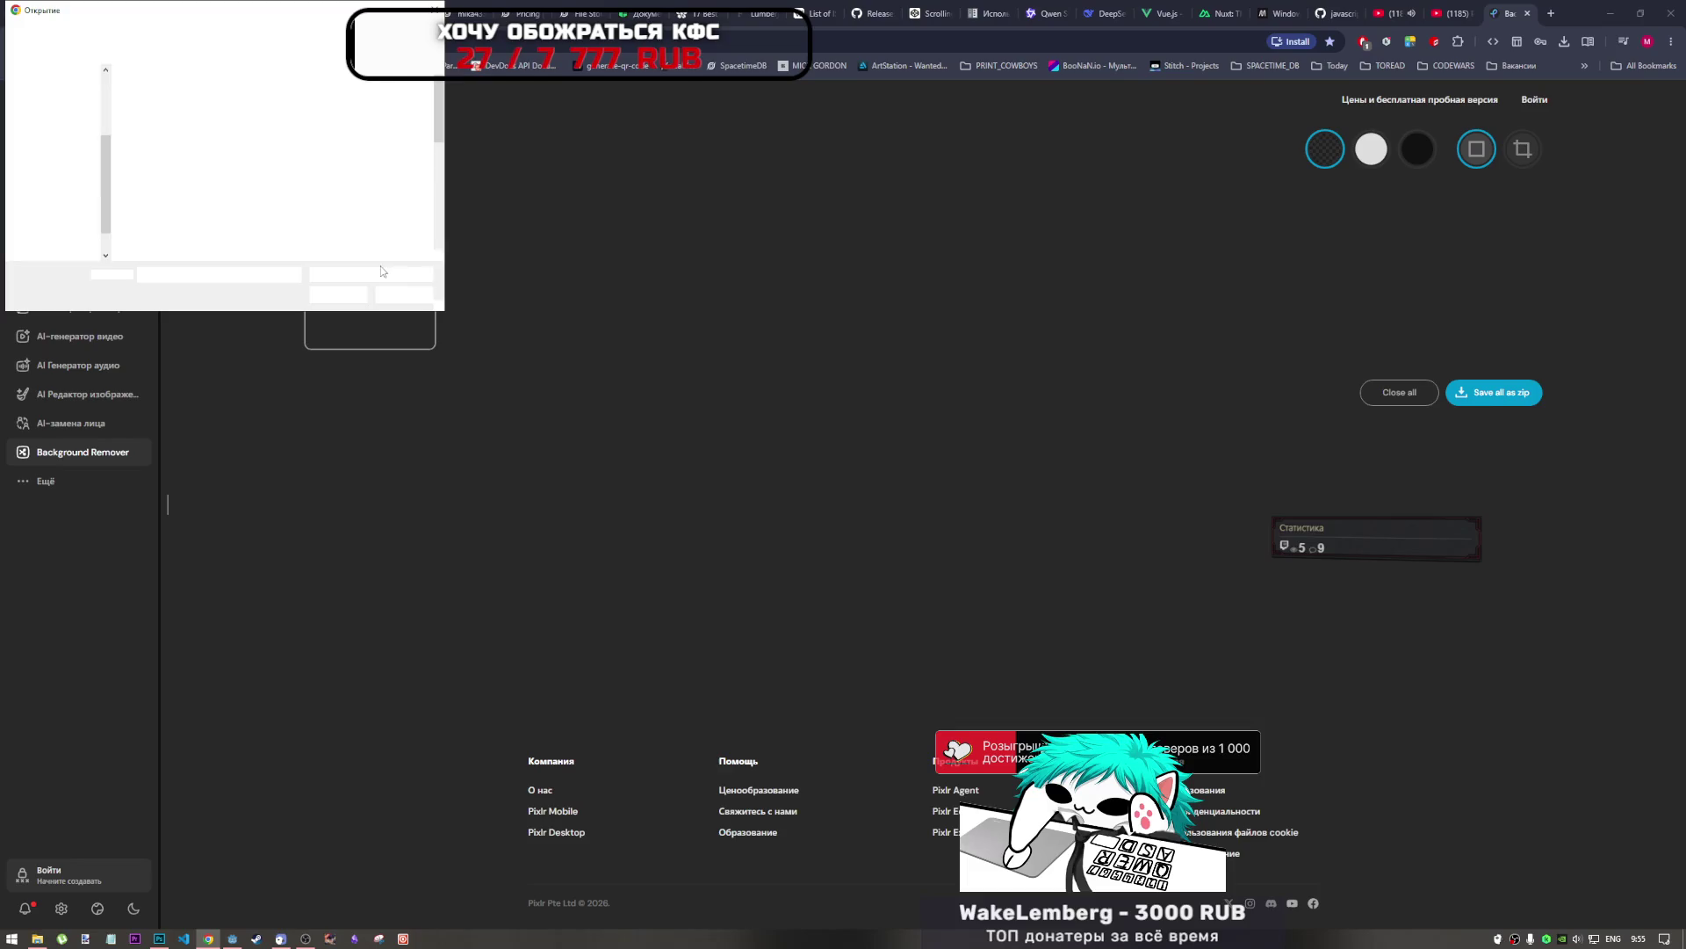
{"action": "left_click", "coordinate": [301, 105]}
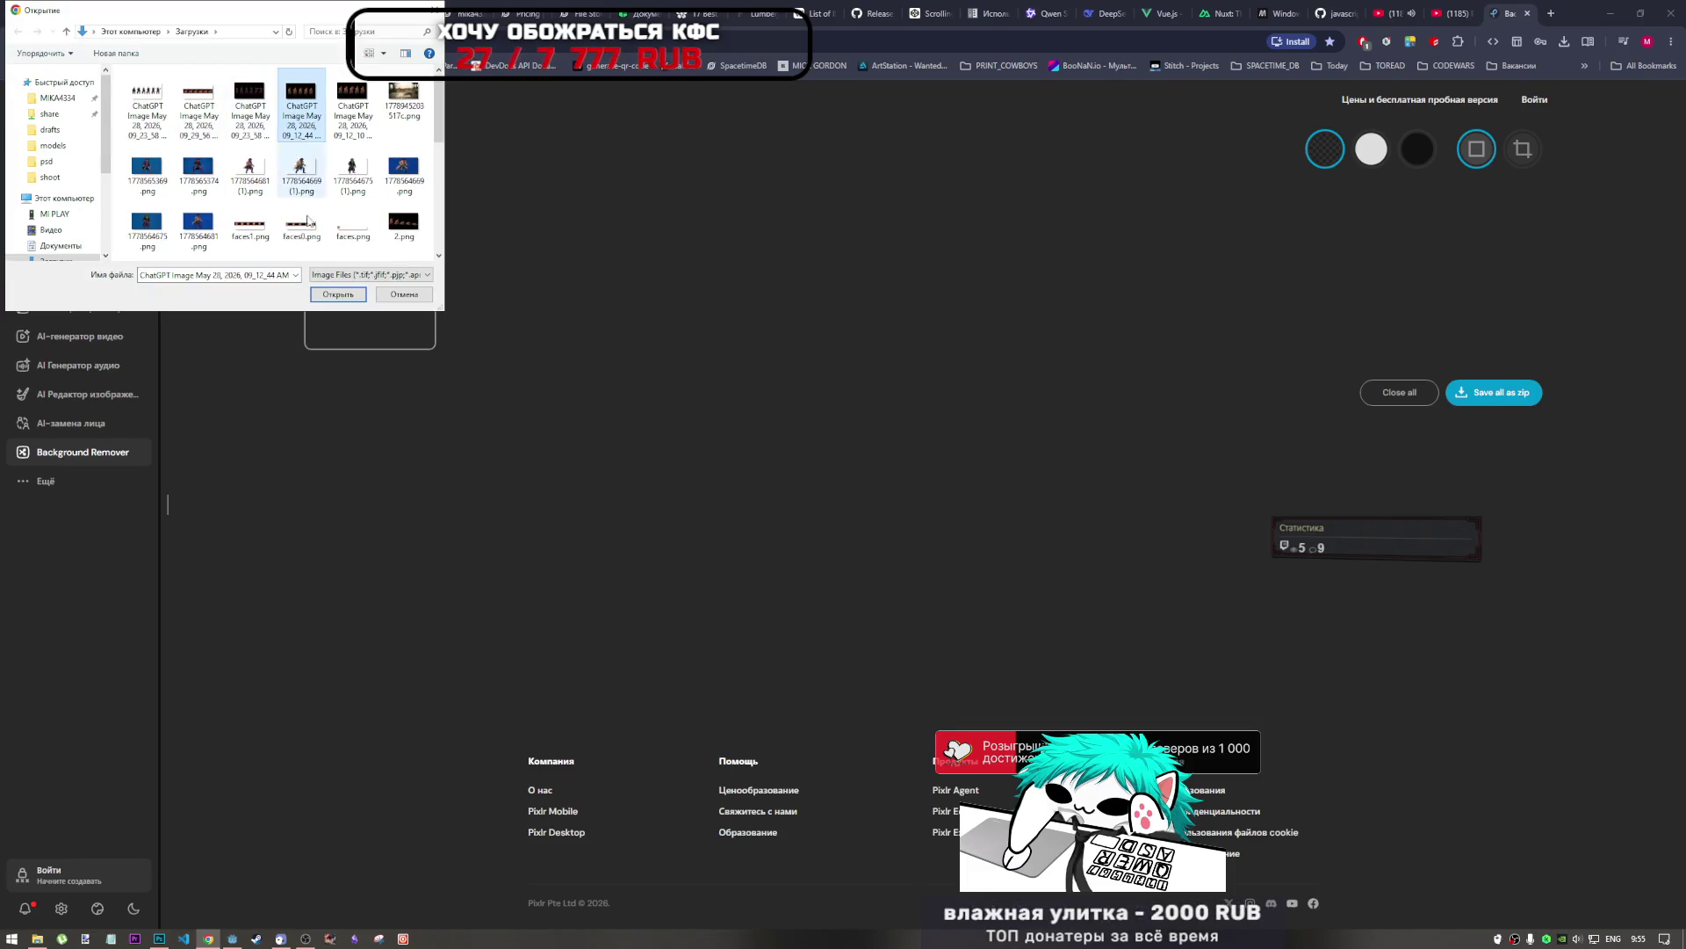
{"action": "left_click", "coordinate": [337, 294]}
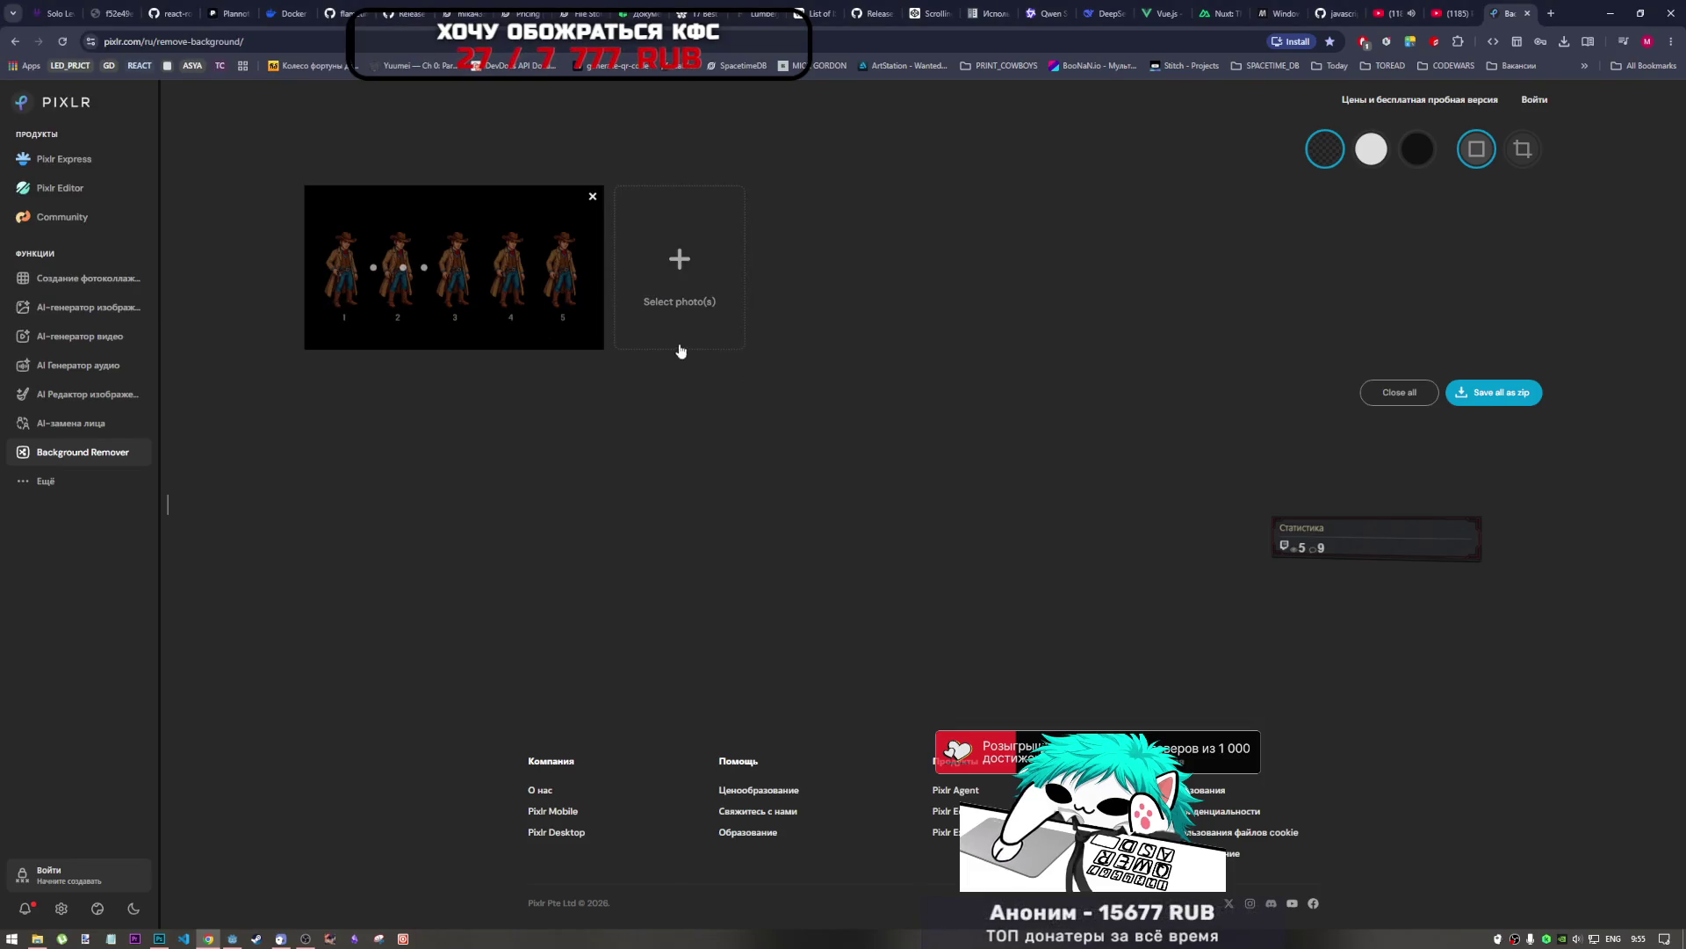
{"action": "left_click", "coordinate": [459, 276]}
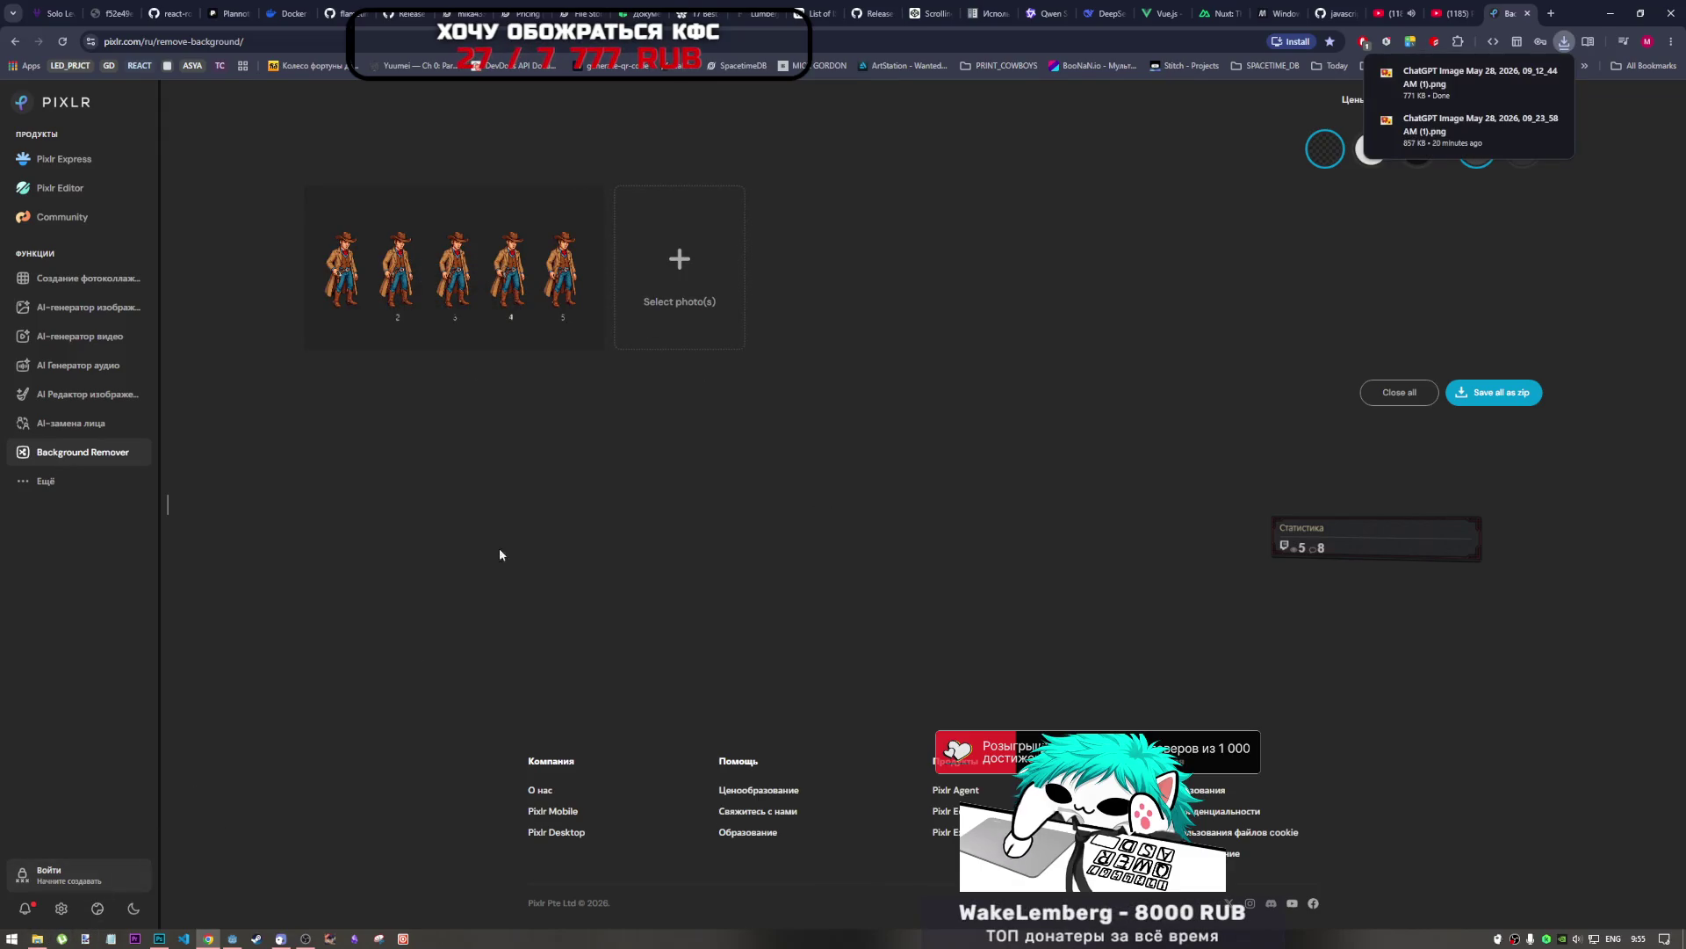
Upload the second cowboy sheet, remove its black background and save the transparent result.
{"action": "left_click", "coordinate": [715, 284]}
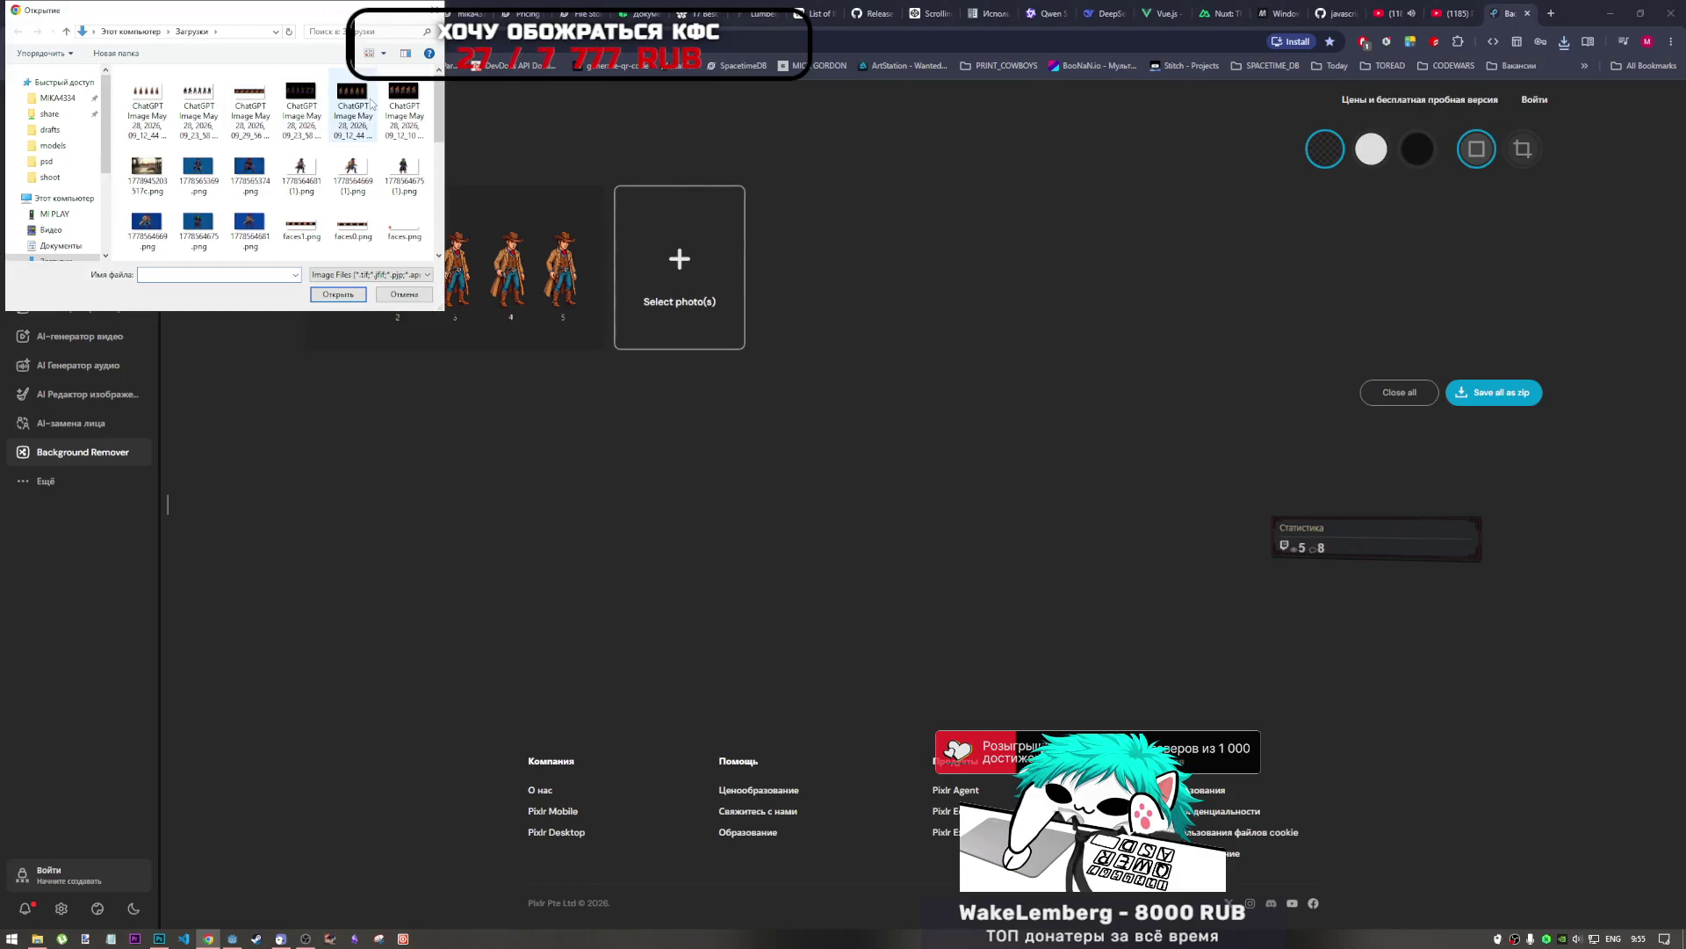
{"action": "left_click", "coordinate": [369, 106]}
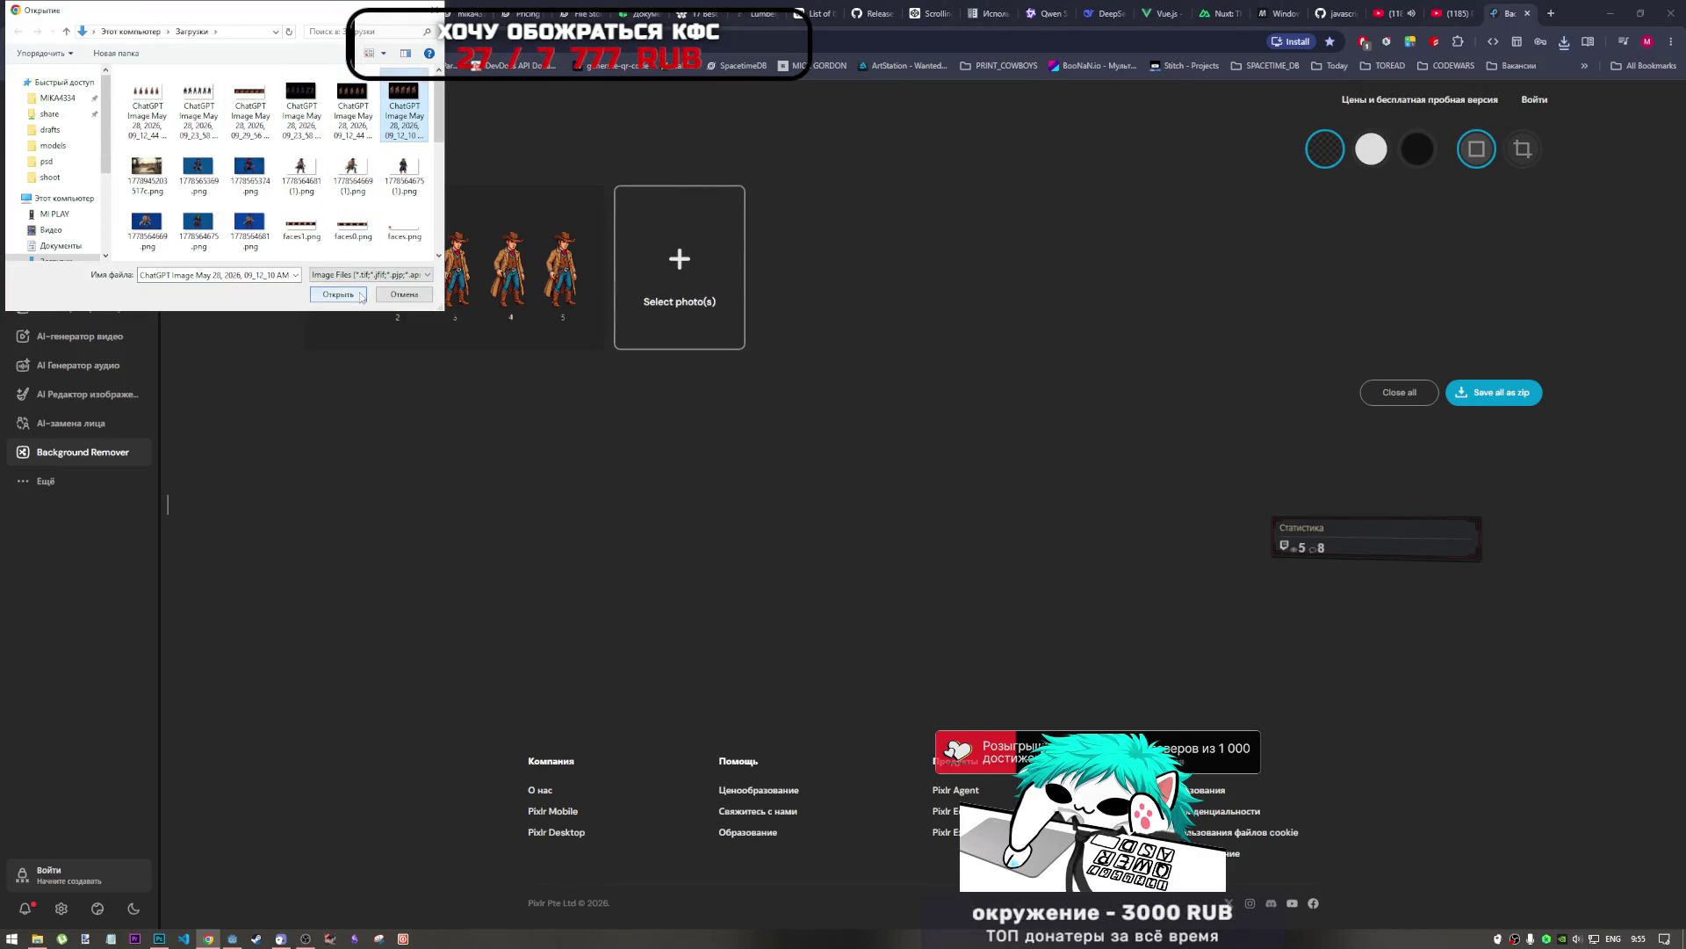
{"action": "left_click", "coordinate": [337, 294]}
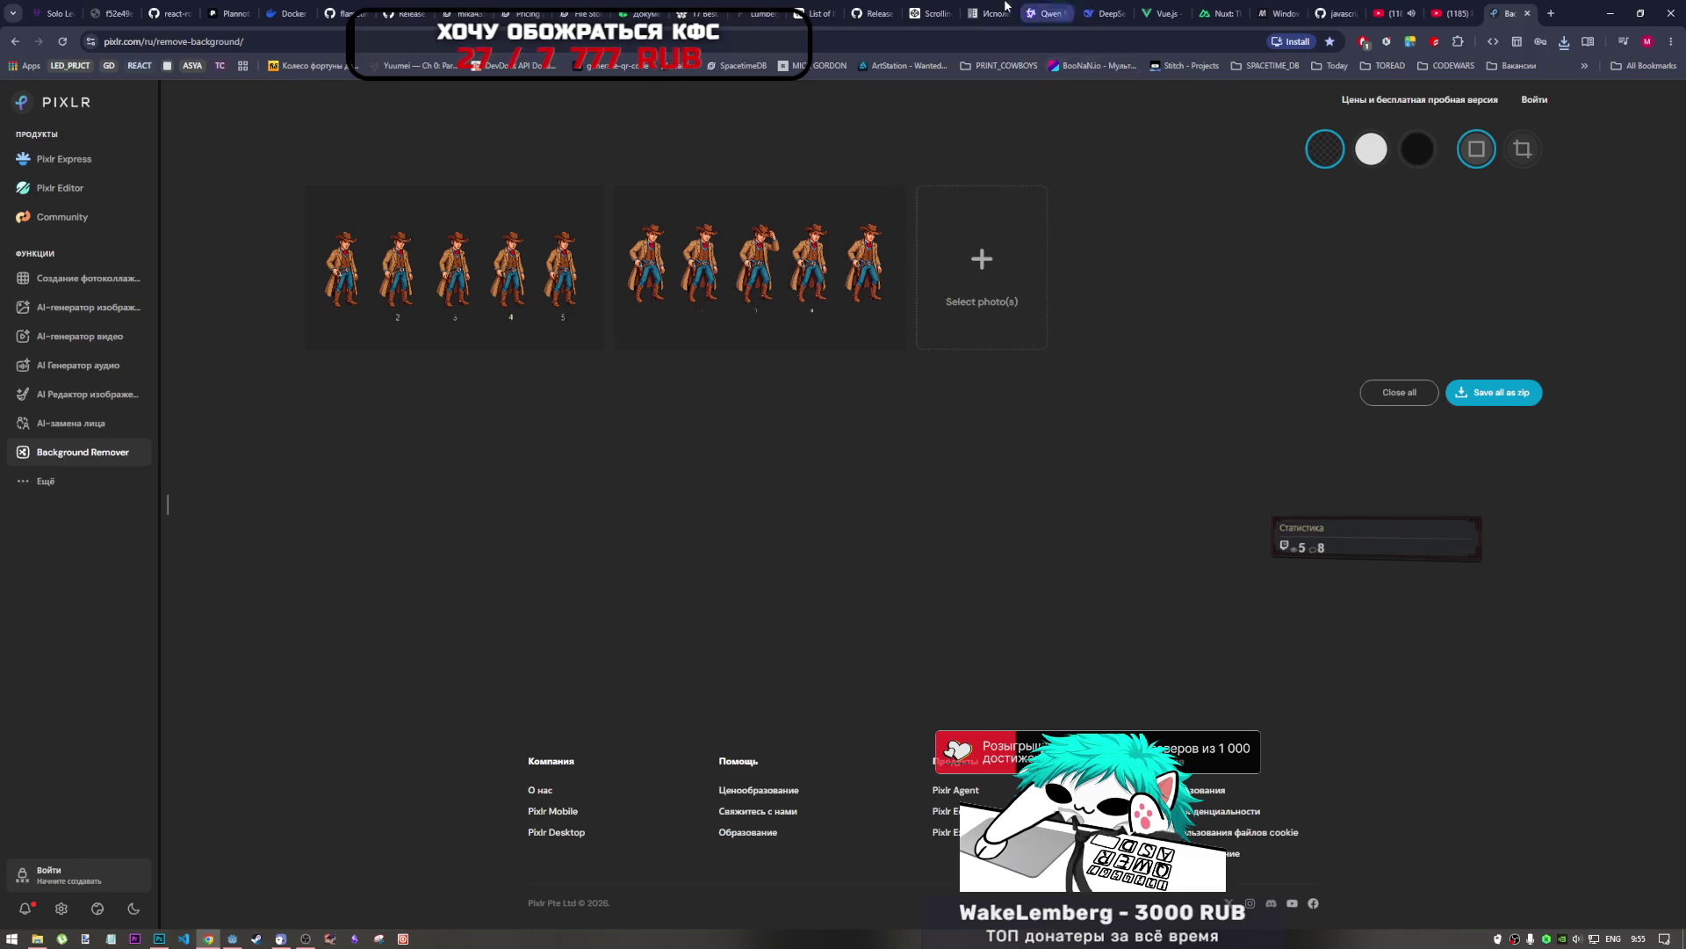
{"action": "mouse_move", "coordinate": [858, 339]}
{"action": "left_click", "coordinate": [780, 286]}
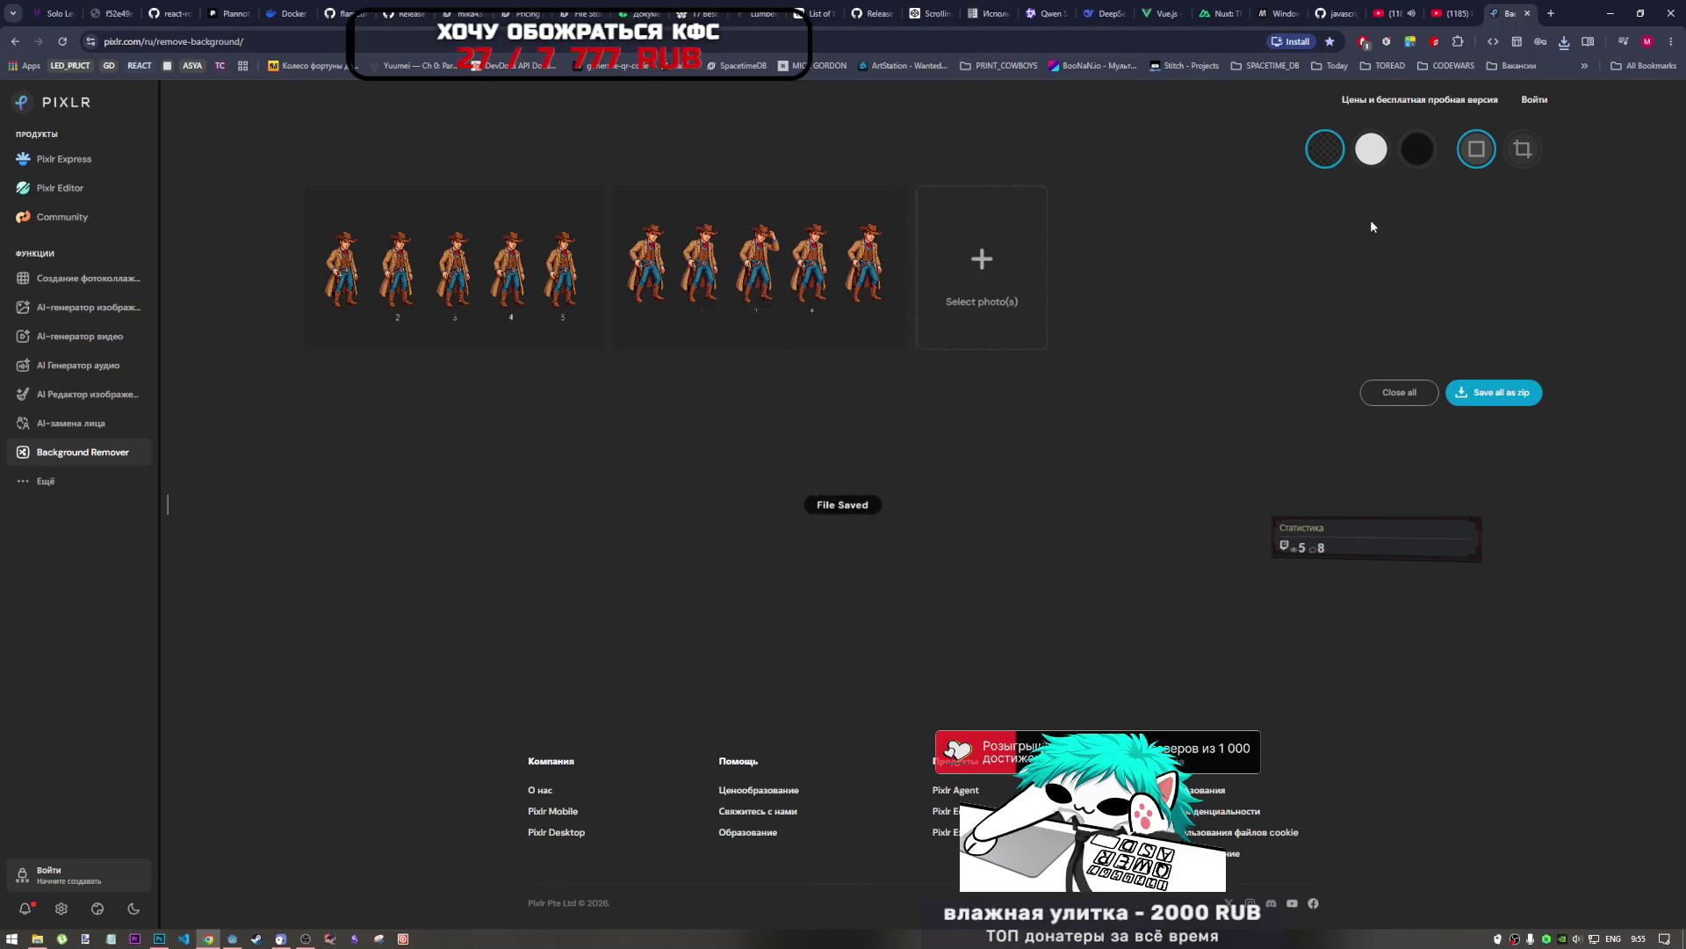
{"action": "left_click", "coordinate": [37, 938]}
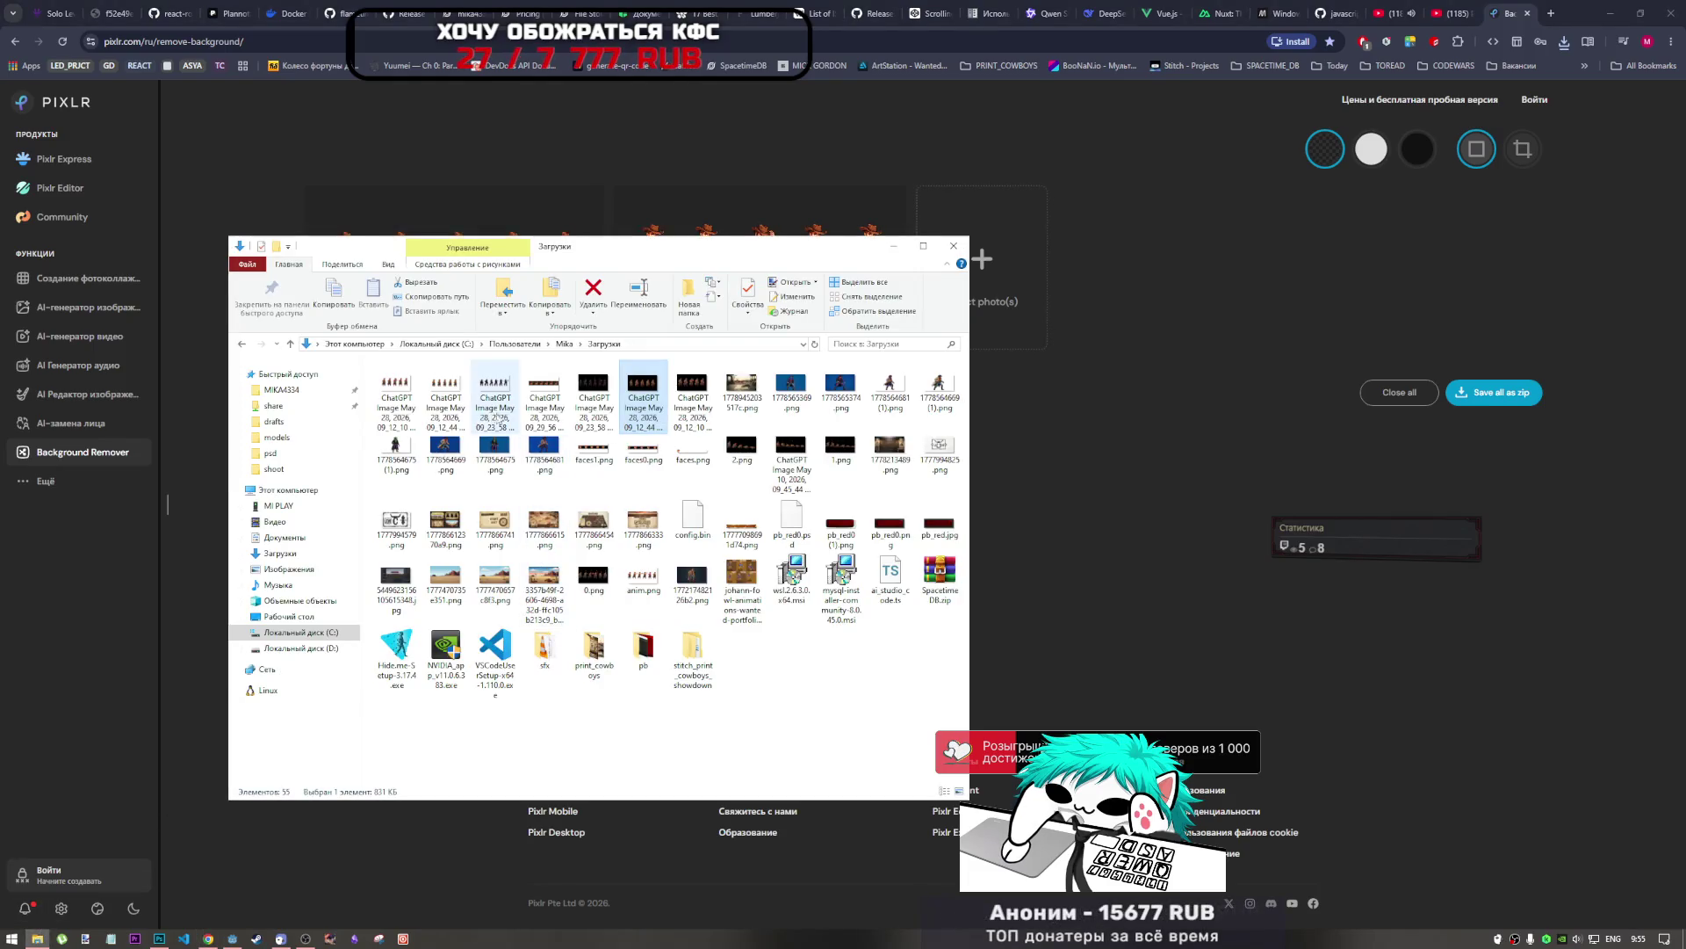
Select both downloaded ChatGPT cowboy PNGs and drag them onto Photoshop to open them.
{"action": "left_click", "coordinate": [416, 396]}
{"action": "left_click", "coordinate": [428, 396], "text": "ctrl"}
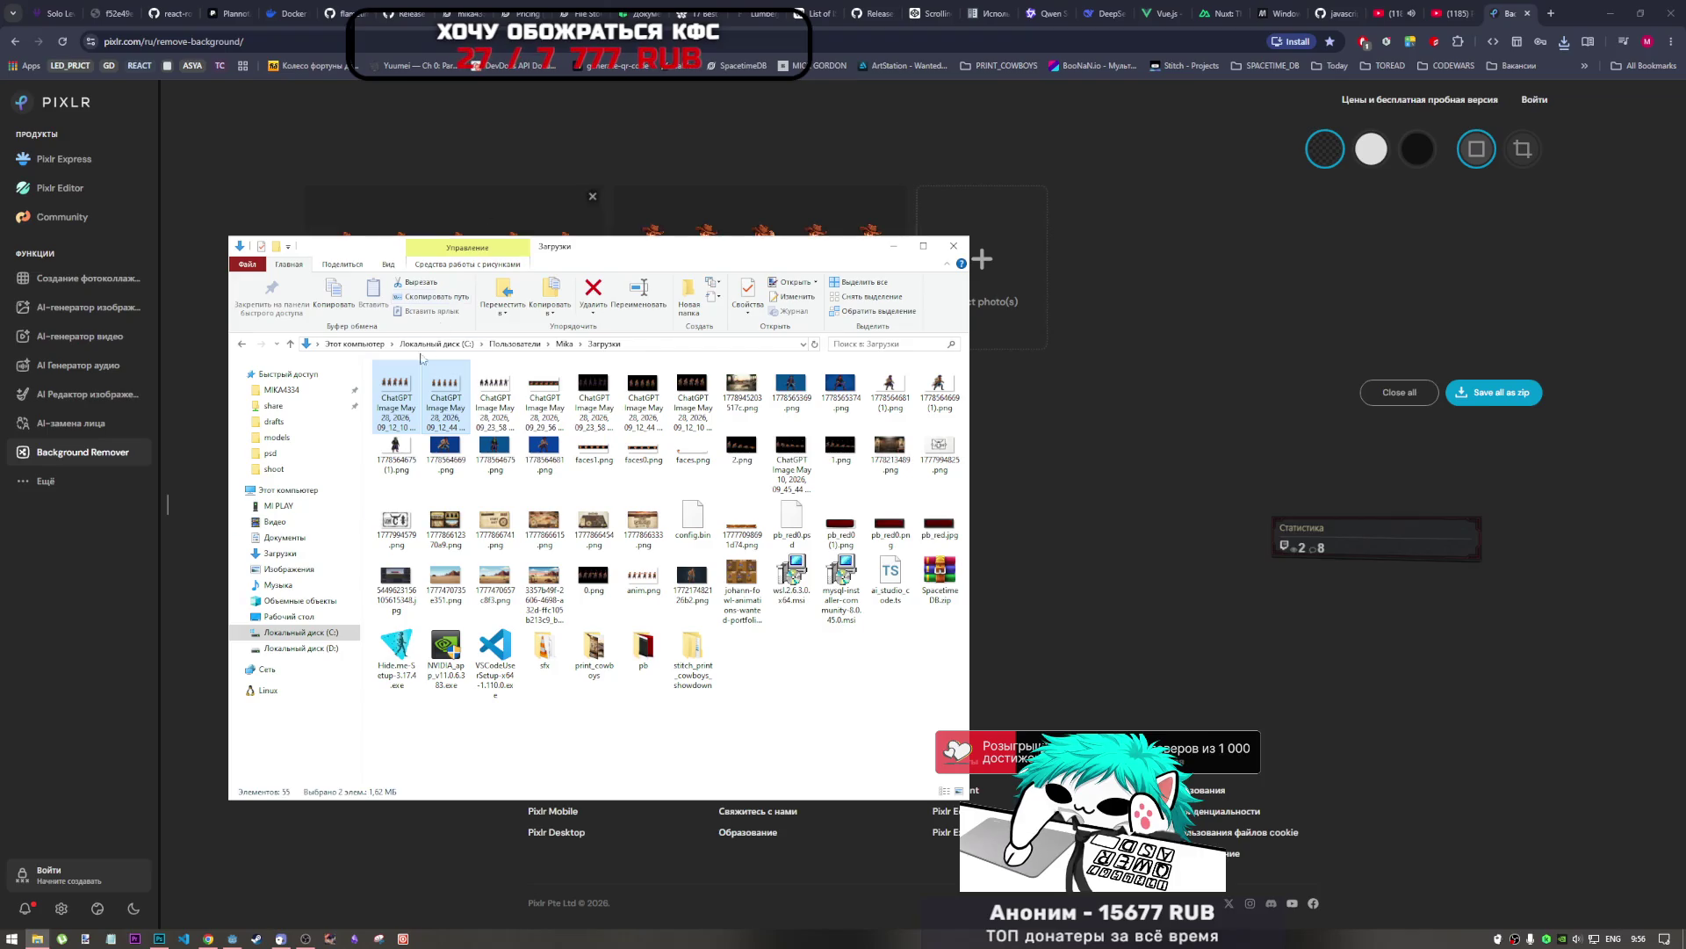
{"action": "mouse_move", "coordinate": [394, 402]}
{"action": "left_mouse_down"}
{"action": "mouse_move", "coordinate": [193, 808]}
{"action": "mouse_move", "coordinate": [155, 934]}
{"action": "mouse_move", "coordinate": [879, 13]}
{"action": "mouse_move", "coordinate": [1045, 4]}
{"action": "mouse_move", "coordinate": [914, 70]}
{"action": "left_mouse_up"}
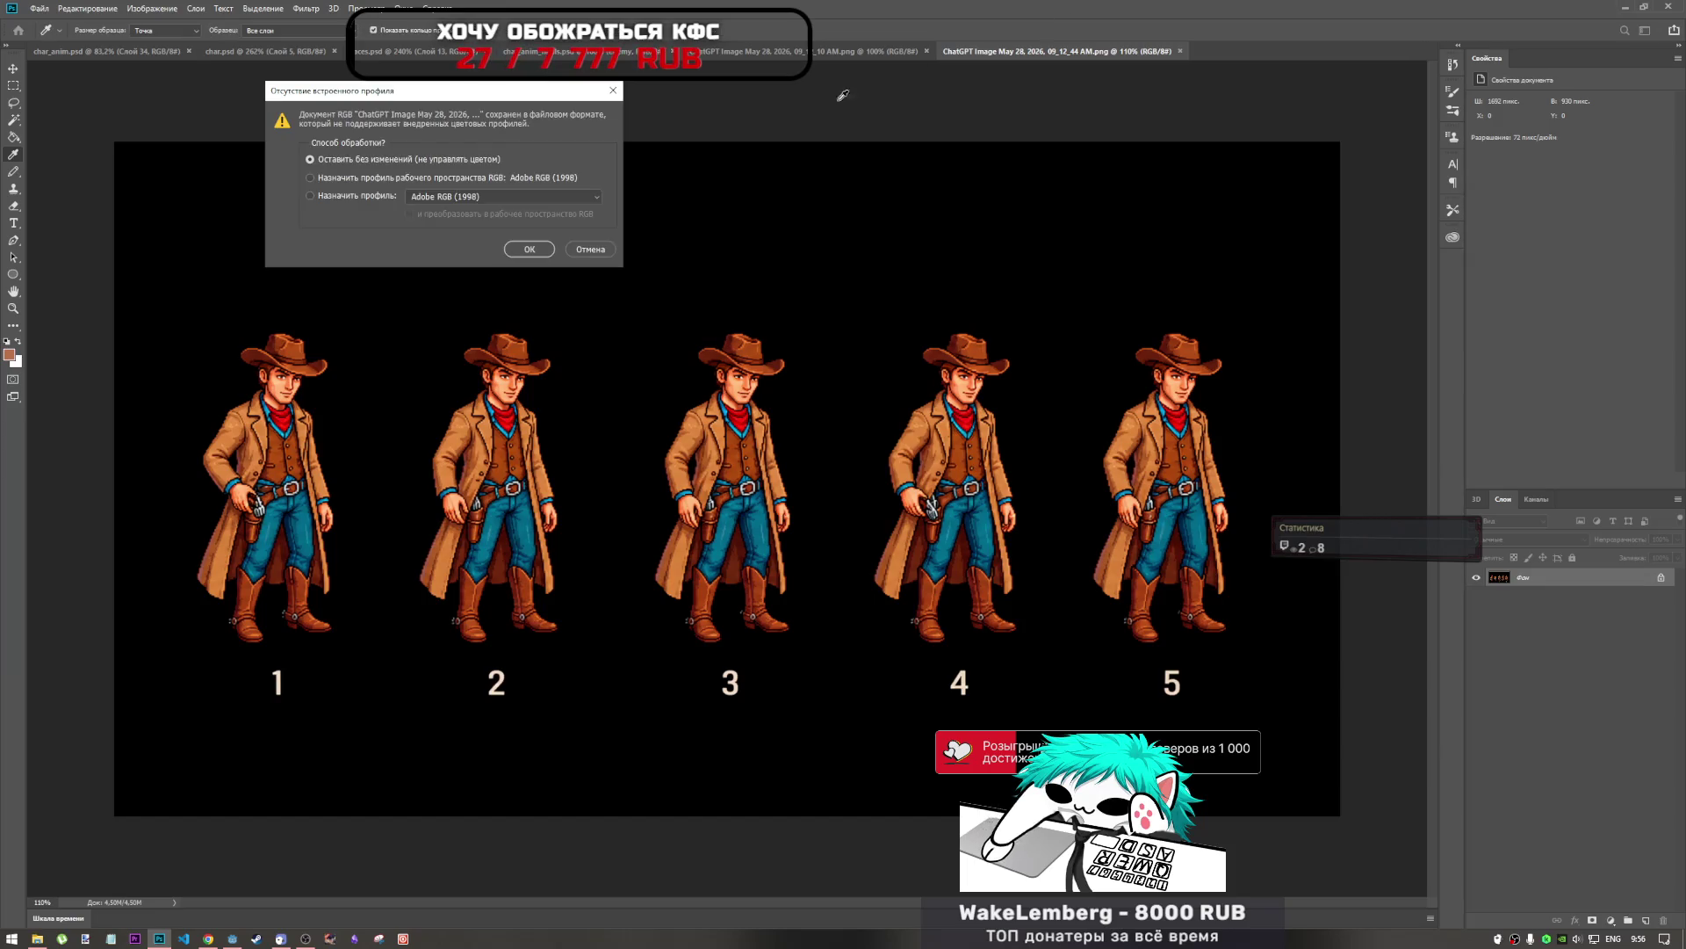
Open both cowboy sheets without colour conversion and compare them across the document tabs.
{"action": "left_click", "coordinate": [530, 248]}
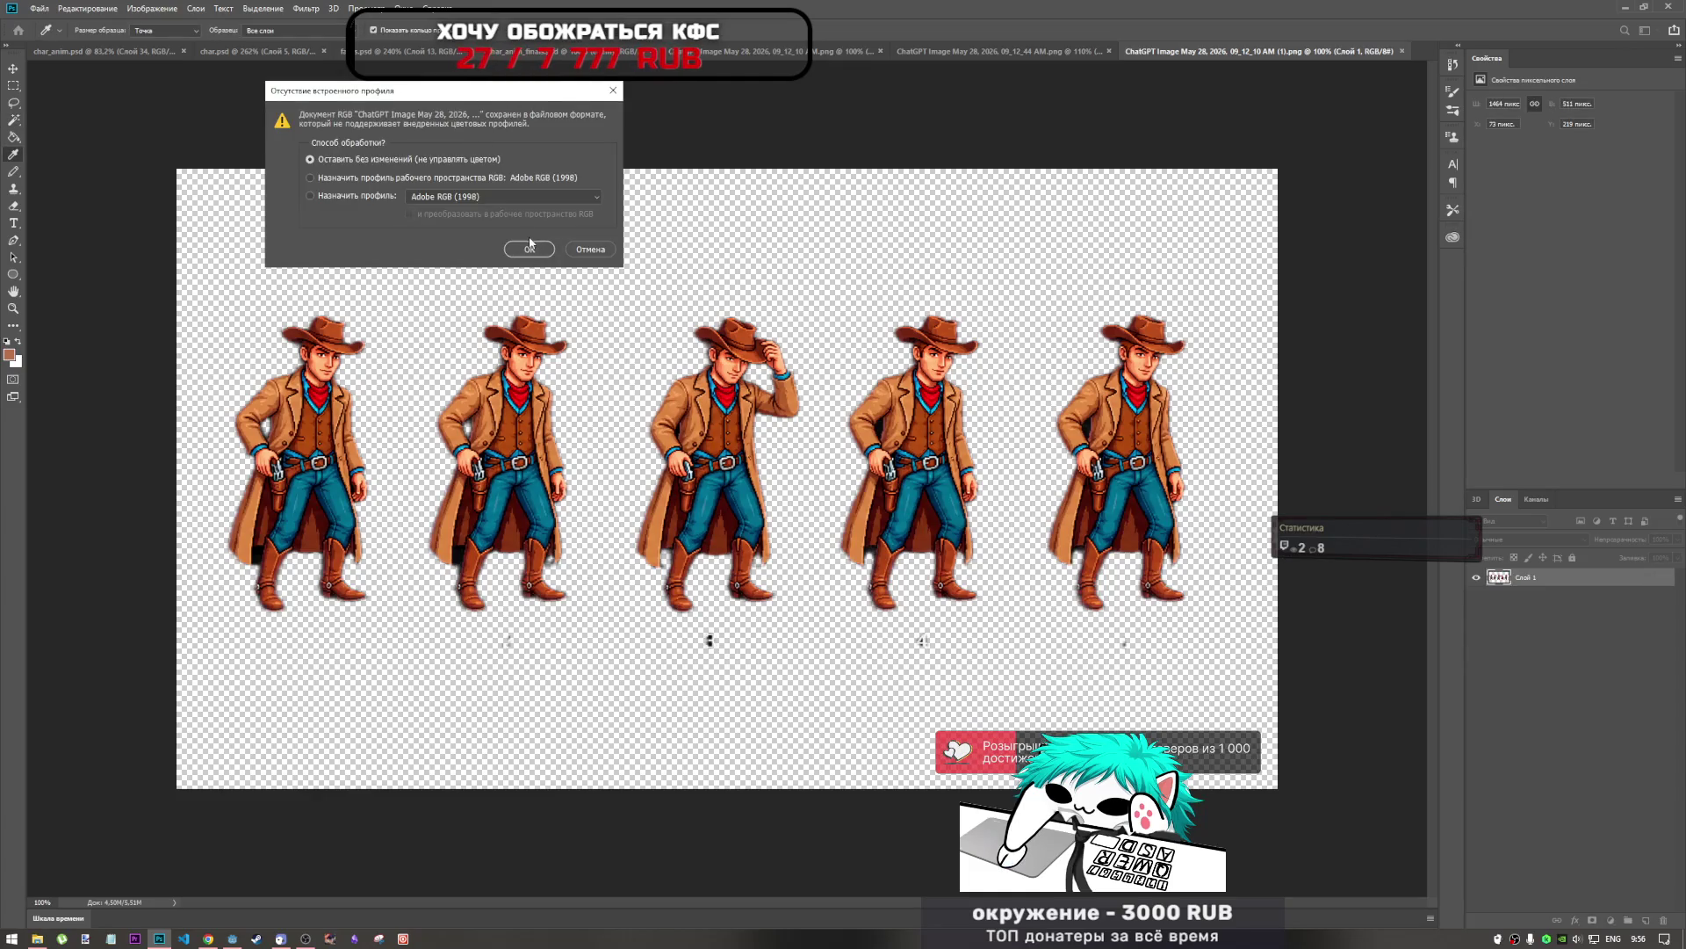
{"action": "left_click", "coordinate": [530, 247]}
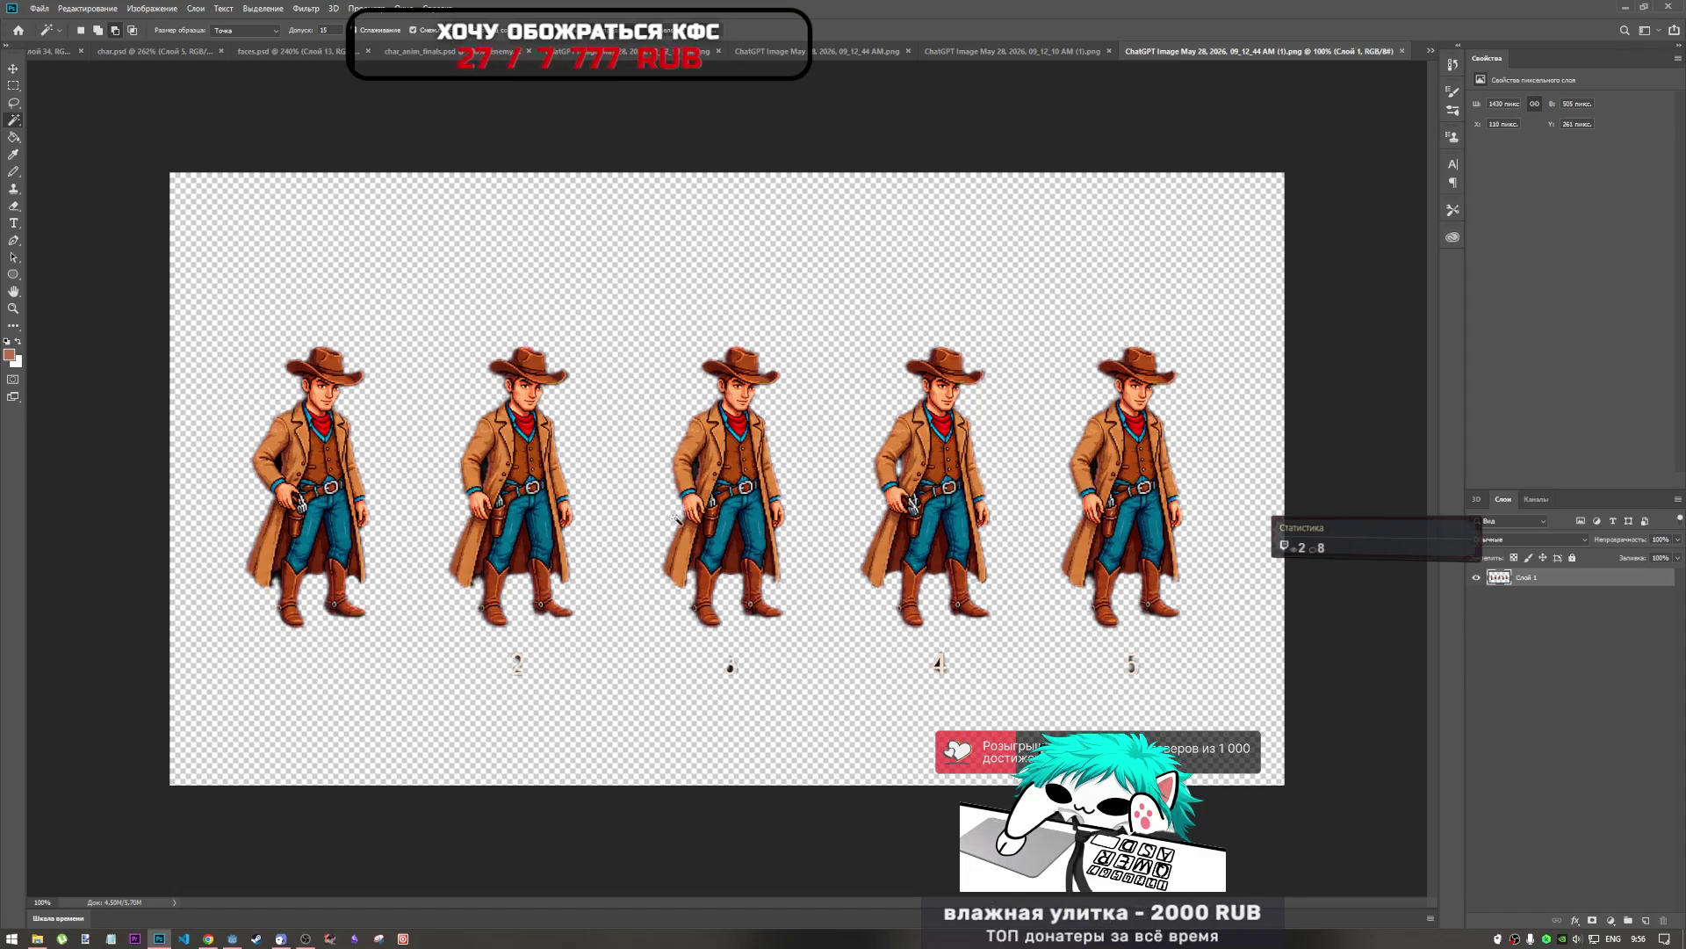
{"action": "scroll", "coordinate": [687, 526], "scroll_direction": "up", "scroll_amount": 3}
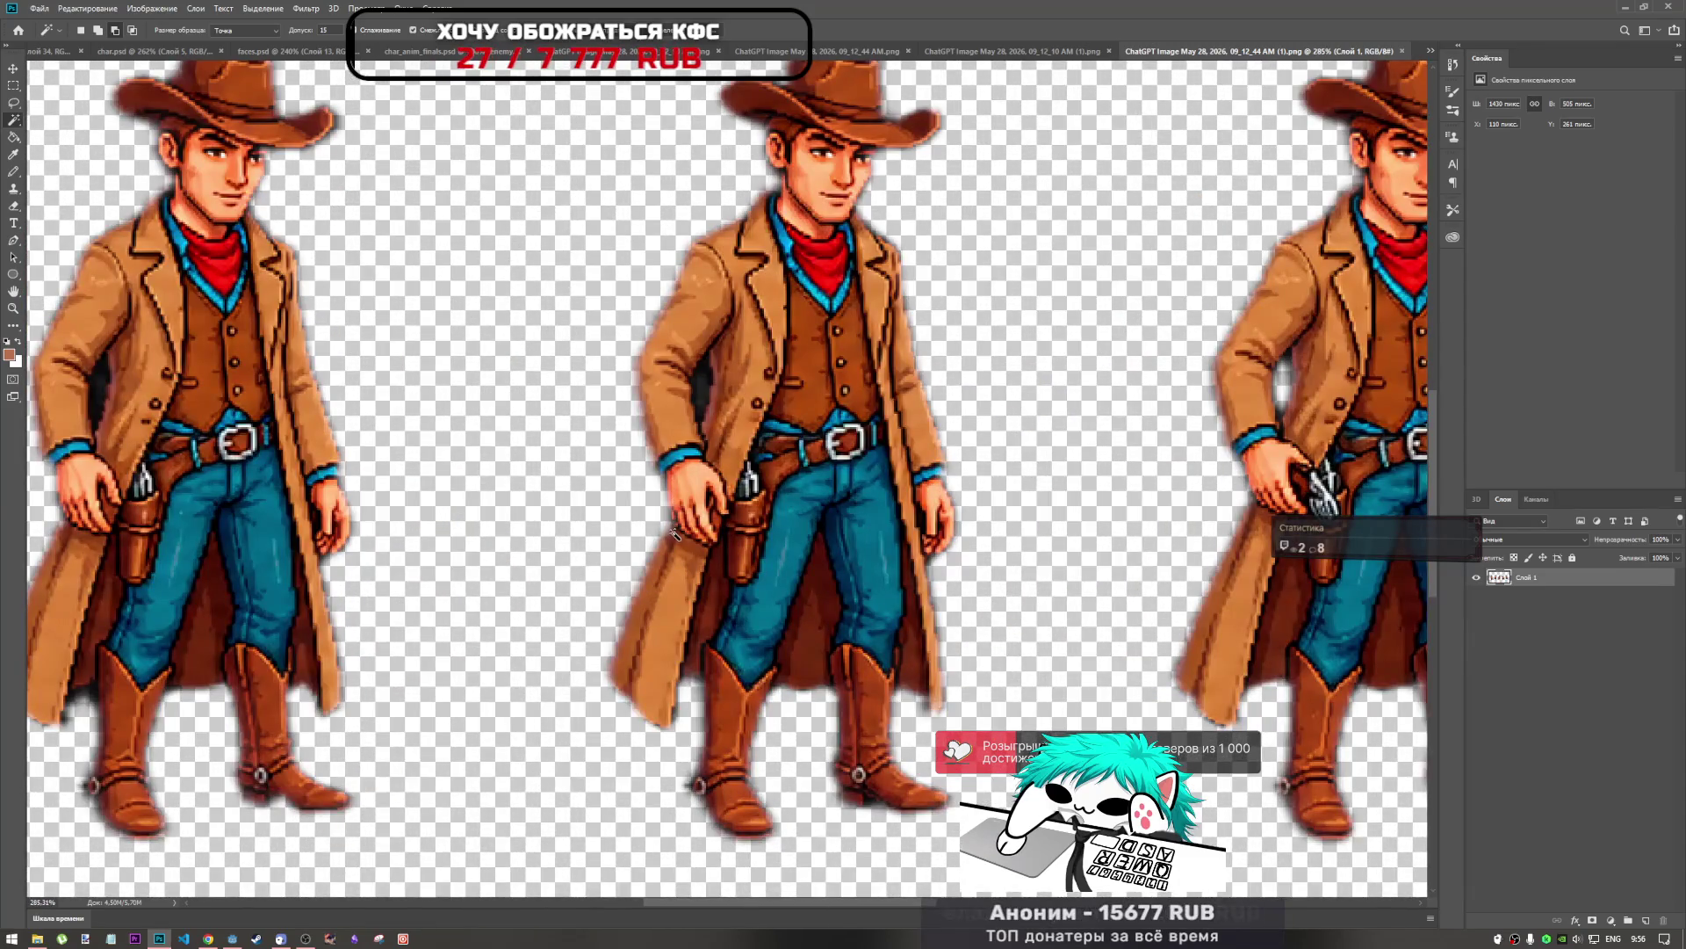
{"action": "scroll", "coordinate": [672, 551], "scroll_direction": "down", "scroll_amount": 2}
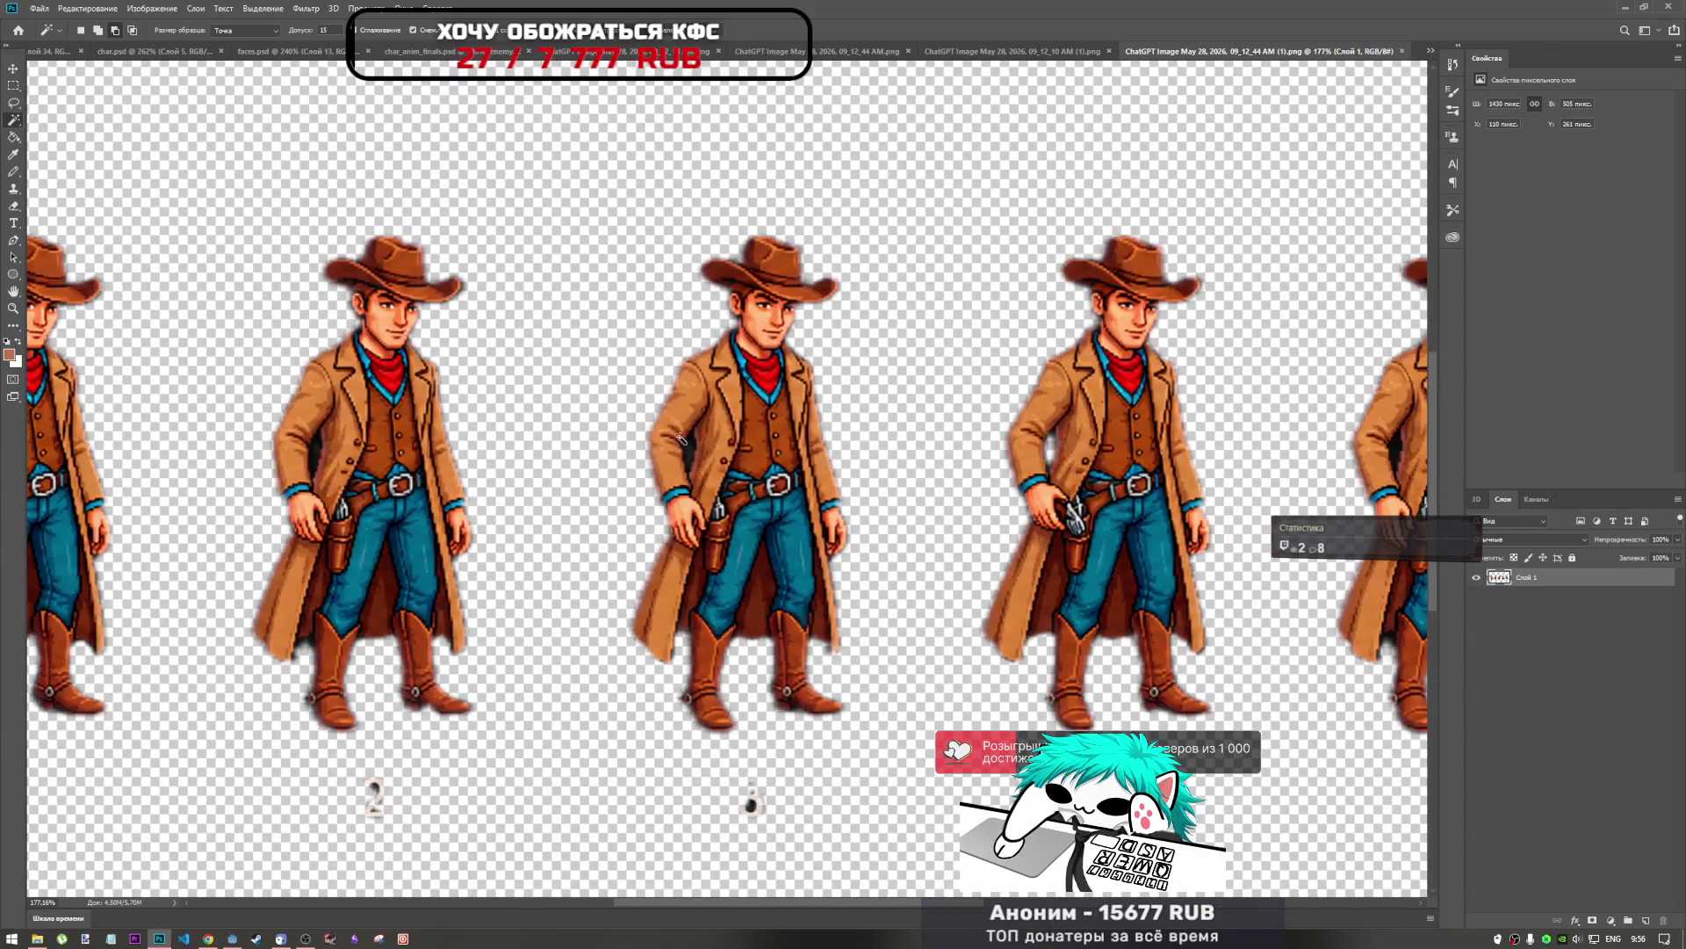
{"action": "left_click", "coordinate": [795, 51]}
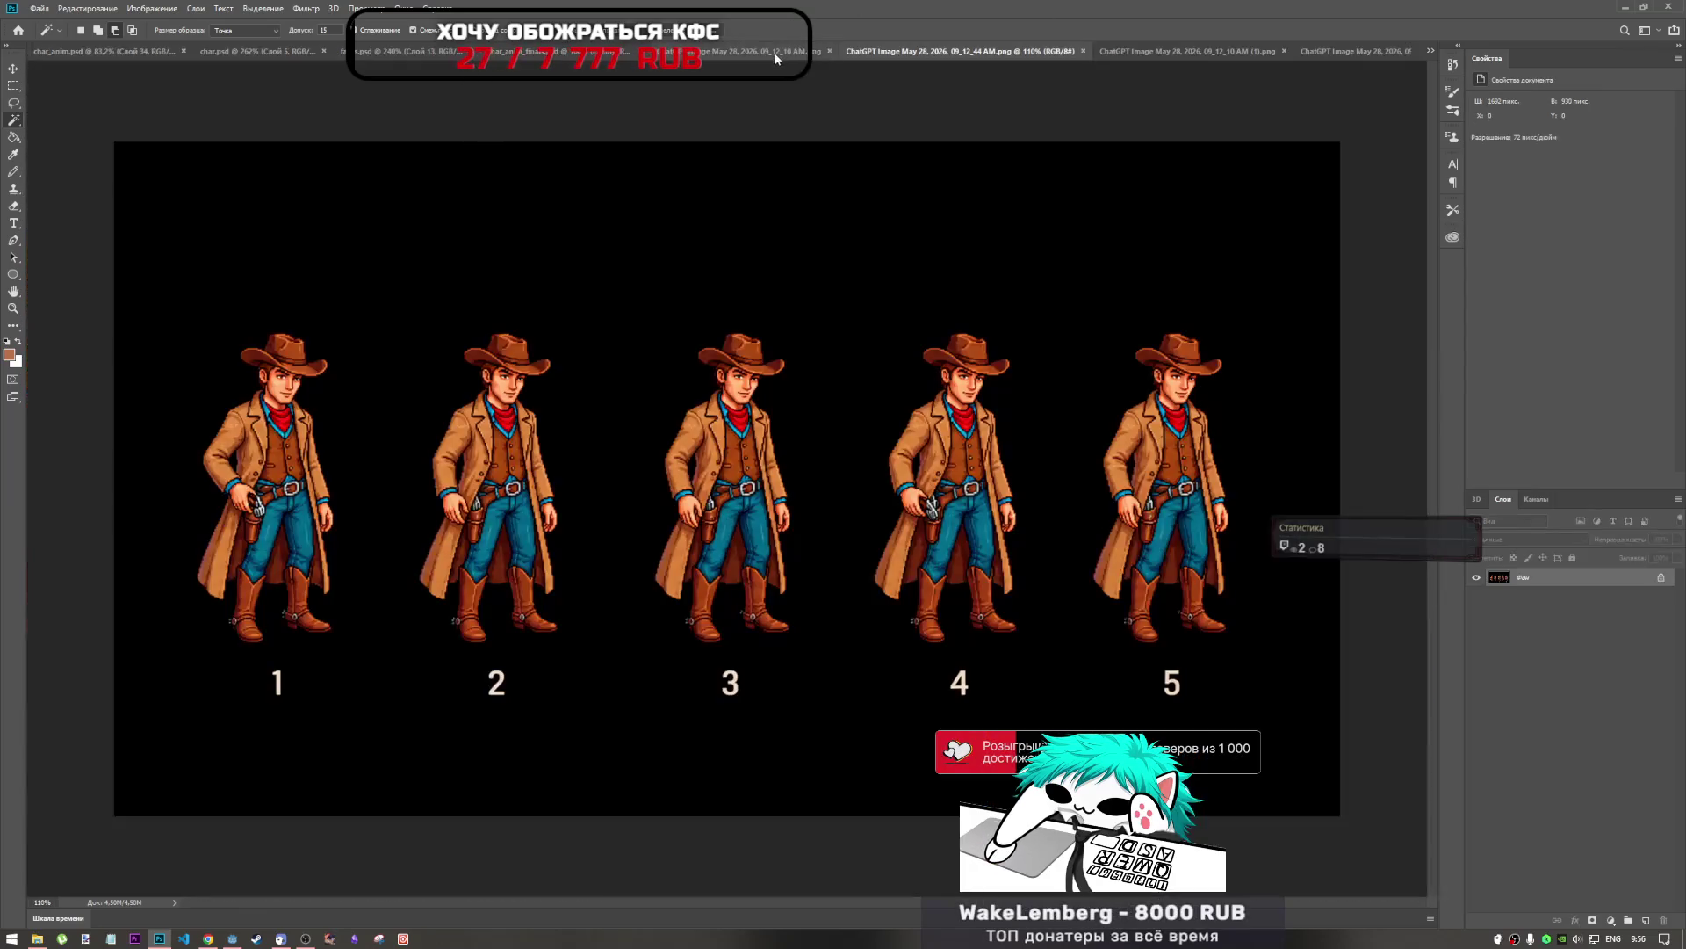
{"action": "left_click", "coordinate": [1152, 51]}
{"action": "scroll", "coordinate": [720, 426], "scroll_direction": "up", "scroll_amount": 3}
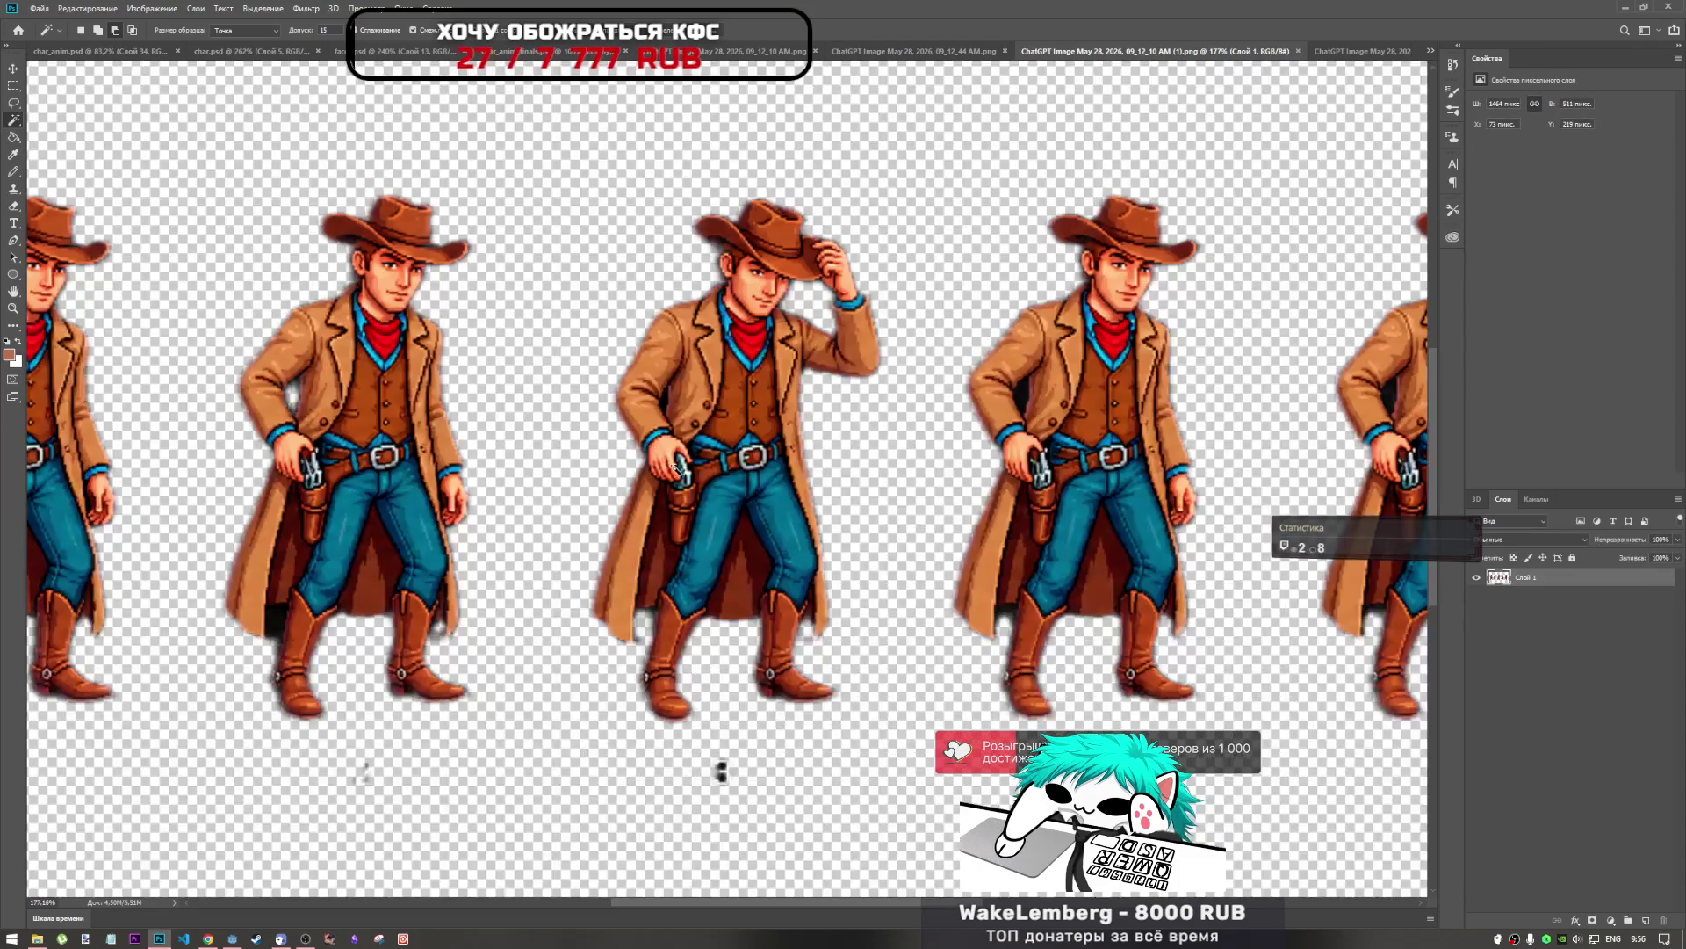
{"action": "scroll", "coordinate": [936, 253], "scroll_direction": "down", "scroll_amount": 3}
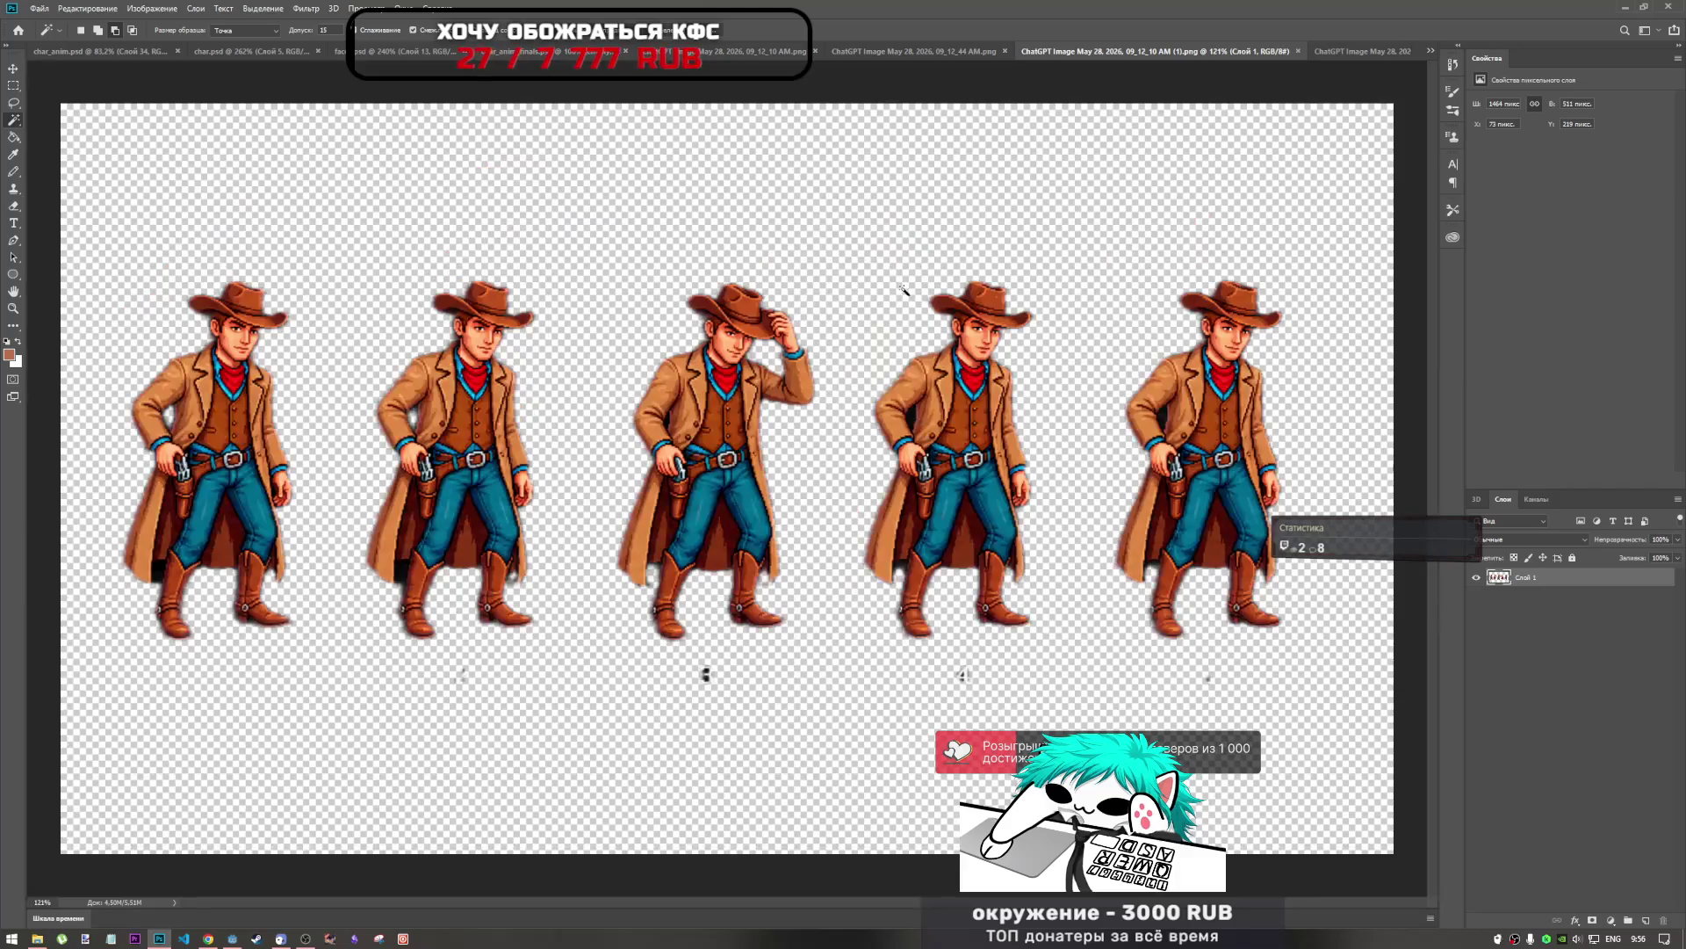
{"action": "scroll", "coordinate": [879, 300], "scroll_direction": "down", "scroll_amount": 2}
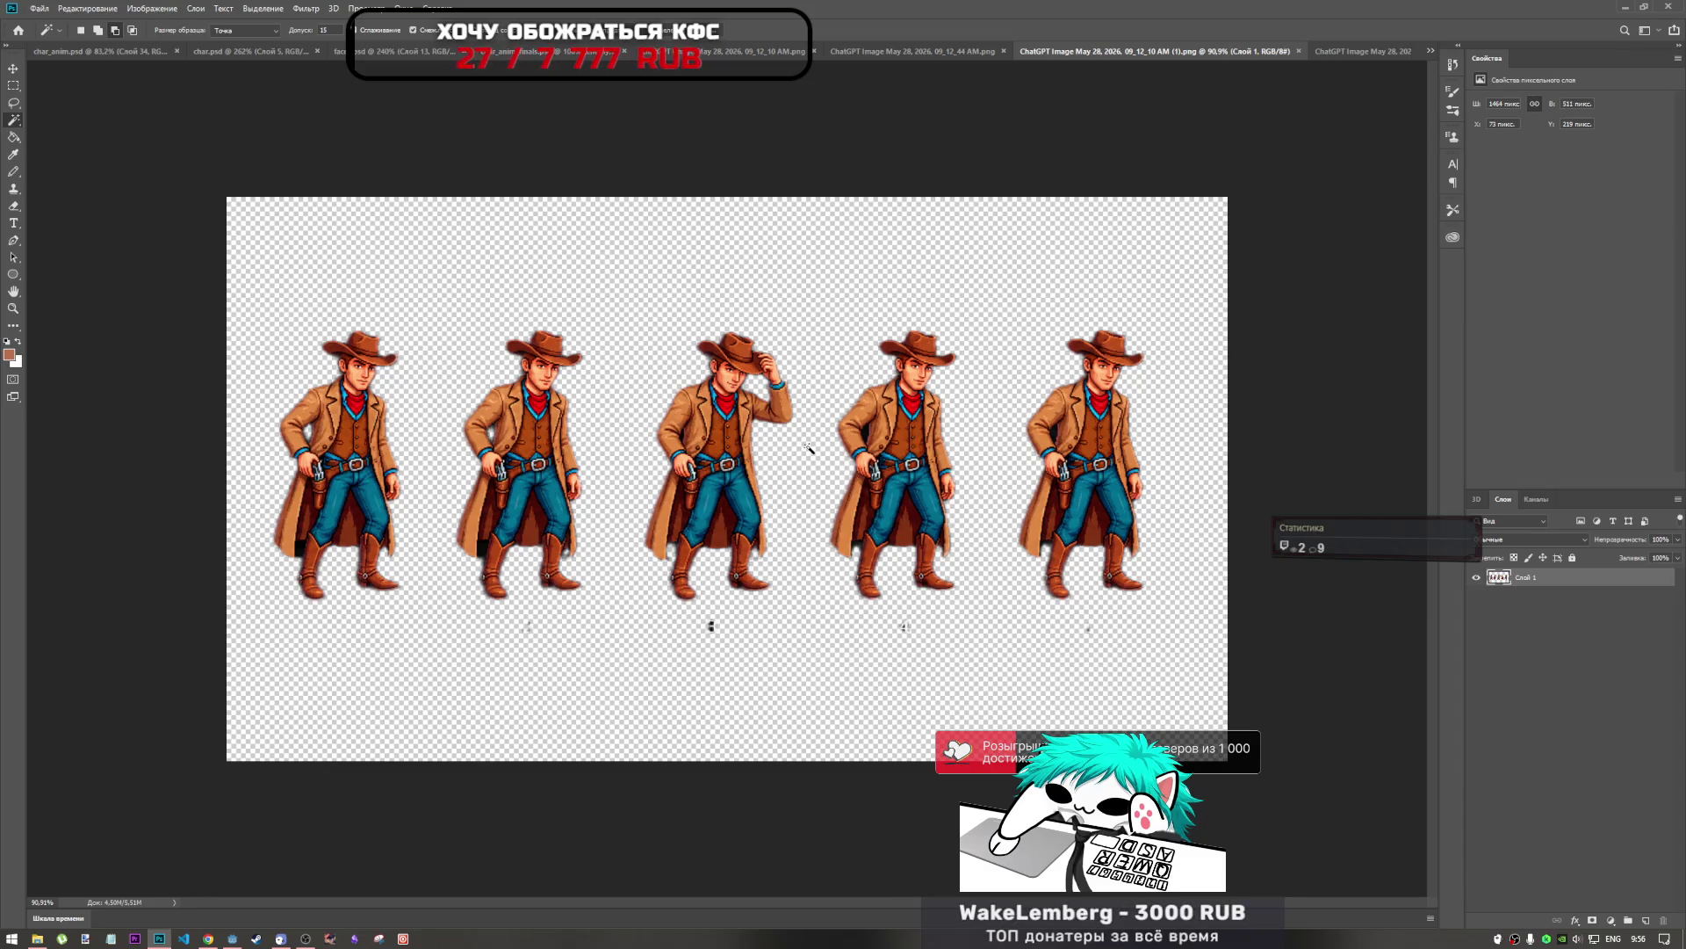
Marquee-select the hat-tipping third cowboy on the transparent sheet and return to char_anim.psd.
{"action": "left_click", "coordinate": [781, 482]}
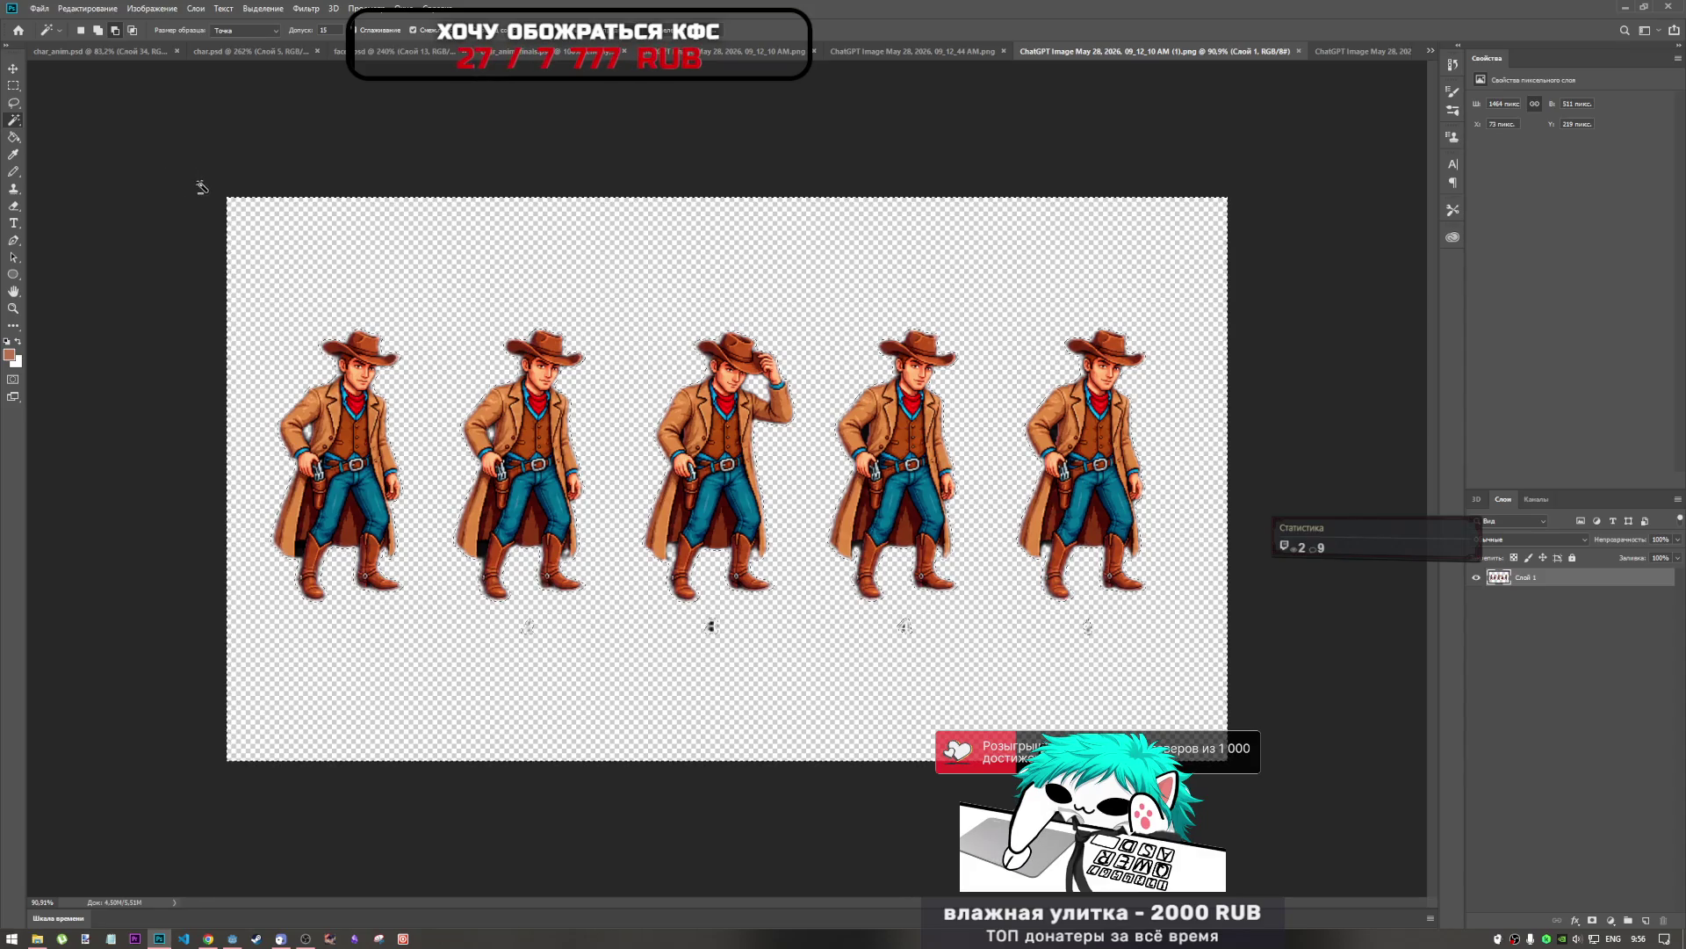
{"action": "key", "text": "m"}
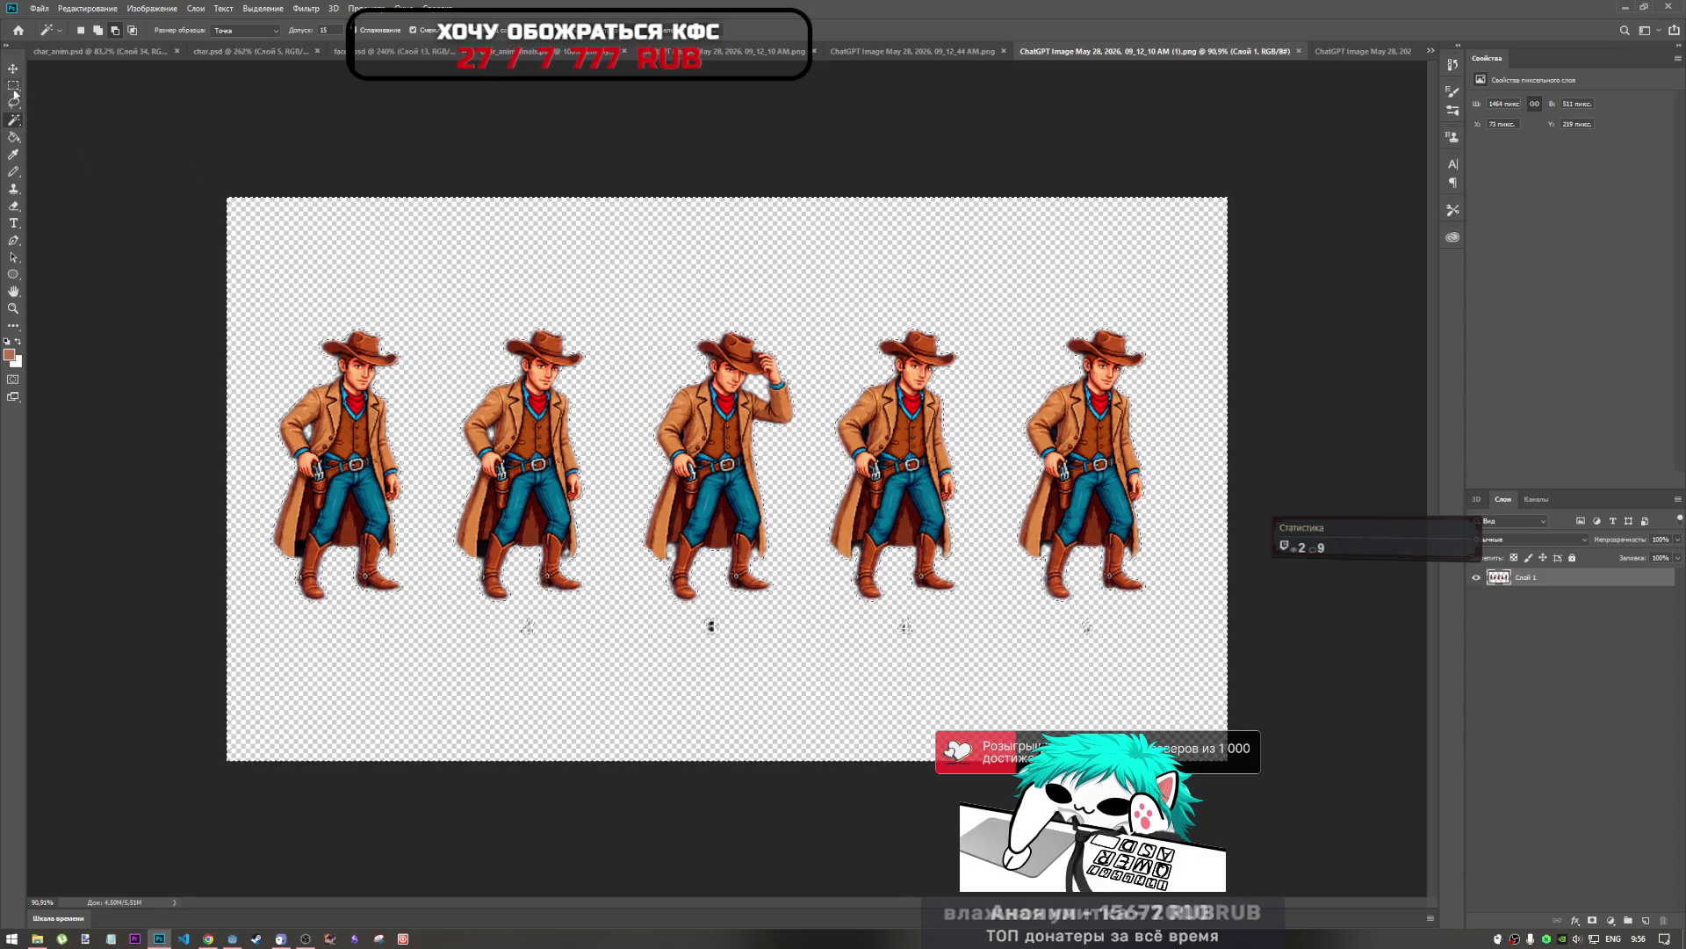
{"action": "left_click", "coordinate": [629, 293]}
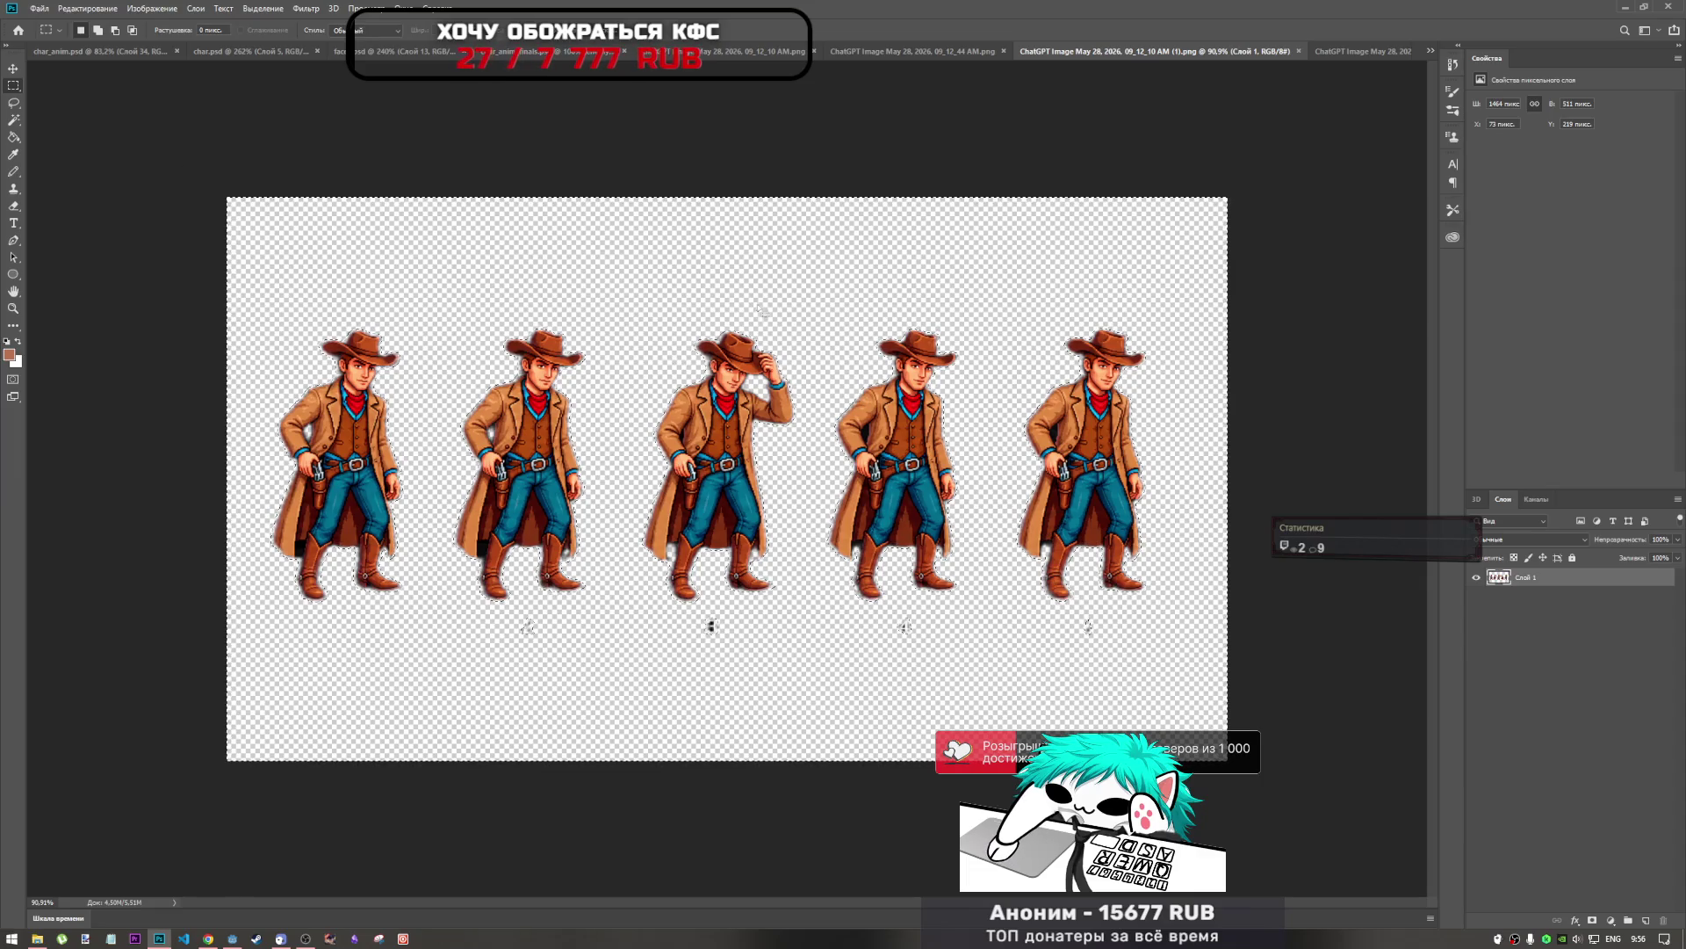
{"action": "left_click_drag", "start_coordinate": [630, 292], "coordinate": [817, 608]}
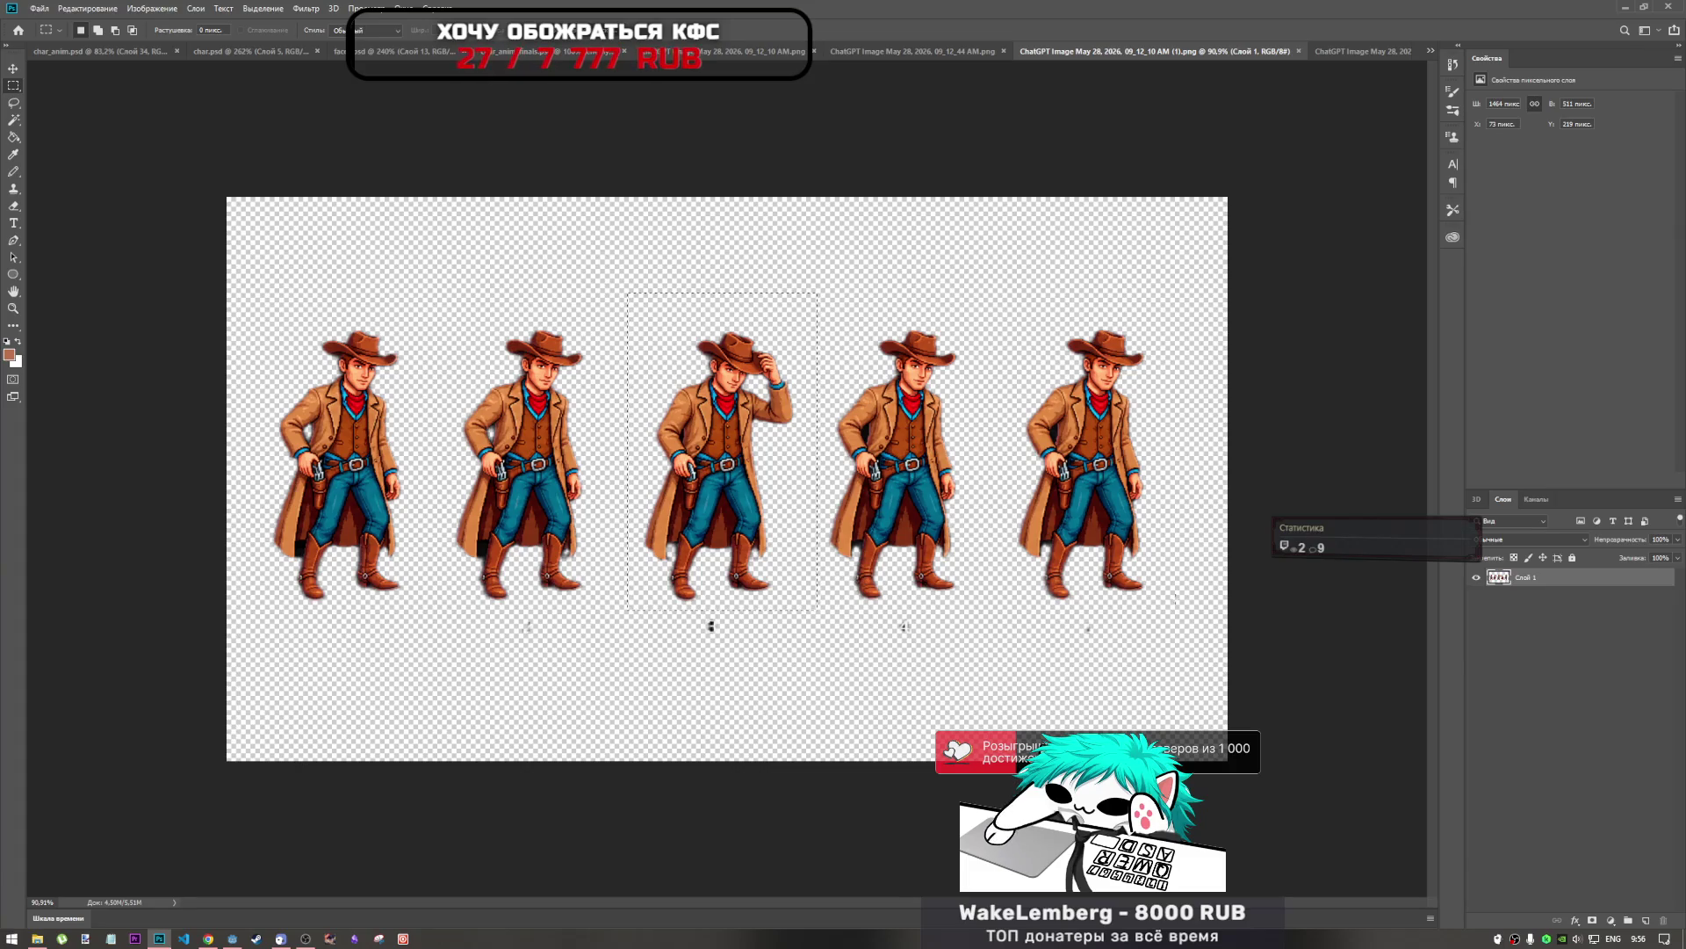
{"action": "left_click", "coordinate": [97, 51]}
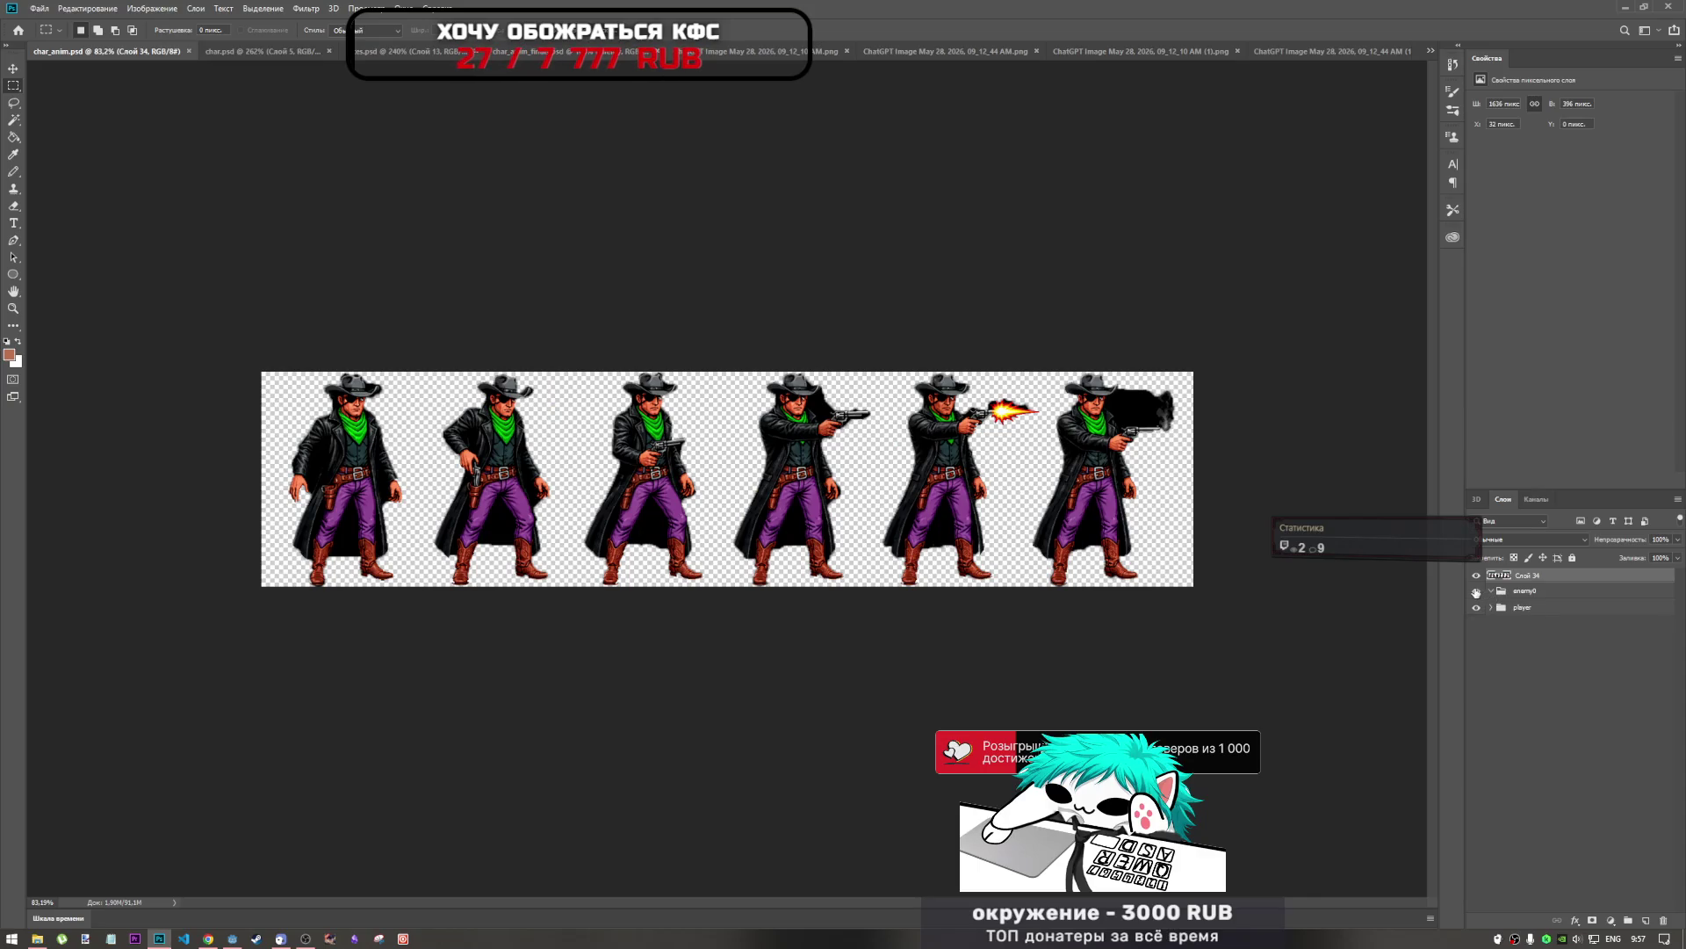
Move Слой 34 into enemy0 and paste the copied cowboy into the player group.
{"action": "left_click_drag", "start_coordinate": [1519, 580], "coordinate": [1526, 594]}
{"action": "left_click", "coordinate": [1477, 576]}
{"action": "left_click", "coordinate": [1476, 608]}
{"action": "left_click", "coordinate": [1477, 607]}
{"action": "left_click", "coordinate": [1497, 609]}
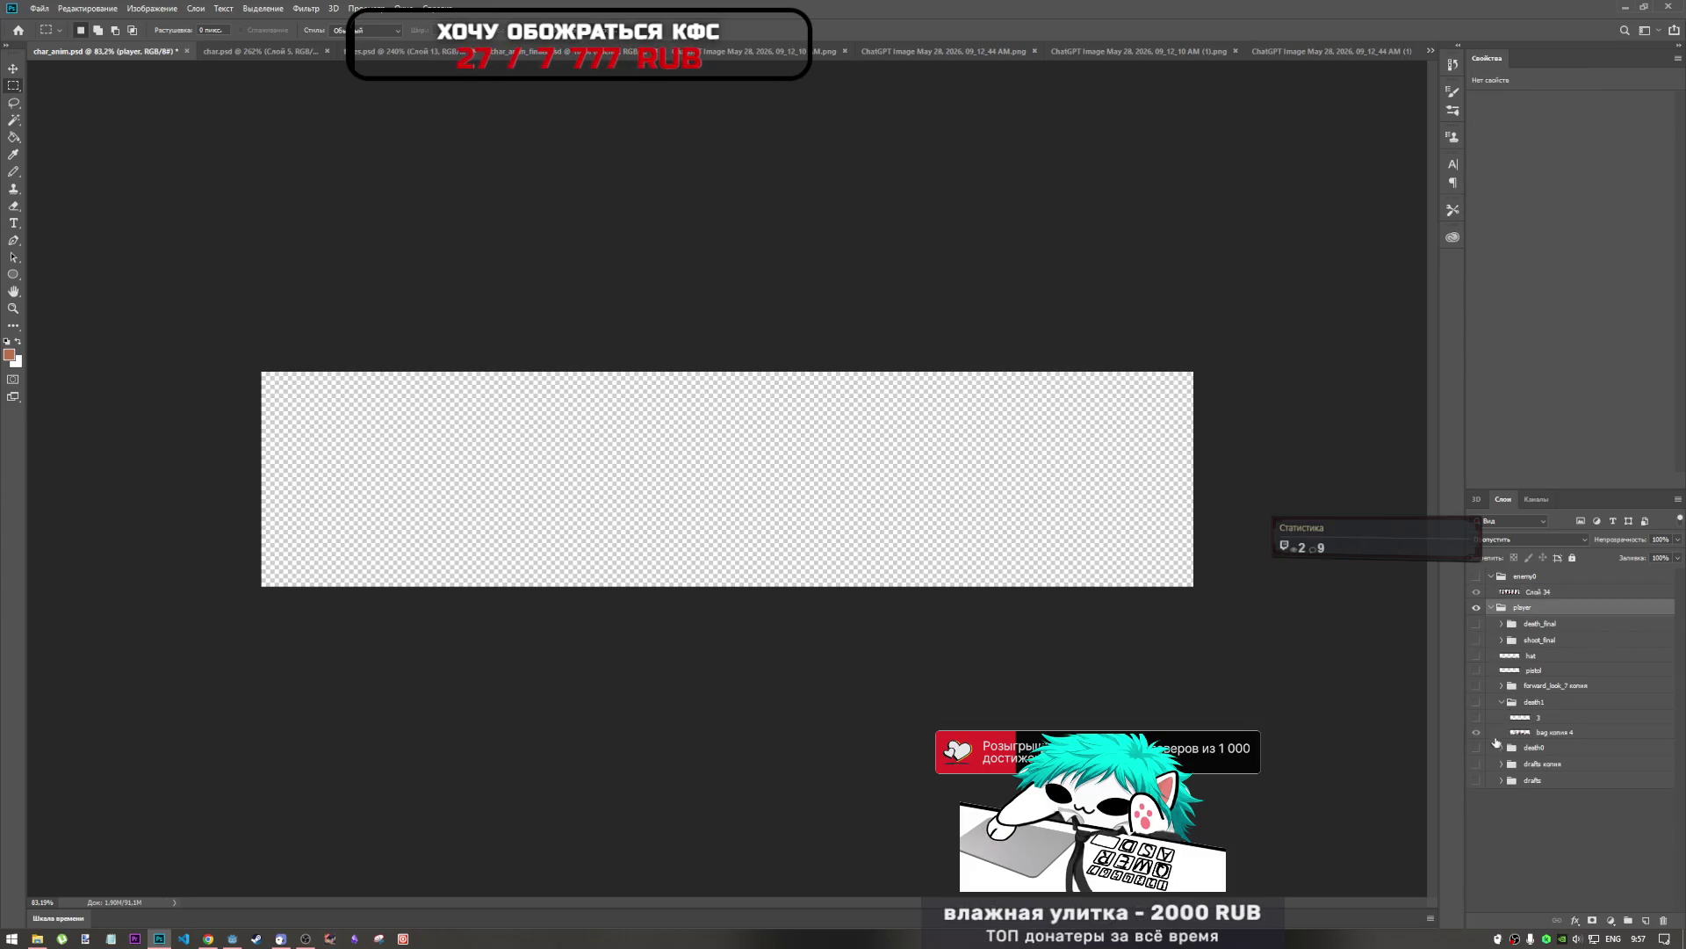
{"action": "key", "text": "ctrl+v"}
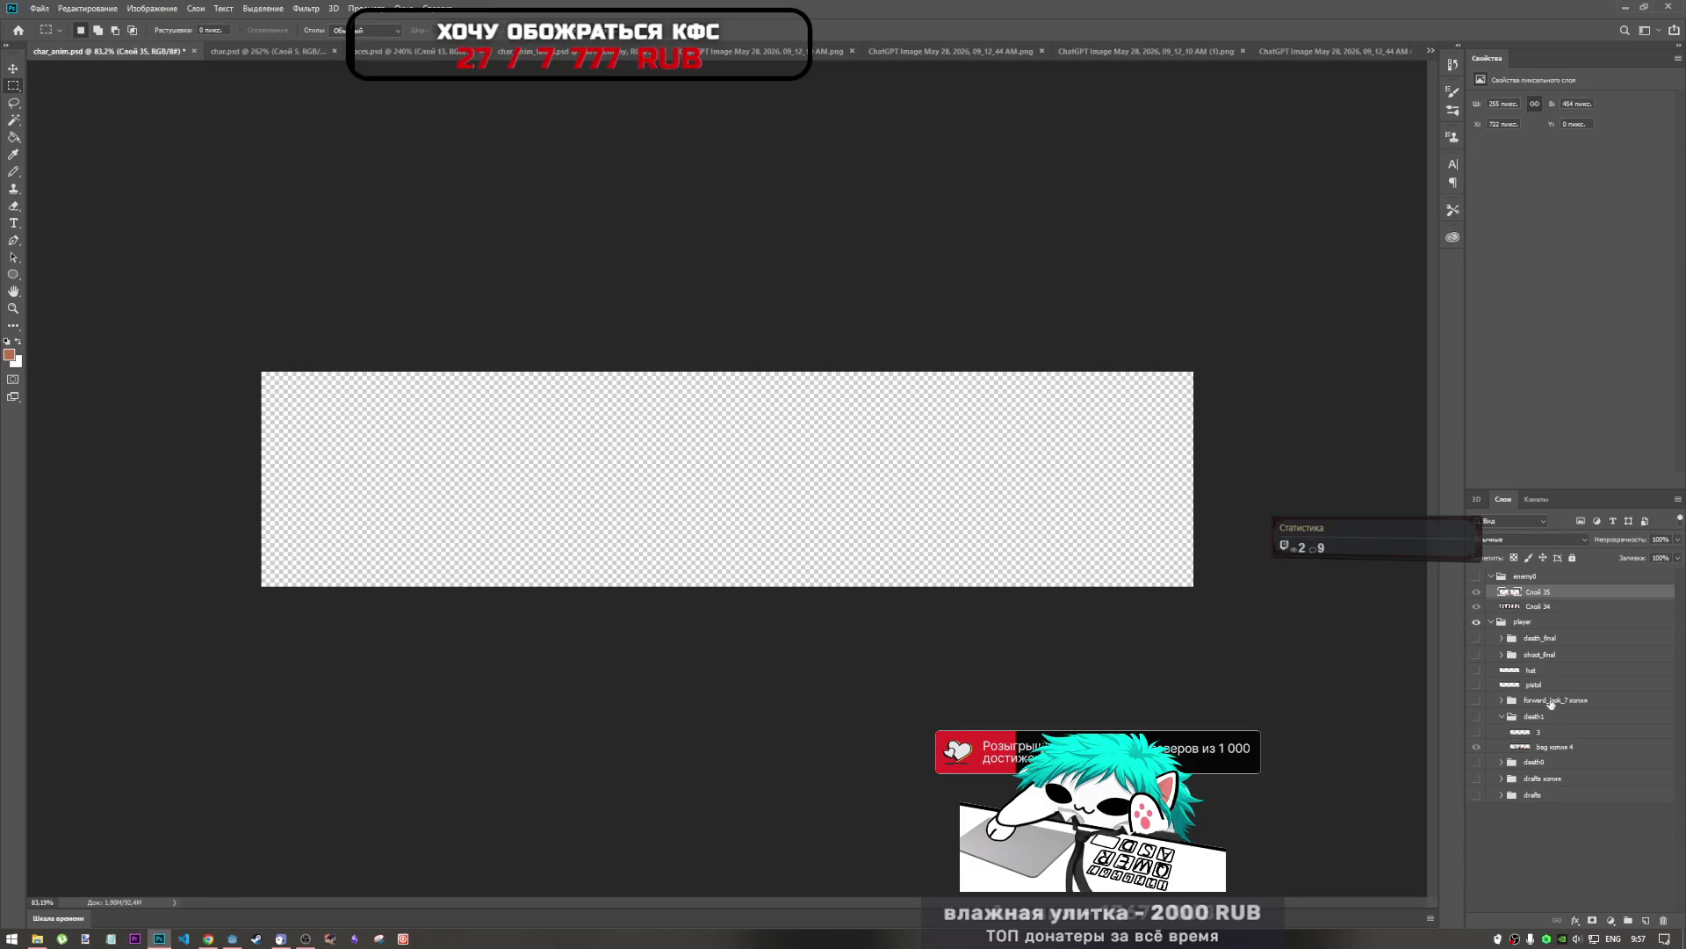
{"action": "left_click_drag", "start_coordinate": [1554, 593], "coordinate": [1561, 630]}
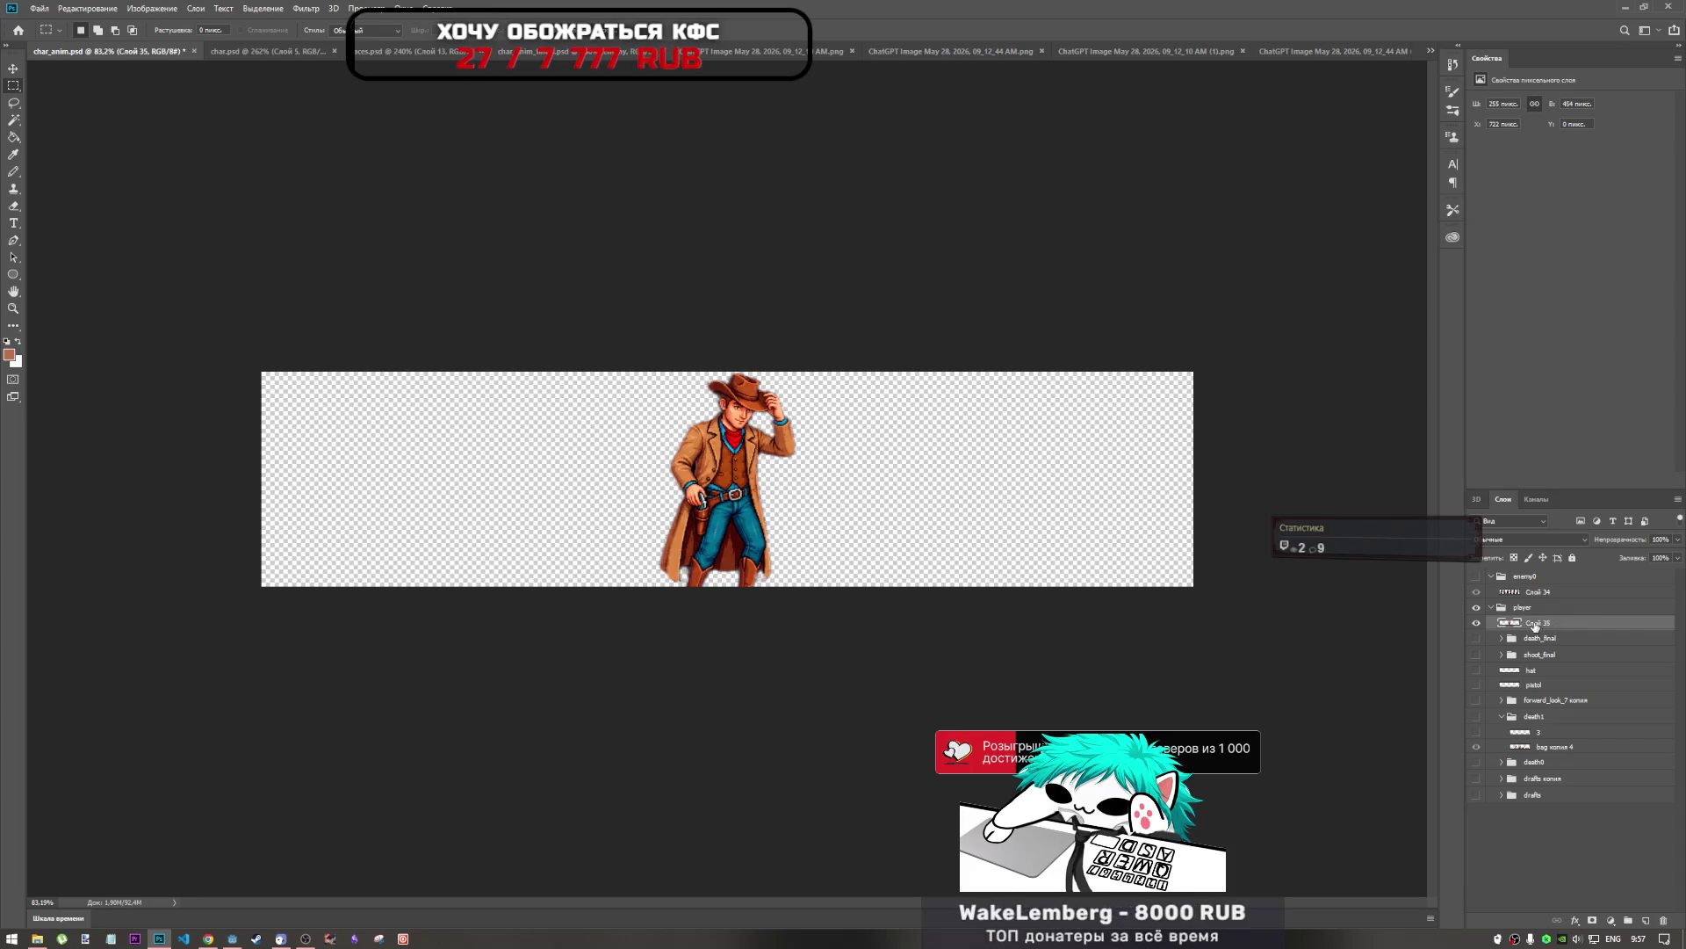
Wrap the pasted cowboy layer in a new group named idle.
{"action": "right_click", "coordinate": [1538, 612]}
{"action": "key", "text": "Escape"}
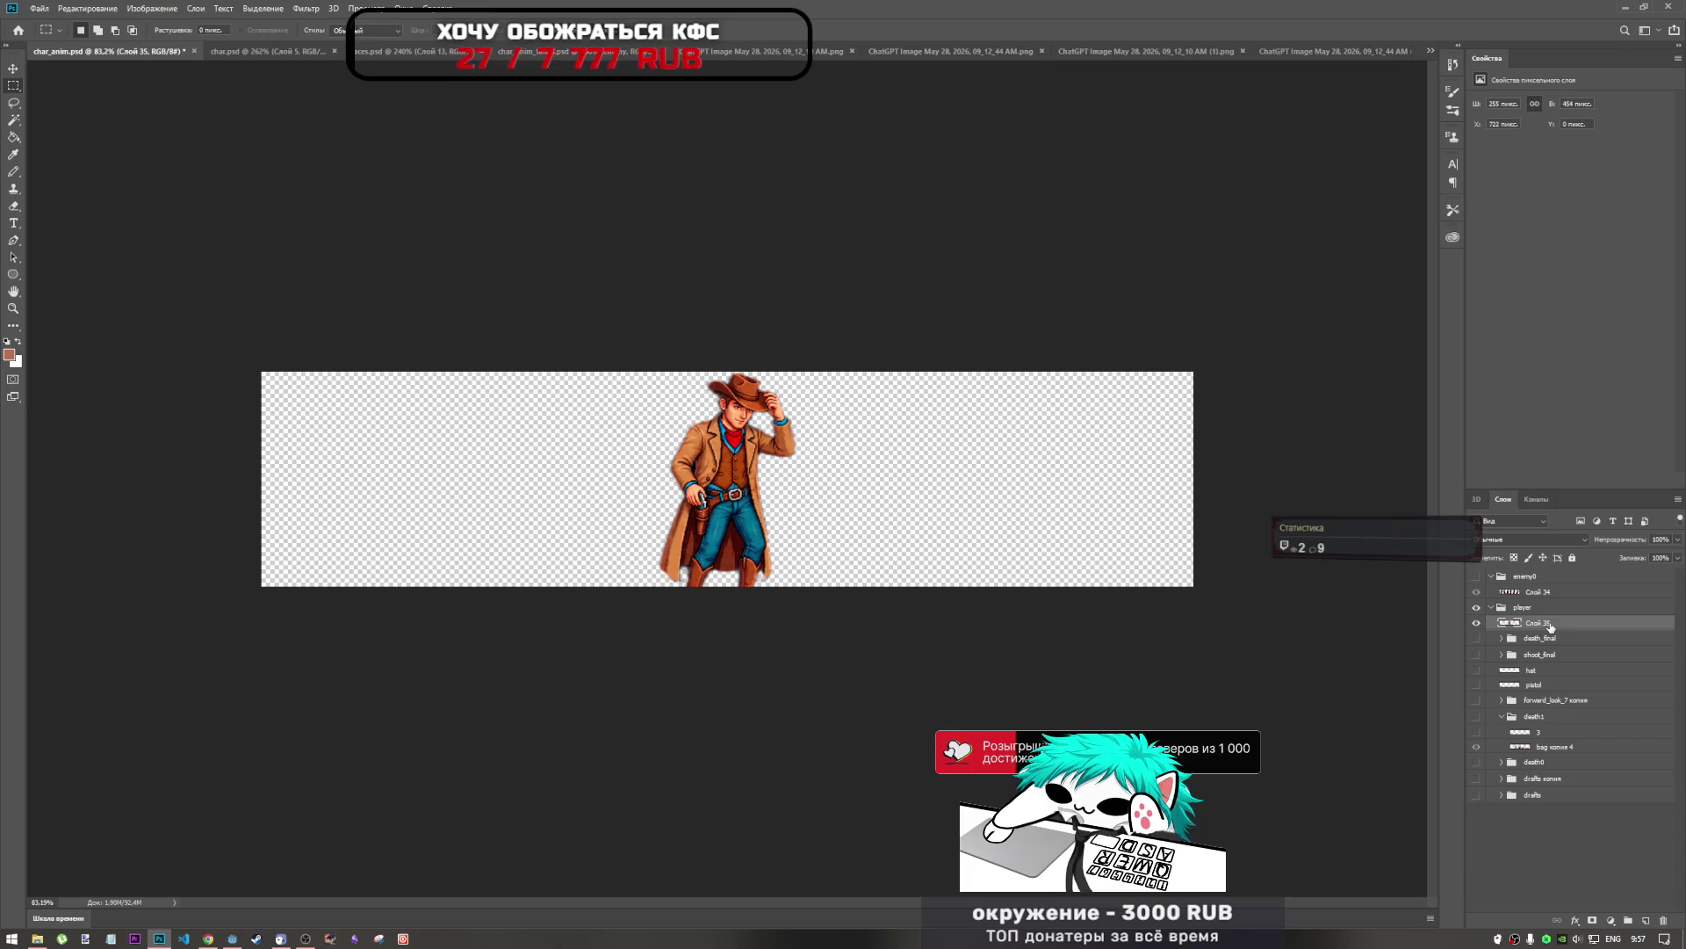
{"action": "key", "text": "ctrl+g"}
{"action": "left_click", "coordinate": [1547, 640]}
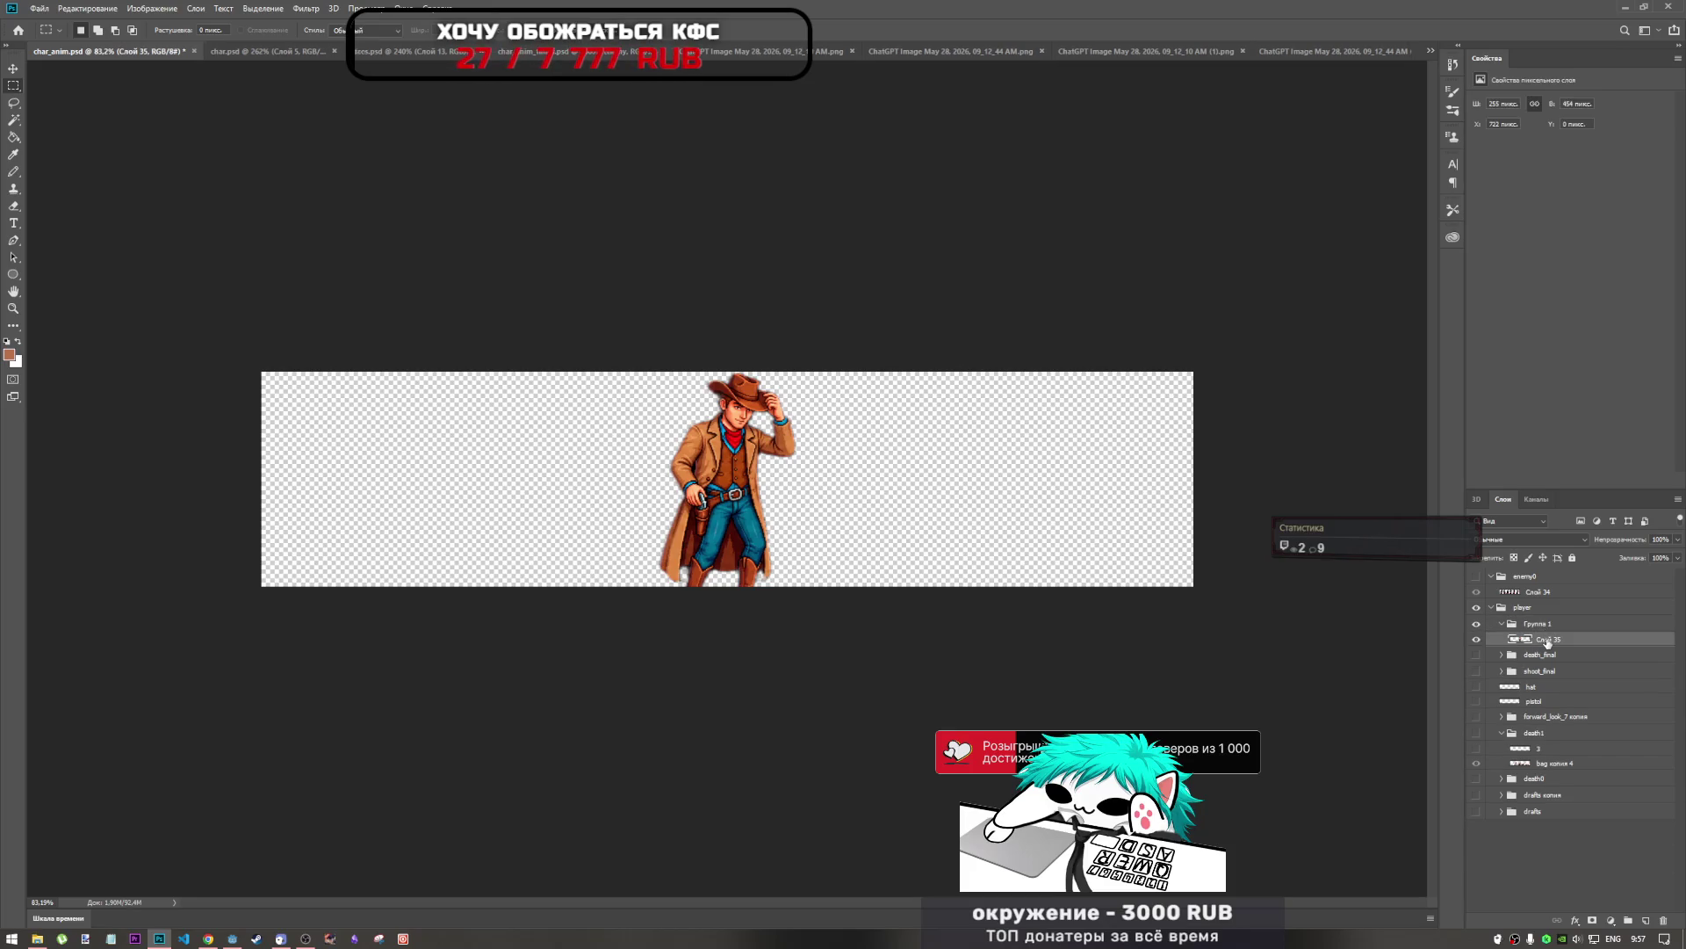
{"action": "double_click", "coordinate": [1547, 624]}
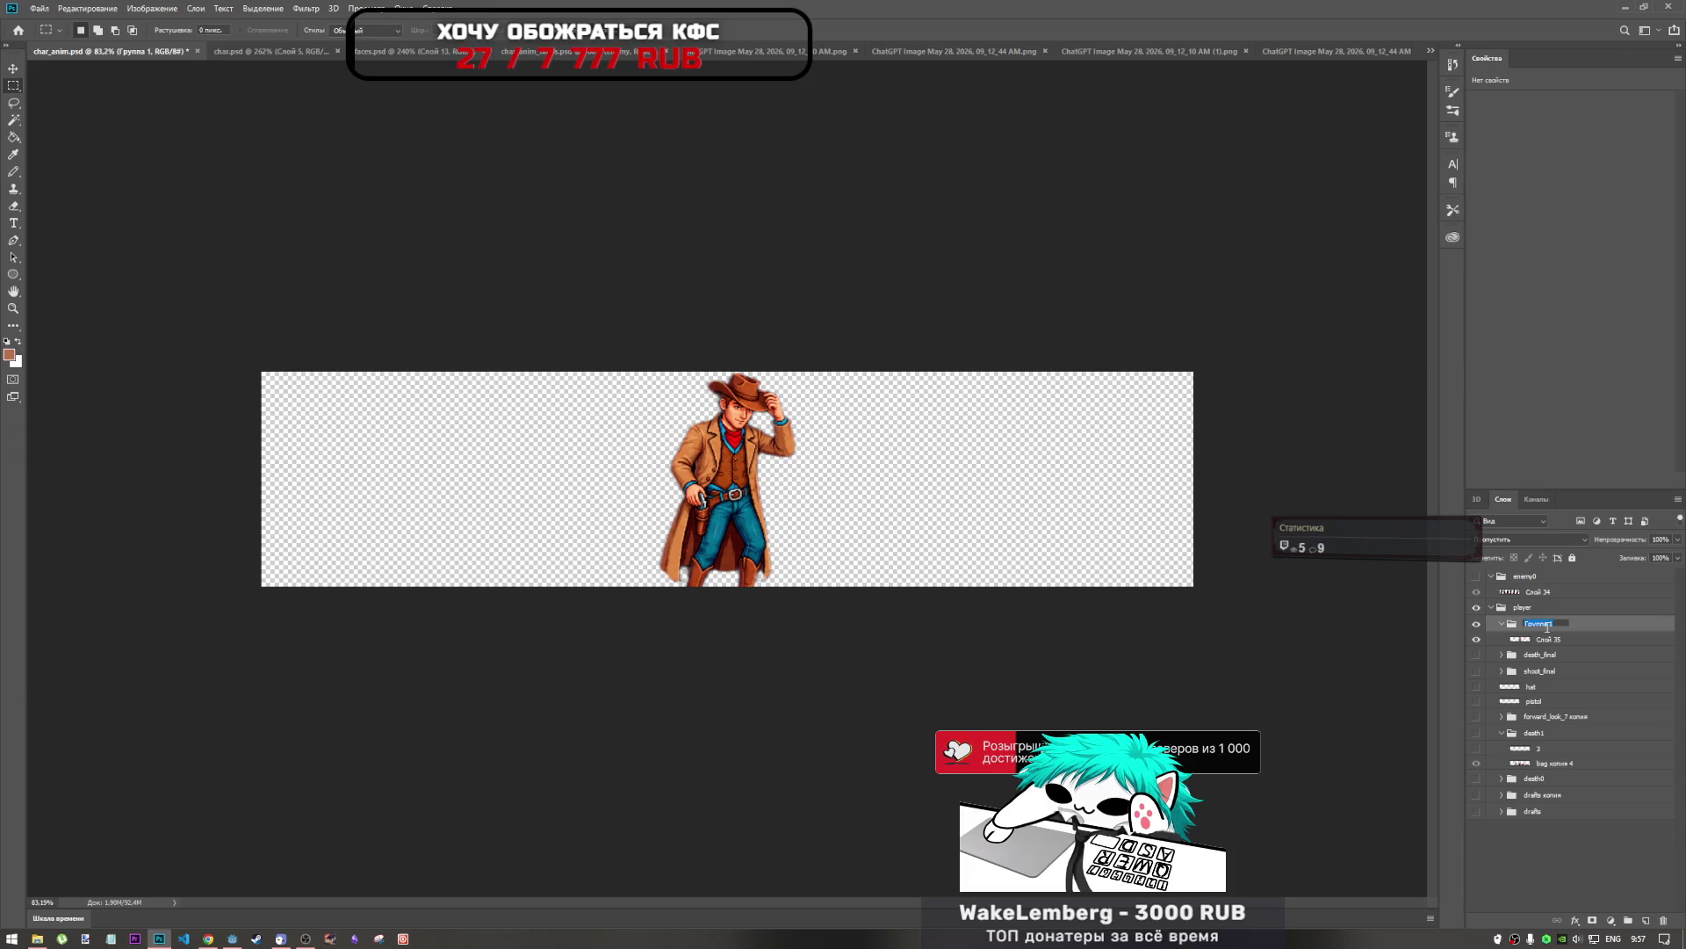
{"action": "type", "text": "idle"}
{"action": "left_click", "coordinate": [1606, 640]}
Scale the cowboy to 83.33% to fit the canvas height and nudge it upward.
{"action": "key", "text": "ctrl+t"}
{"action": "left_click_drag", "start_coordinate": [798, 368], "coordinate": [784, 387]}
{"action": "mouse_move", "coordinate": [755, 450]}
{"action": "left_mouse_down"}
{"action": "mouse_move", "coordinate": [757, 465]}
{"action": "mouse_move", "coordinate": [757, 436]}
{"action": "left_mouse_up"}
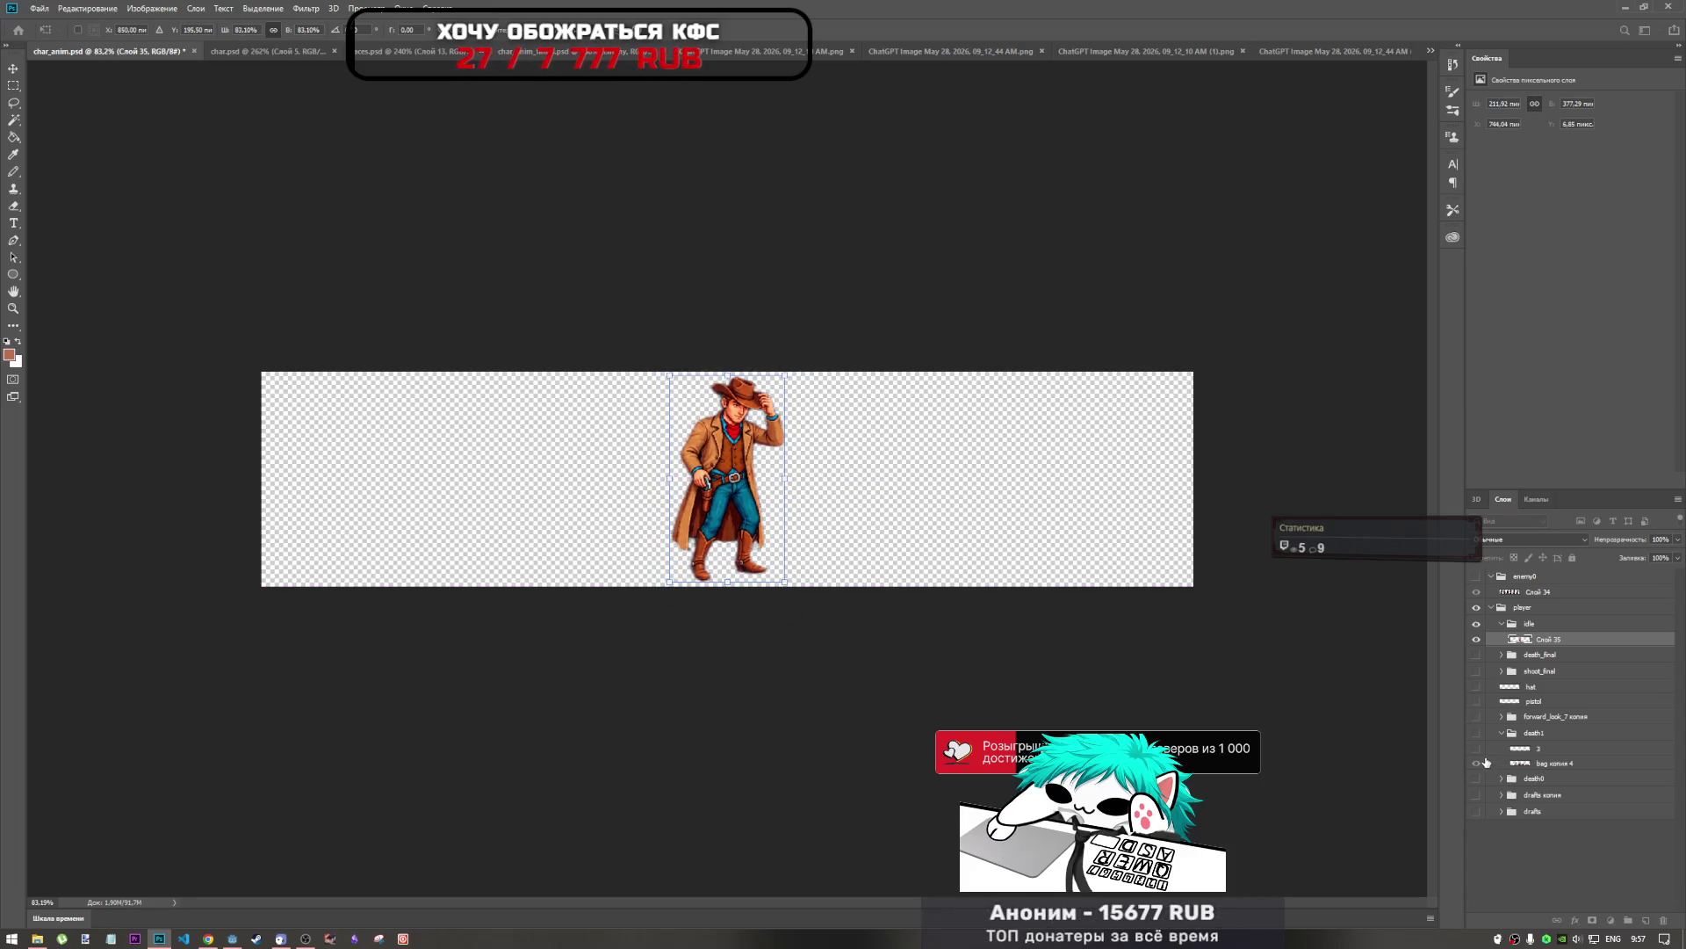
{"action": "key", "text": "Return"}
{"action": "left_click", "coordinate": [1477, 762]}
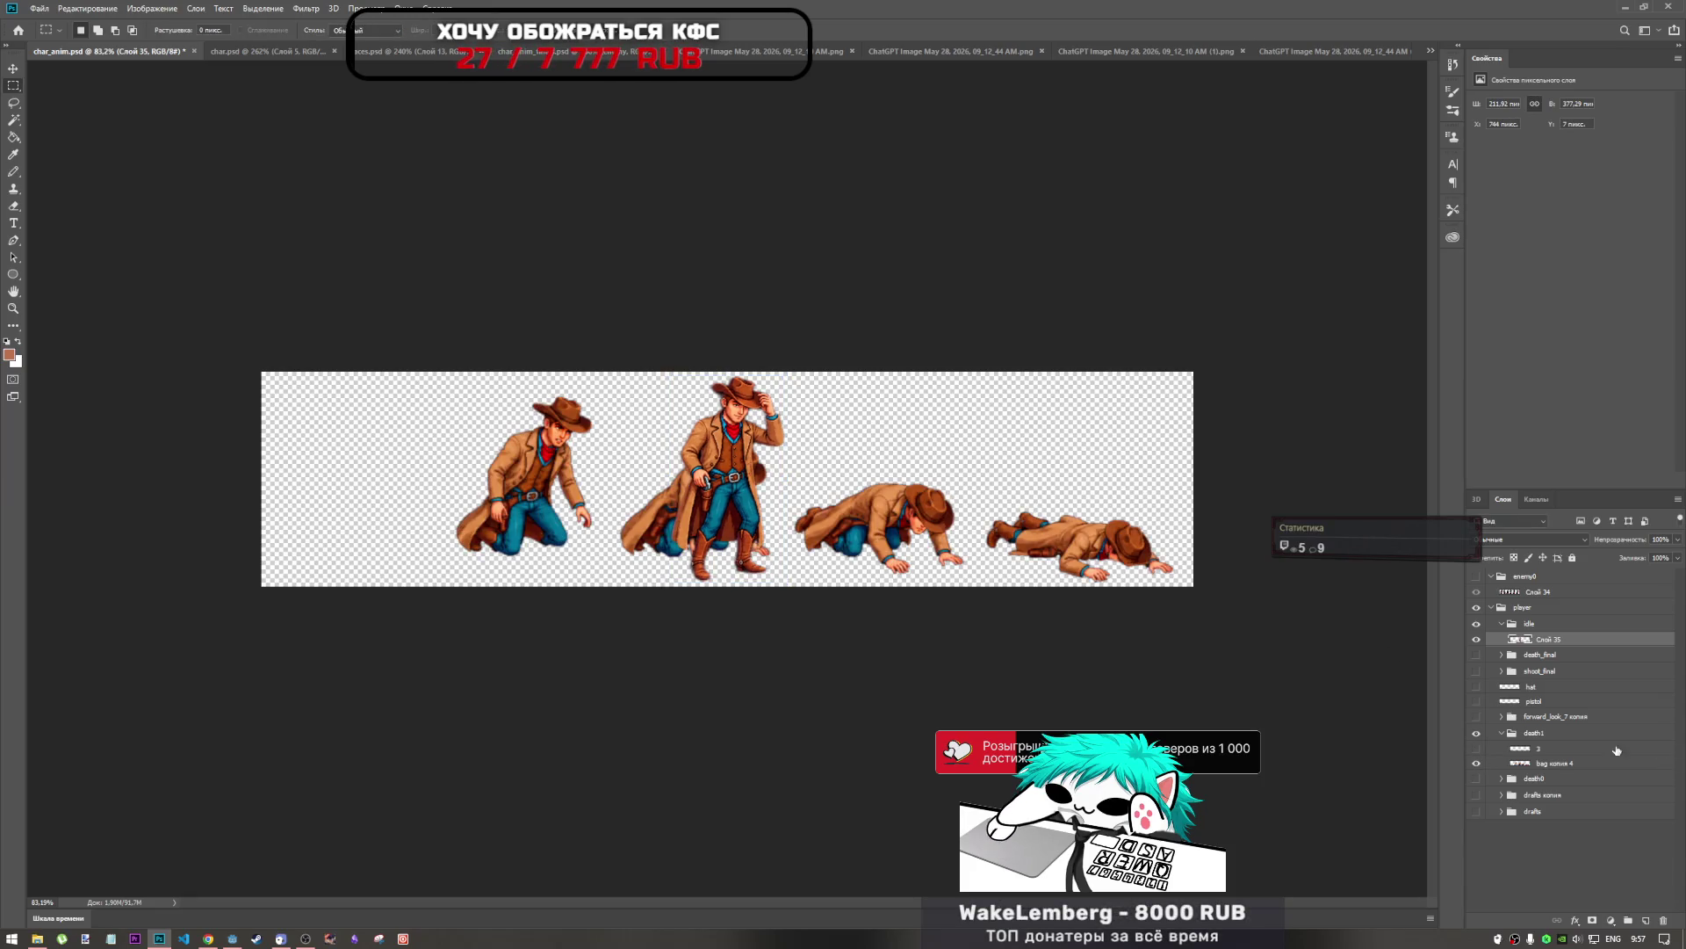
Compare against shoot_final and reposition the cowboy about 80 px left at roughly 98% size.
{"action": "left_click", "coordinate": [1476, 735]}
{"action": "left_click", "coordinate": [1477, 672]}
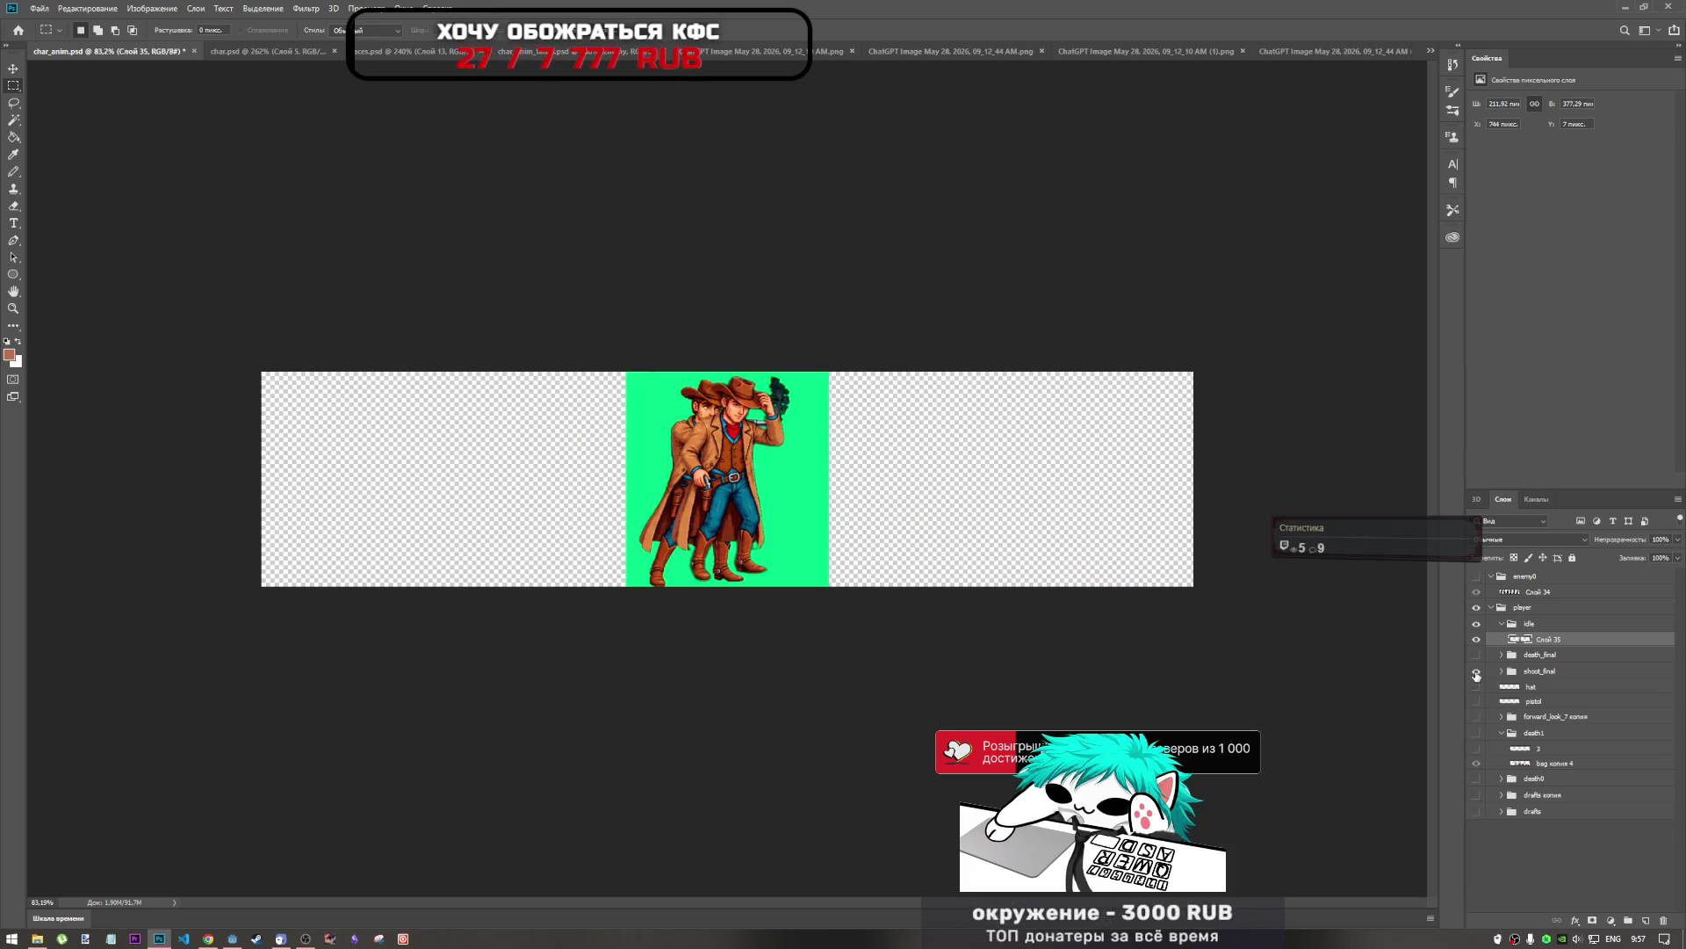
{"action": "key", "text": "ctrl+t"}
{"action": "left_click_drag", "start_coordinate": [741, 481], "coordinate": [696, 486]}
{"action": "left_click_drag", "start_coordinate": [761, 376], "coordinate": [759, 375]}
{"action": "mouse_move", "coordinate": [700, 452]}
{"action": "left_mouse_down"}
{"action": "mouse_move", "coordinate": [716, 455]}
{"action": "mouse_move", "coordinate": [700, 453]}
{"action": "left_mouse_up"}
{"action": "left_click_drag", "start_coordinate": [745, 373], "coordinate": [744, 372]}
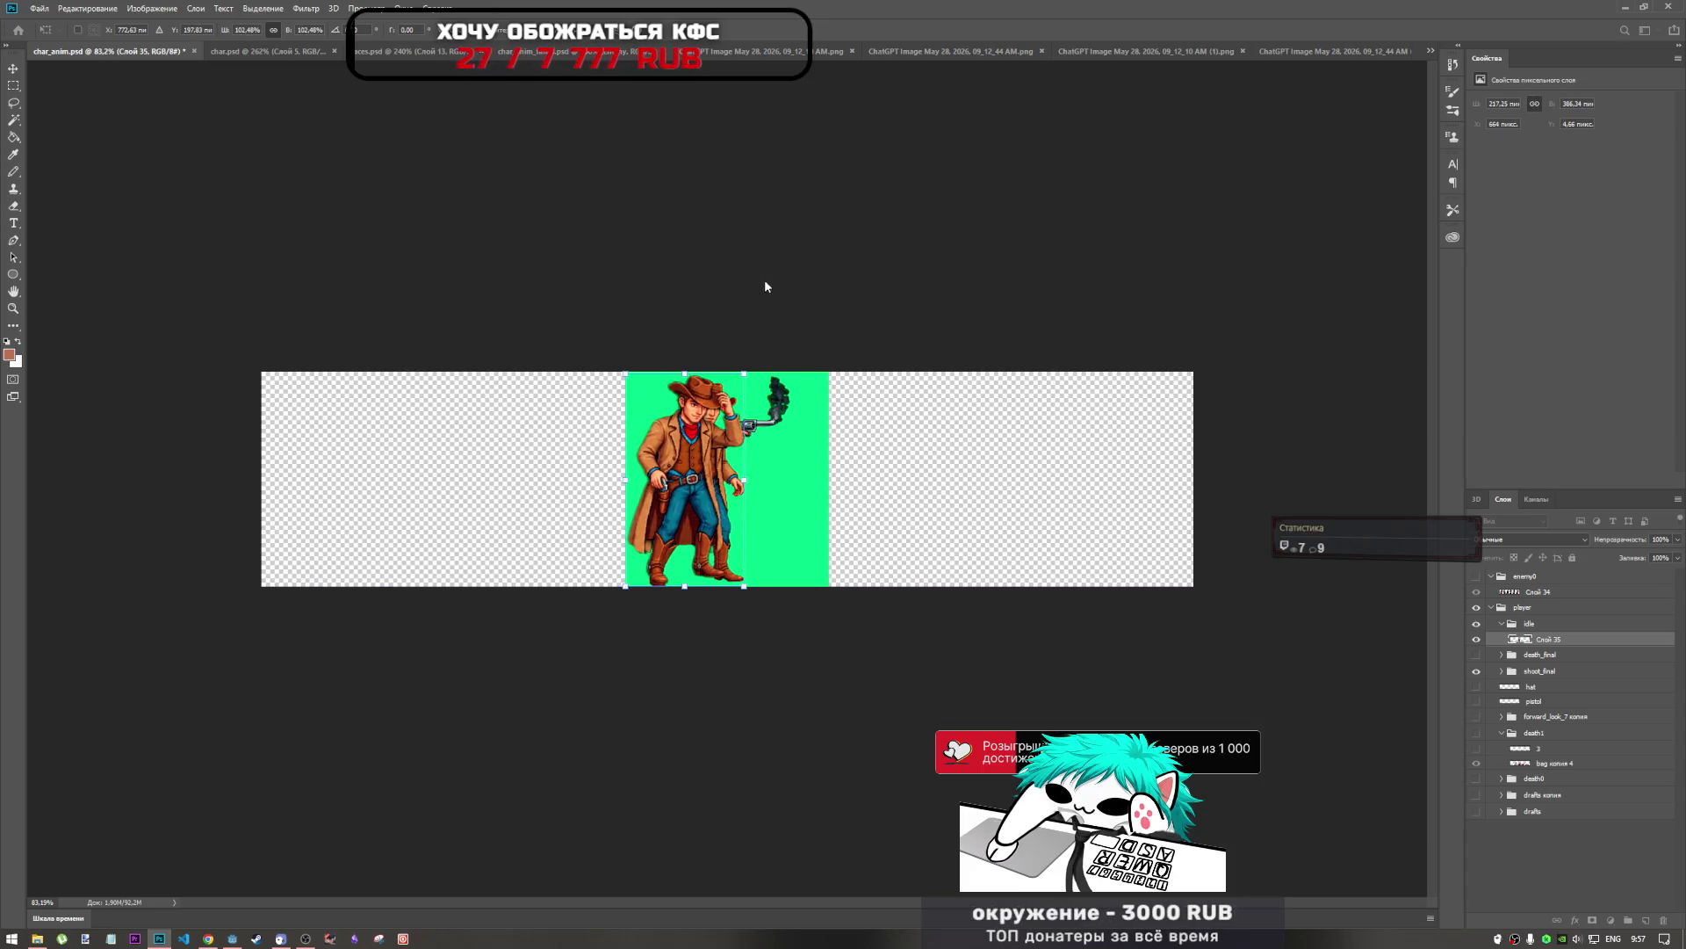
{"action": "key", "text": "Return"}
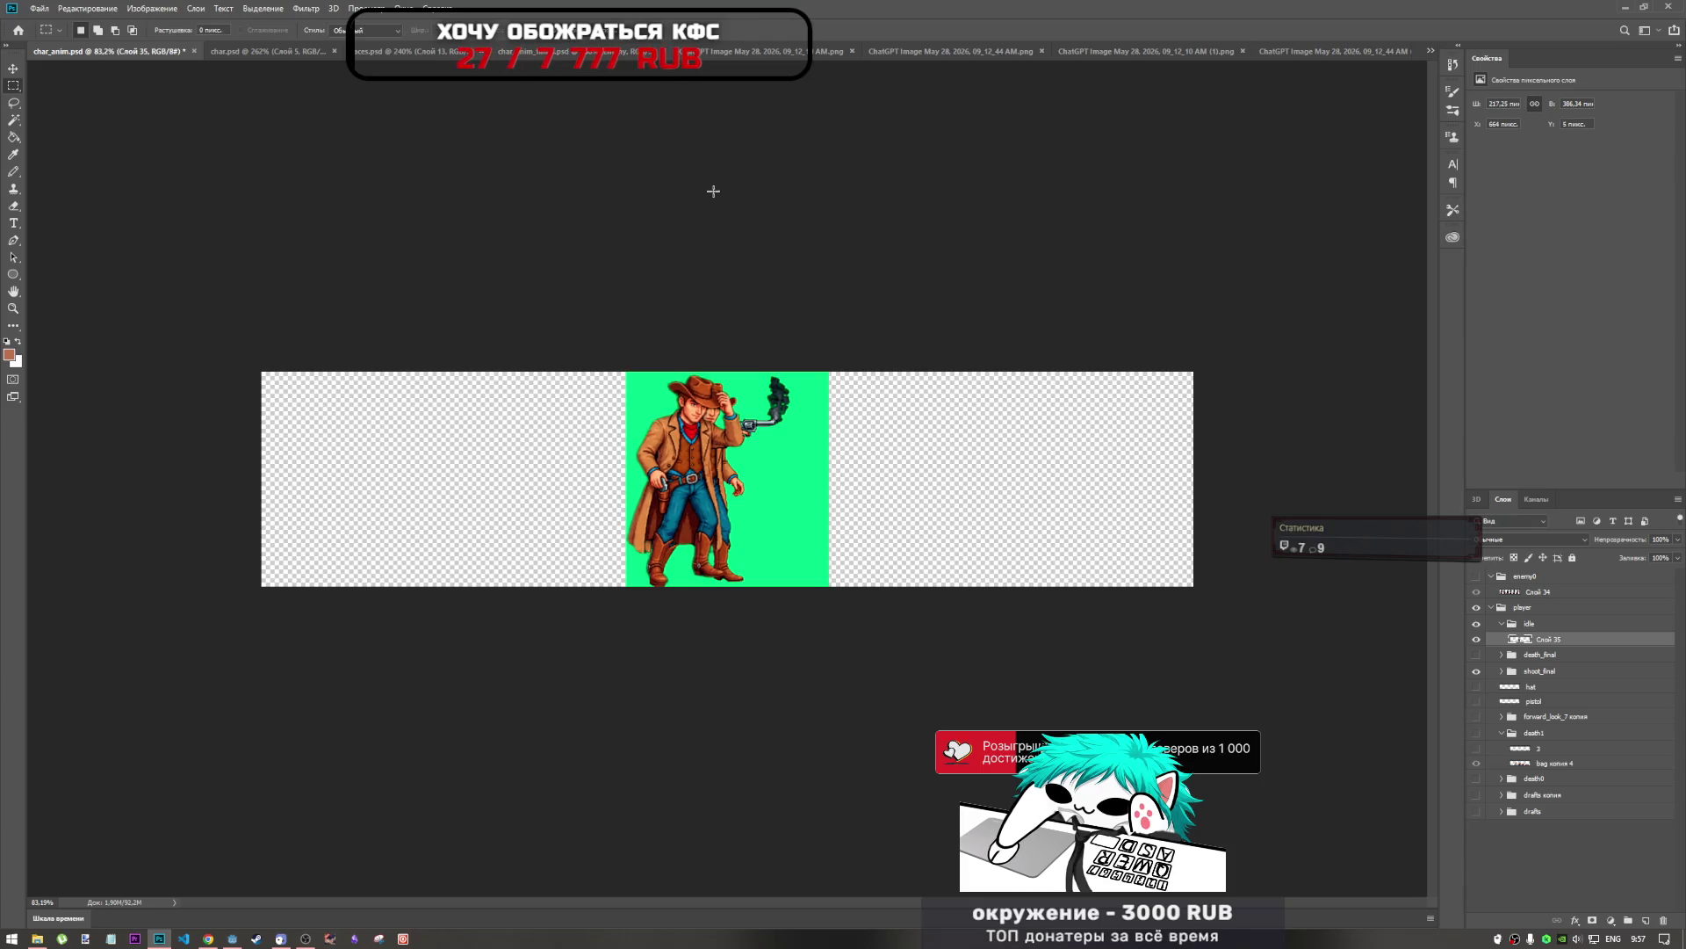
Shrink the cowboy's height to about 95% and move it to the canvas's left edge.
{"action": "key", "text": "ctrl+t"}
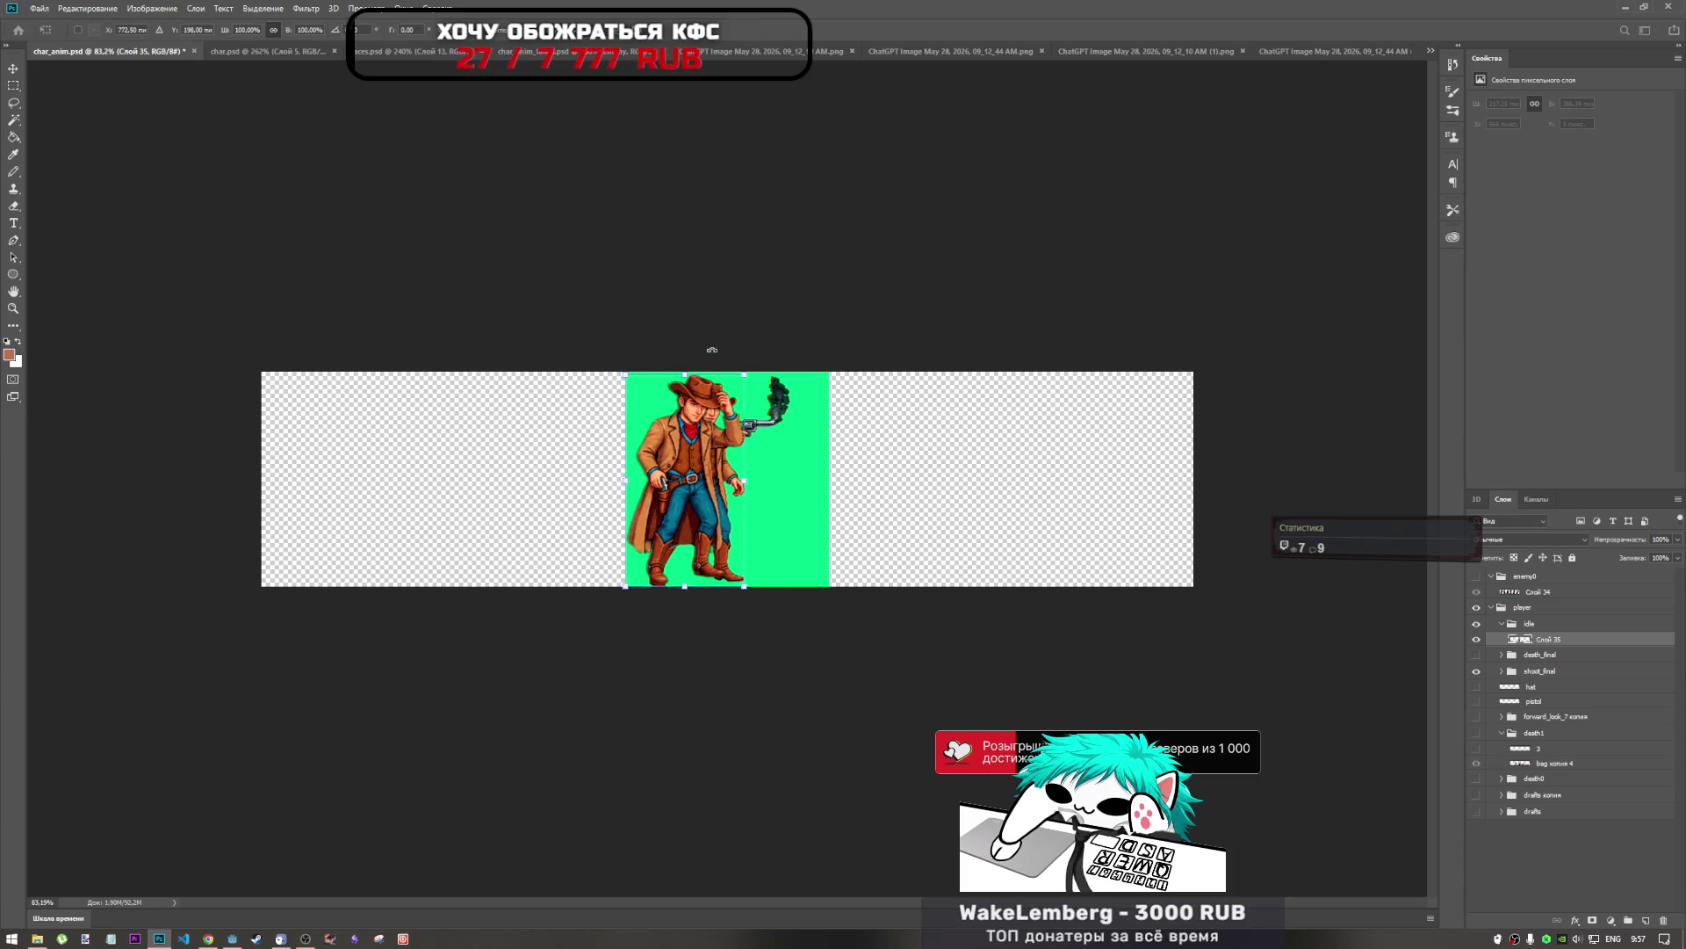
{"action": "key", "text": "Left"}
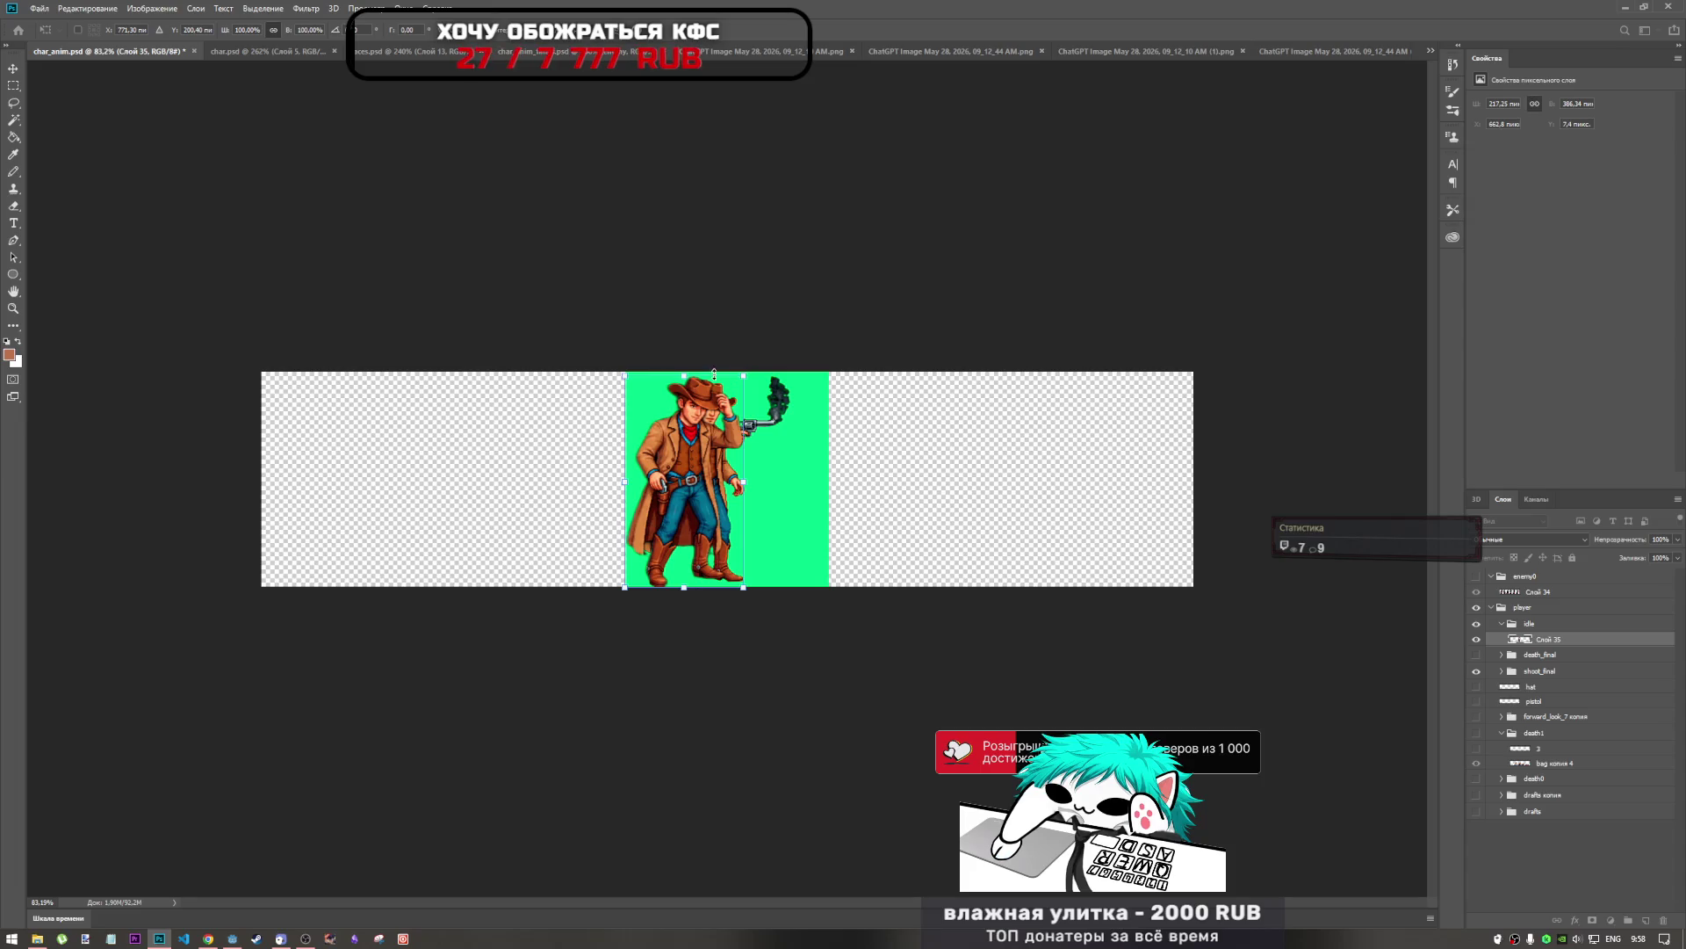
{"action": "left_click_drag", "start_coordinate": [684, 376], "coordinate": [690, 379]}
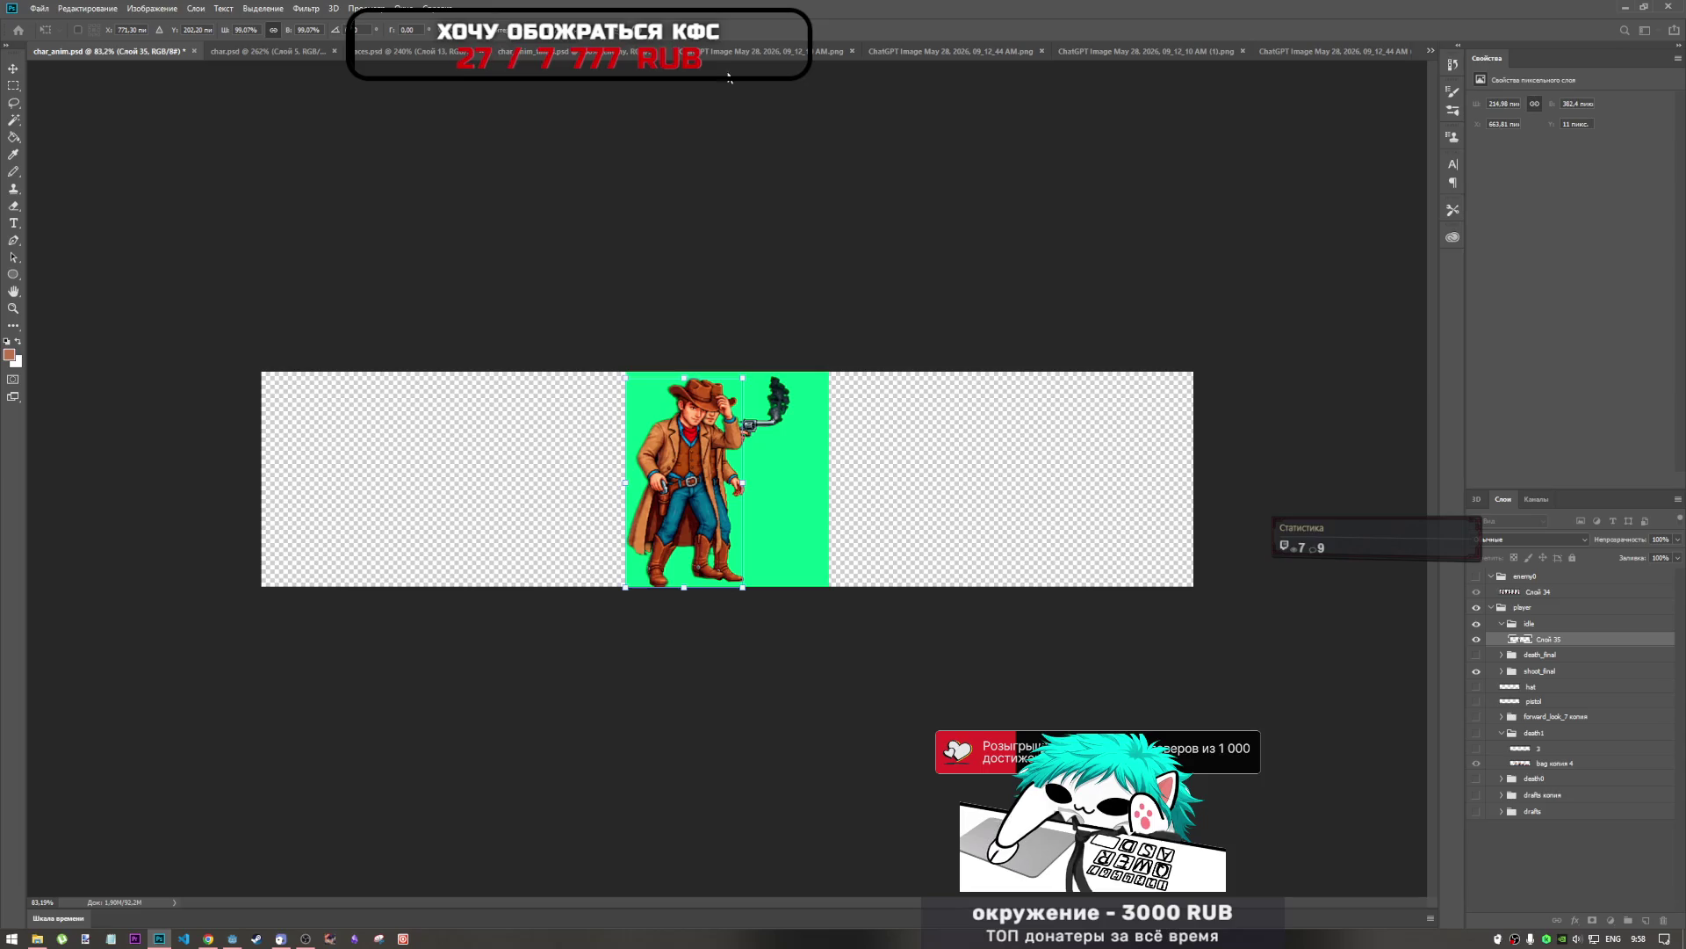
{"action": "mouse_move", "coordinate": [690, 467]}
{"action": "left_mouse_down"}
{"action": "mouse_move", "coordinate": [343, 465]}
{"action": "mouse_move", "coordinate": [505, 475]}
{"action": "left_mouse_up"}
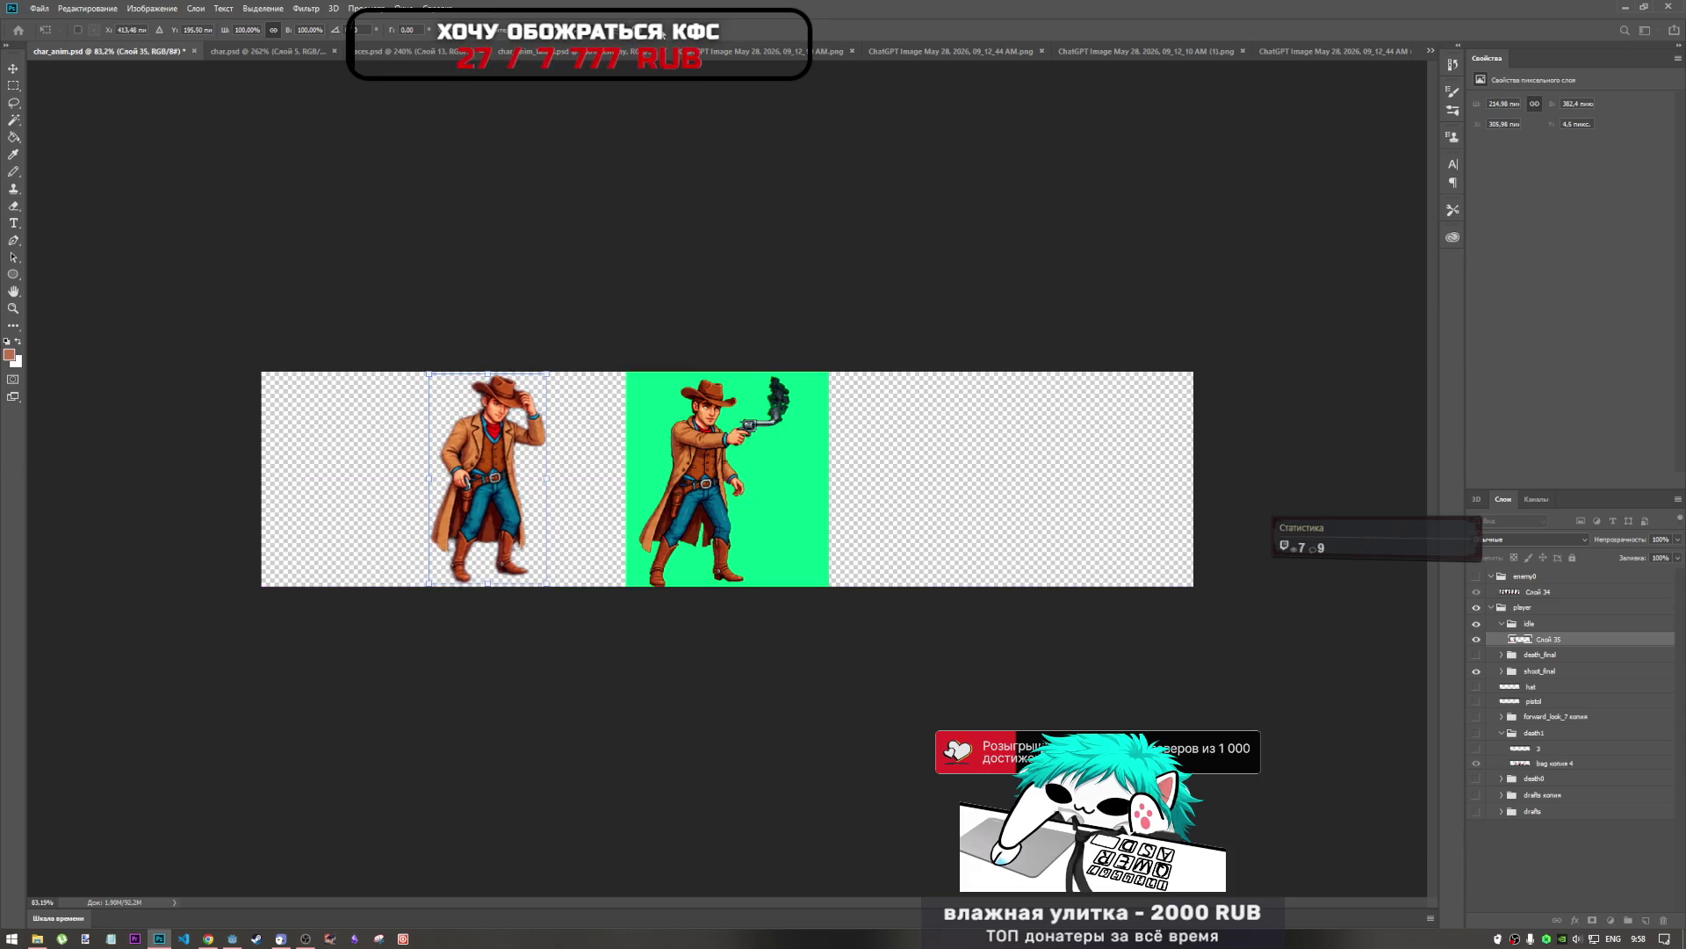
{"action": "key", "text": "m"}
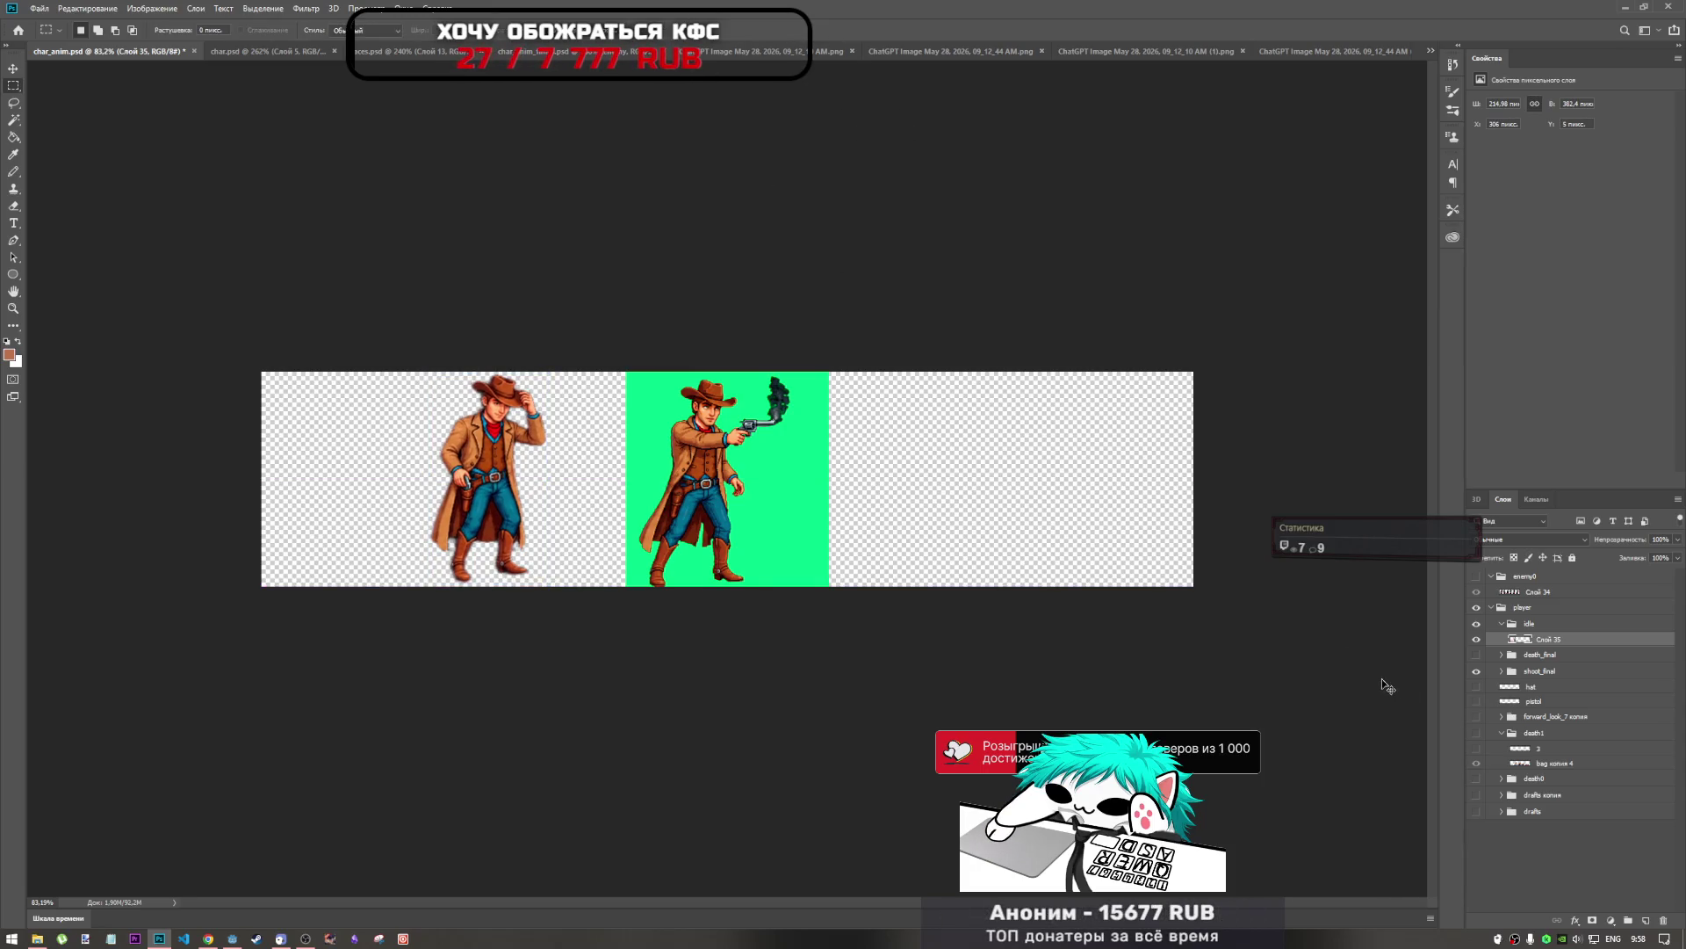
Save char_anim.psd and switch to the transparent 09_12_44 (1) cowboy sheet.
{"action": "key", "text": "ctrl+s"}
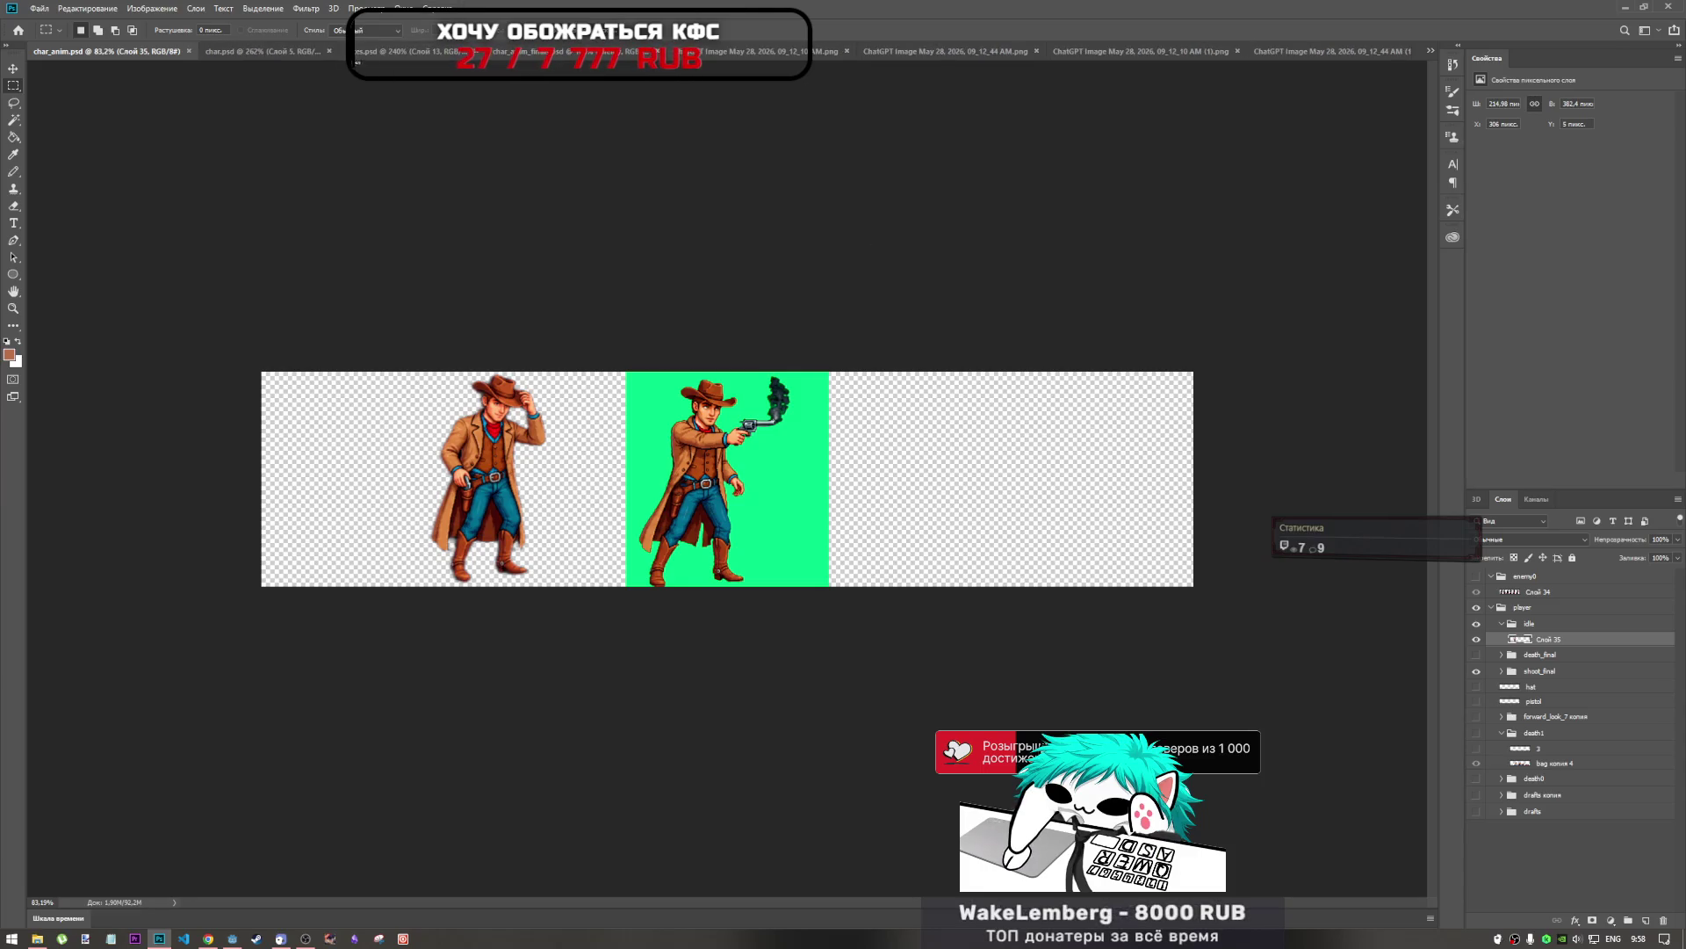
{"action": "left_click", "coordinate": [263, 51]}
{"action": "left_click", "coordinate": [180, 51]}
{"action": "left_click", "coordinate": [1186, 51]}
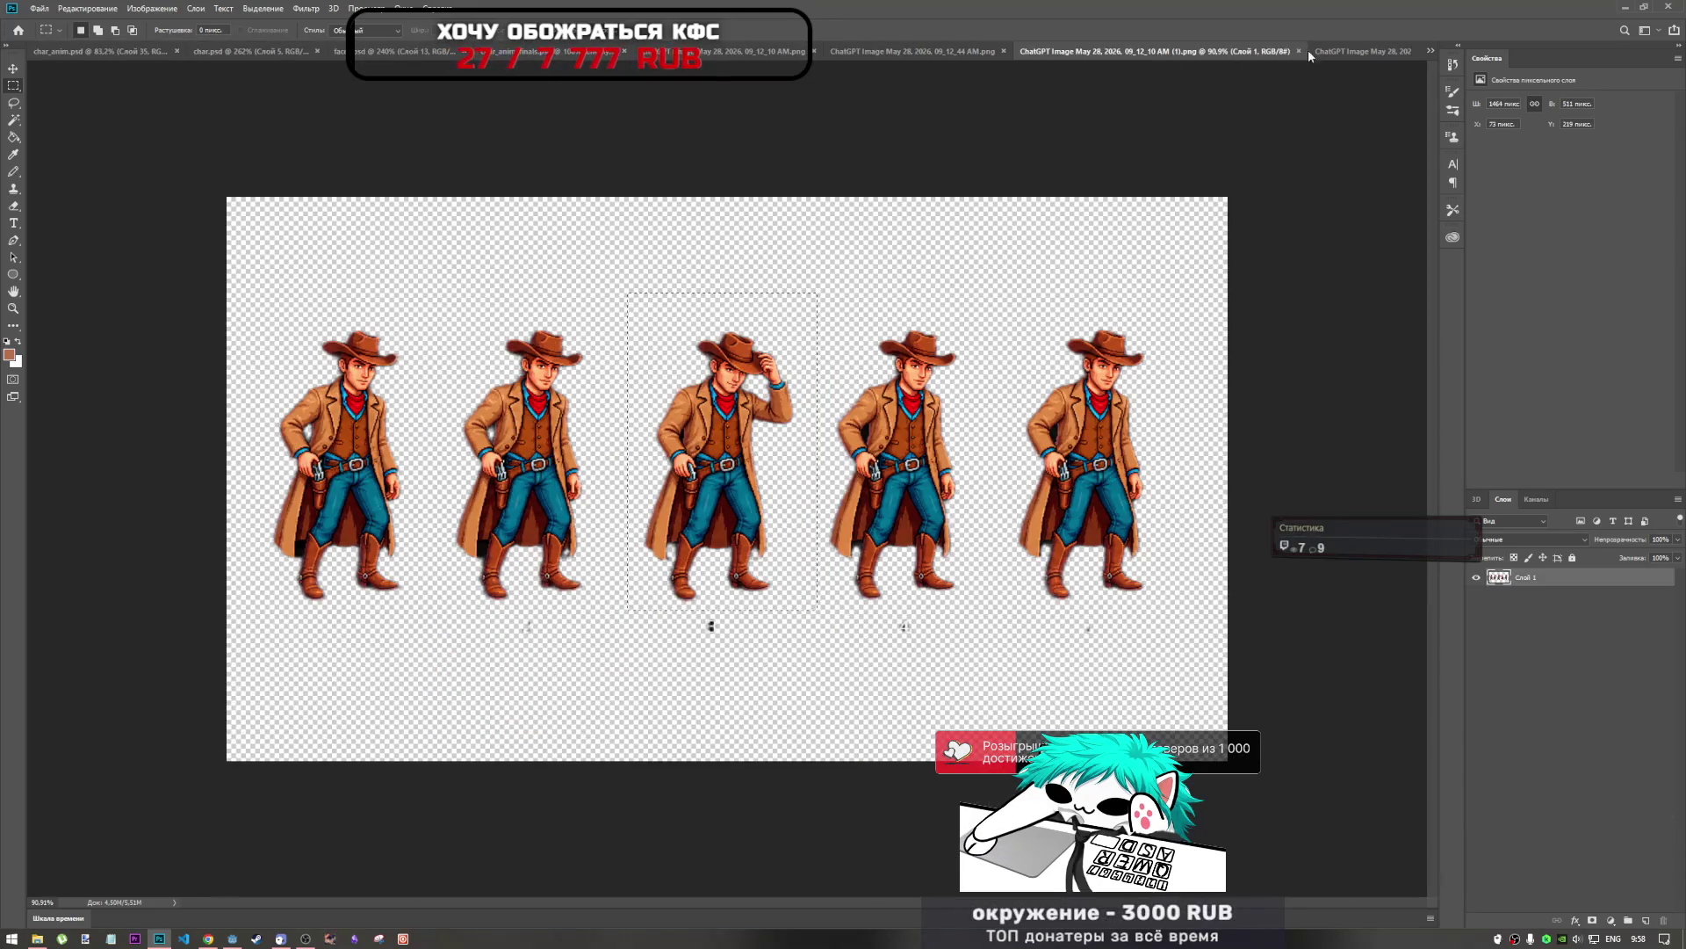
{"action": "left_click", "coordinate": [1333, 51]}
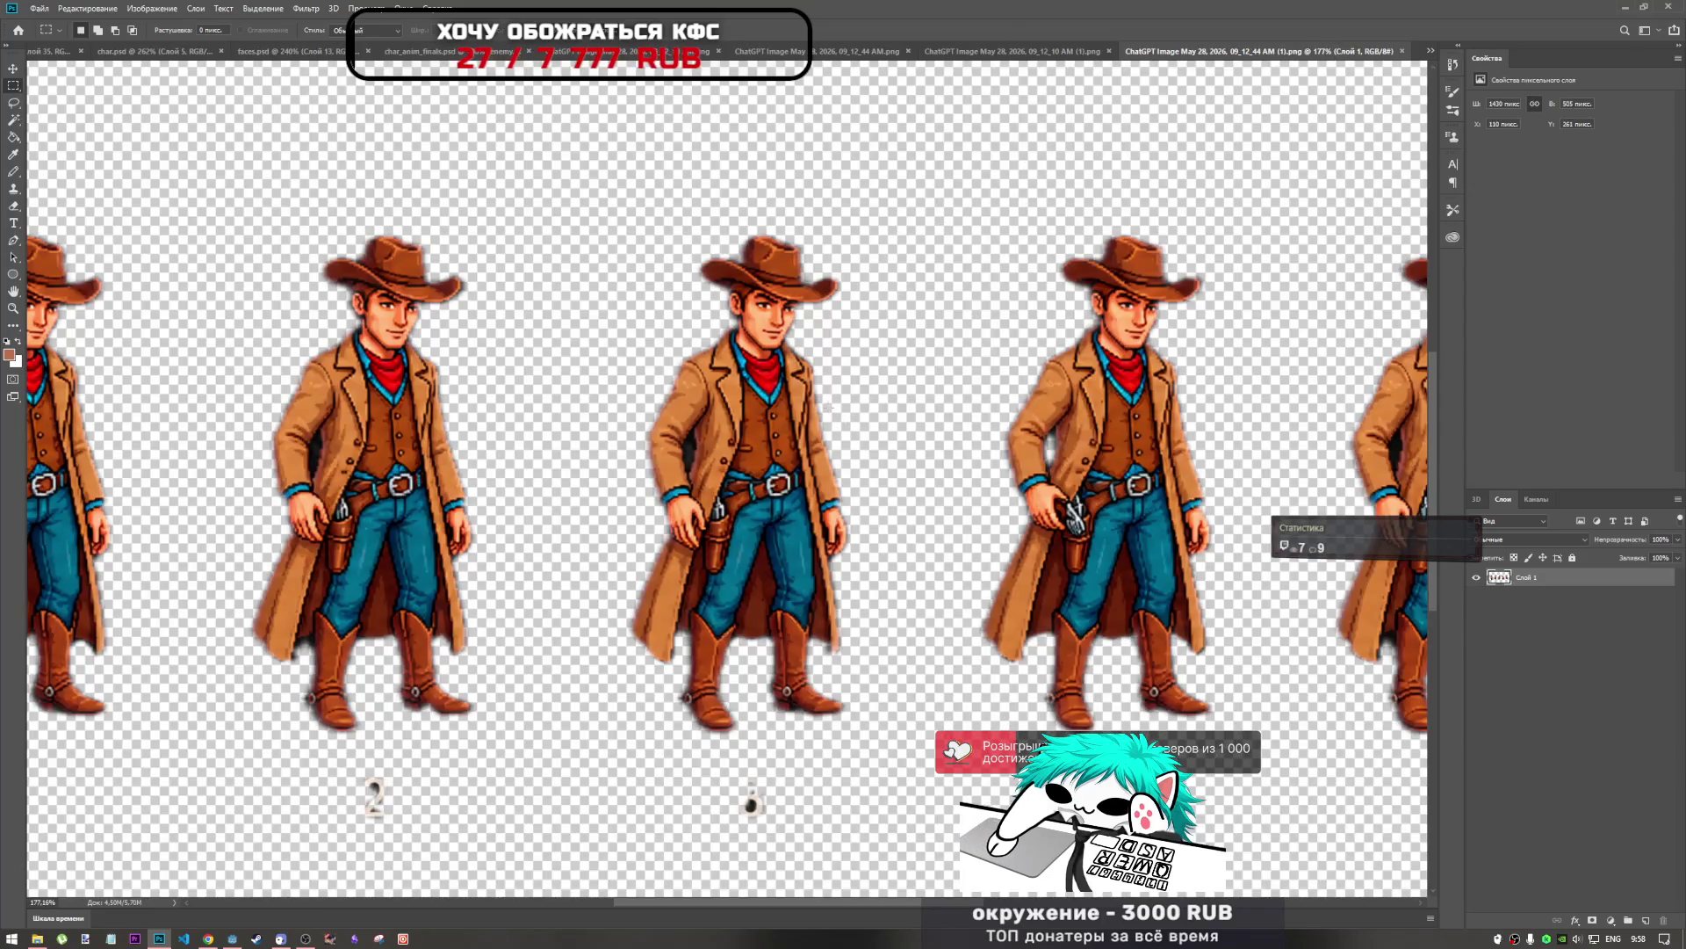
Find the numbered 09_12_44 sheet on black and Magic Wand-select its black background.
{"action": "key", "text": "ctrl+shift+Tab"}
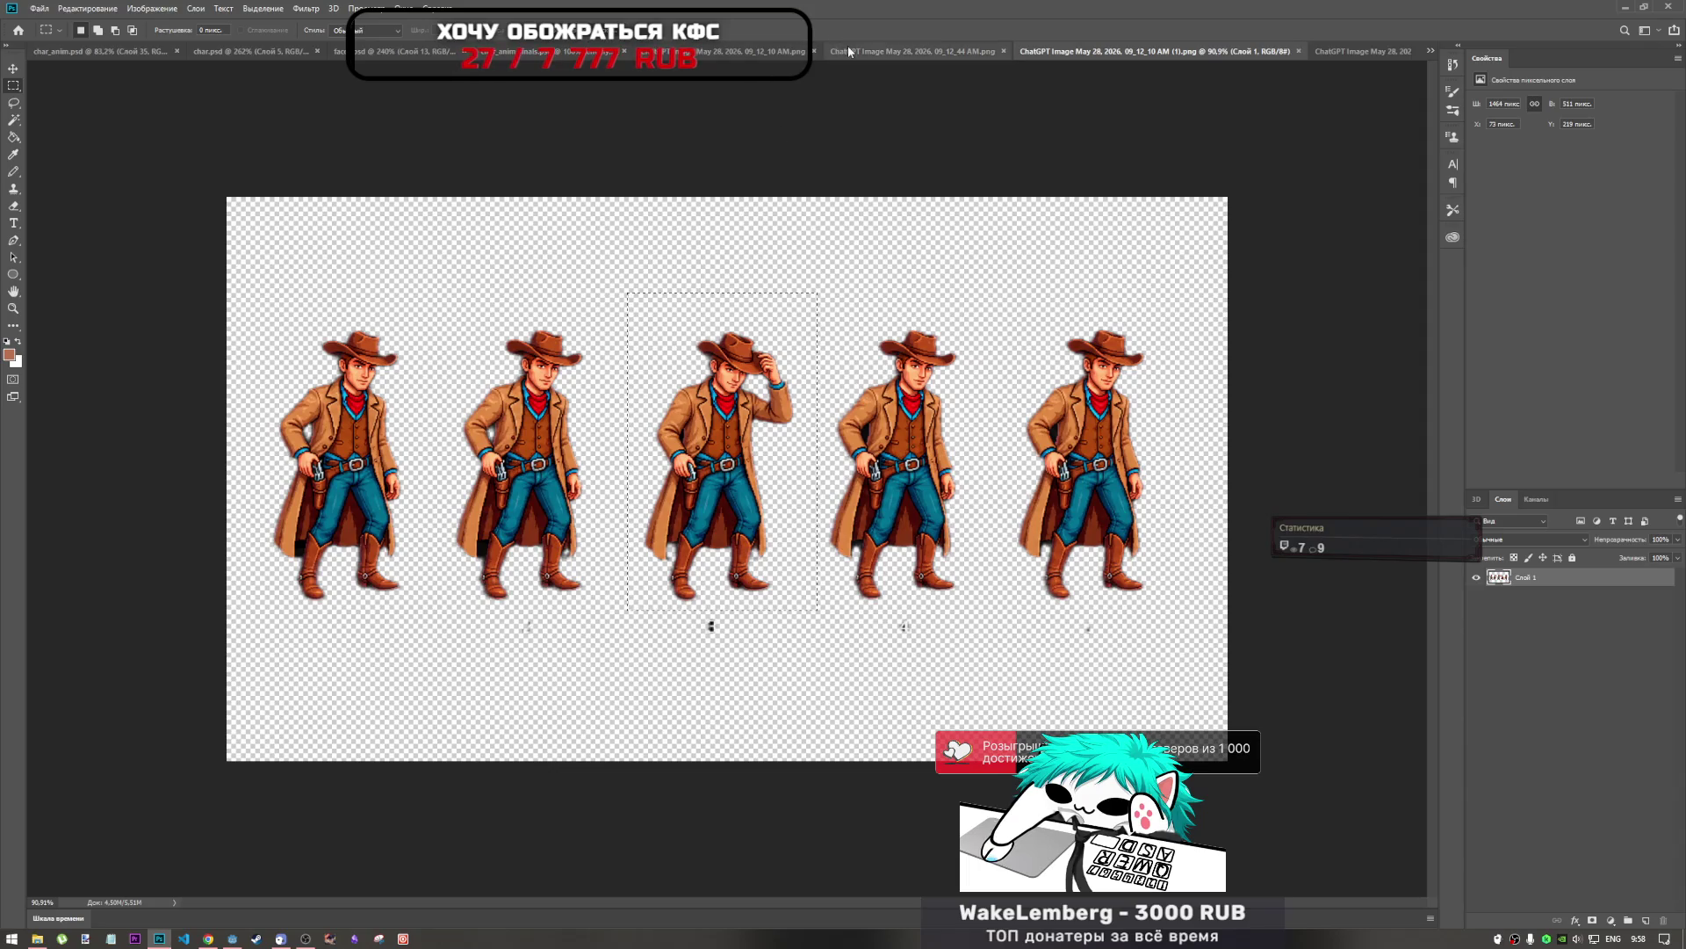
{"action": "left_click", "coordinate": [914, 51]}
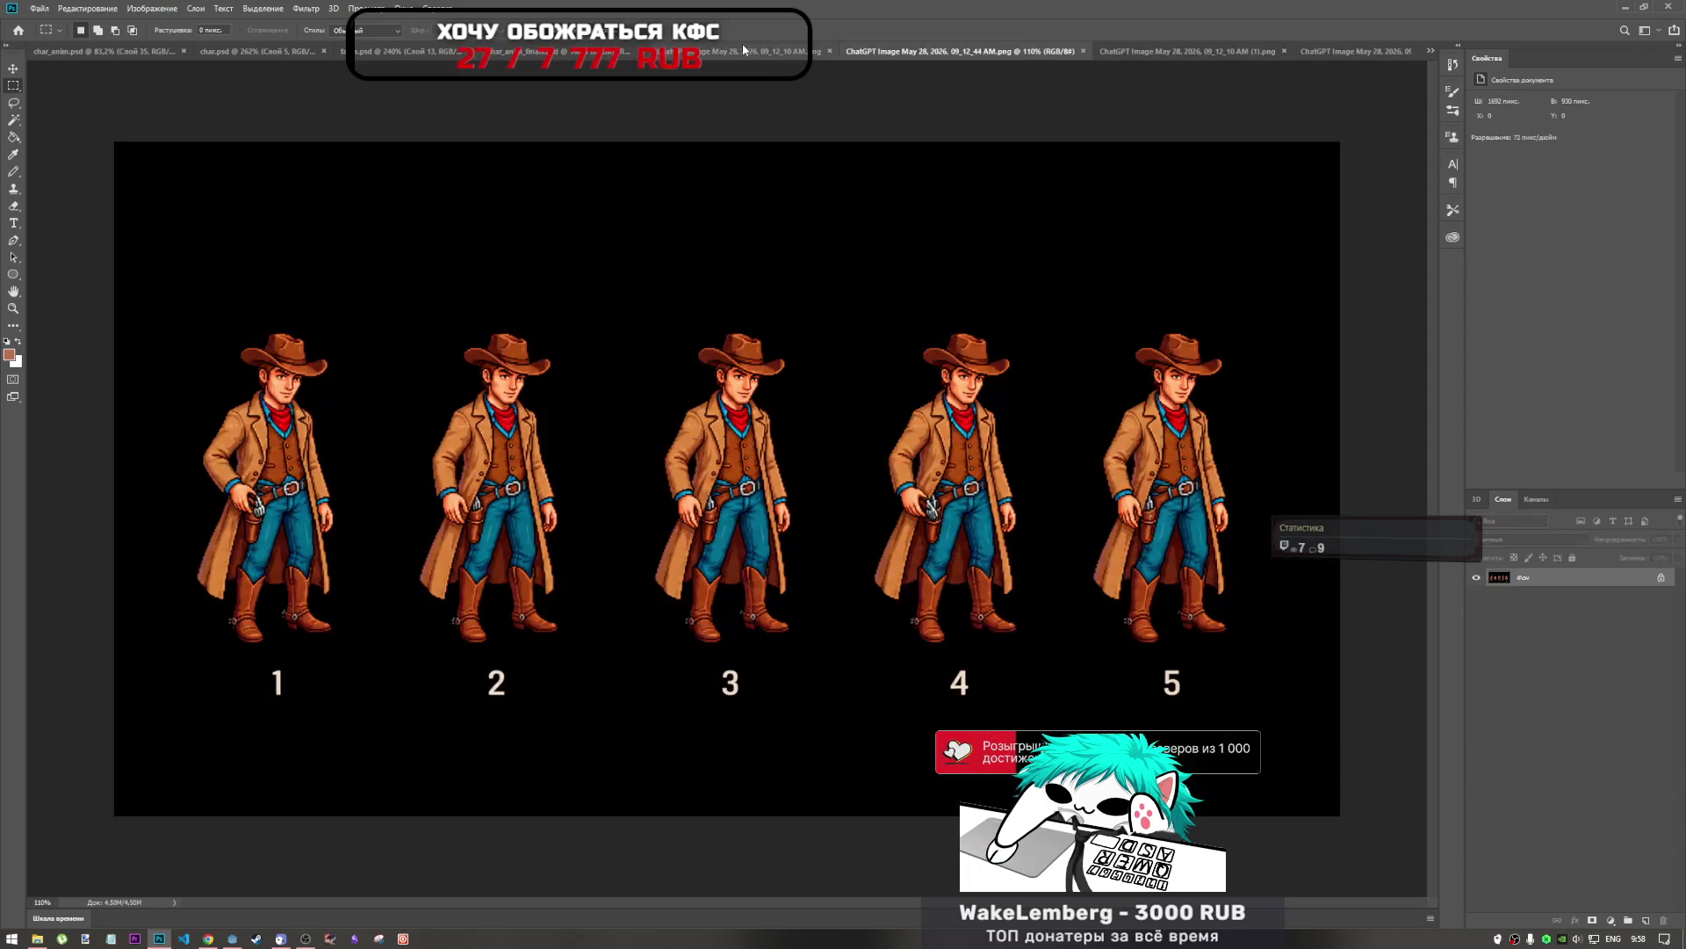
{"action": "key", "text": "ctrl+Tab"}
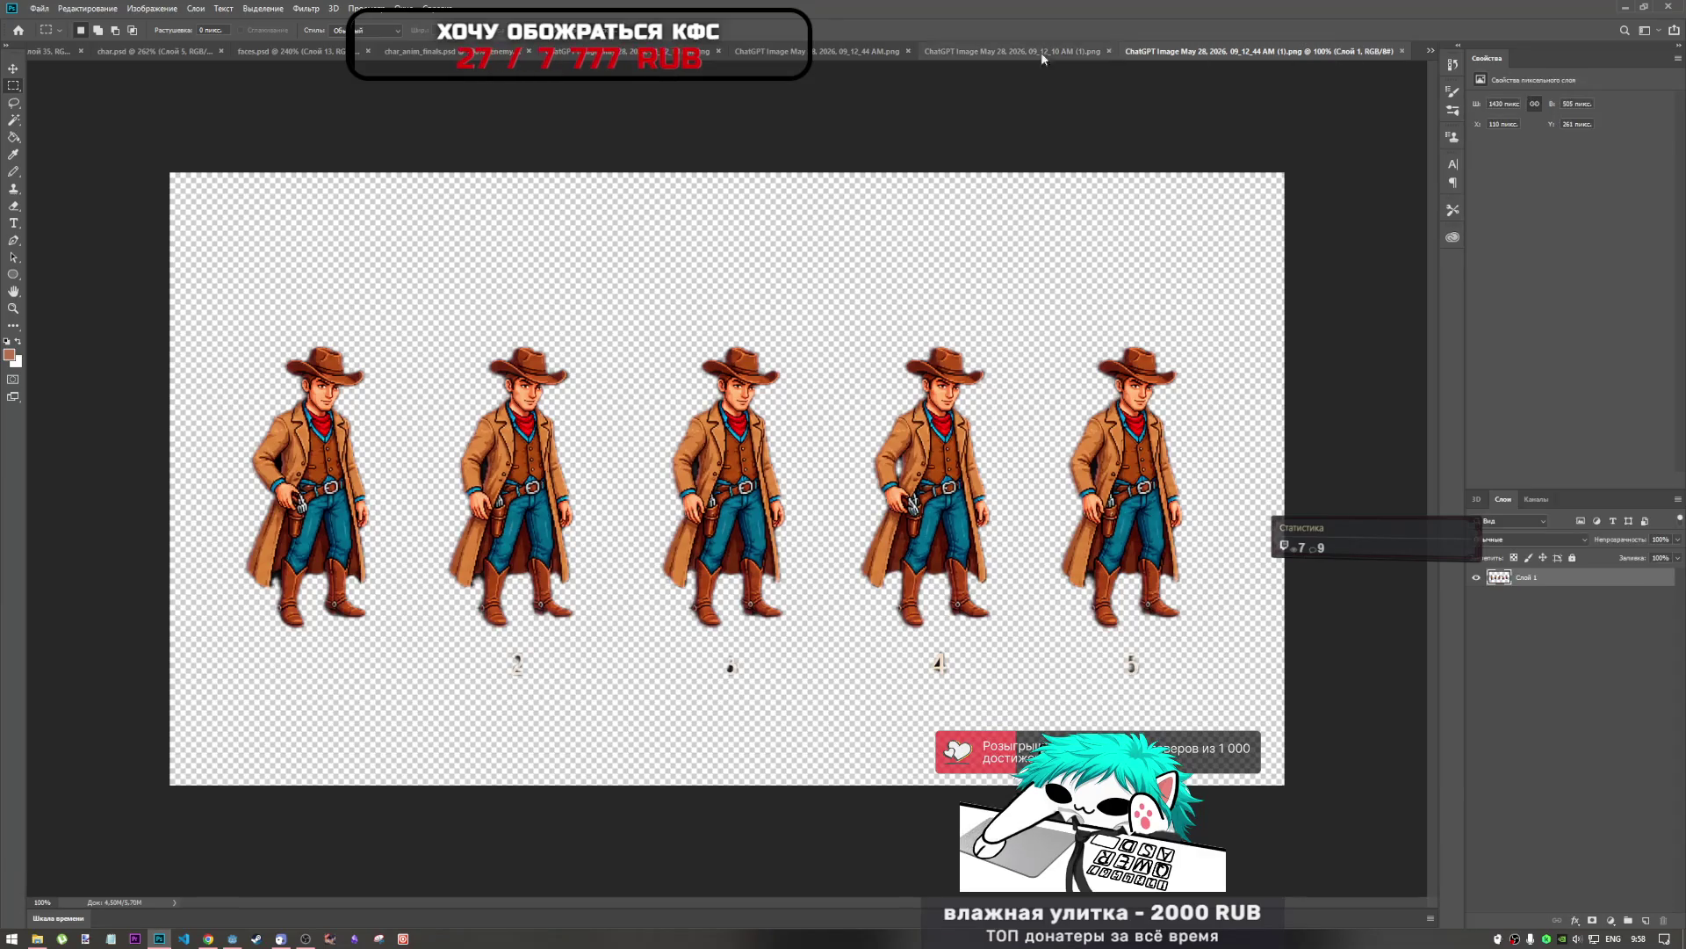
{"action": "left_click", "coordinate": [994, 51]}
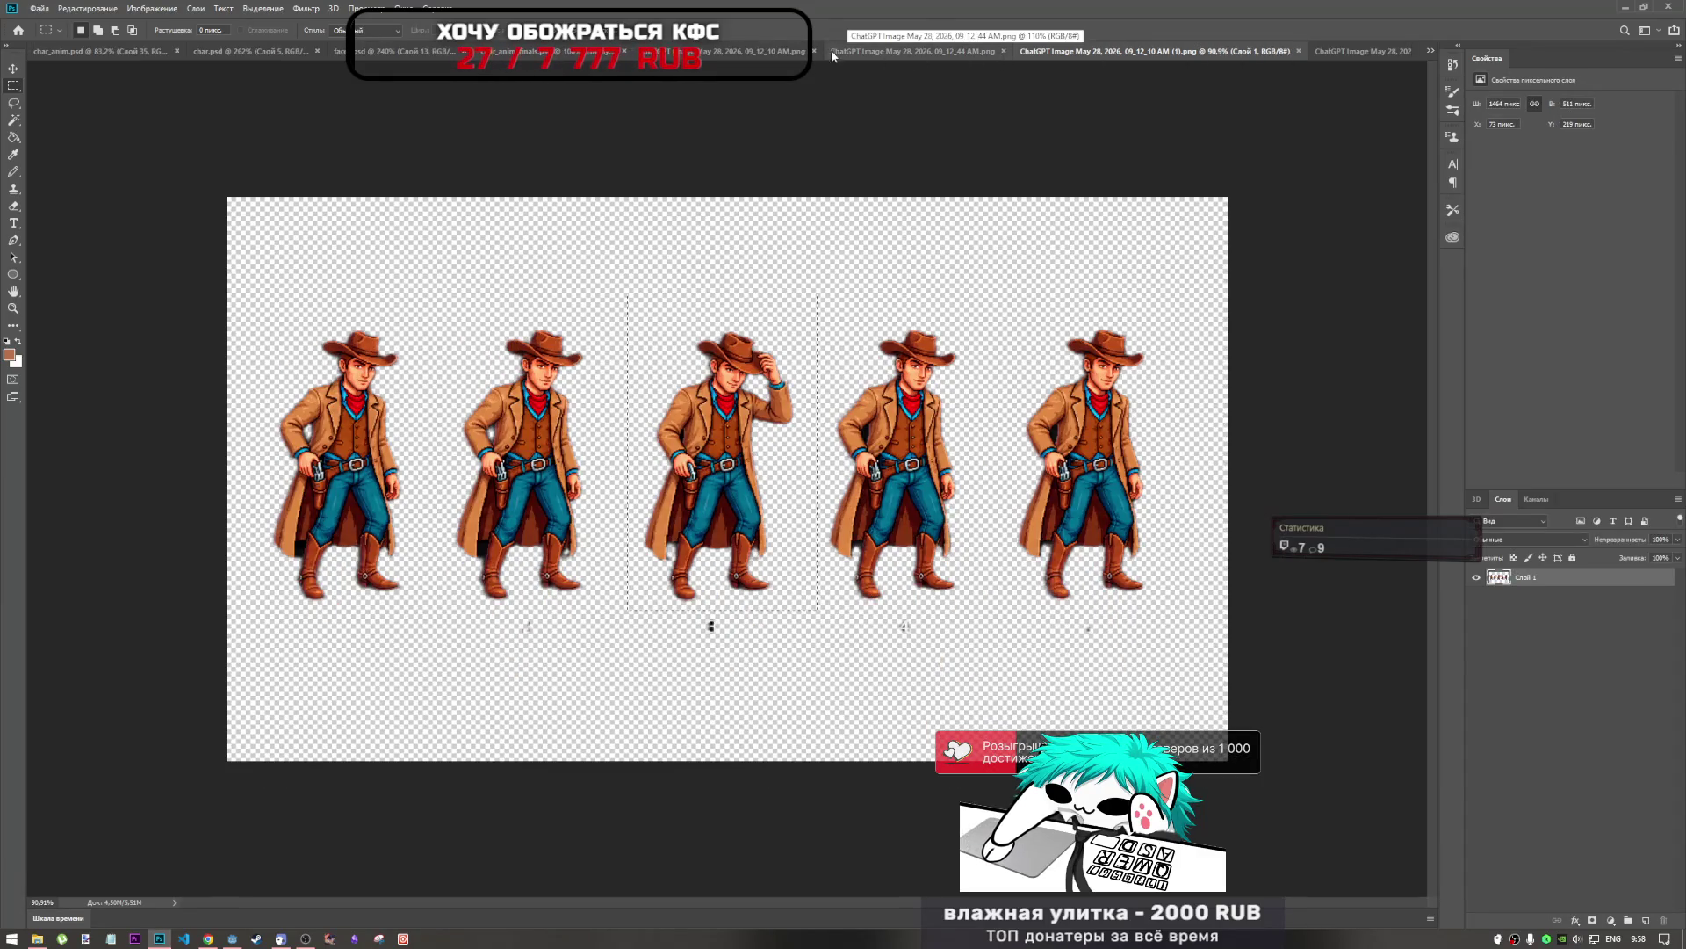
{"action": "left_click", "coordinate": [926, 50]}
{"action": "left_click", "coordinate": [743, 54]}
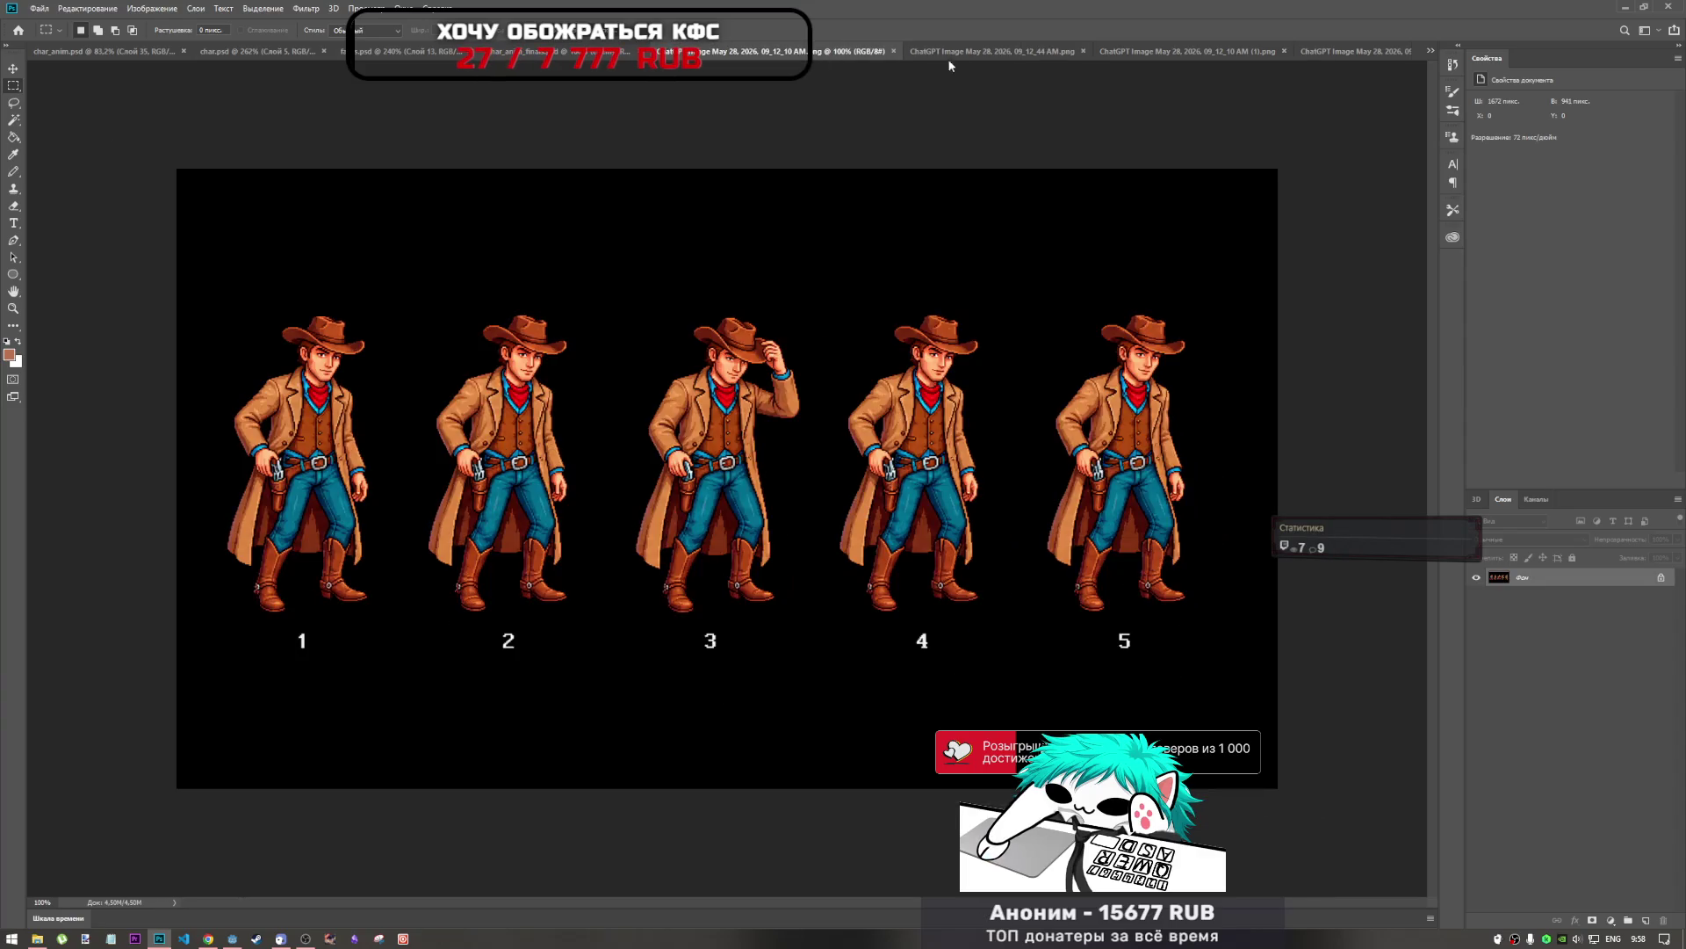
{"action": "left_click", "coordinate": [952, 51]}
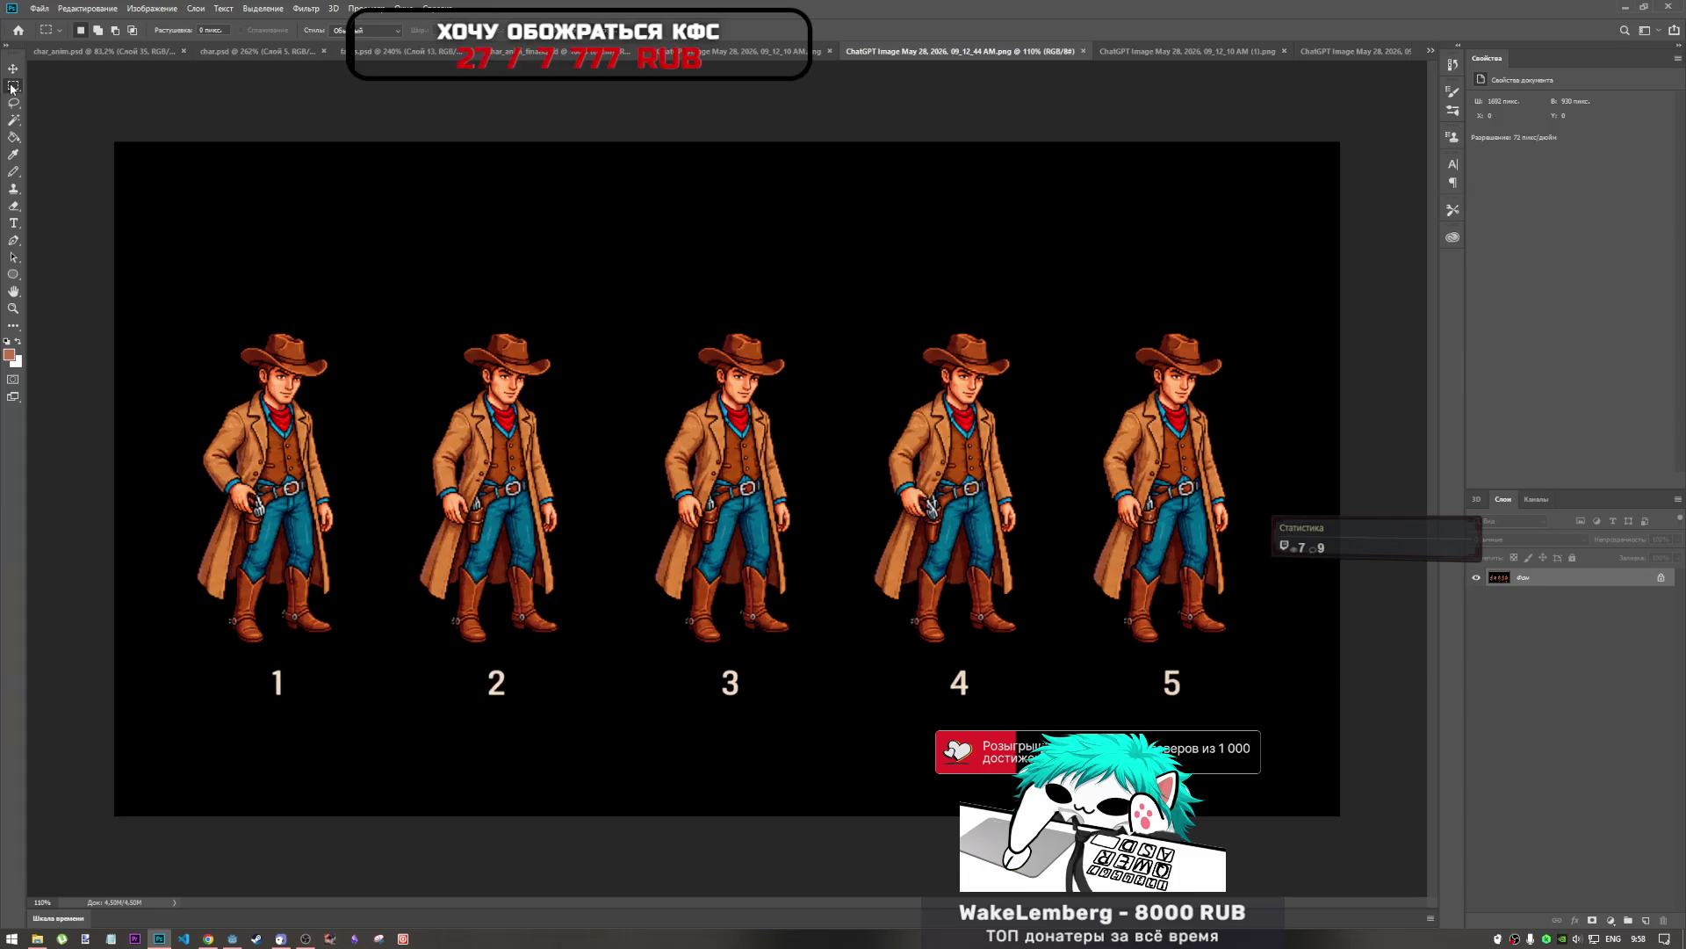
{"action": "left_click", "coordinate": [13, 120]}
{"action": "left_click", "coordinate": [595, 382]}
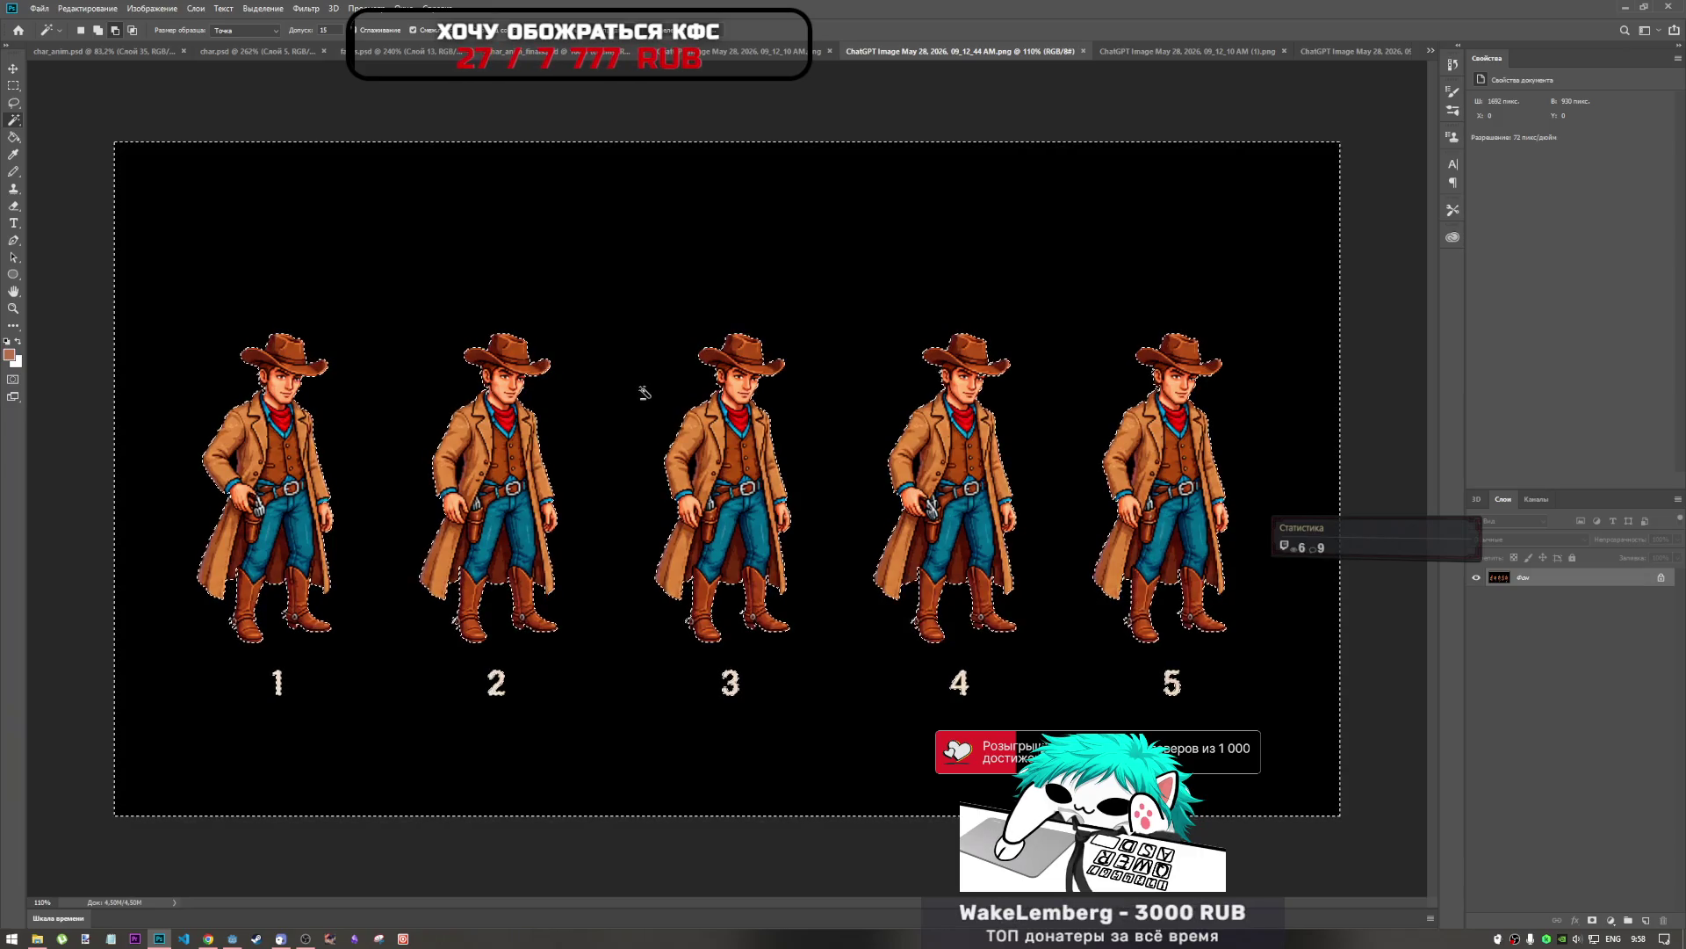
Convert the Background to Layer 0 and delete the selected black, undoing and redoing to compare.
{"action": "key", "text": "shift+BackSpace"}
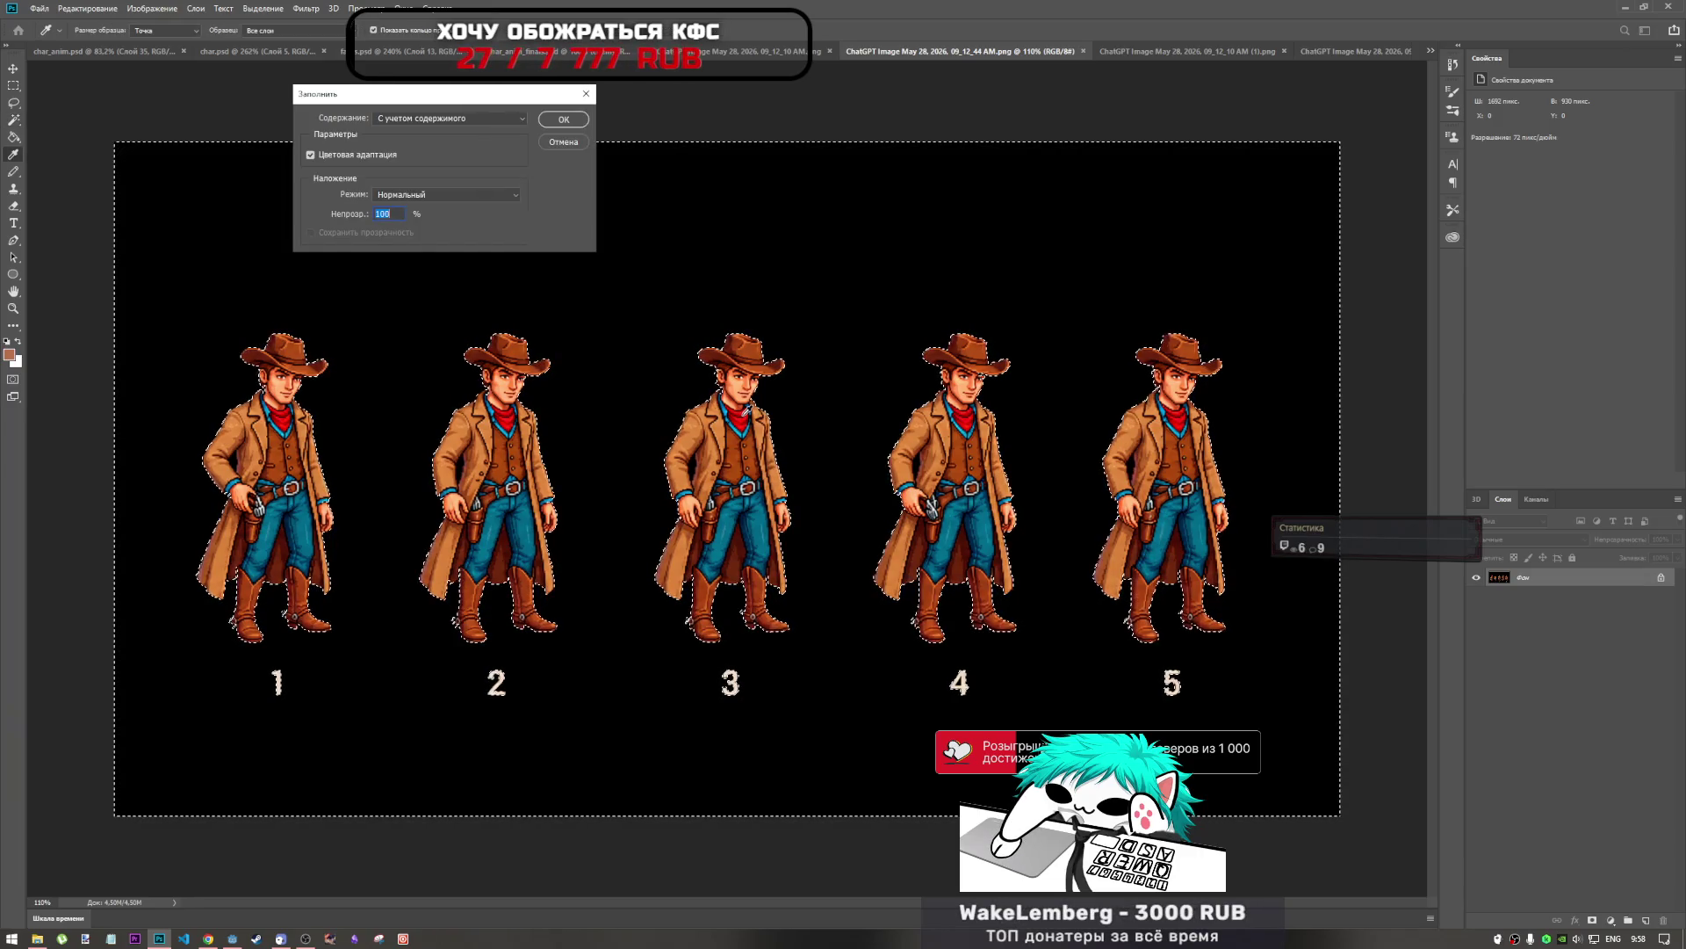
{"action": "left_click", "coordinate": [563, 141]}
{"action": "key", "text": "w"}
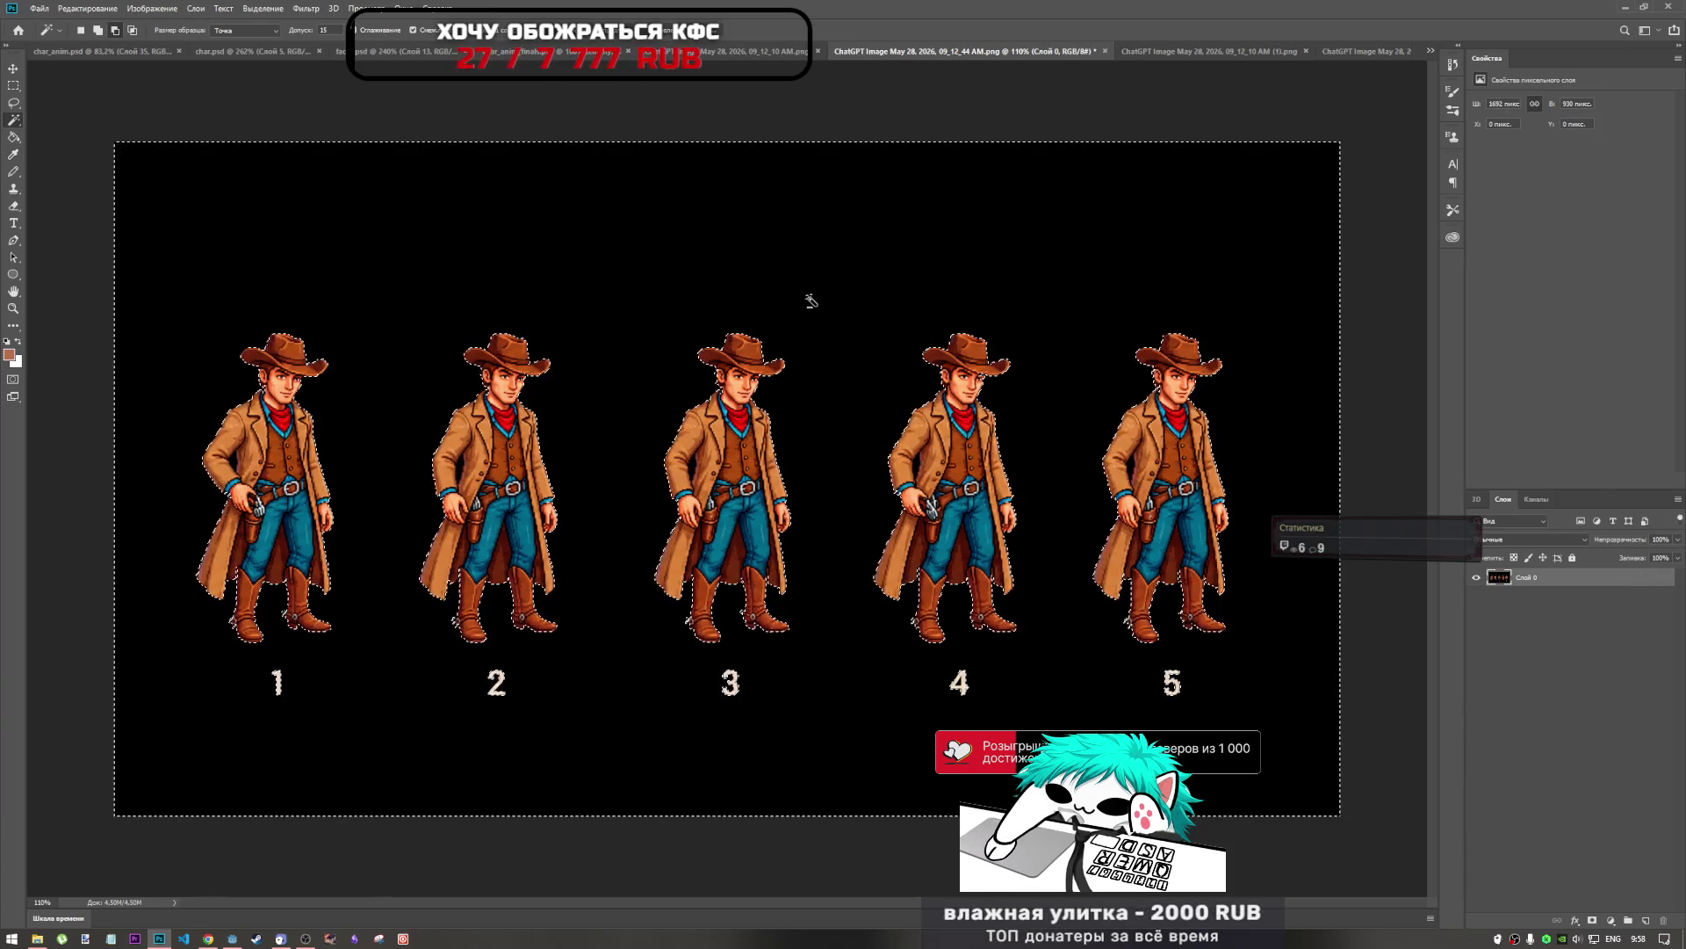
{"action": "key", "text": "Delete"}
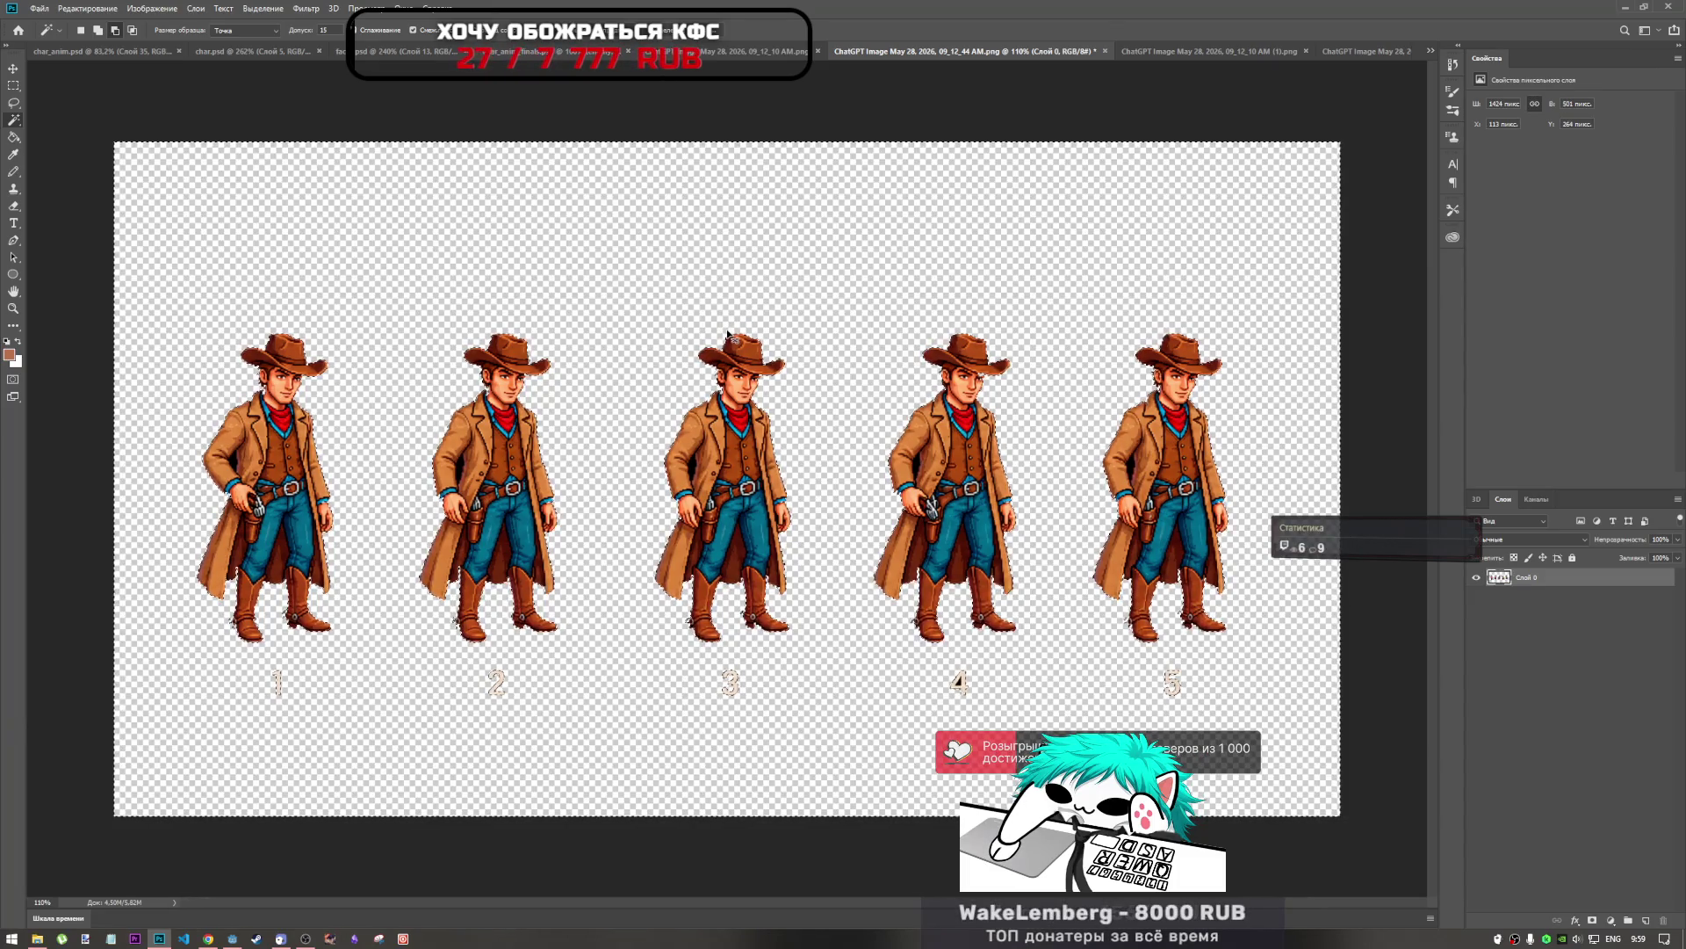
{"action": "key", "text": "ctrl+z"}
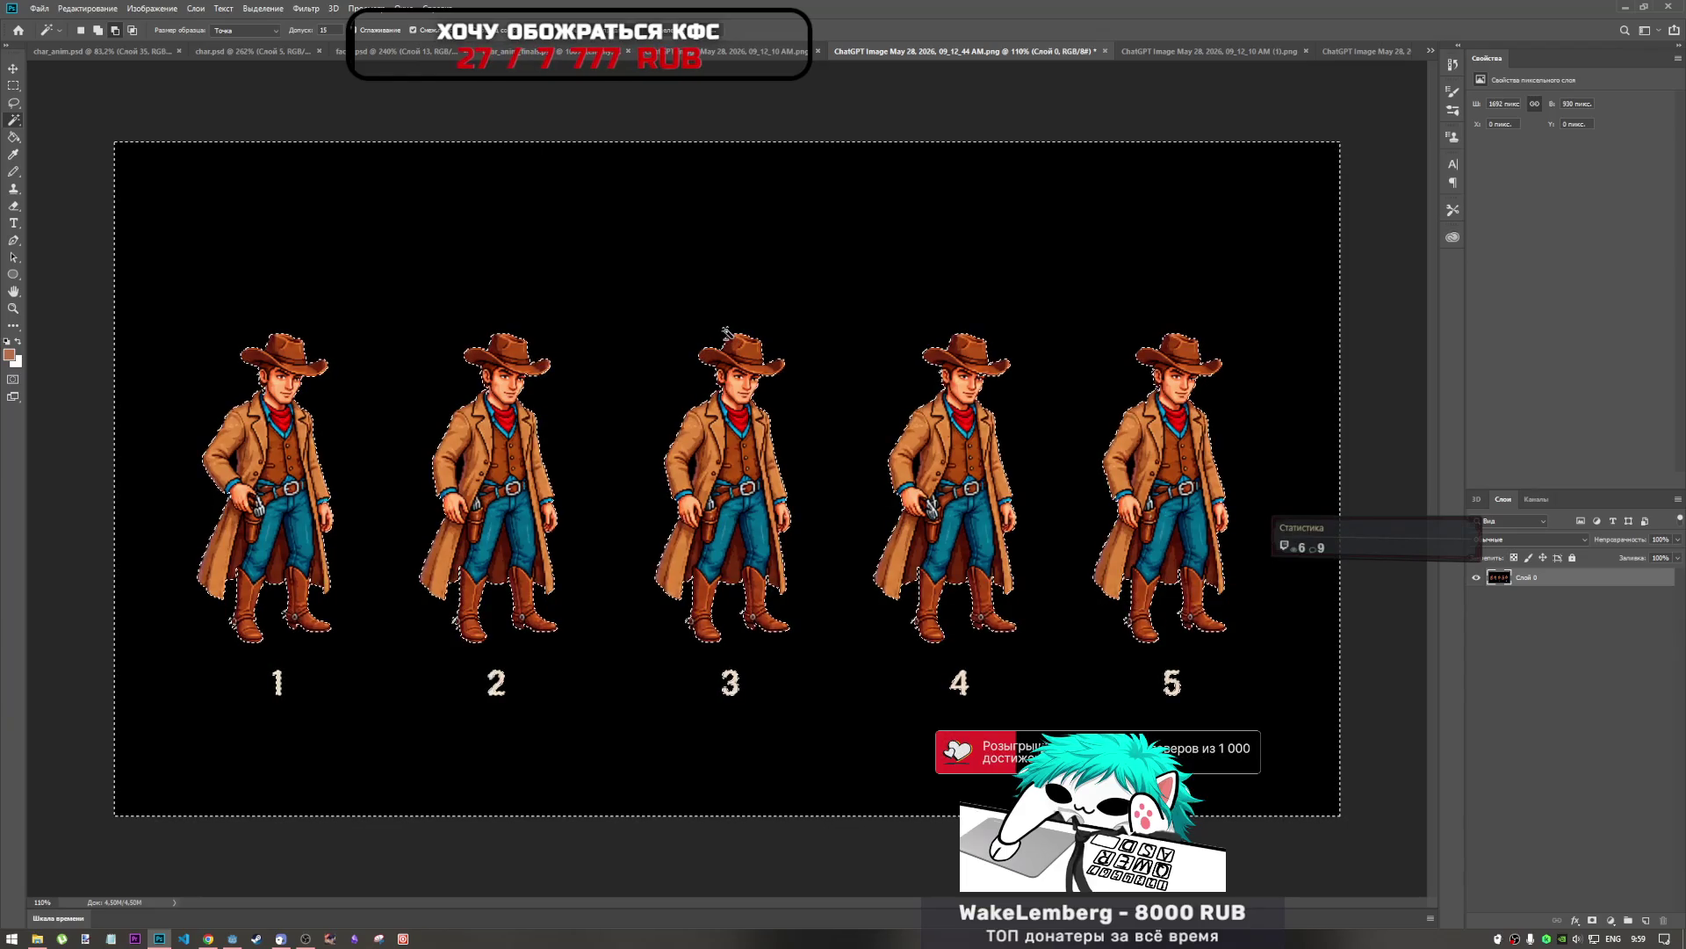
{"action": "key", "text": "ctrl+shift+z"}
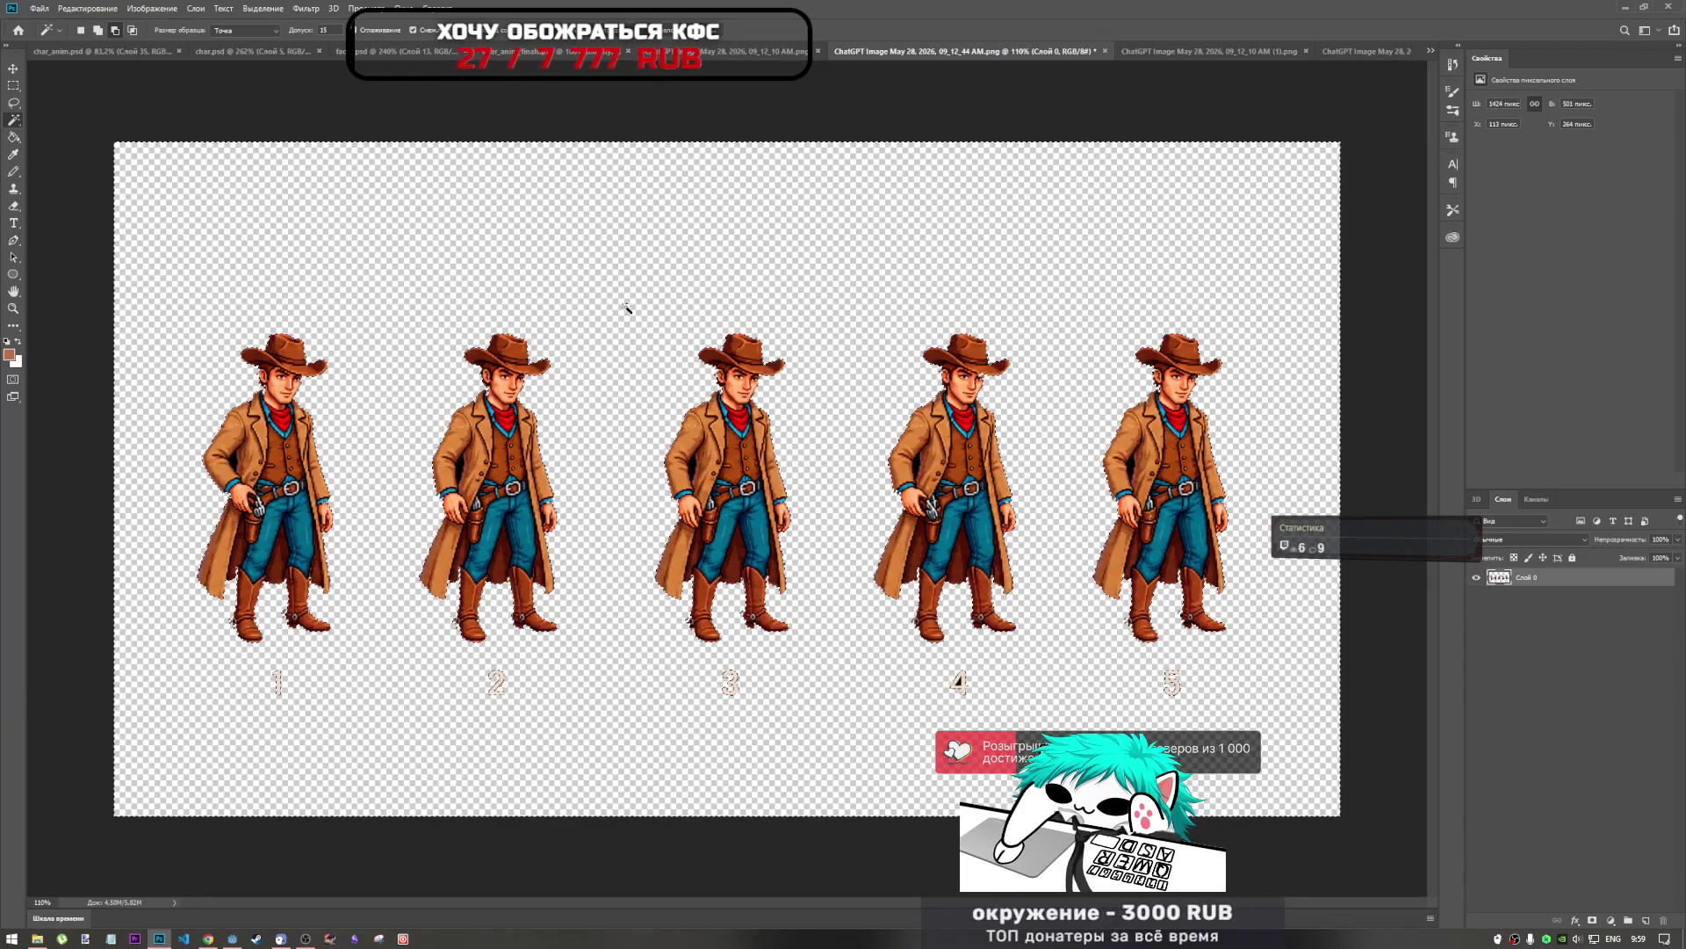
{"action": "scroll", "coordinate": [755, 658], "scroll_direction": "up", "scroll_amount": 5}
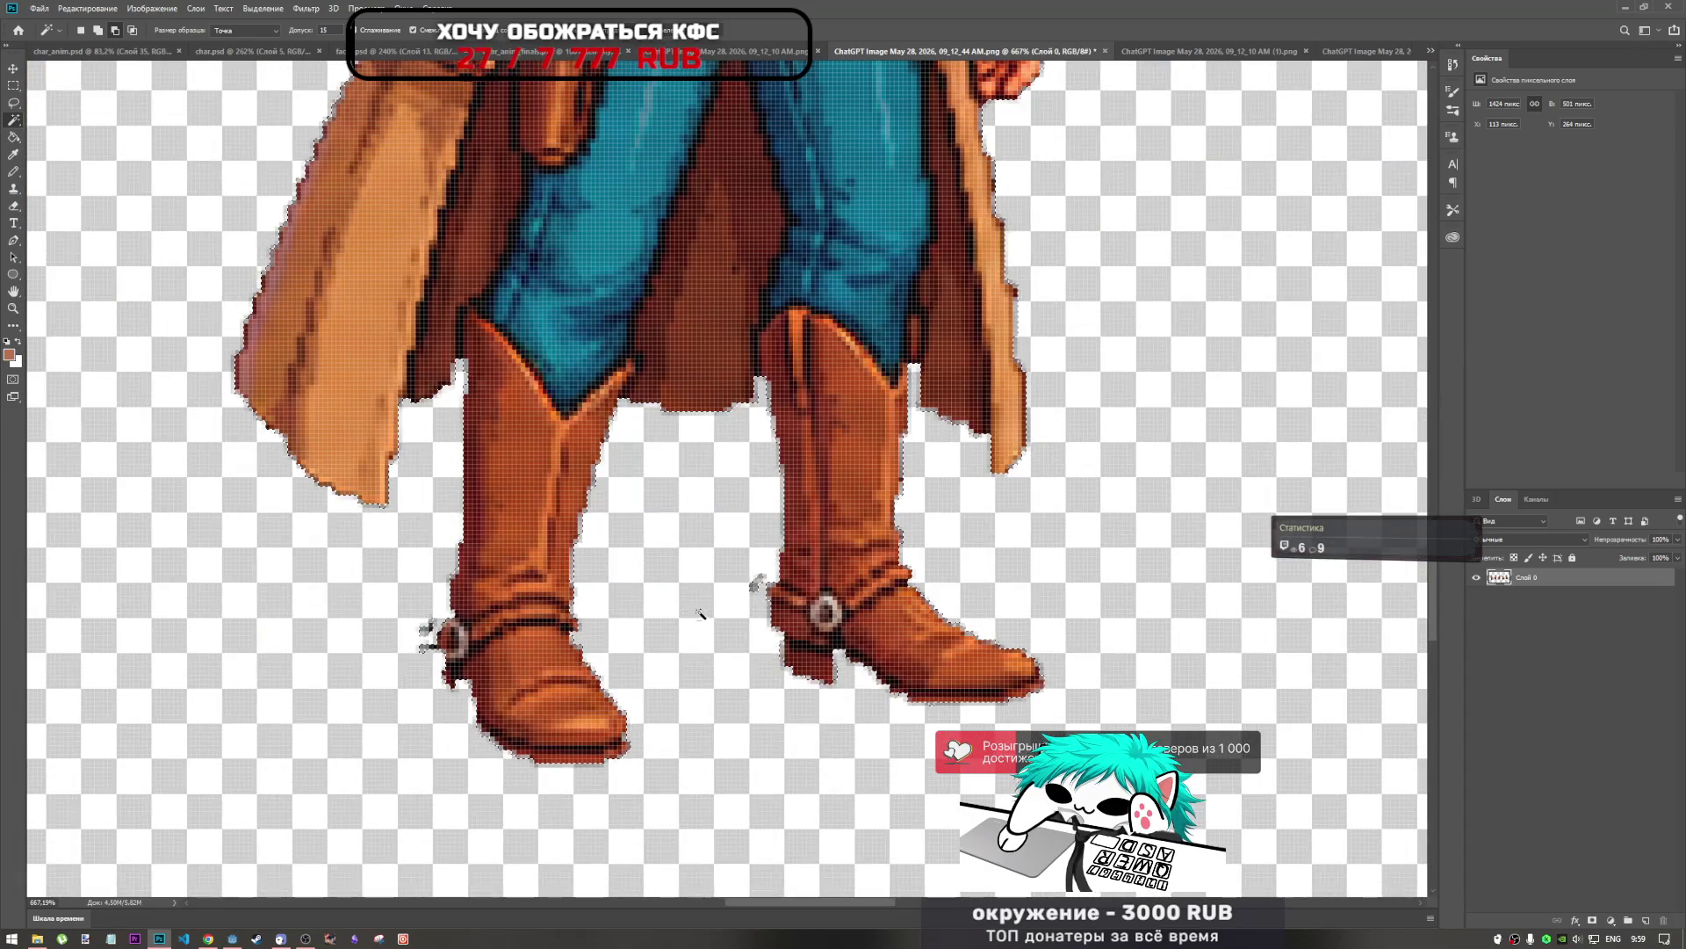
Zoom in on the cut-out edges, then undo to bring back the black background and numbers.
{"action": "scroll", "coordinate": [426, 639], "scroll_direction": "up", "scroll_amount": 6}
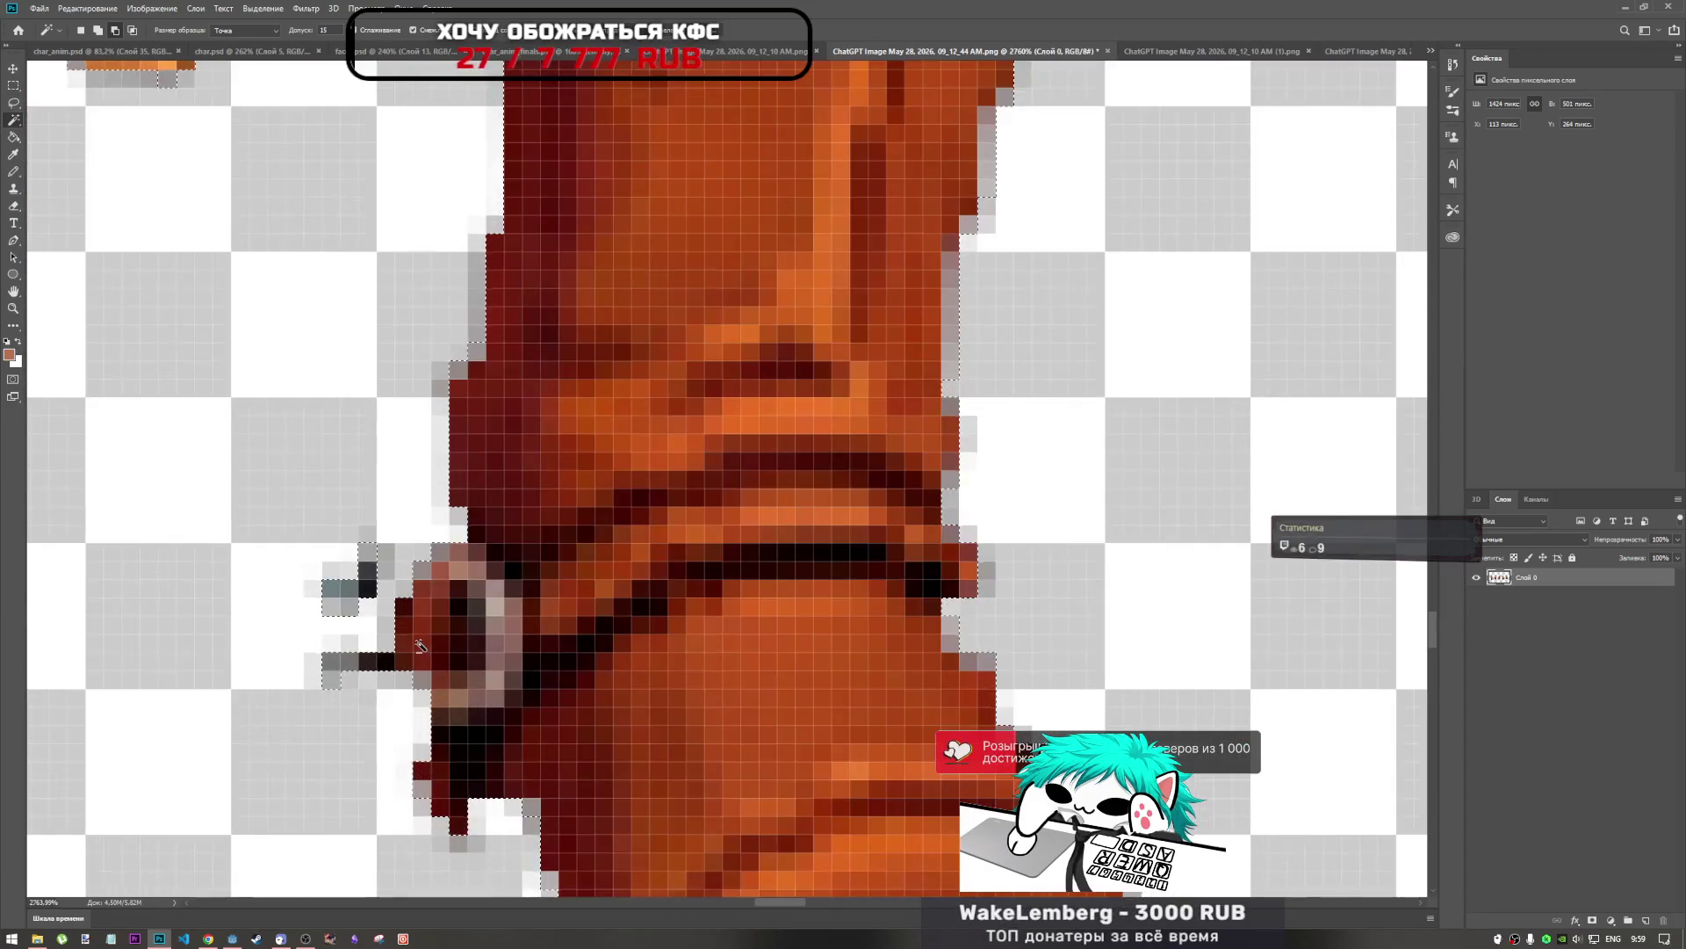
{"action": "scroll", "coordinate": [420, 646], "scroll_direction": "down", "scroll_amount": 14}
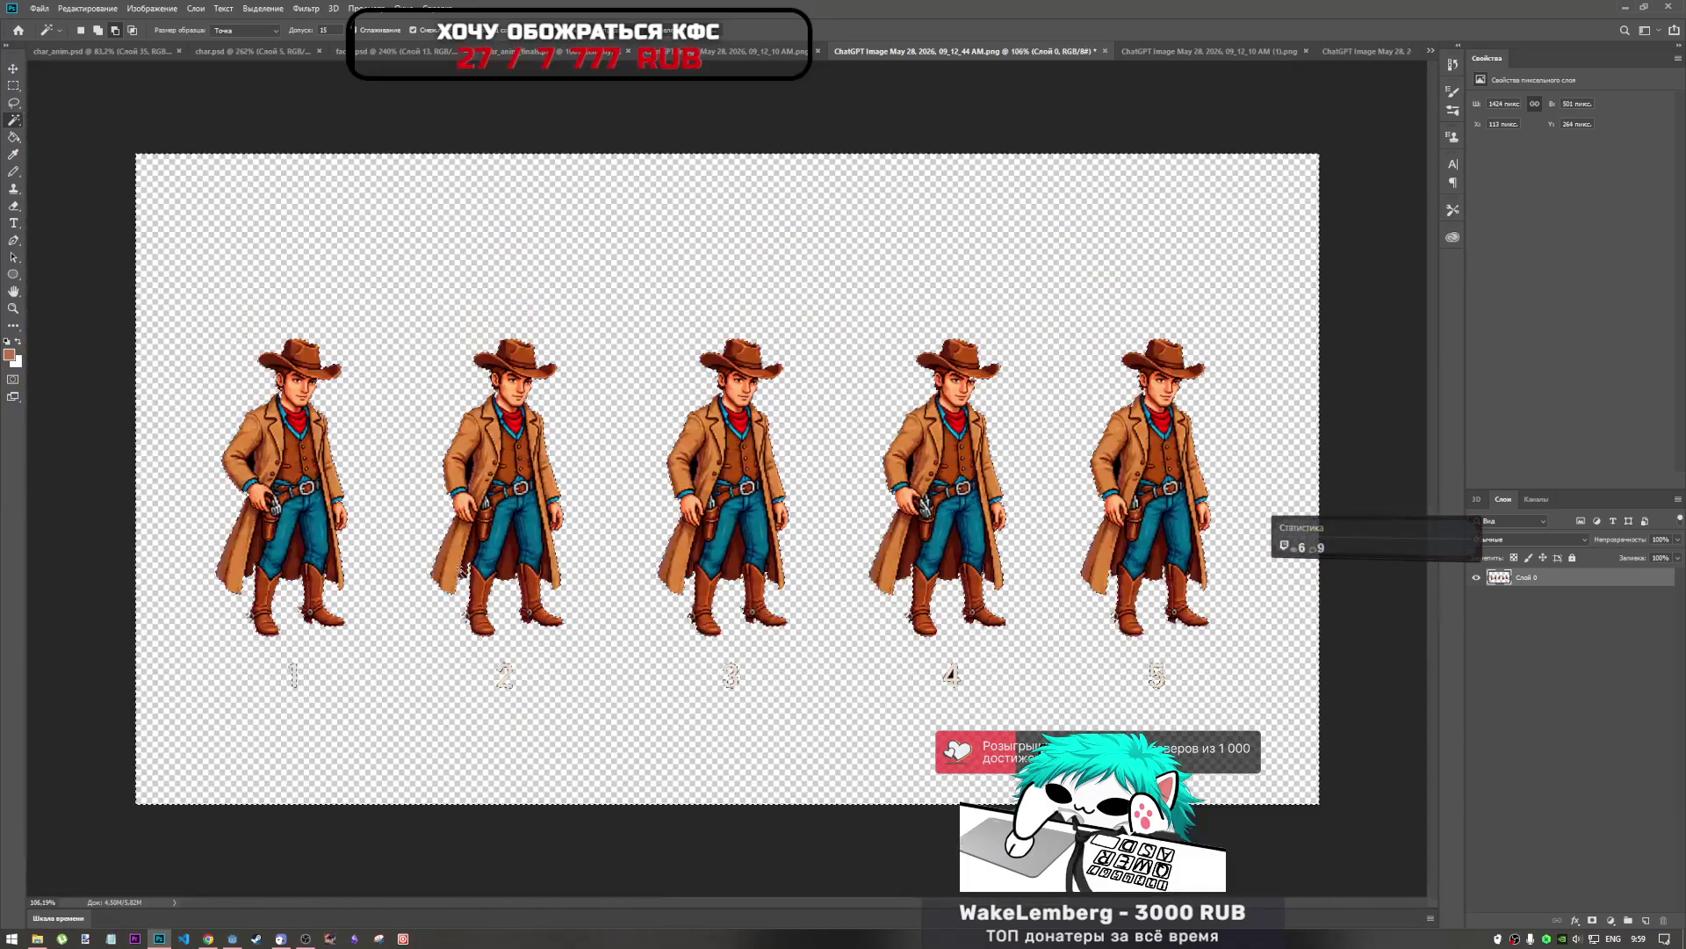
{"action": "scroll", "coordinate": [481, 420], "scroll_direction": "up", "scroll_amount": 2}
{"action": "scroll", "coordinate": [481, 420], "scroll_direction": "down", "scroll_amount": 4}
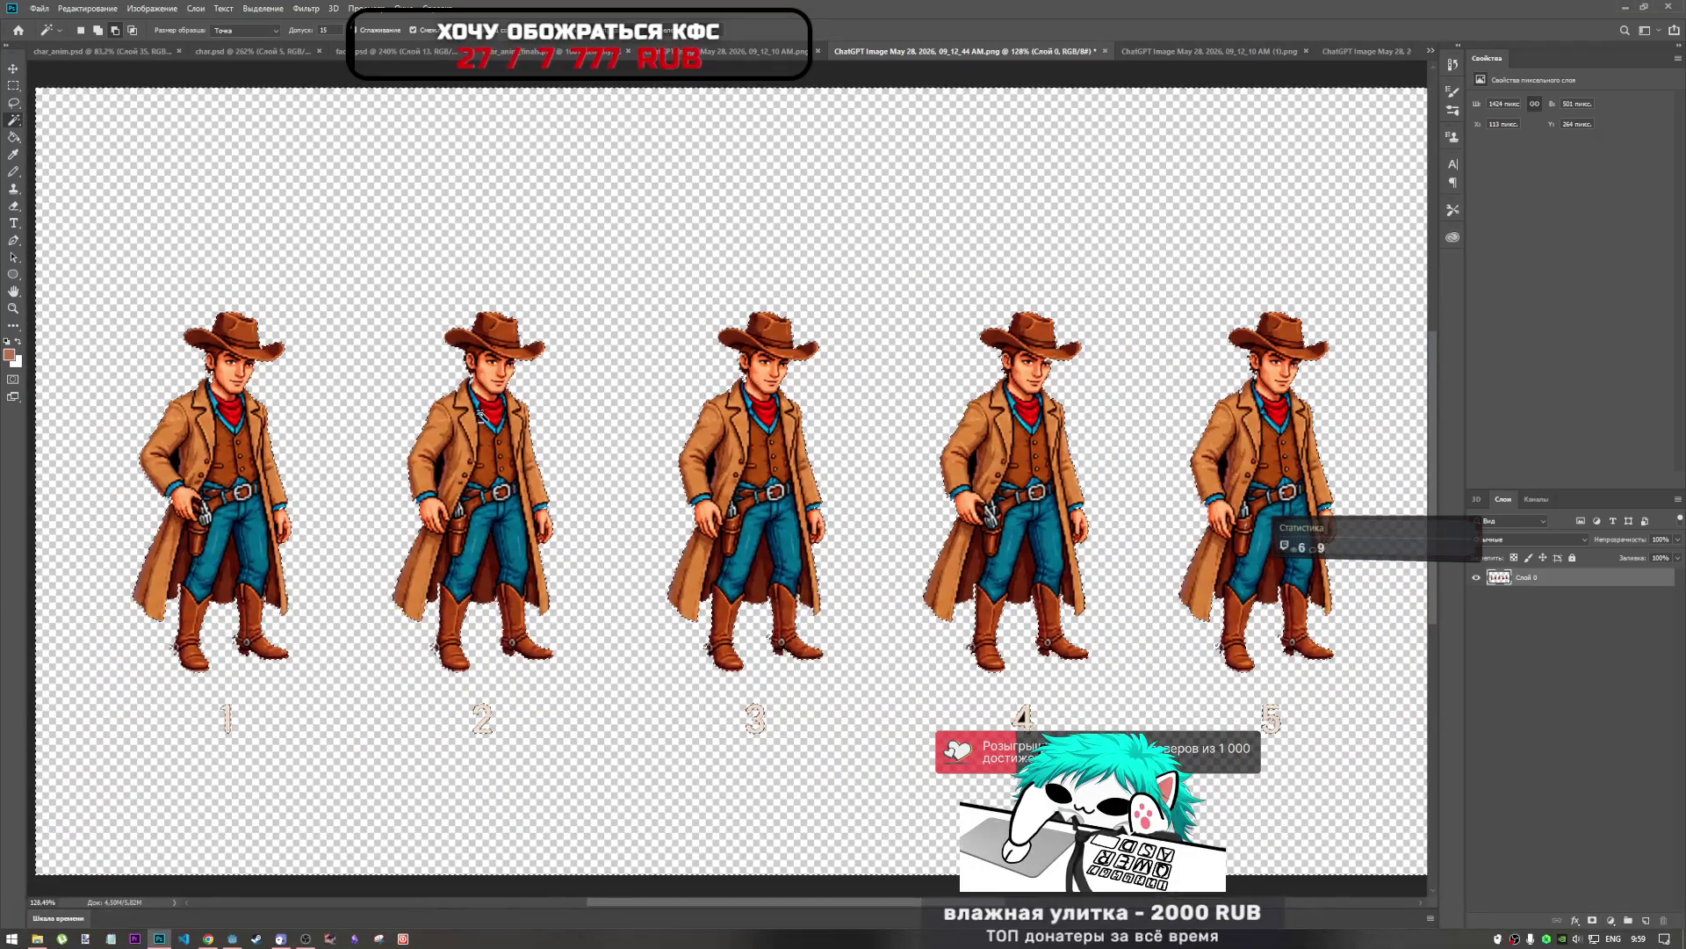
{"action": "scroll", "coordinate": [716, 351], "scroll_direction": "up", "scroll_amount": 4}
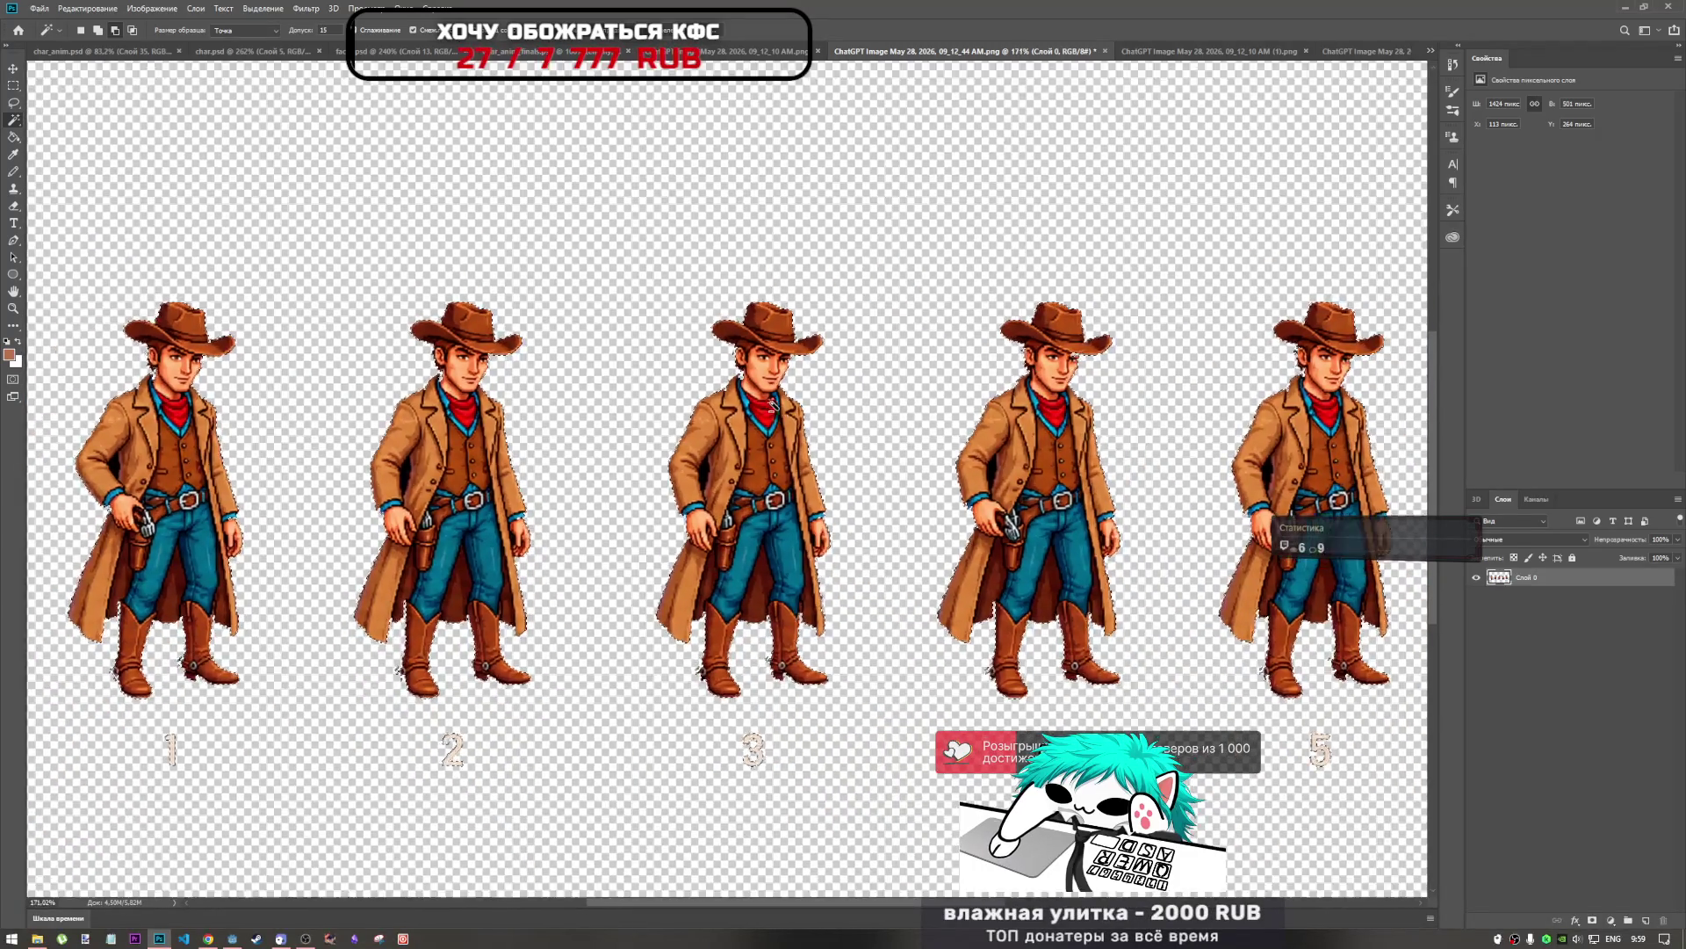
{"action": "scroll", "coordinate": [774, 418], "scroll_direction": "up", "scroll_amount": 3}
{"action": "key", "text": "ctrl+z"}
{"action": "scroll", "coordinate": [772, 421], "scroll_direction": "down", "scroll_amount": 4}
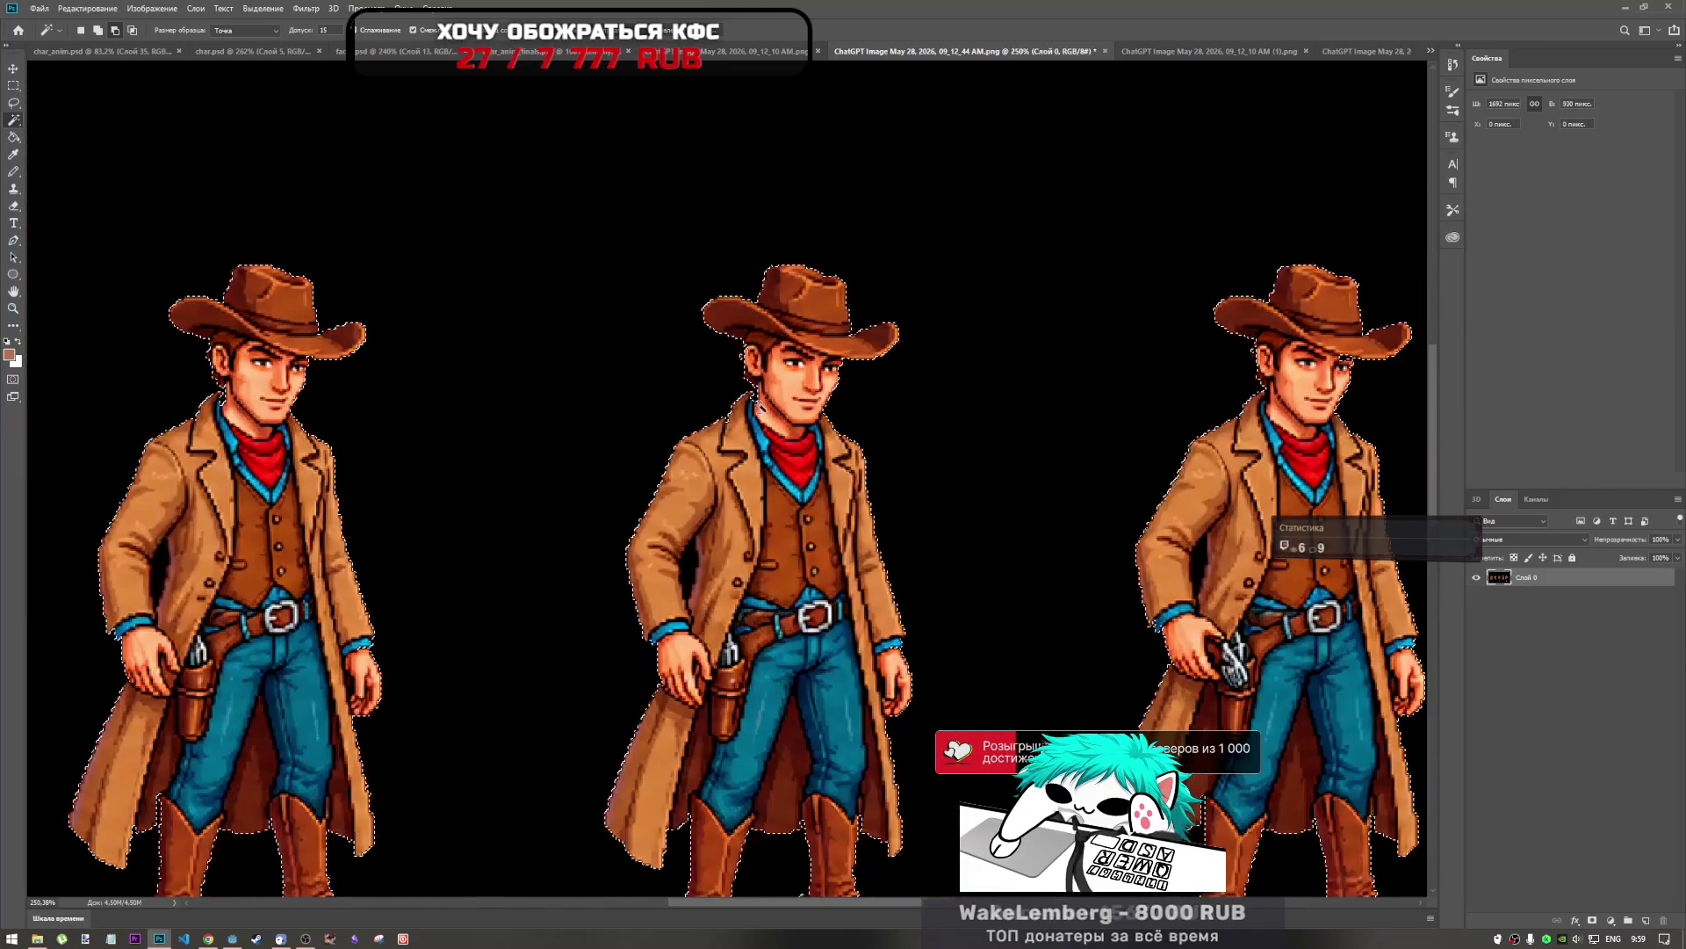
{"action": "scroll", "coordinate": [746, 369], "scroll_direction": "up", "scroll_amount": 6}
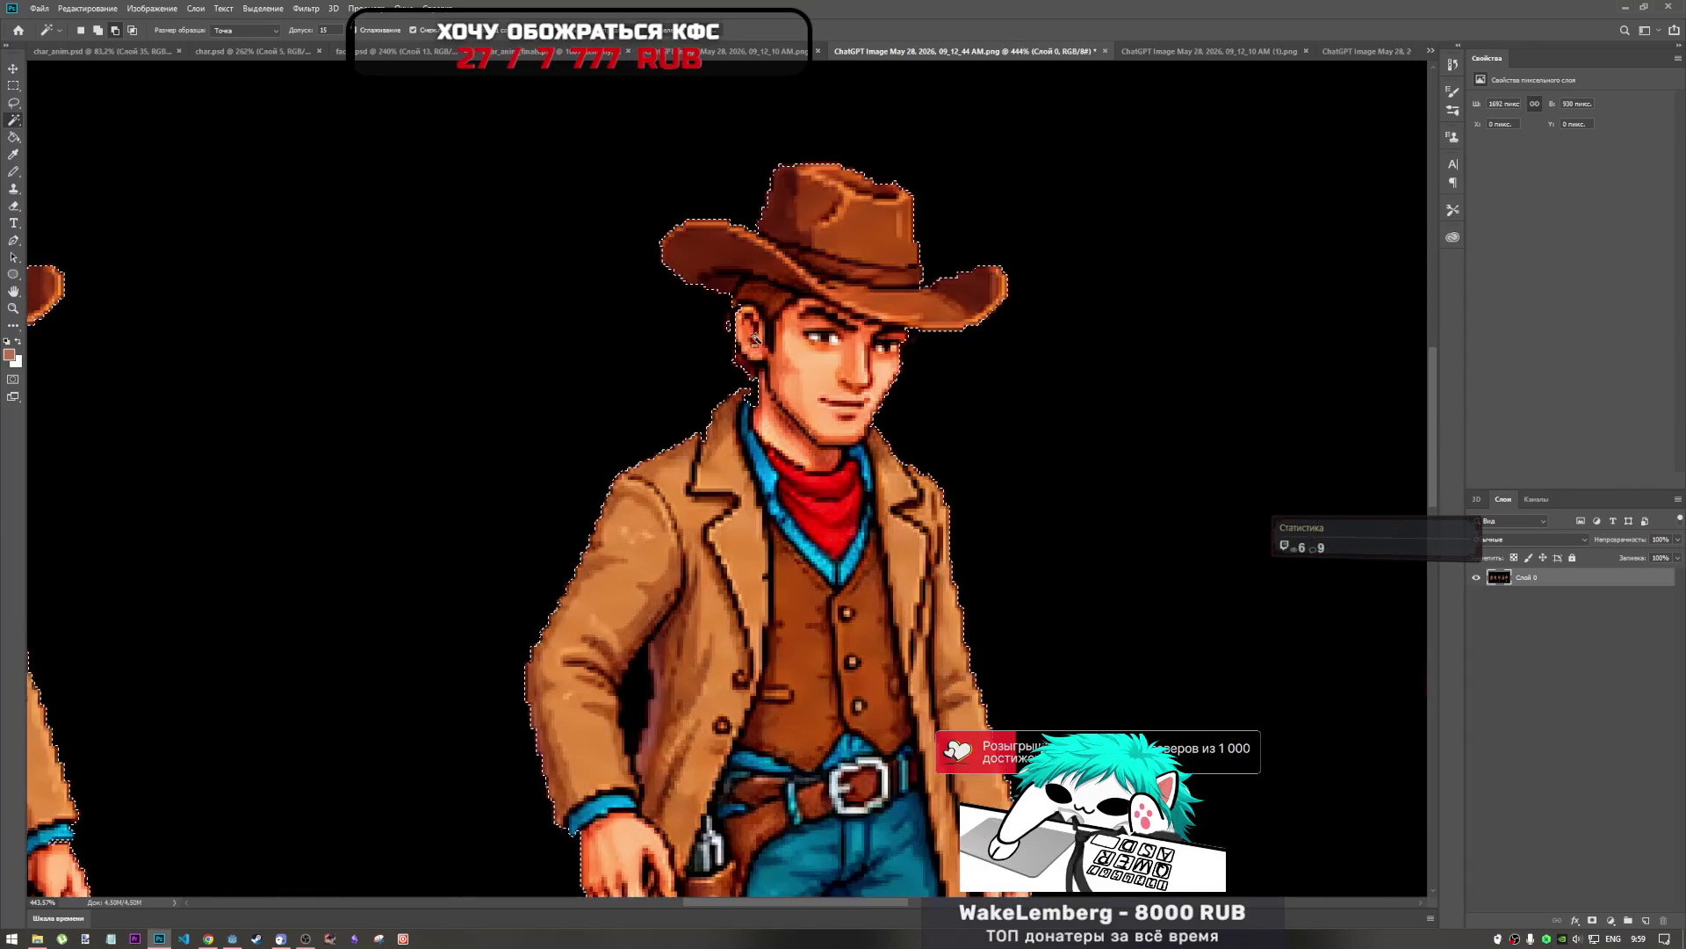
{"action": "scroll", "coordinate": [725, 317], "scroll_direction": "up", "scroll_amount": 2}
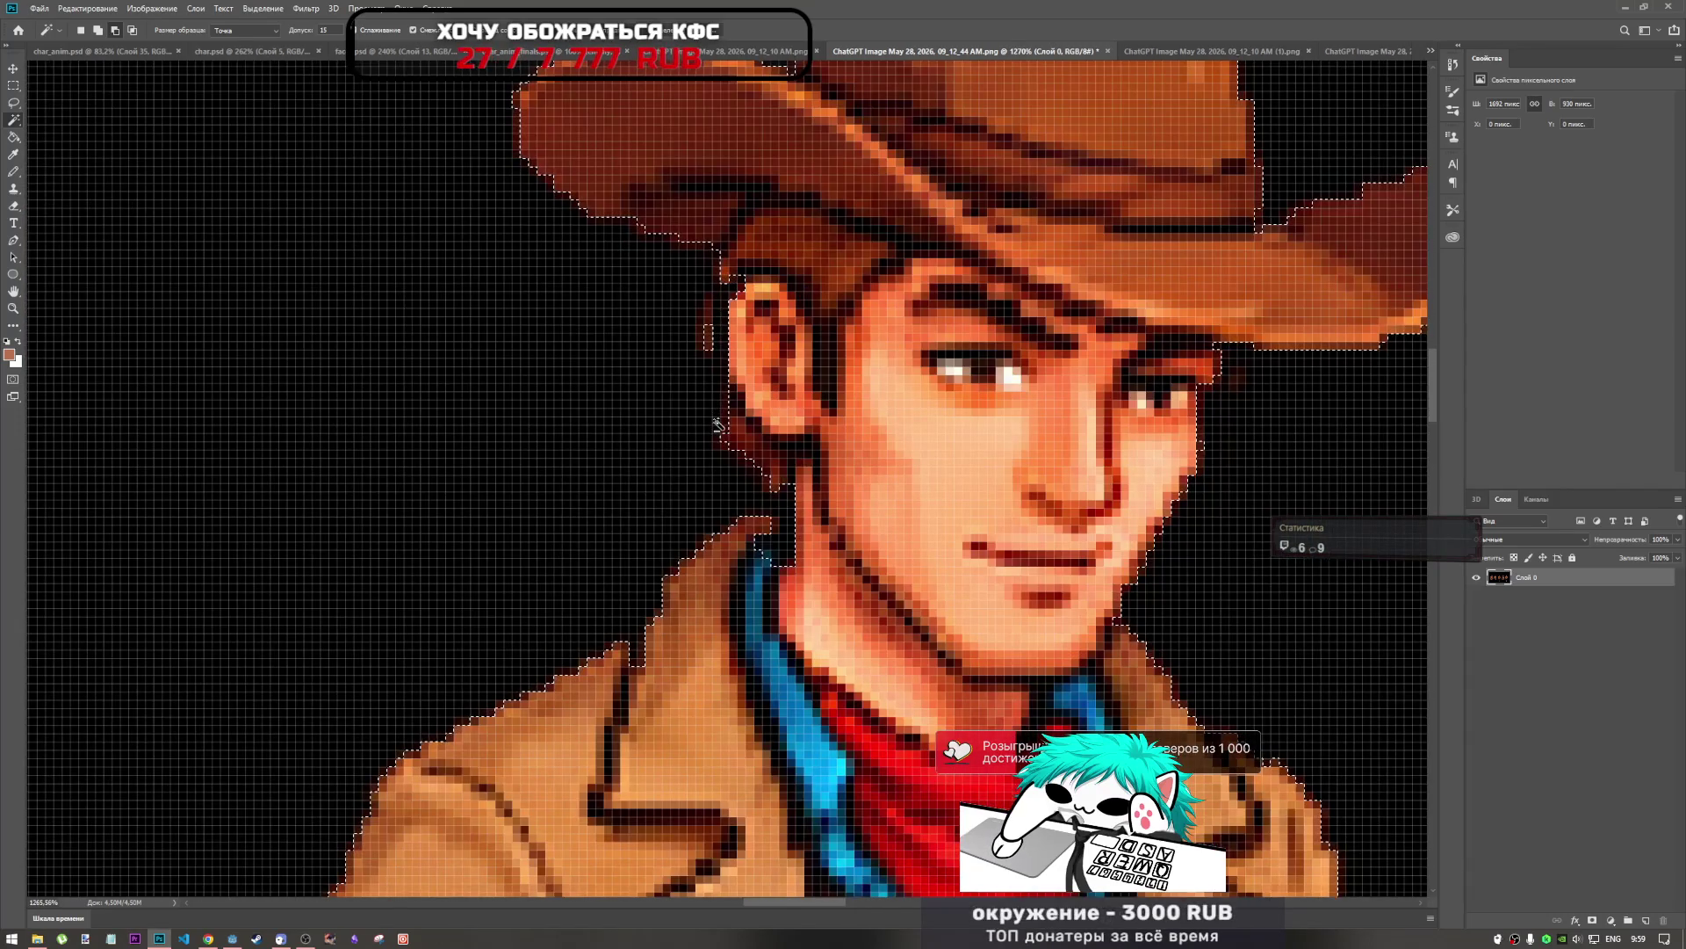
{"action": "scroll", "coordinate": [717, 428], "scroll_direction": "down", "scroll_amount": 5}
{"action": "scroll", "coordinate": [724, 406], "scroll_direction": "up", "scroll_amount": 3}
{"action": "scroll", "coordinate": [726, 407], "scroll_direction": "up", "scroll_amount": 2}
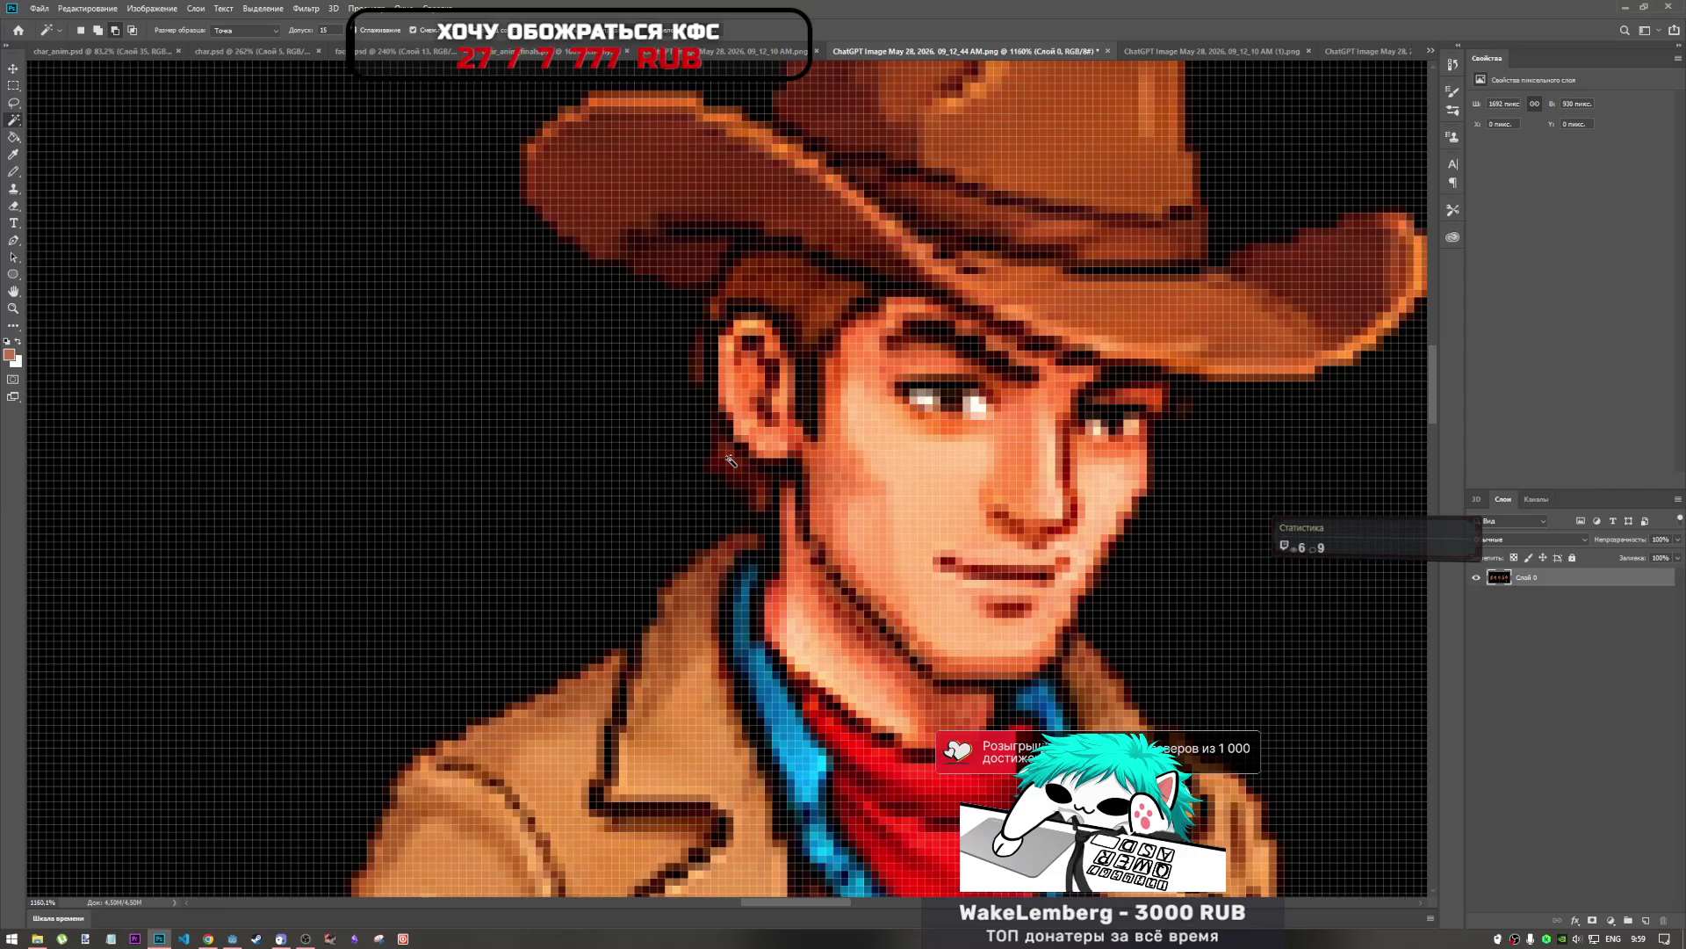
{"action": "scroll", "coordinate": [611, 417], "scroll_direction": "down", "scroll_amount": 4}
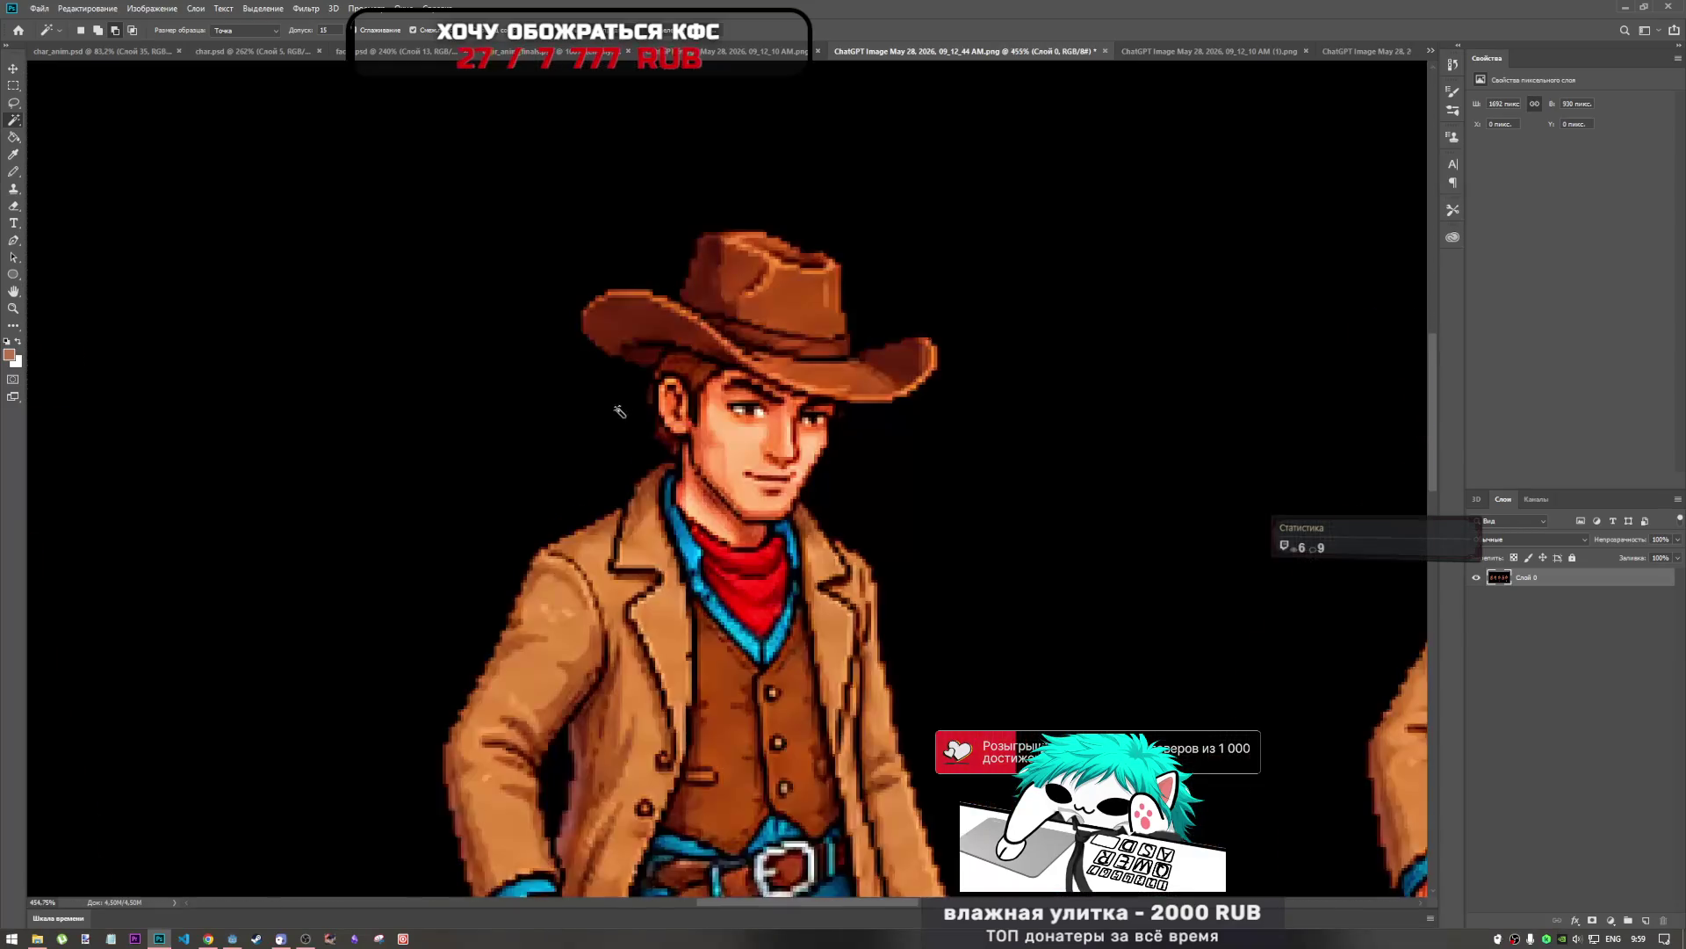
{"action": "scroll", "coordinate": [614, 396], "scroll_direction": "down", "scroll_amount": 2}
{"action": "left_click", "coordinate": [13, 85]}
{"action": "mouse_move", "coordinate": [527, 292]}
{"action": "left_mouse_down"}
{"action": "mouse_move", "coordinate": [815, 804]}
{"action": "mouse_move", "coordinate": [802, 827]}
{"action": "left_mouse_up"}
{"action": "left_click_drag", "start_coordinate": [453, 263], "coordinate": [821, 849]}
{"action": "left_click", "coordinate": [819, 848]}
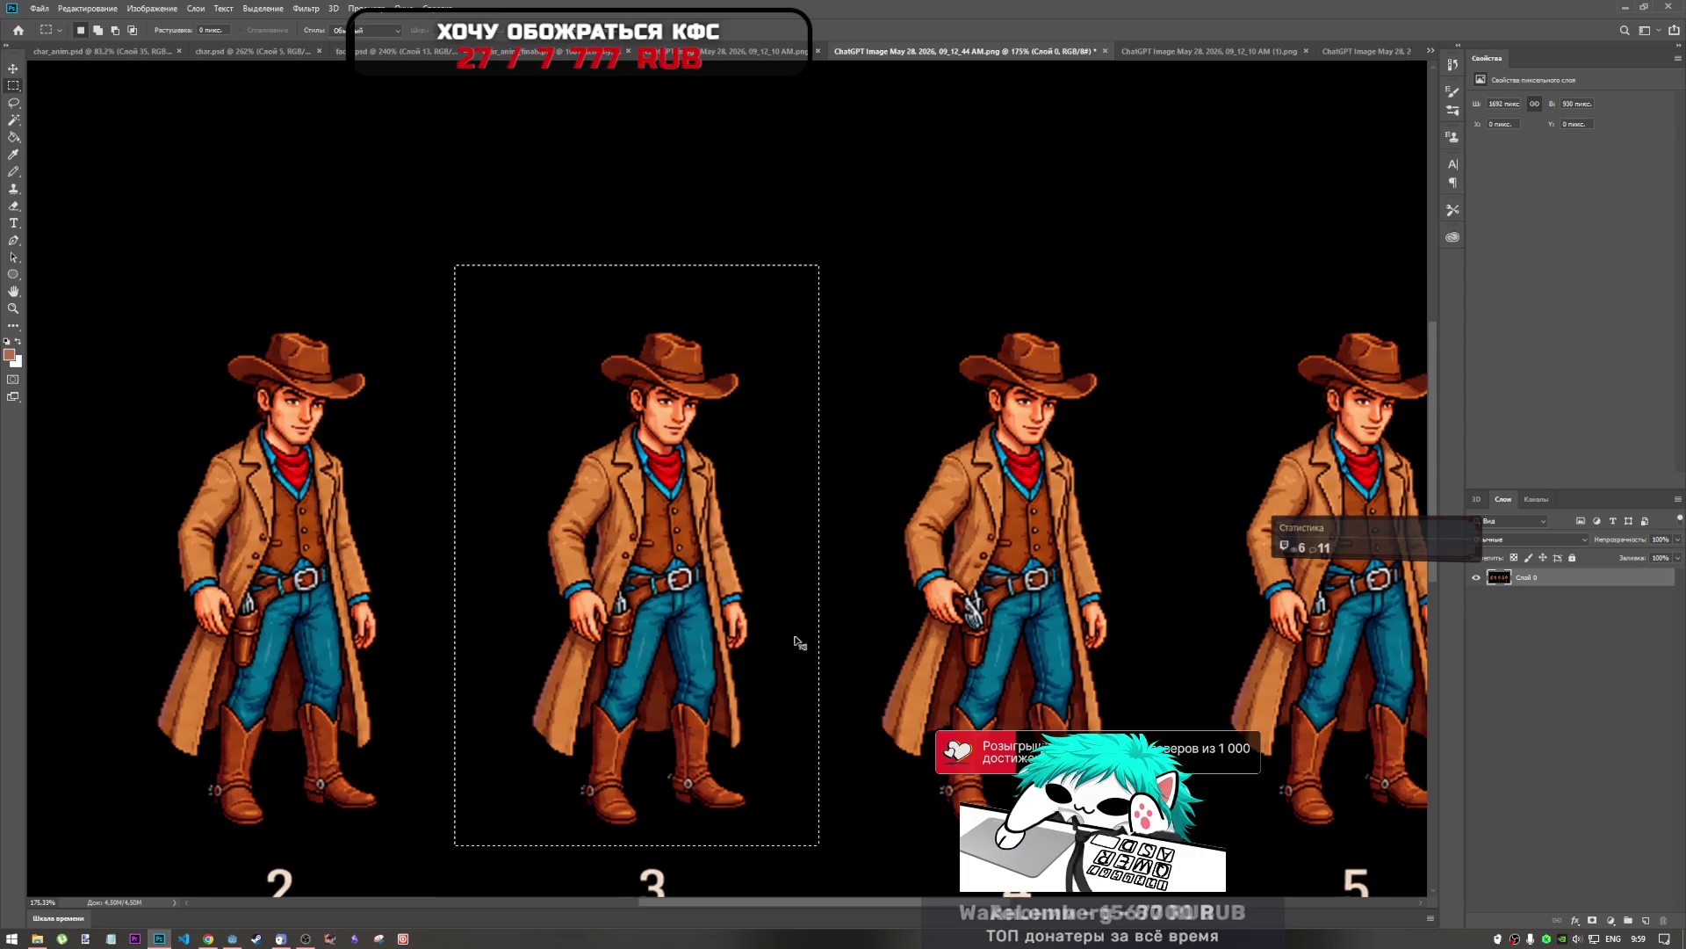
{"action": "key", "text": "Delete"}
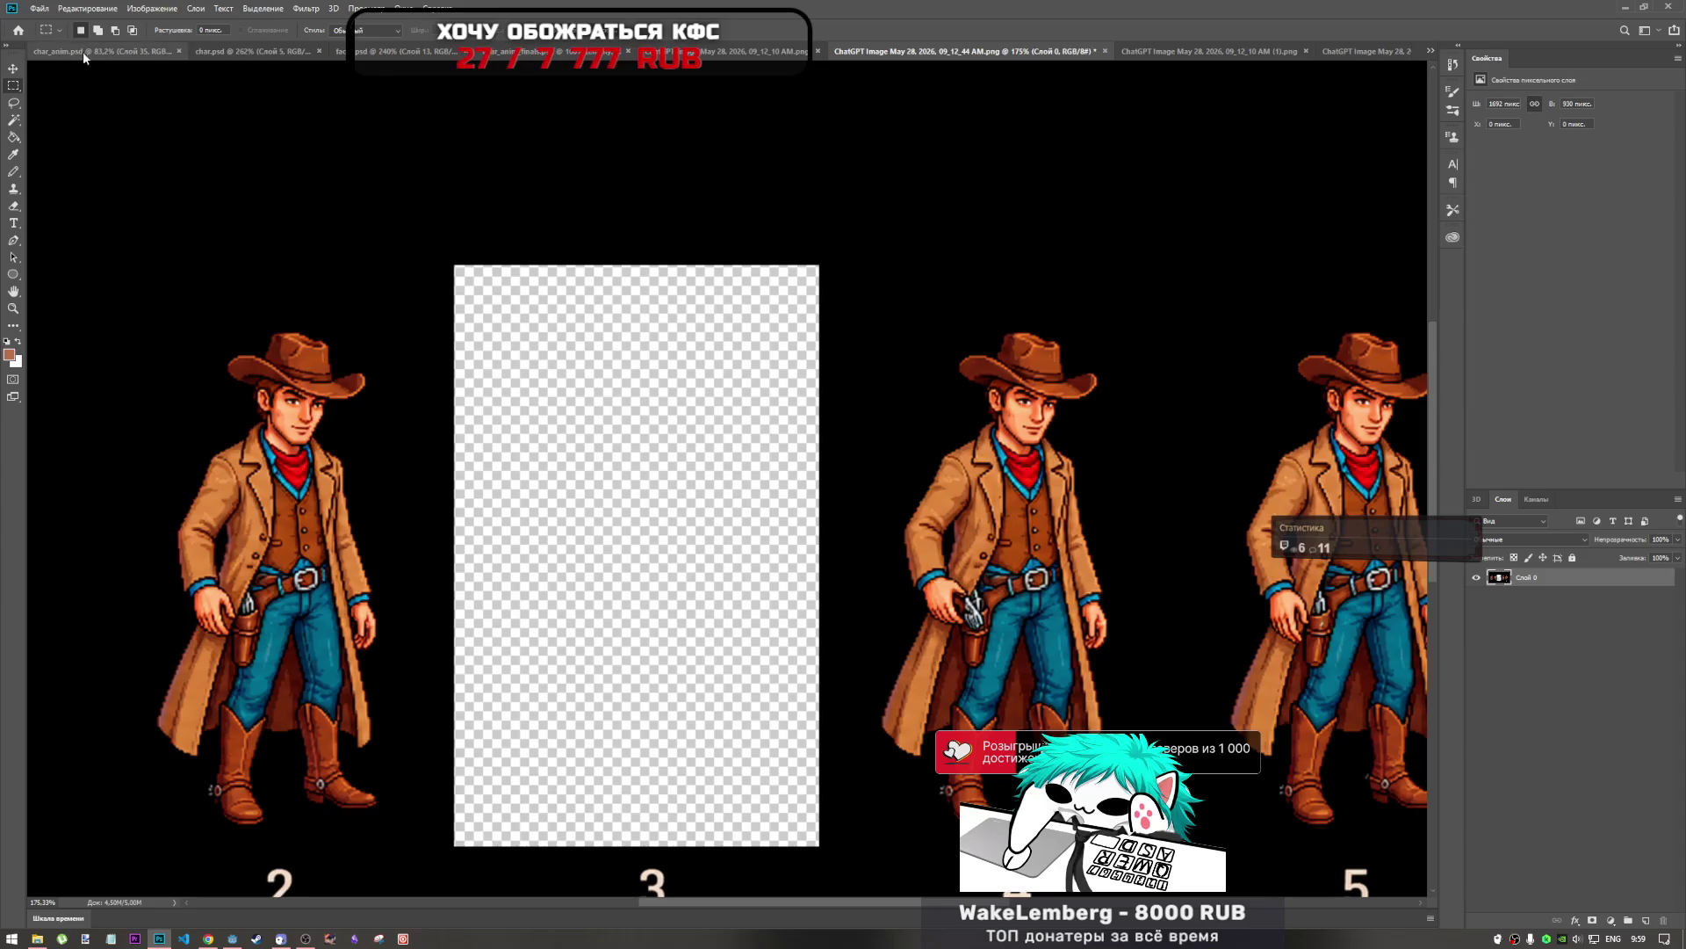
{"action": "left_click", "coordinate": [82, 50]}
{"action": "key", "text": "ctrl+v"}
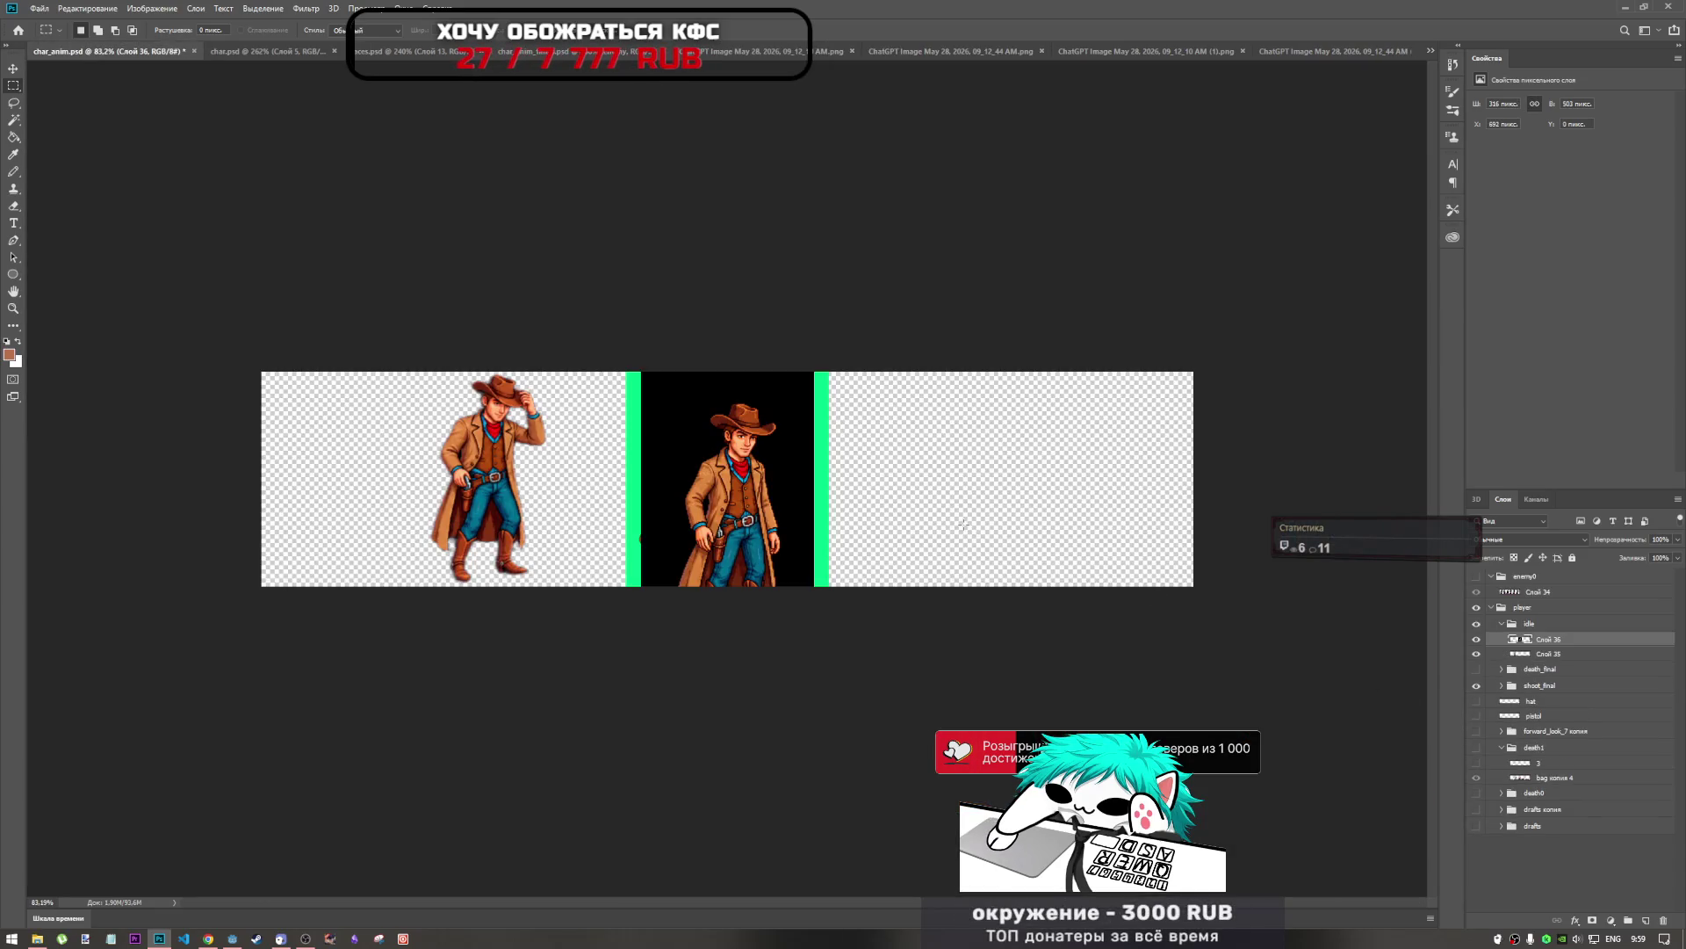
{"action": "key", "text": "ctrl+t"}
{"action": "left_click_drag", "start_coordinate": [739, 465], "coordinate": [622, 403]}
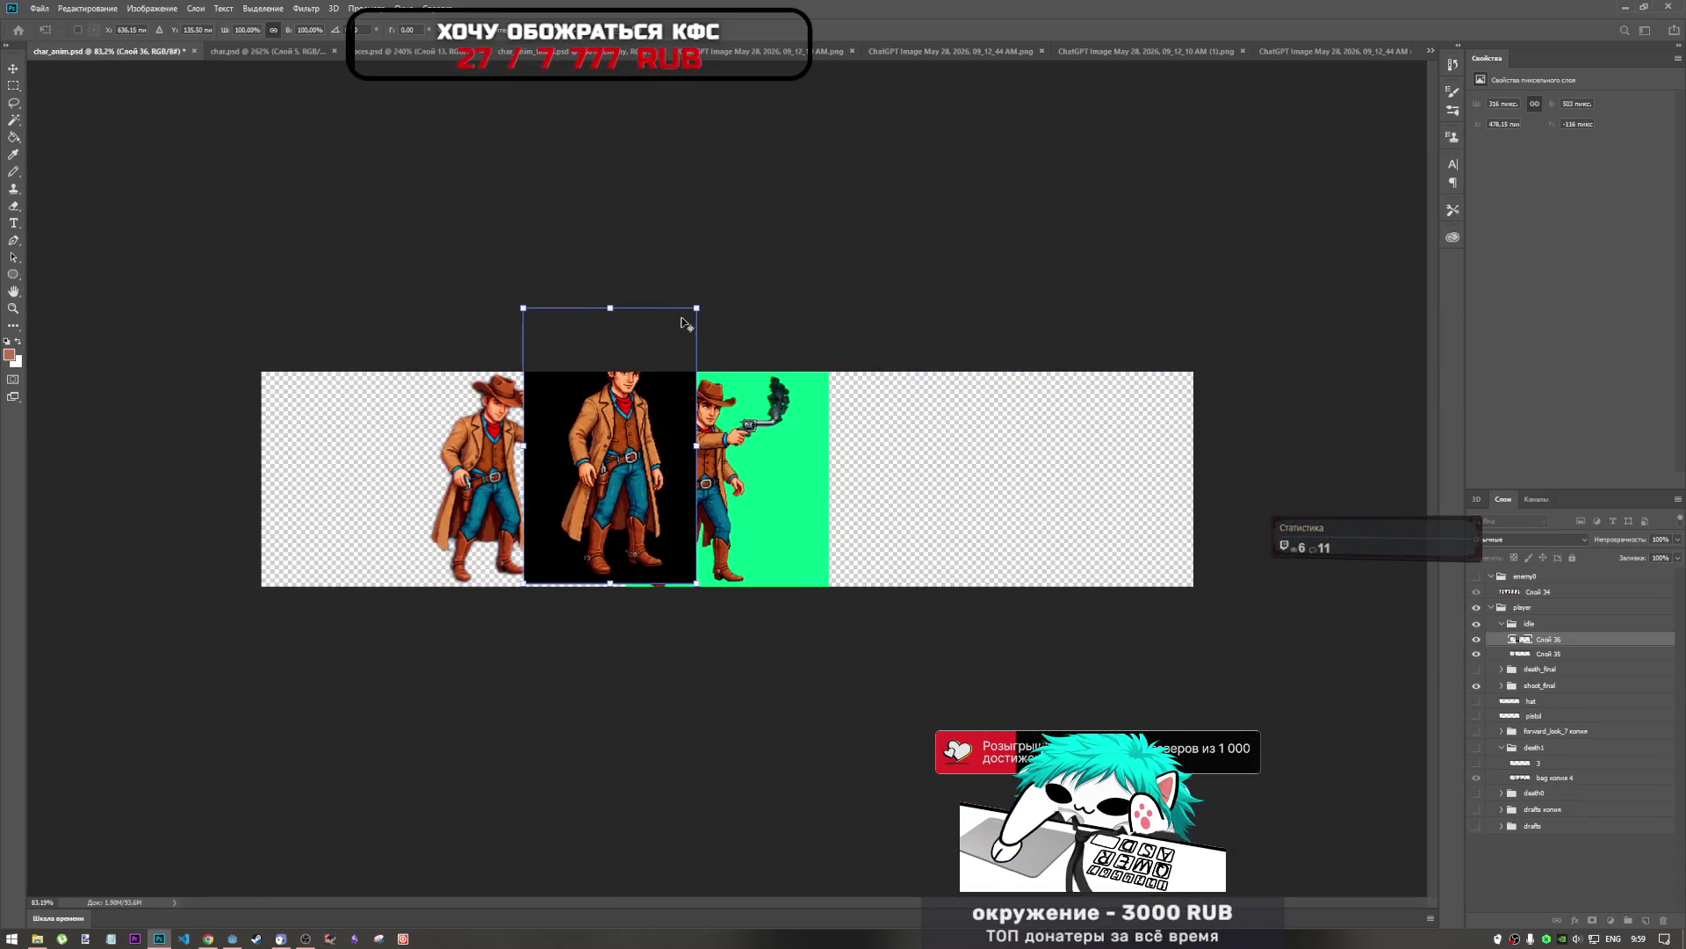
{"action": "mouse_move", "coordinate": [686, 316]}
{"action": "left_mouse_down"}
{"action": "mouse_move", "coordinate": [645, 419]}
{"action": "mouse_move", "coordinate": [669, 342]}
{"action": "left_mouse_up"}
{"action": "mouse_move", "coordinate": [638, 459]}
{"action": "left_mouse_down"}
{"action": "mouse_move", "coordinate": [713, 462]}
{"action": "mouse_move", "coordinate": [376, 468]}
{"action": "left_mouse_up"}
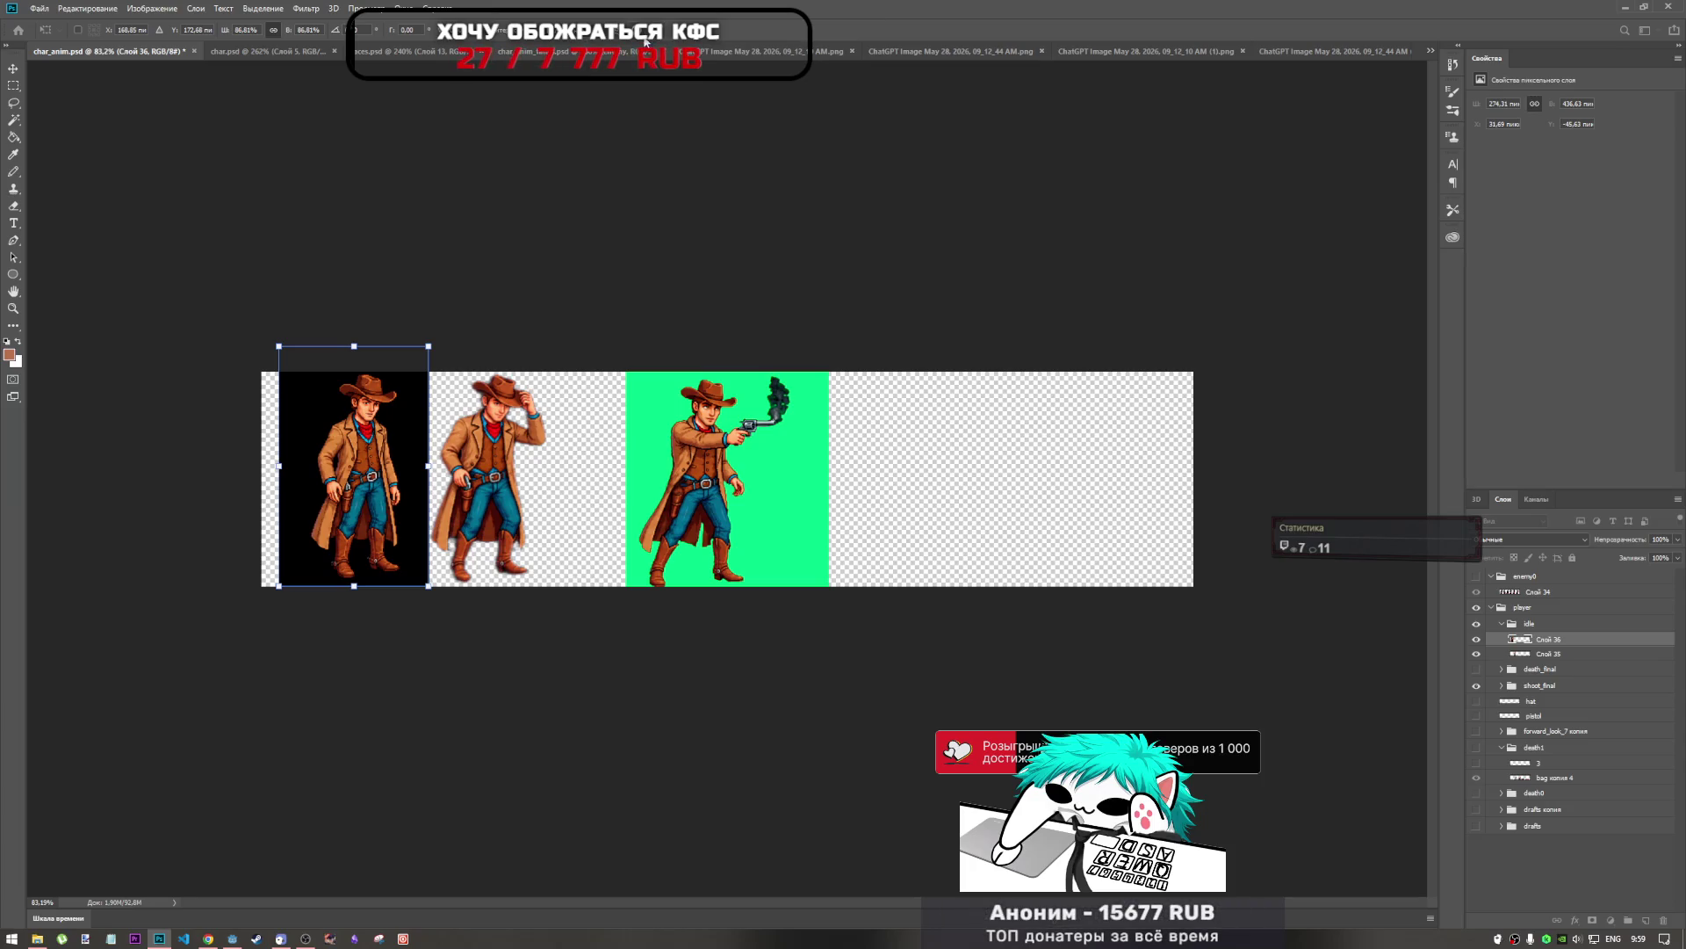
{"action": "key", "text": "Return"}
{"action": "key", "text": "m"}
{"action": "key", "text": "ctrl+z"}
{"action": "key", "text": "Delete"}
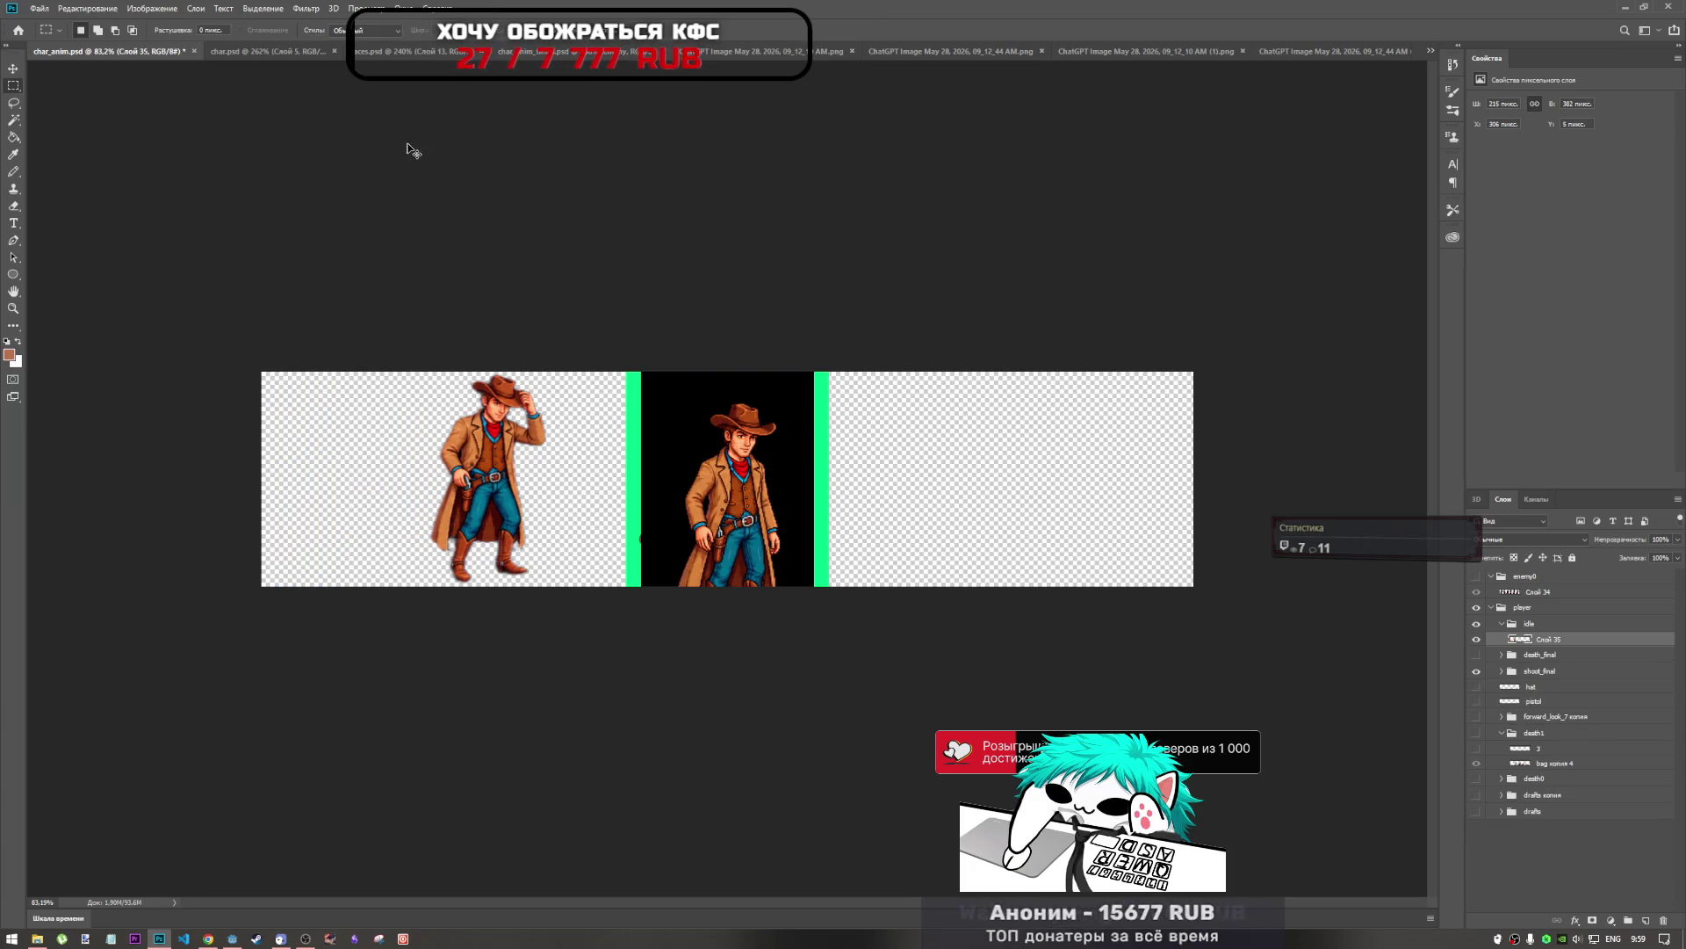
{"action": "left_click", "coordinate": [31, 8]}
{"action": "left_click", "coordinate": [74, 34]}
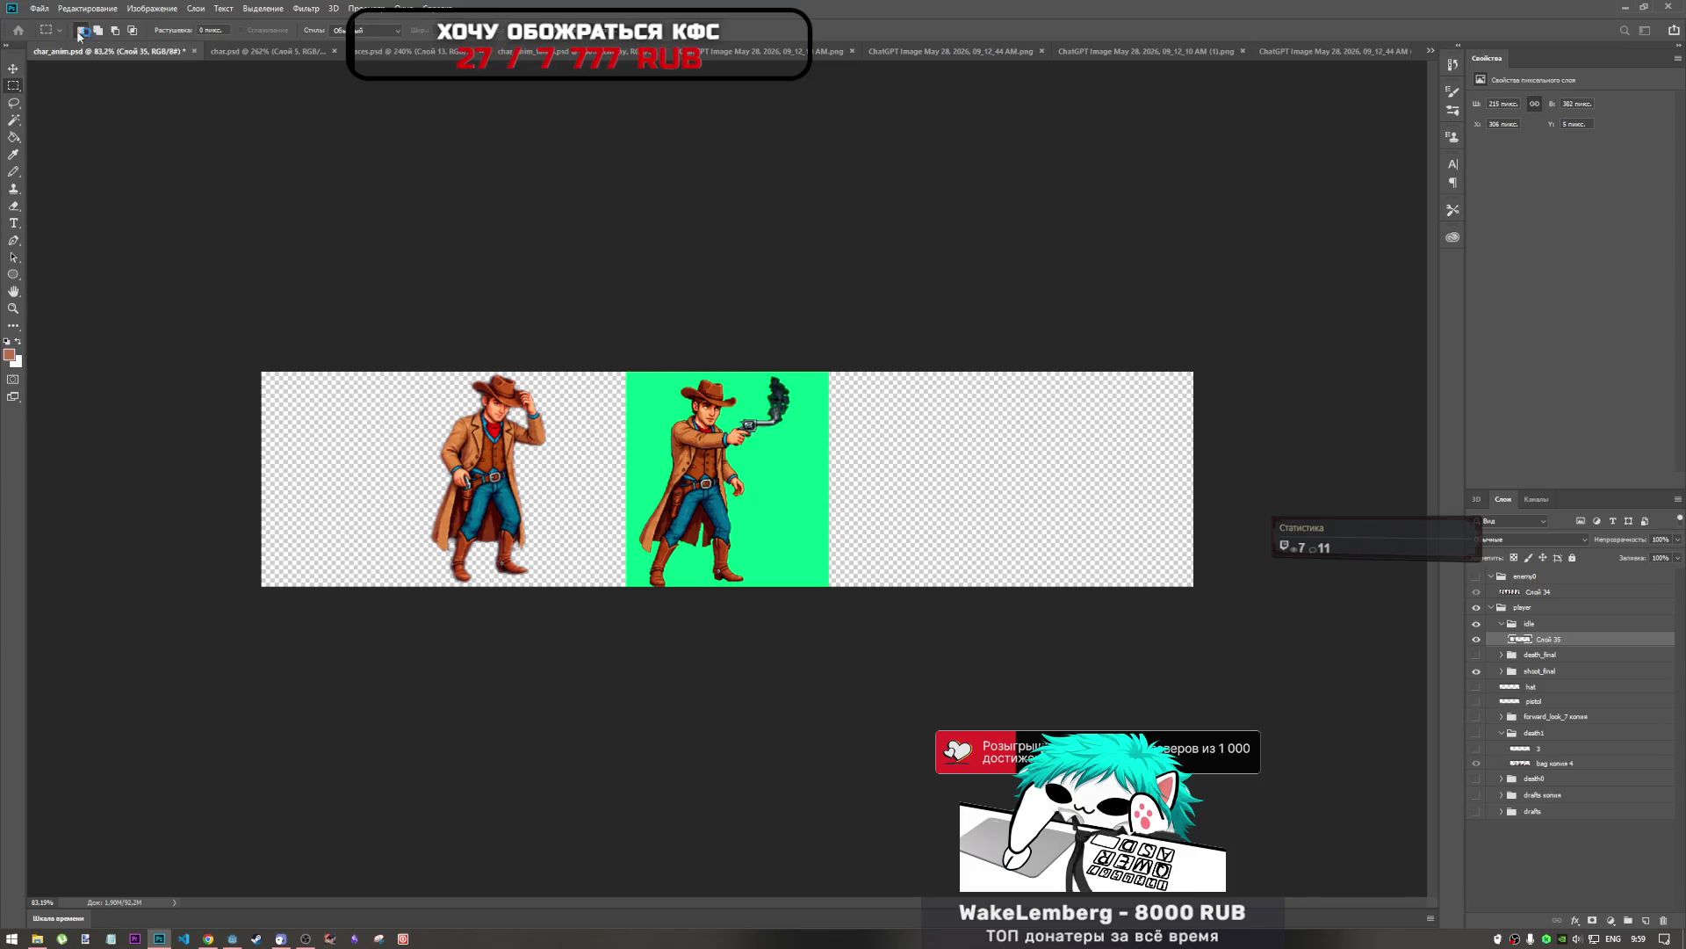
{"action": "key", "text": "ctrl+n"}
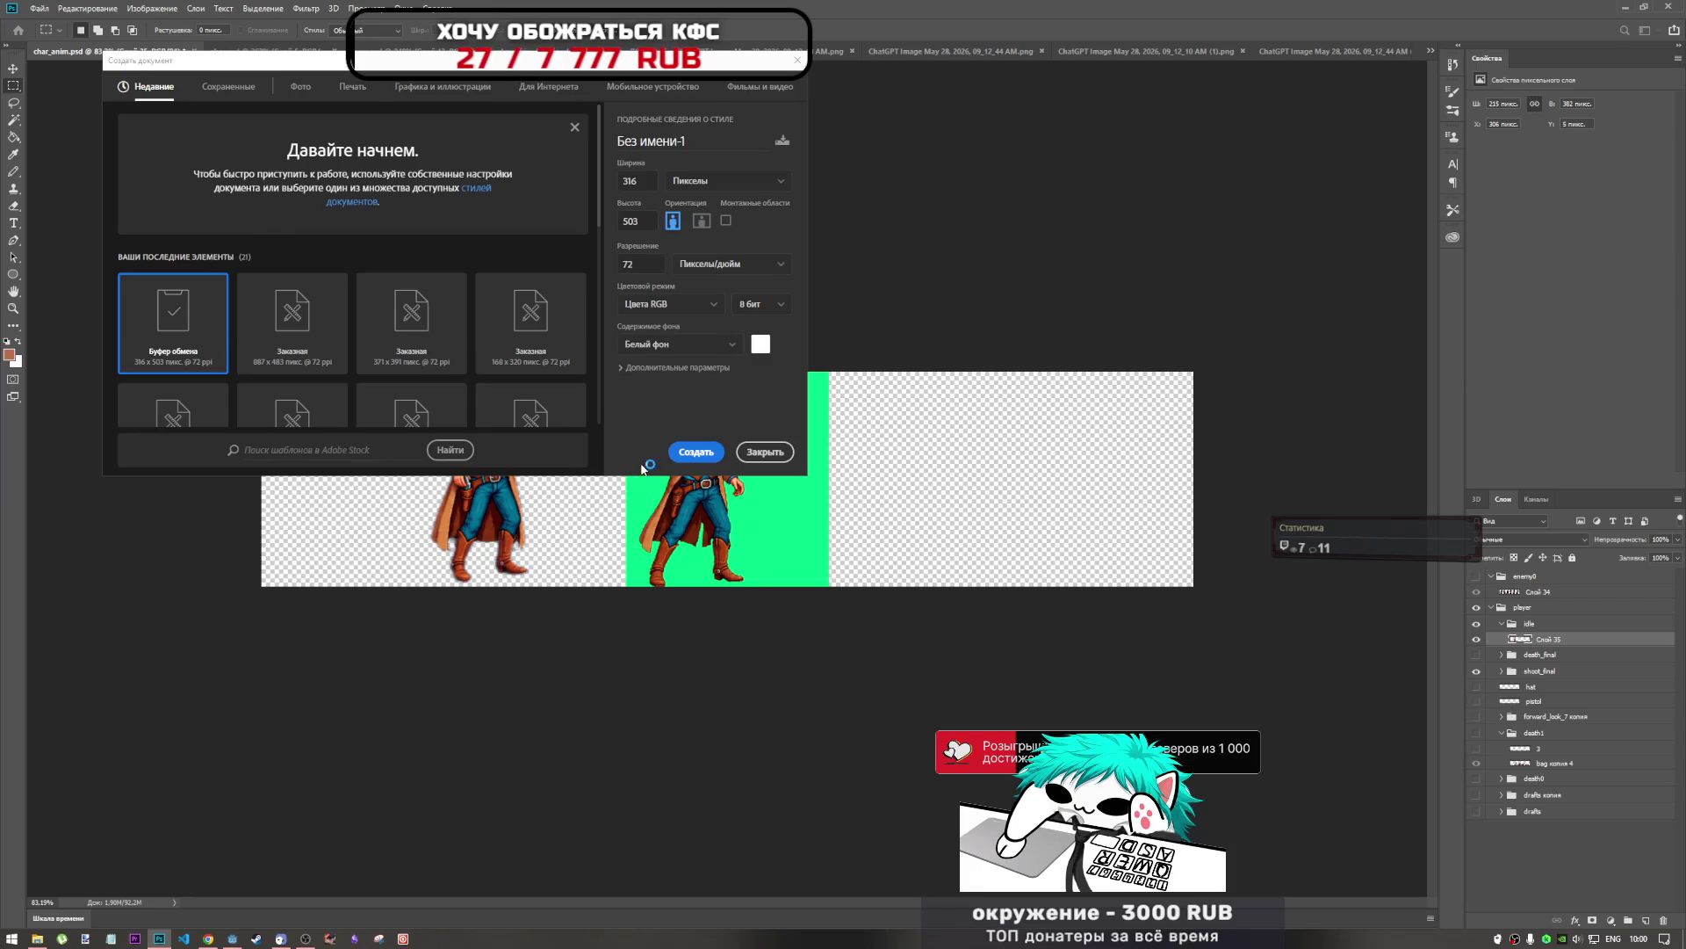
Create the 316×503 document, paste the cowboy, and delete the white background layer.
{"action": "left_click", "coordinate": [697, 450]}
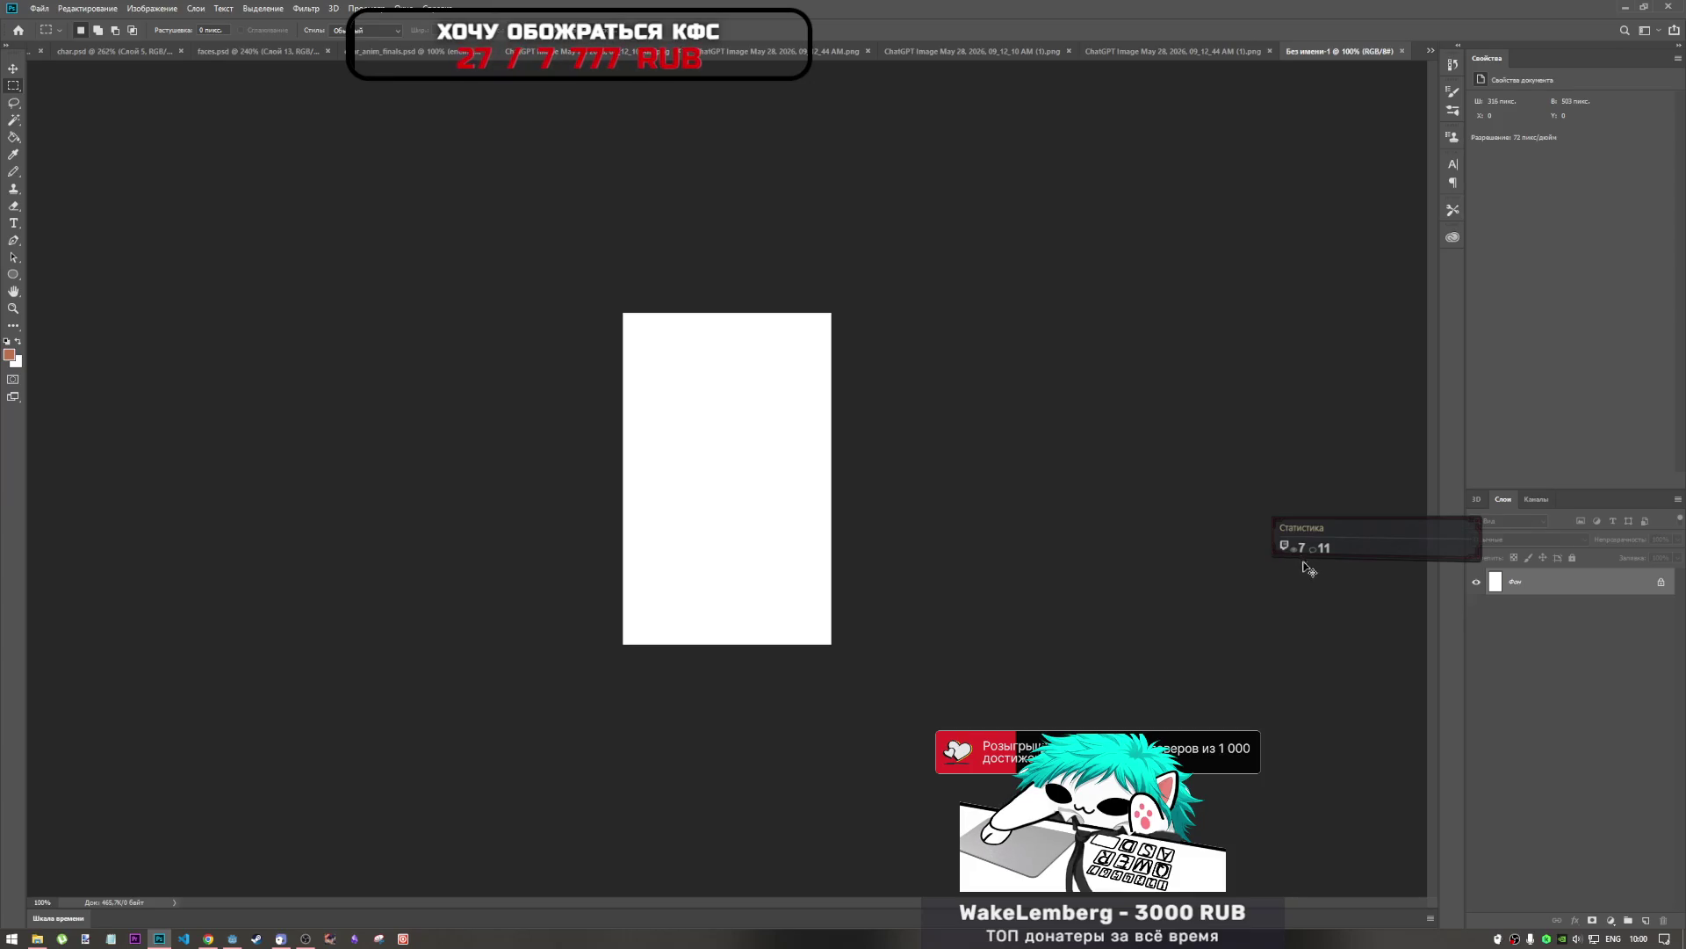
{"action": "key", "text": "ctrl+v"}
{"action": "left_click", "coordinate": [1661, 608]}
{"action": "left_click", "coordinate": [1609, 619]}
{"action": "key", "text": "Delete"}
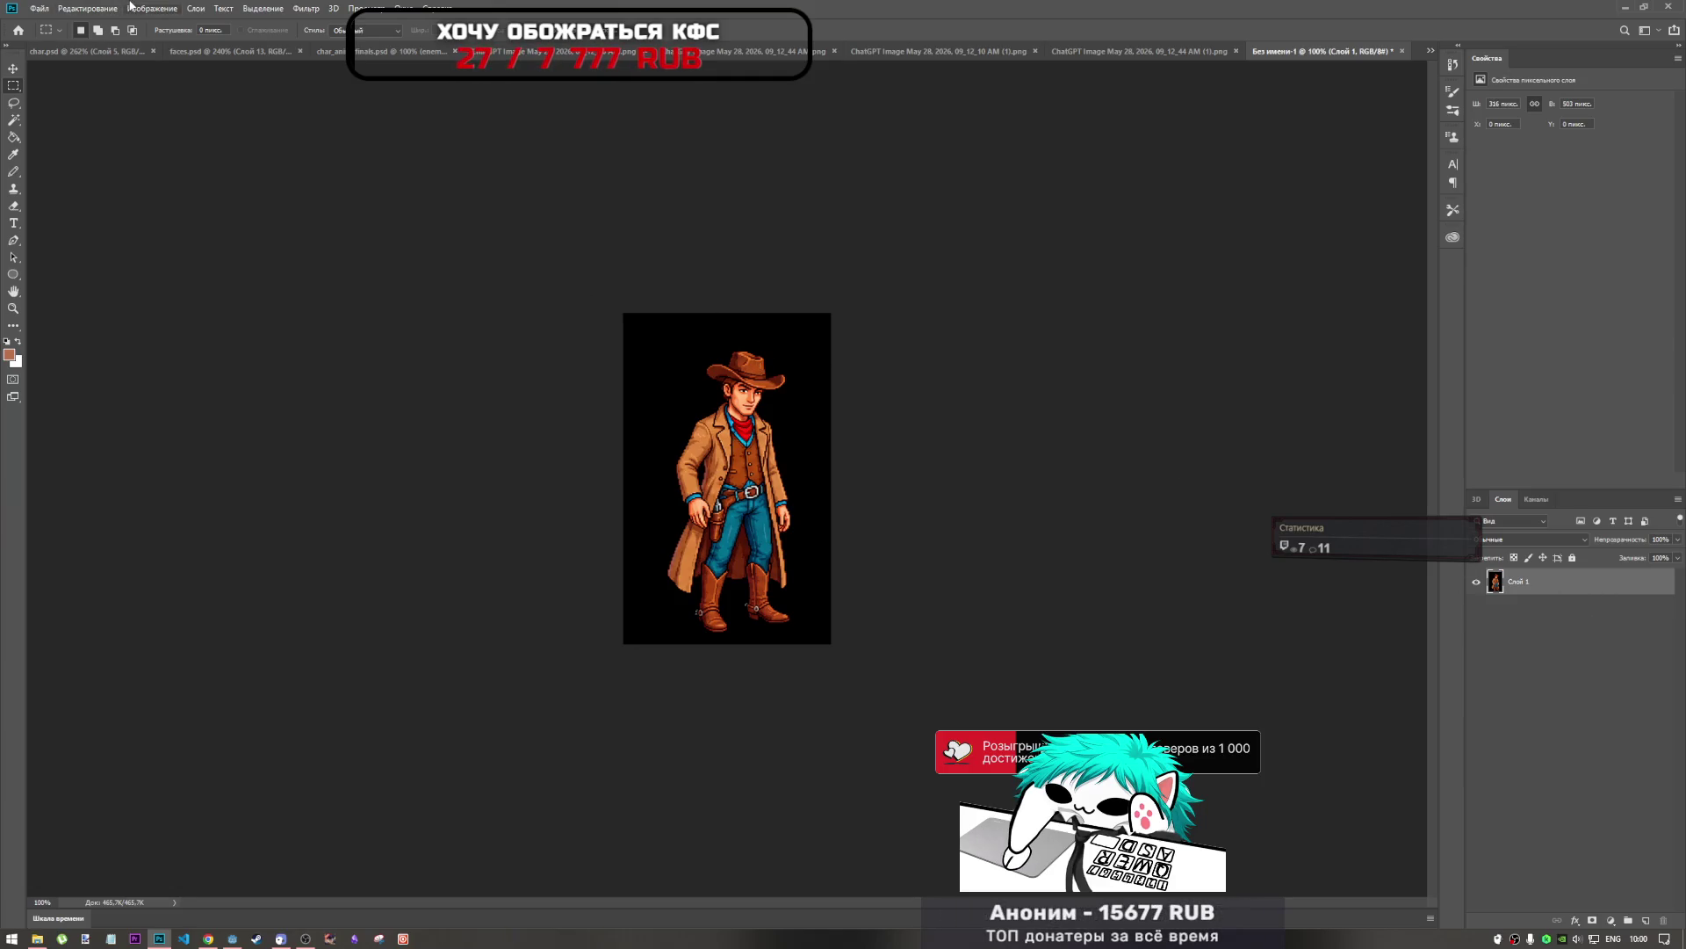
{"action": "left_click", "coordinate": [267, 9]}
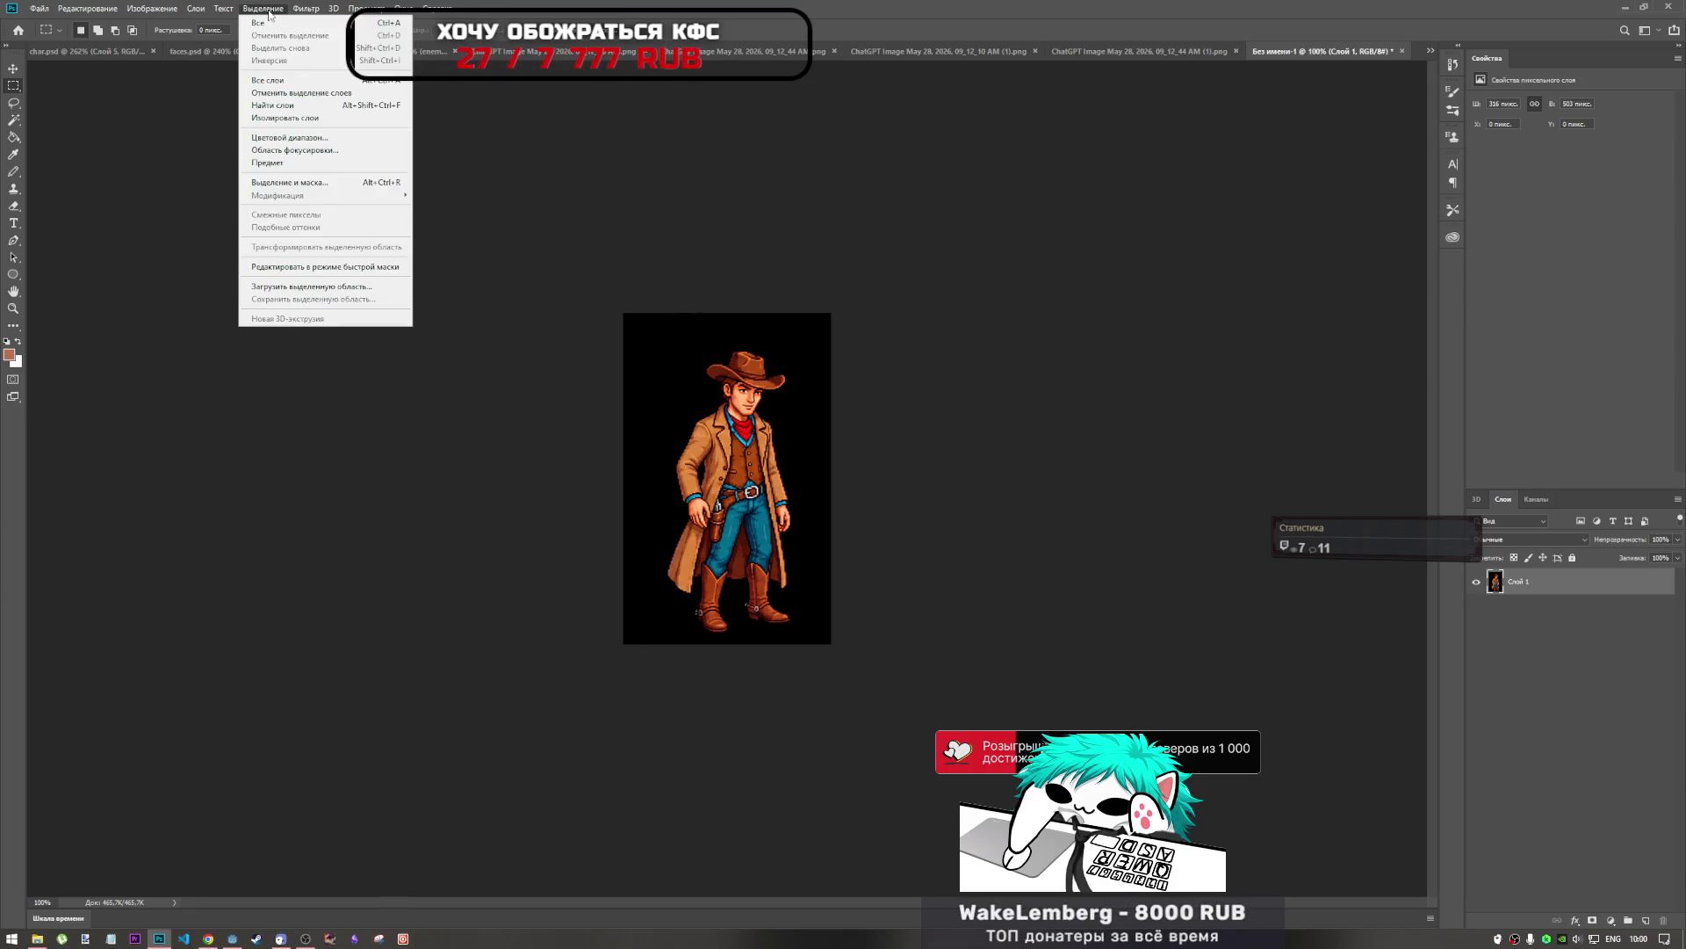
Select the black background around the cowboy with Magic Wand, refining it with Quick Selection.
{"action": "left_click", "coordinate": [9, 69]}
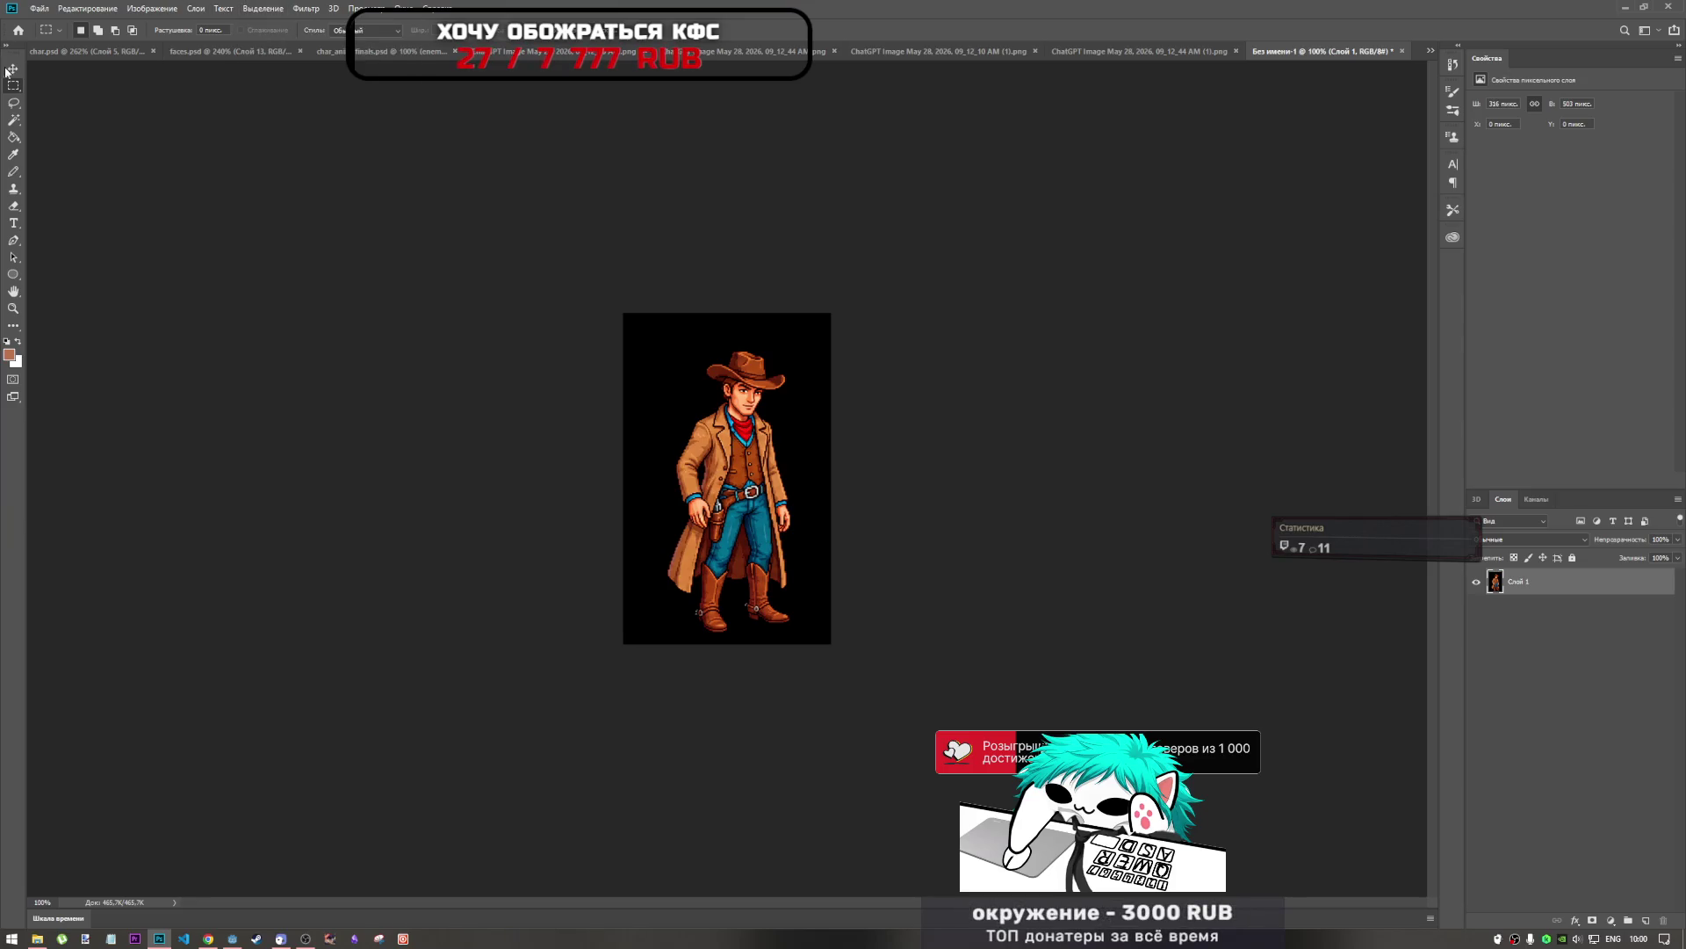
{"action": "left_click", "coordinate": [13, 120]}
{"action": "left_click", "coordinate": [659, 376]}
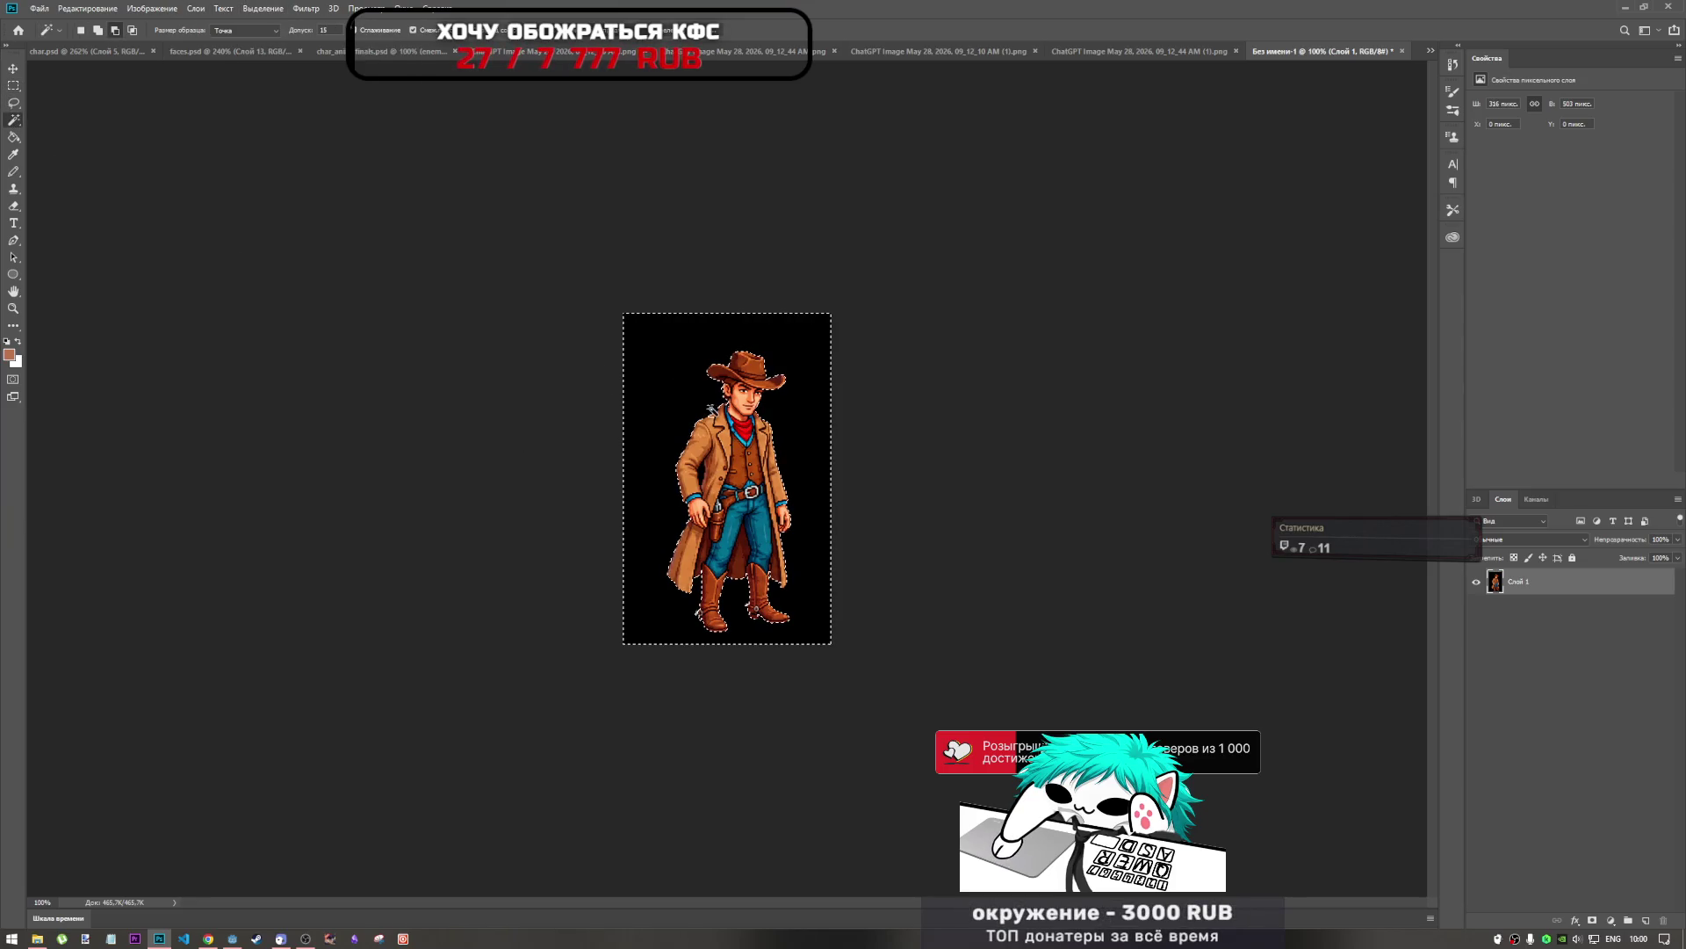
{"action": "scroll", "coordinate": [736, 426], "scroll_direction": "up", "scroll_amount": 2}
{"action": "scroll", "coordinate": [736, 426], "scroll_direction": "up", "scroll_amount": 2}
{"action": "key", "text": "shift+w"}
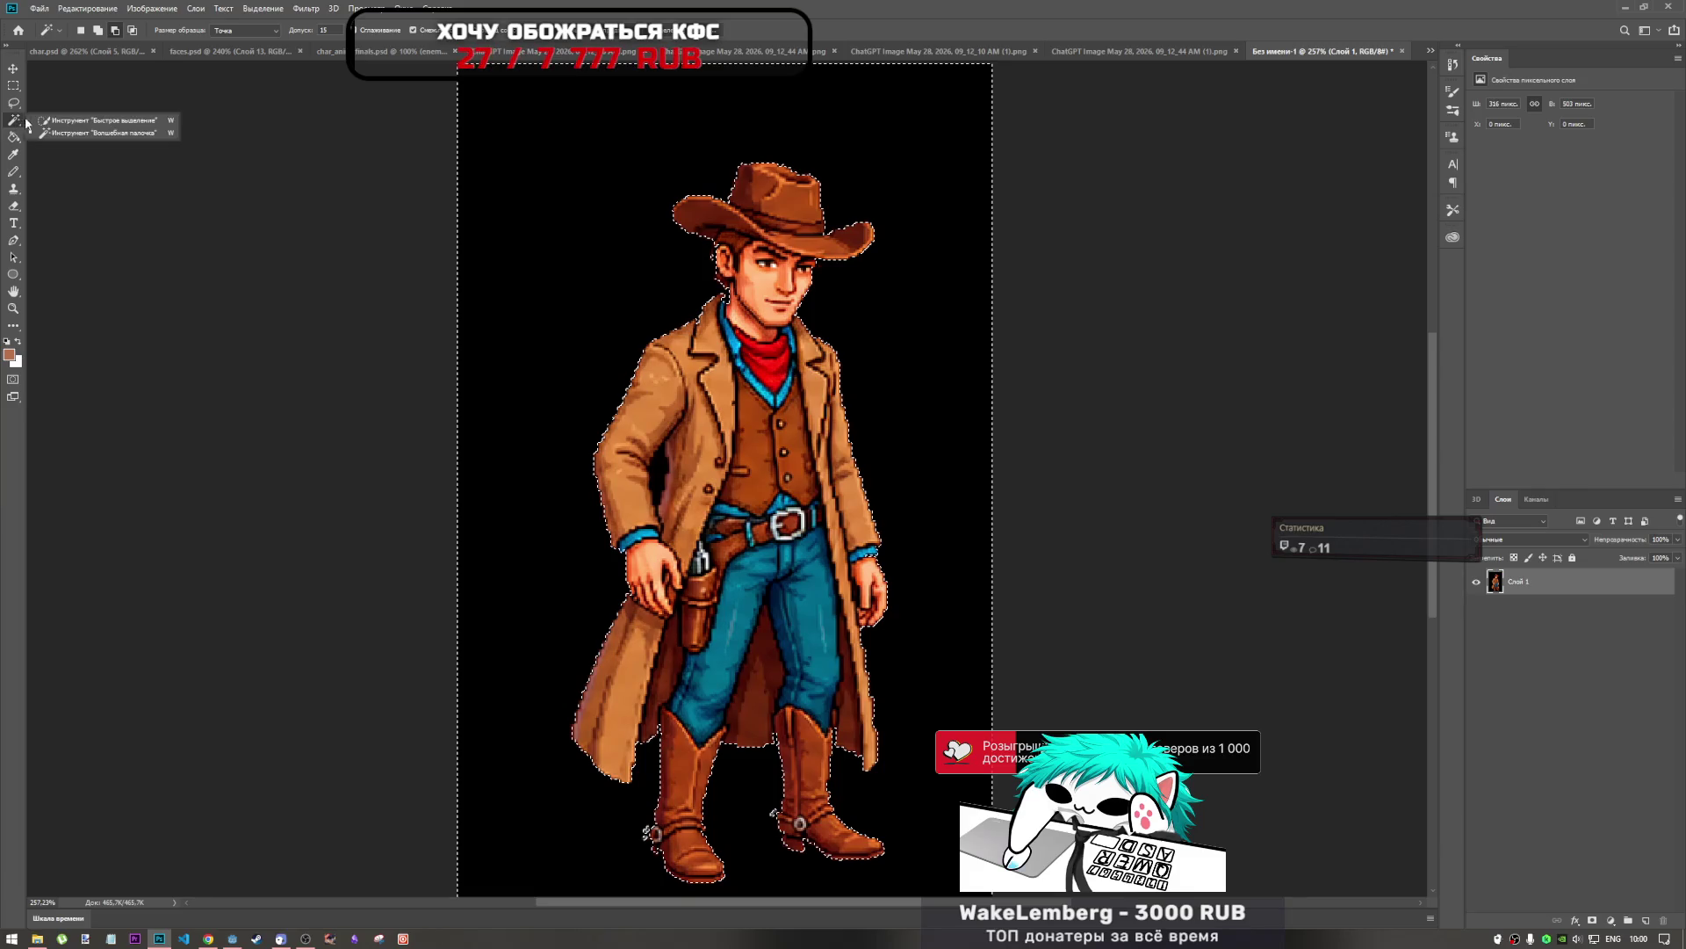
{"action": "scroll", "coordinate": [787, 208], "scroll_direction": "up", "scroll_amount": 2}
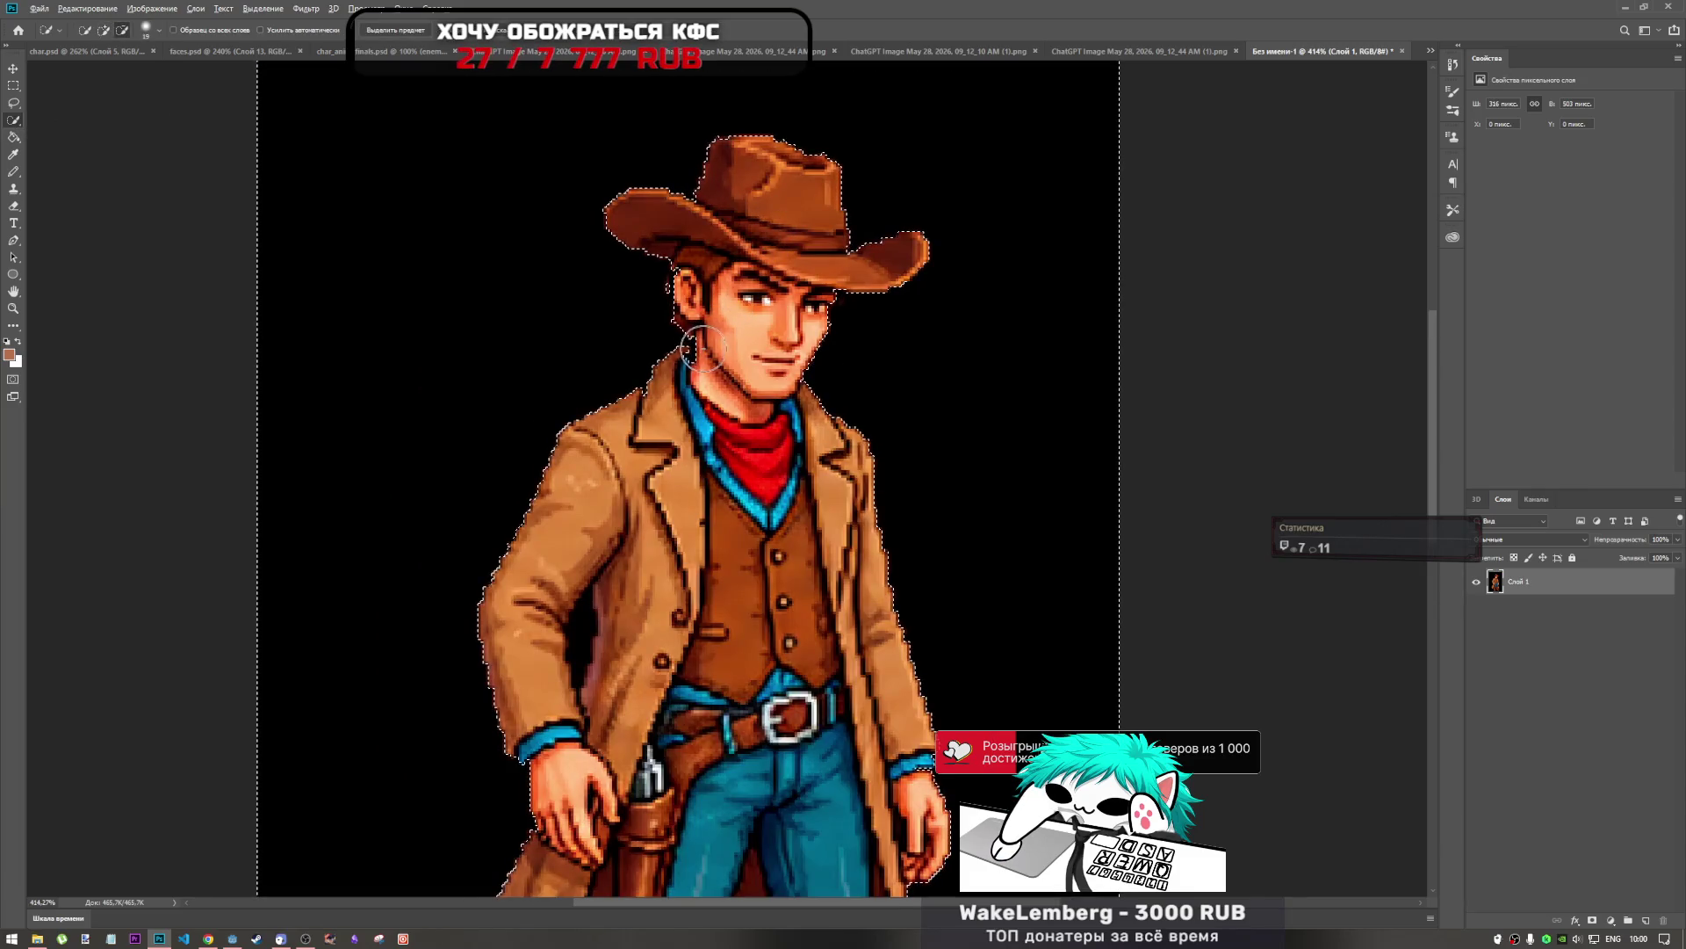
{"action": "left_click", "coordinate": [691, 273]}
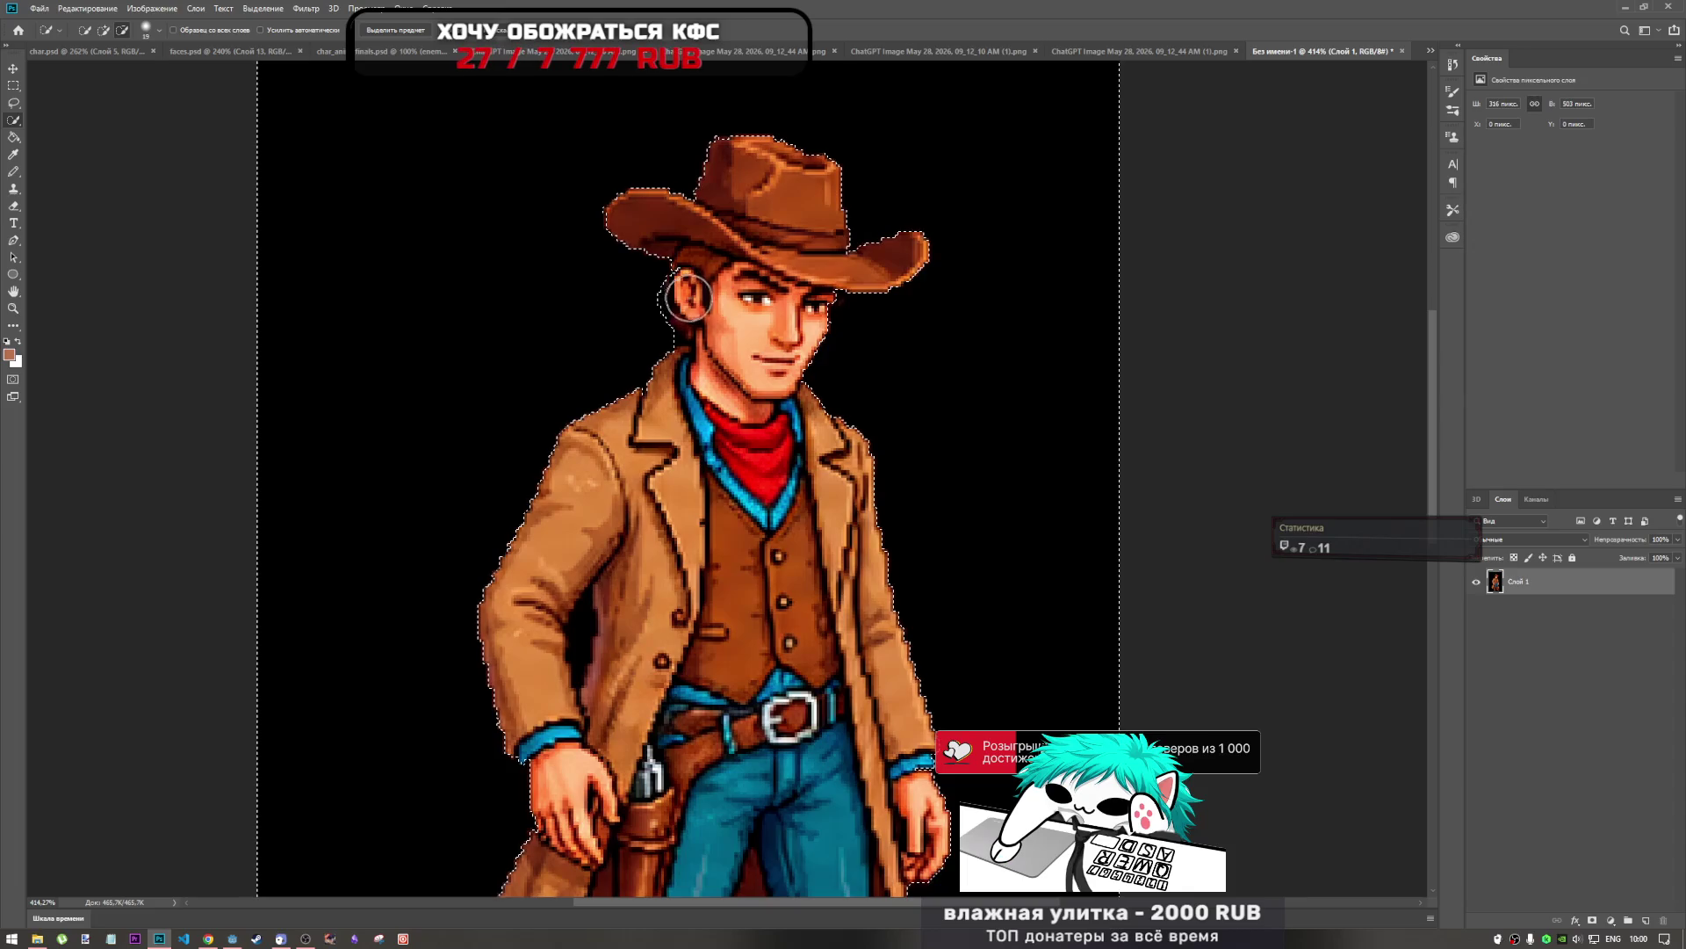
{"action": "left_click", "coordinate": [627, 291]}
{"action": "key", "text": "ctrl+z"}
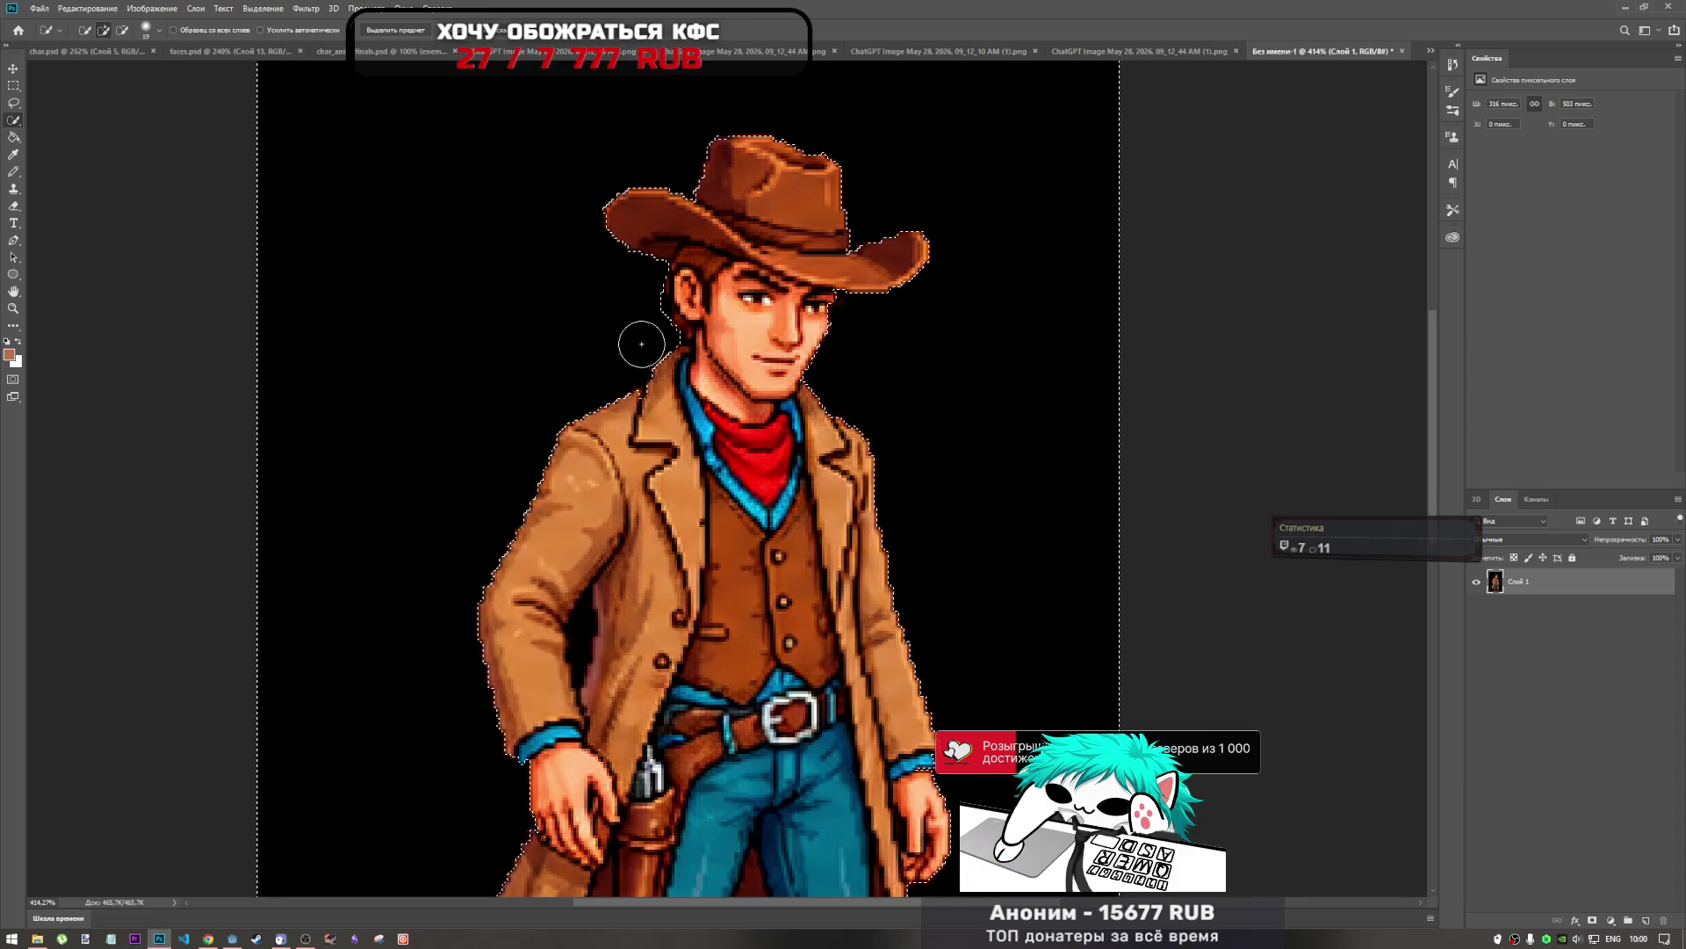
{"action": "key", "text": "alt"}
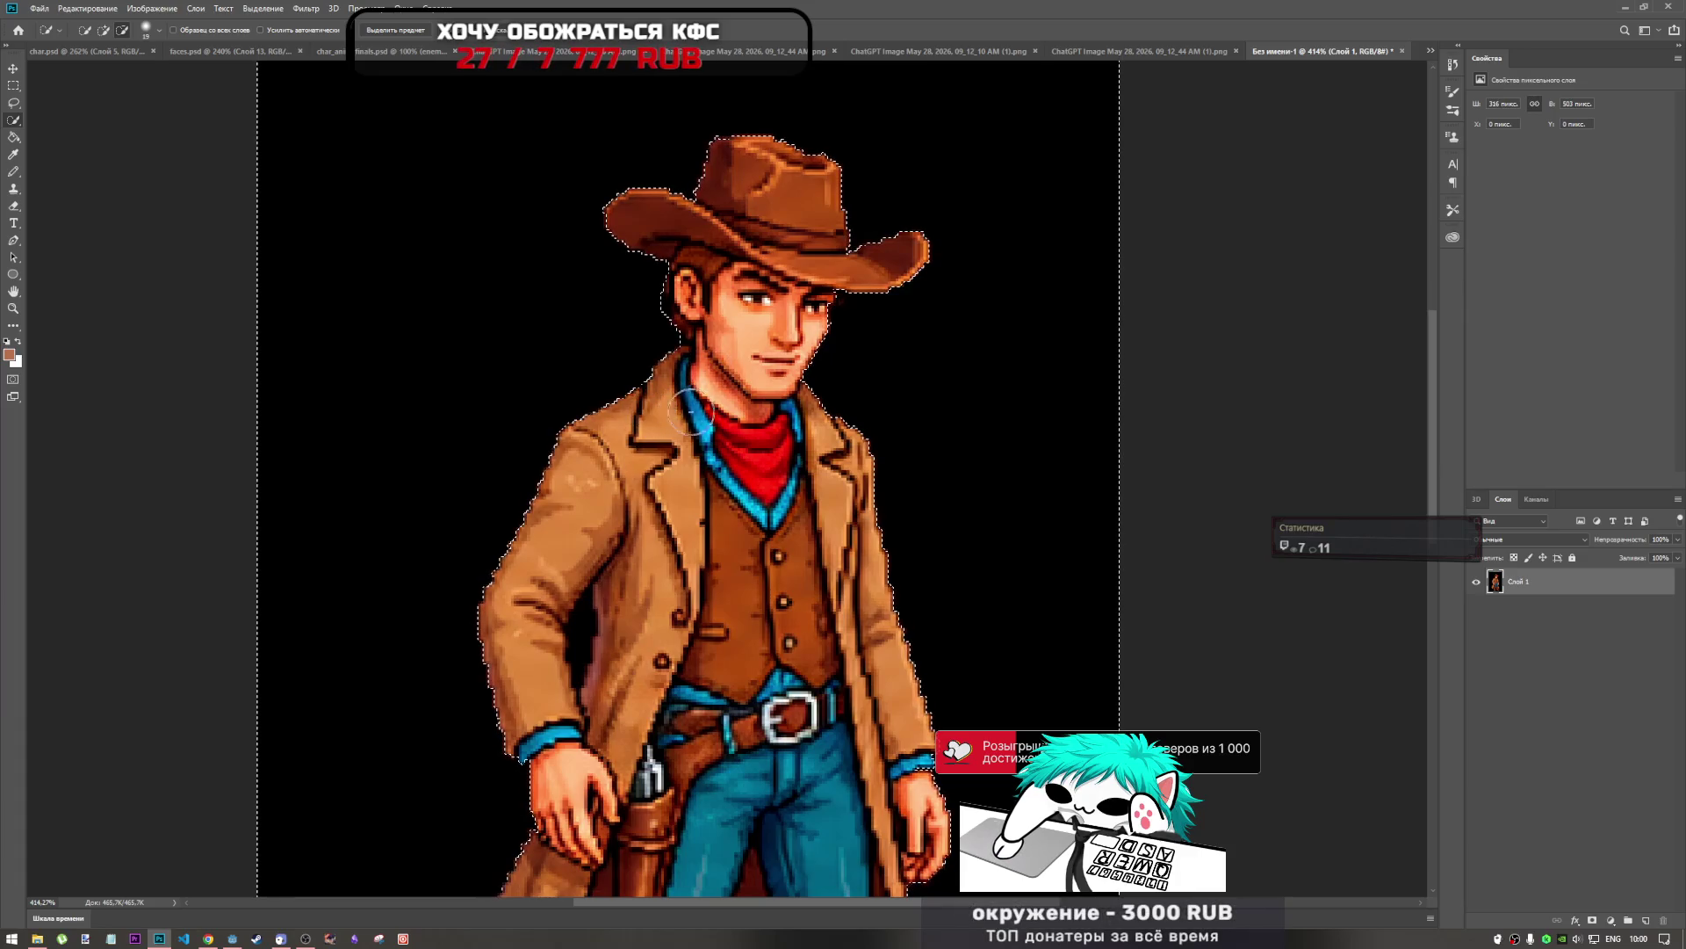
Delete the selected black background and deselect, restoring once and deleting again for a clean cut-out.
{"action": "scroll", "coordinate": [687, 410], "scroll_direction": "down", "scroll_amount": 3}
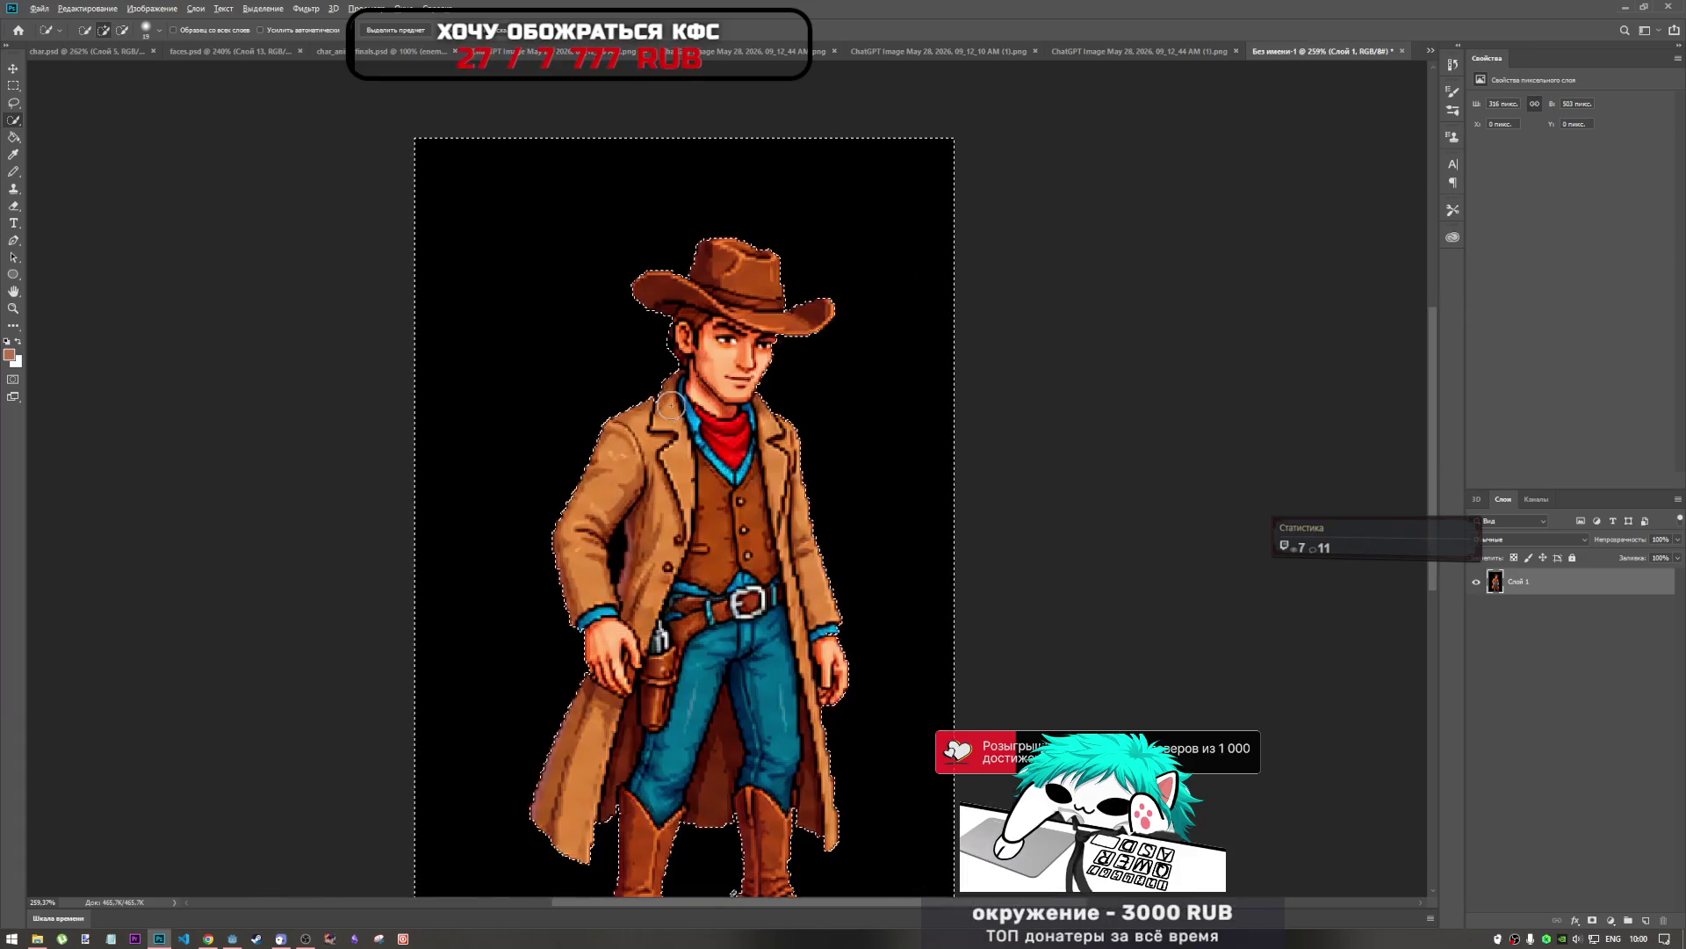
{"action": "scroll", "coordinate": [670, 406], "scroll_direction": "down", "scroll_amount": 2}
{"action": "scroll", "coordinate": [715, 608], "scroll_direction": "up", "scroll_amount": 5}
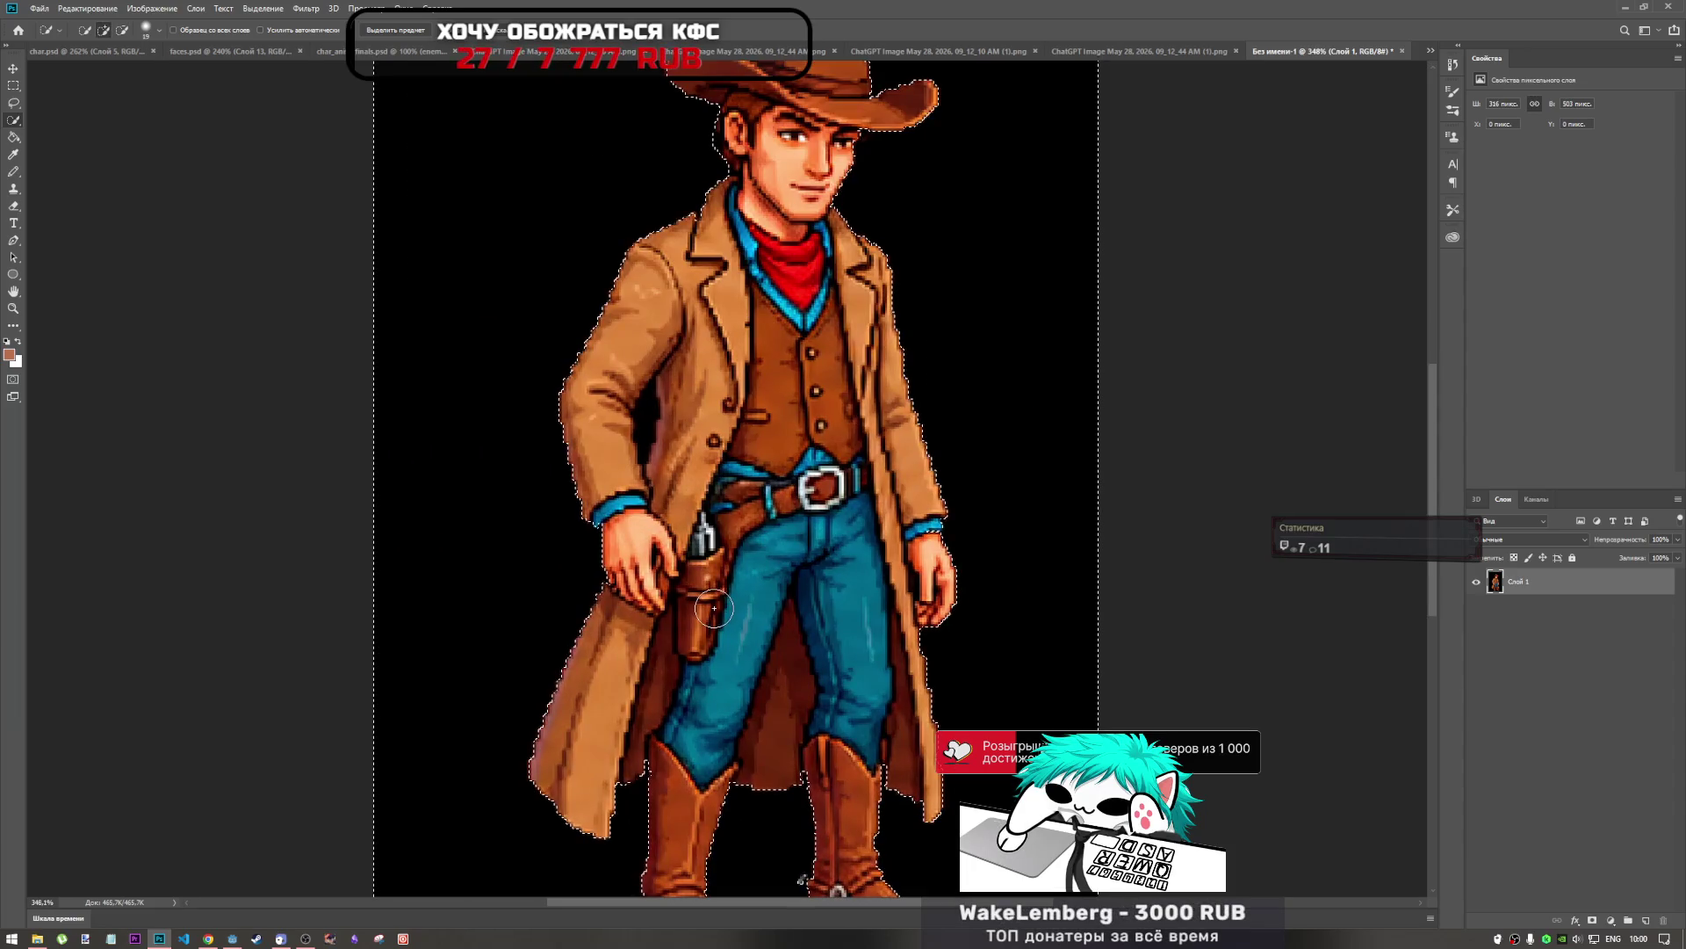
{"action": "scroll", "coordinate": [723, 586], "scroll_direction": "down", "scroll_amount": 2}
{"action": "key", "text": "Delete"}
{"action": "key", "text": "ctrl+d"}
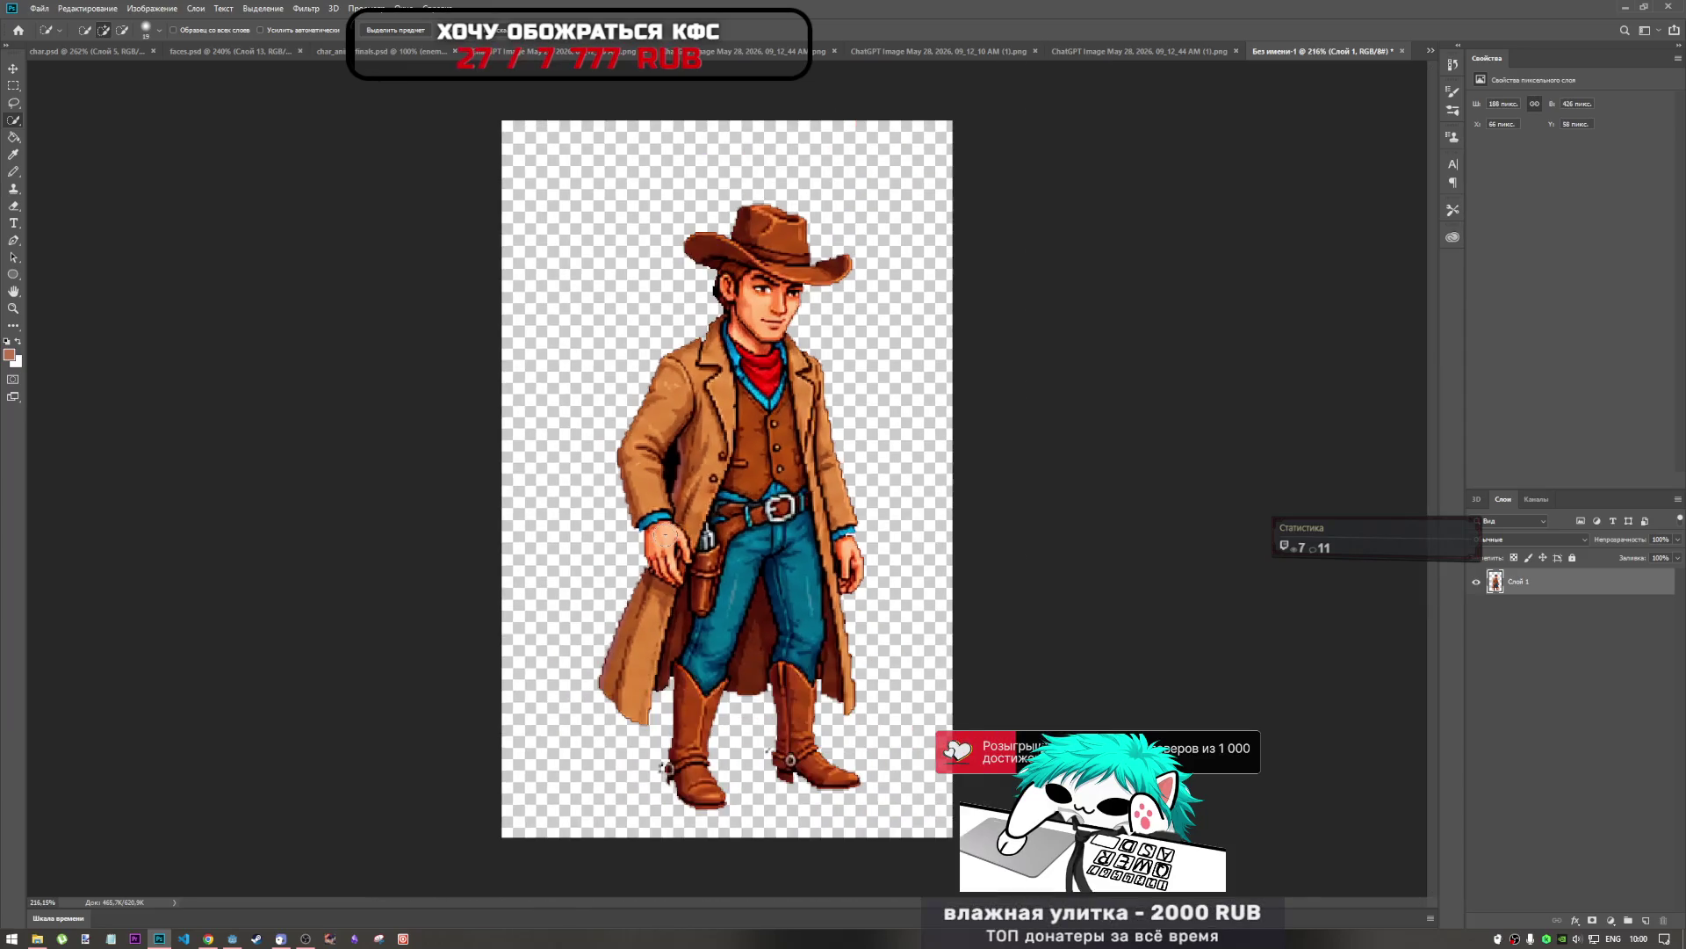
{"action": "scroll", "coordinate": [693, 532], "scroll_direction": "up", "scroll_amount": 1}
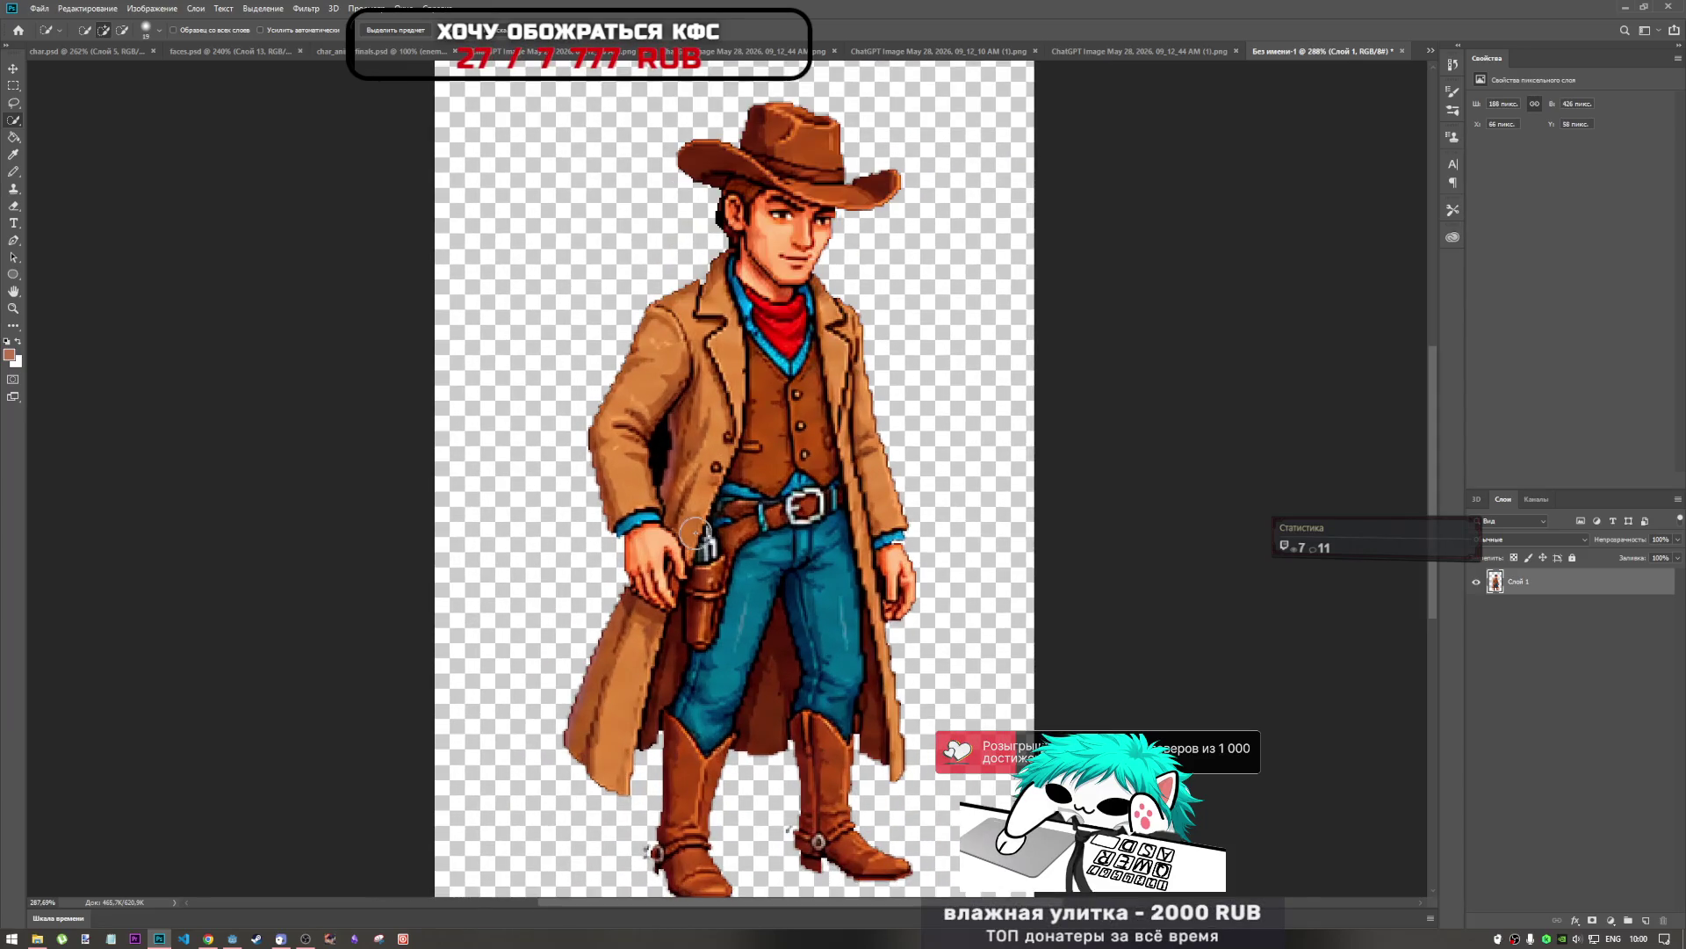
{"action": "key", "text": "ctrl+z"}
{"action": "key", "text": "ctrl+z"}
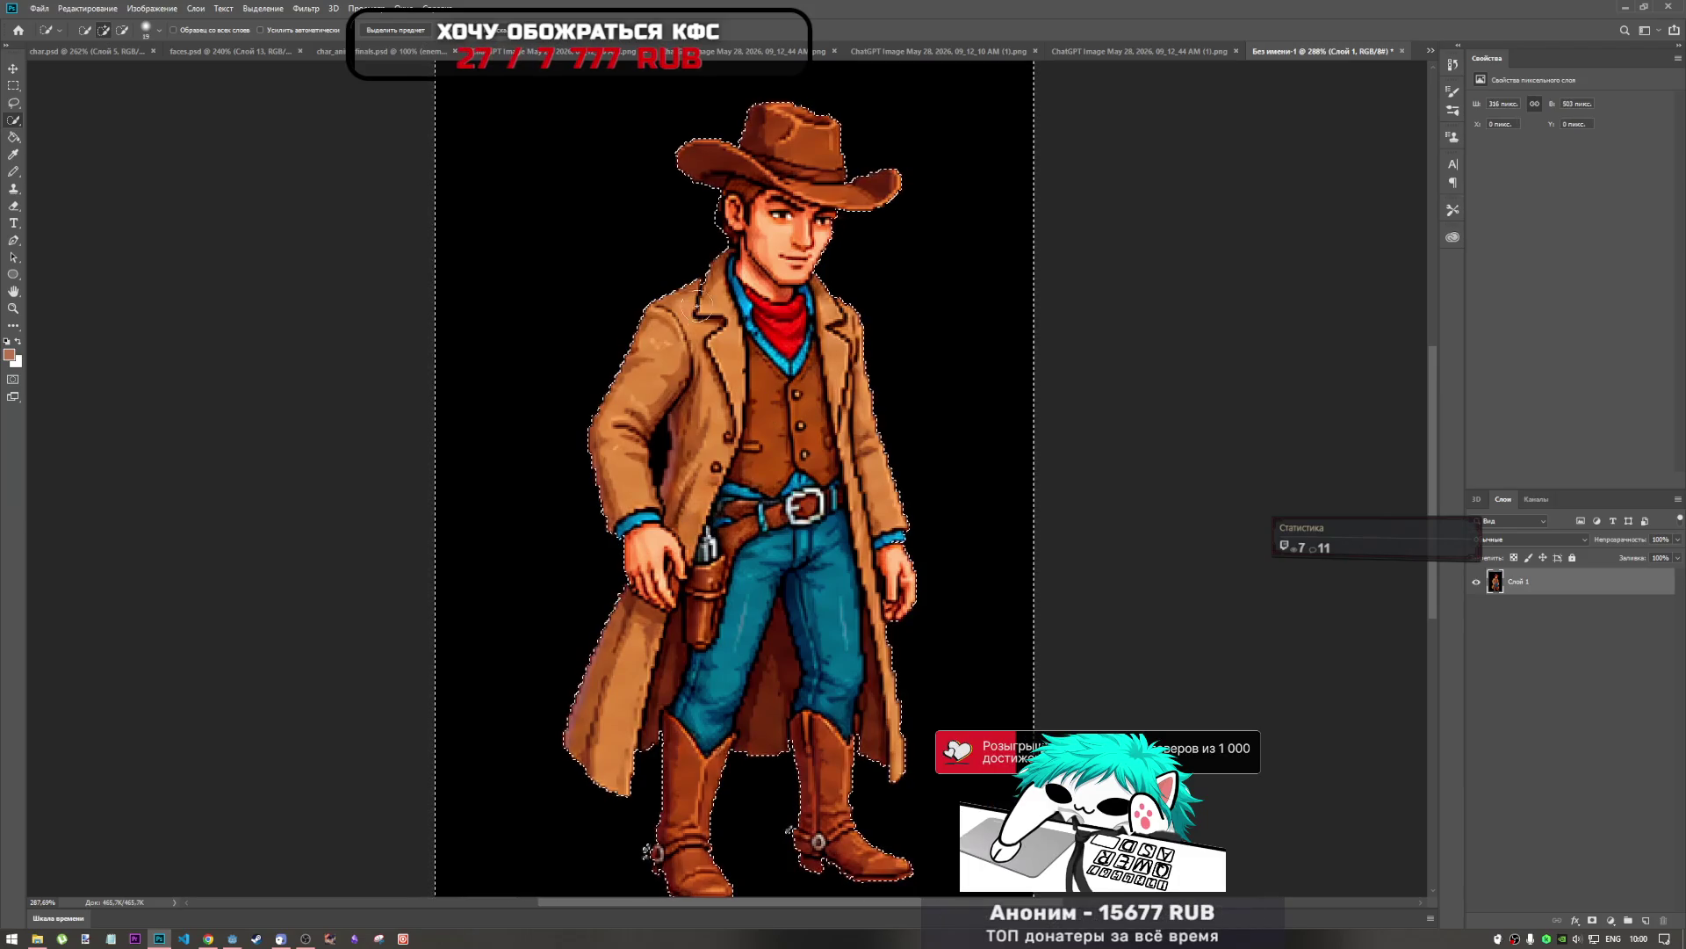
{"action": "scroll", "coordinate": [706, 320], "scroll_direction": "up", "scroll_amount": 3}
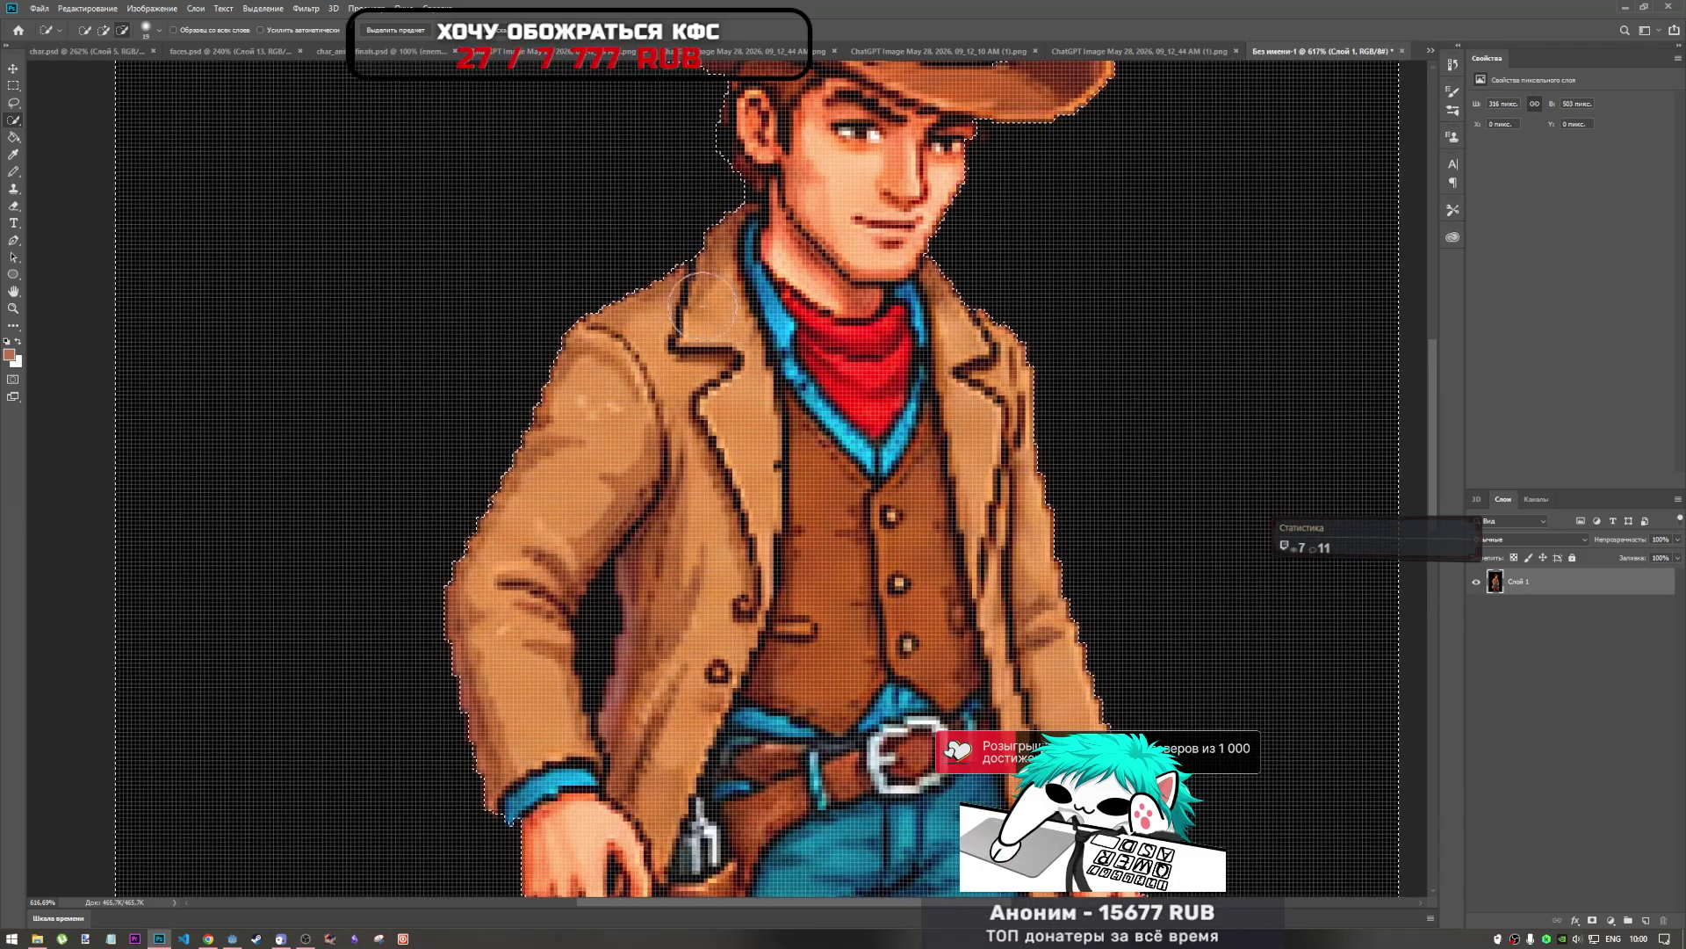
{"action": "scroll", "coordinate": [734, 369], "scroll_direction": "down", "scroll_amount": 3}
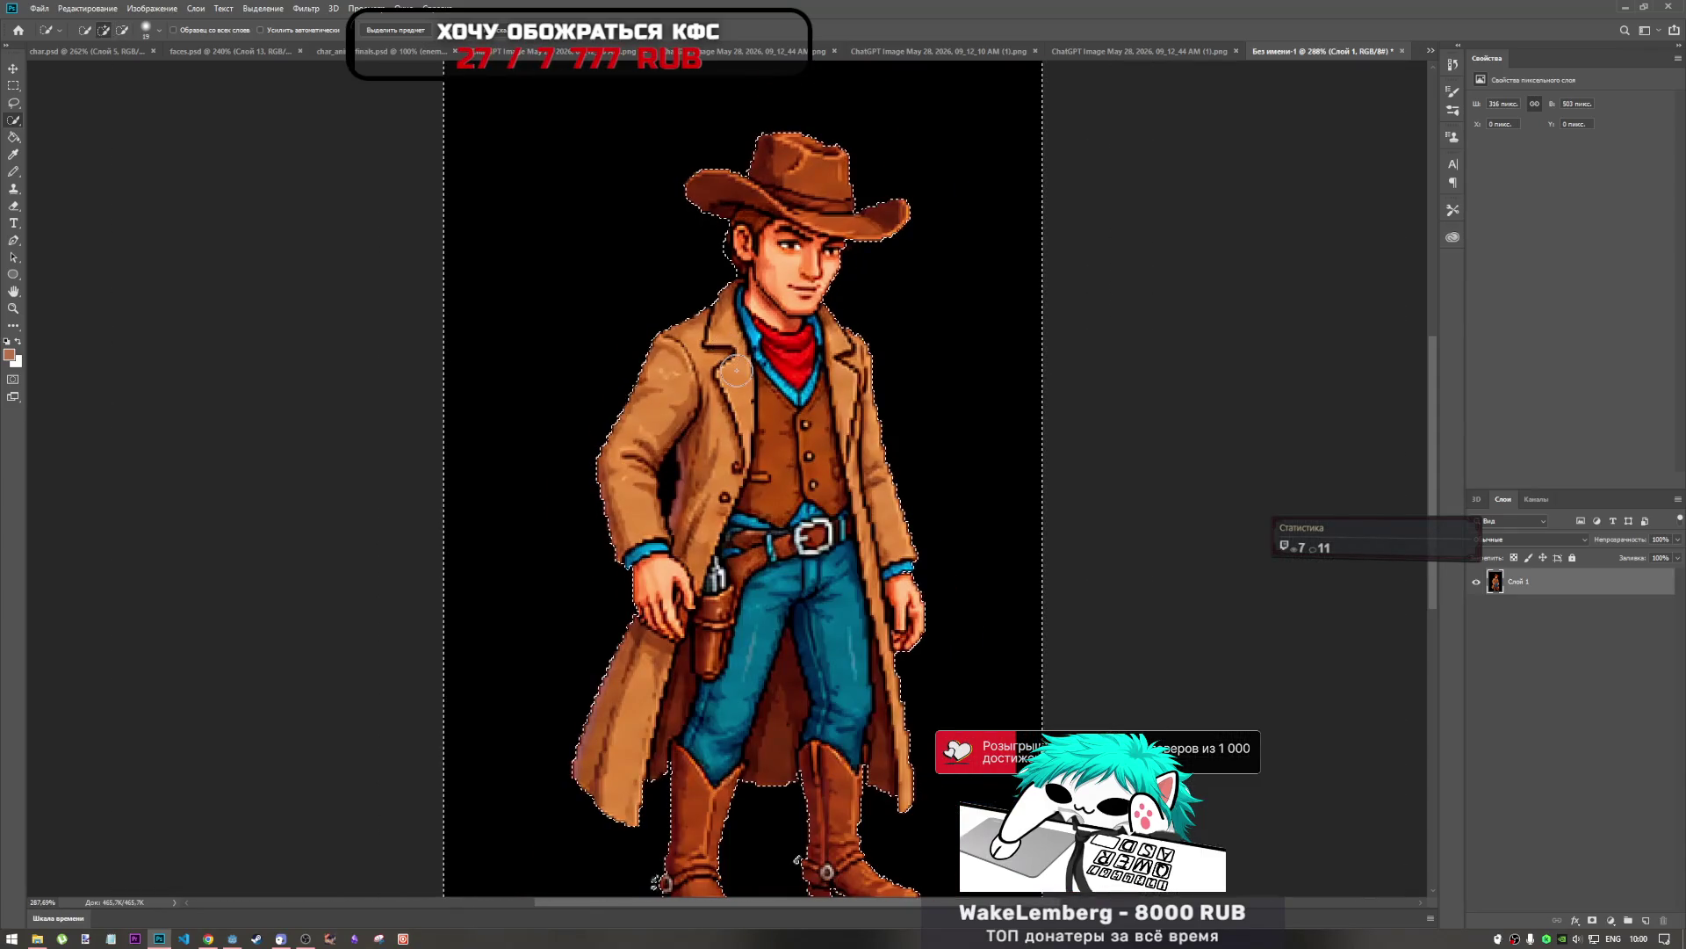
{"action": "key", "text": "Delete"}
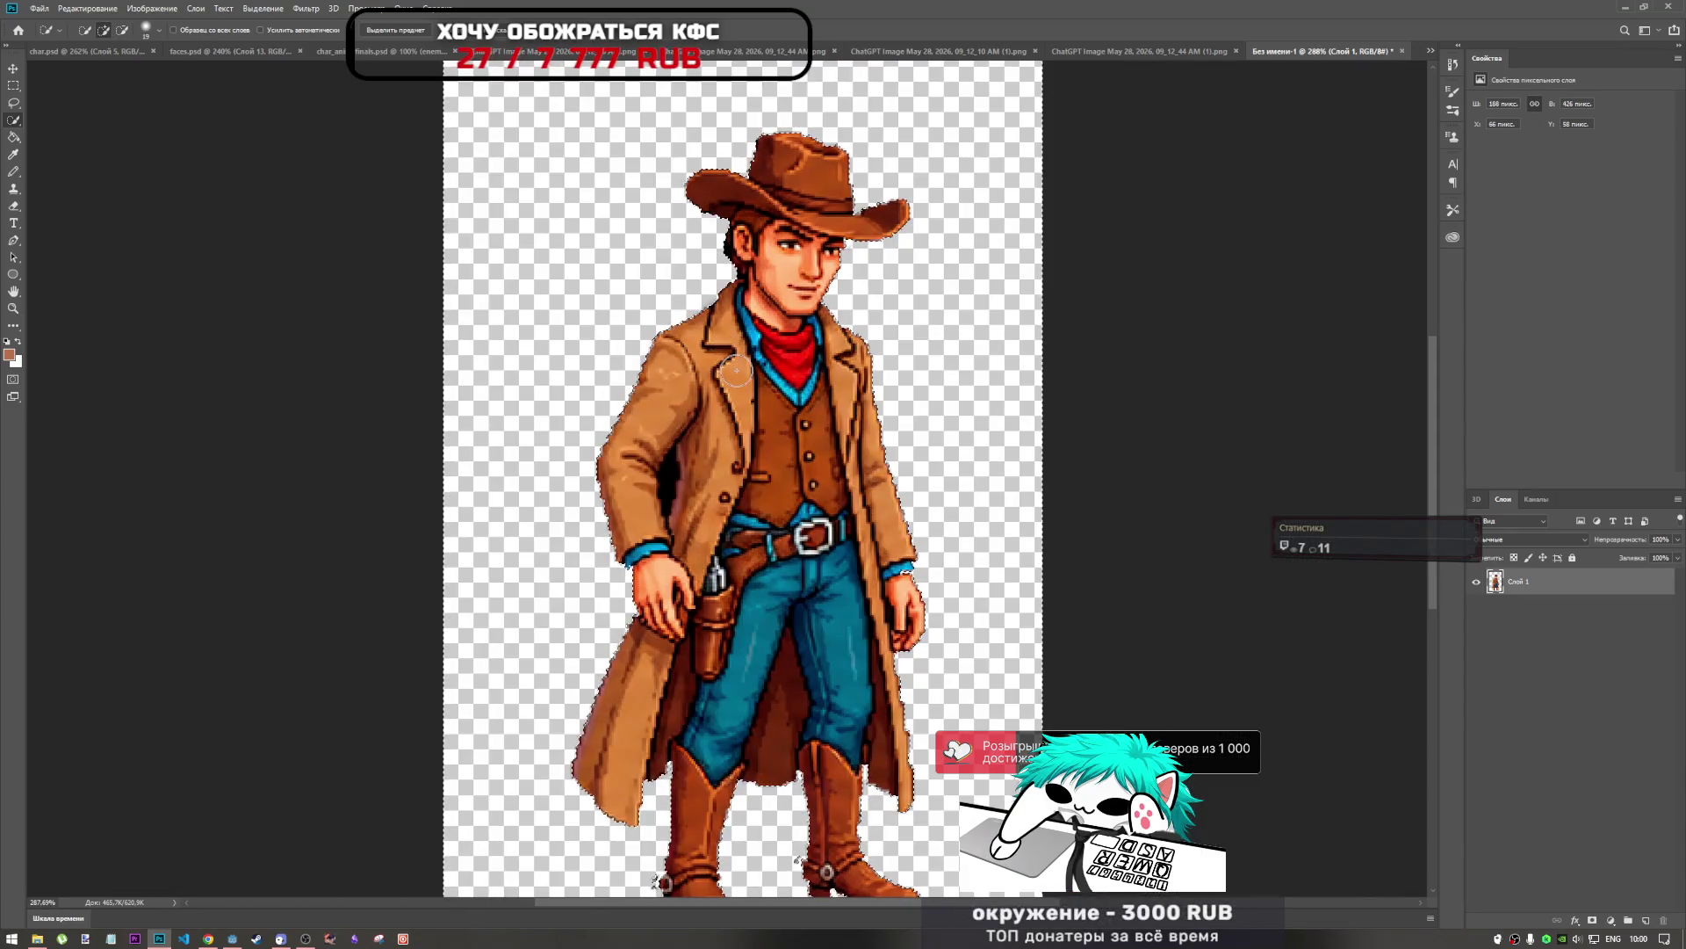
{"action": "key", "text": "ctrl+d"}
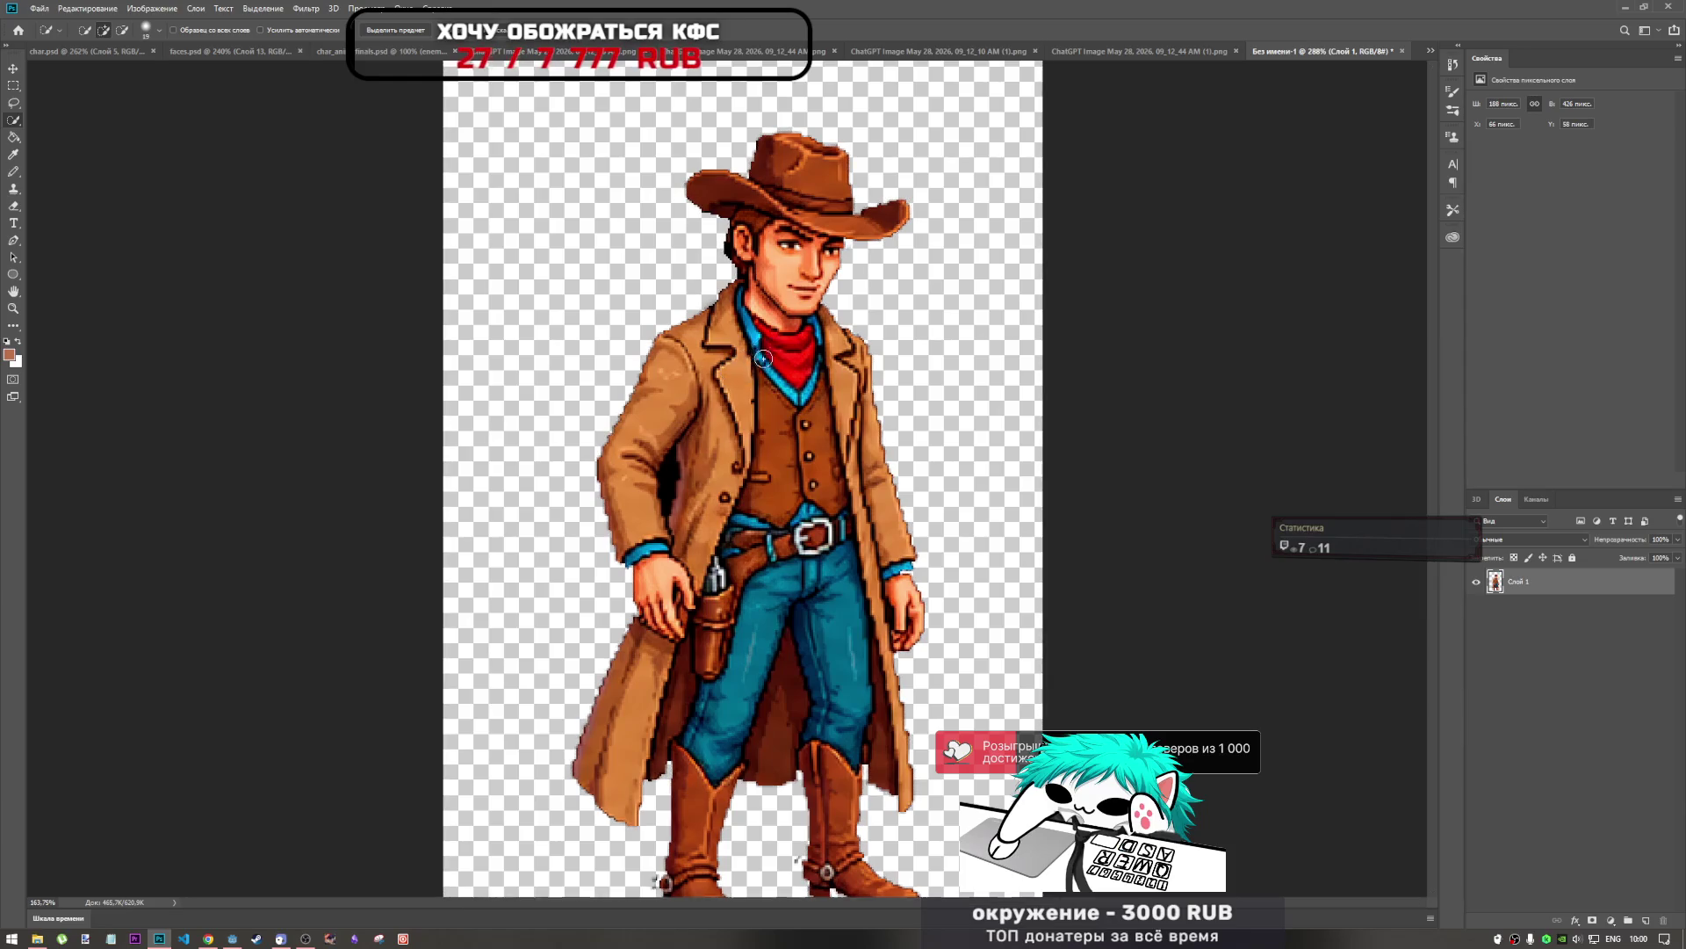
{"action": "scroll", "coordinate": [763, 360], "scroll_direction": "down", "scroll_amount": 2}
{"action": "scroll", "coordinate": [763, 359], "scroll_direction": "up", "scroll_amount": 1}
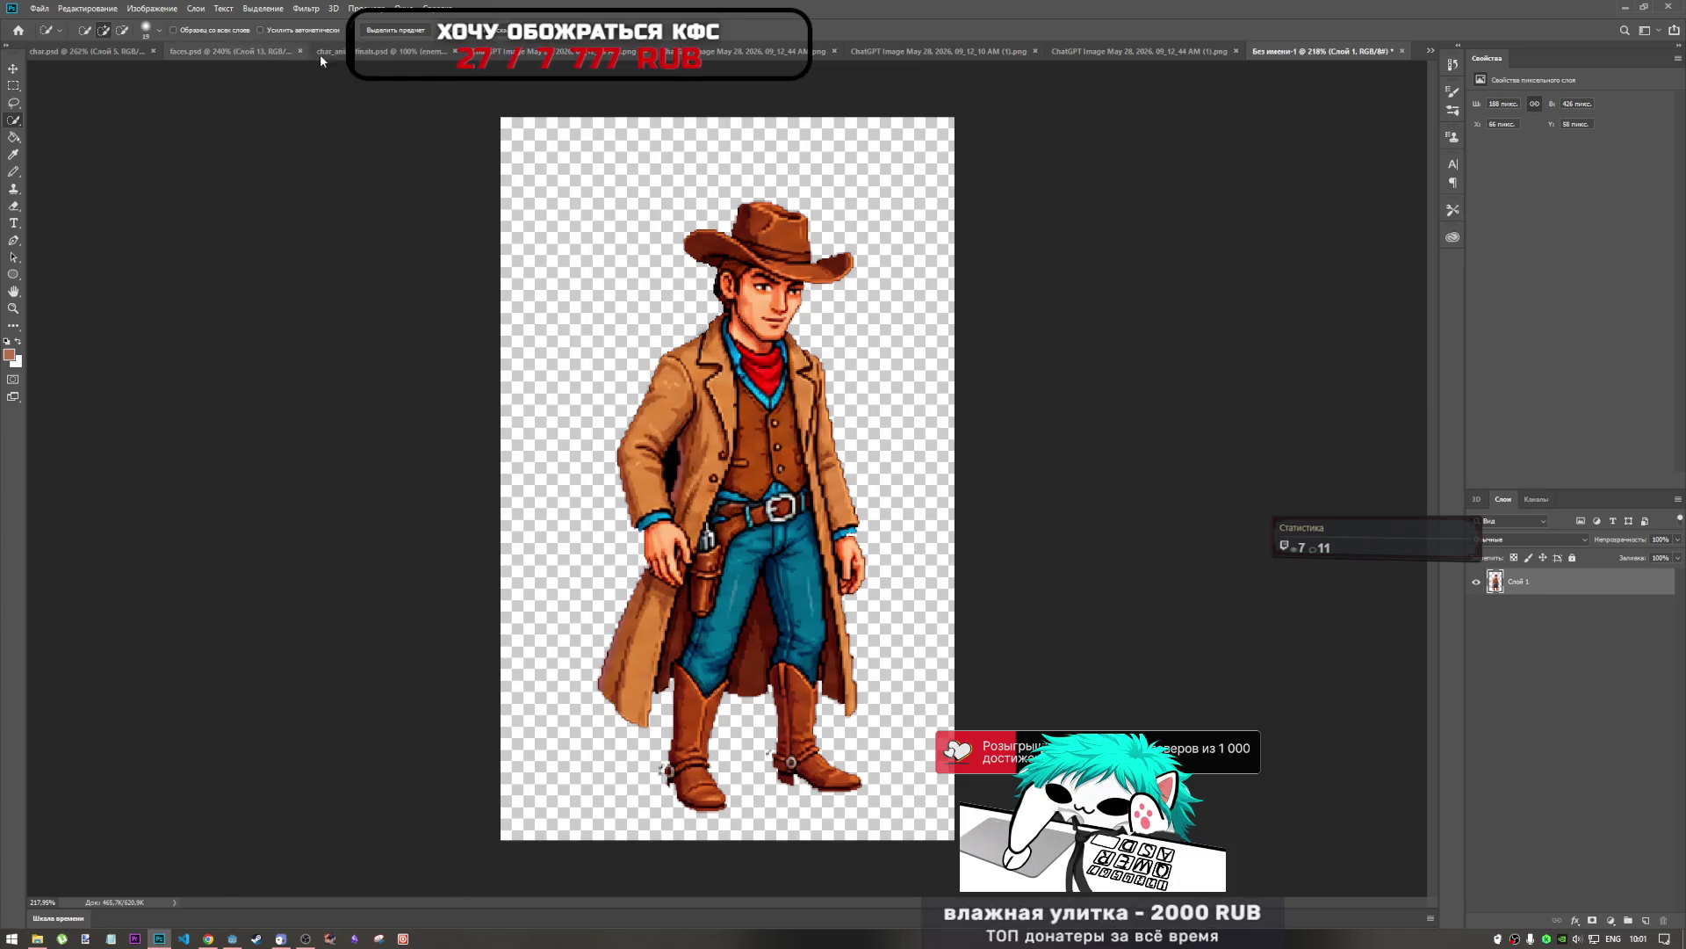
{"action": "left_click", "coordinate": [87, 51]}
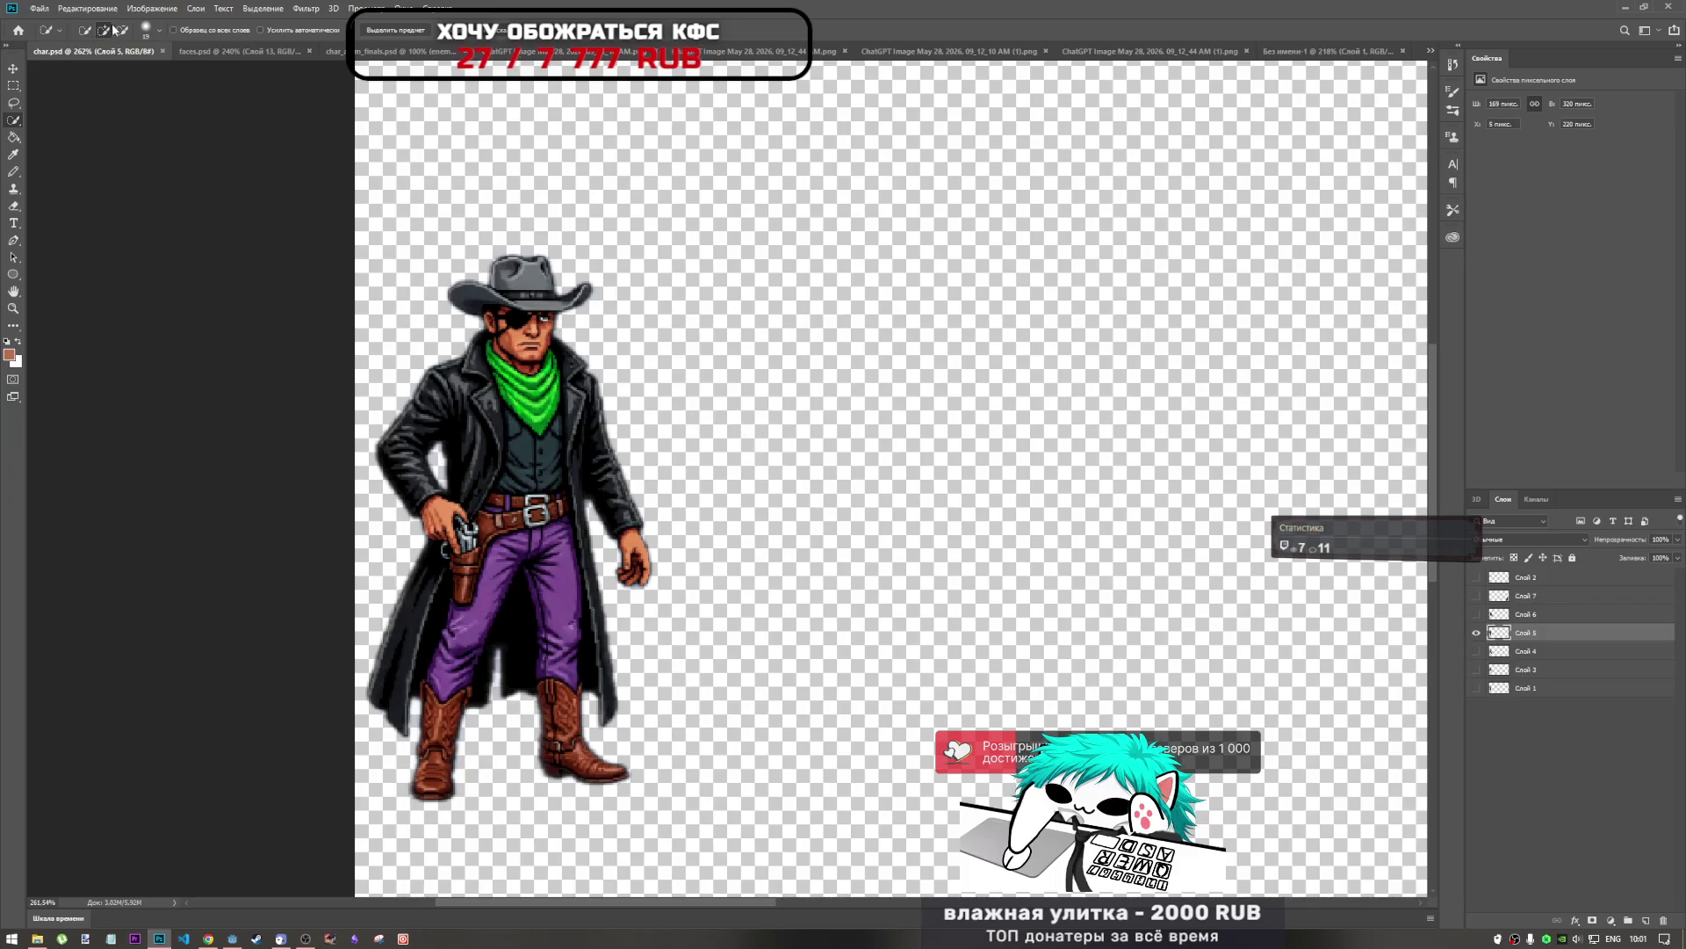
Flip through the faces.psd, animation finals and cowboy sprite sheet documents.
{"action": "left_click", "coordinate": [237, 51]}
{"action": "left_click", "coordinate": [391, 51]}
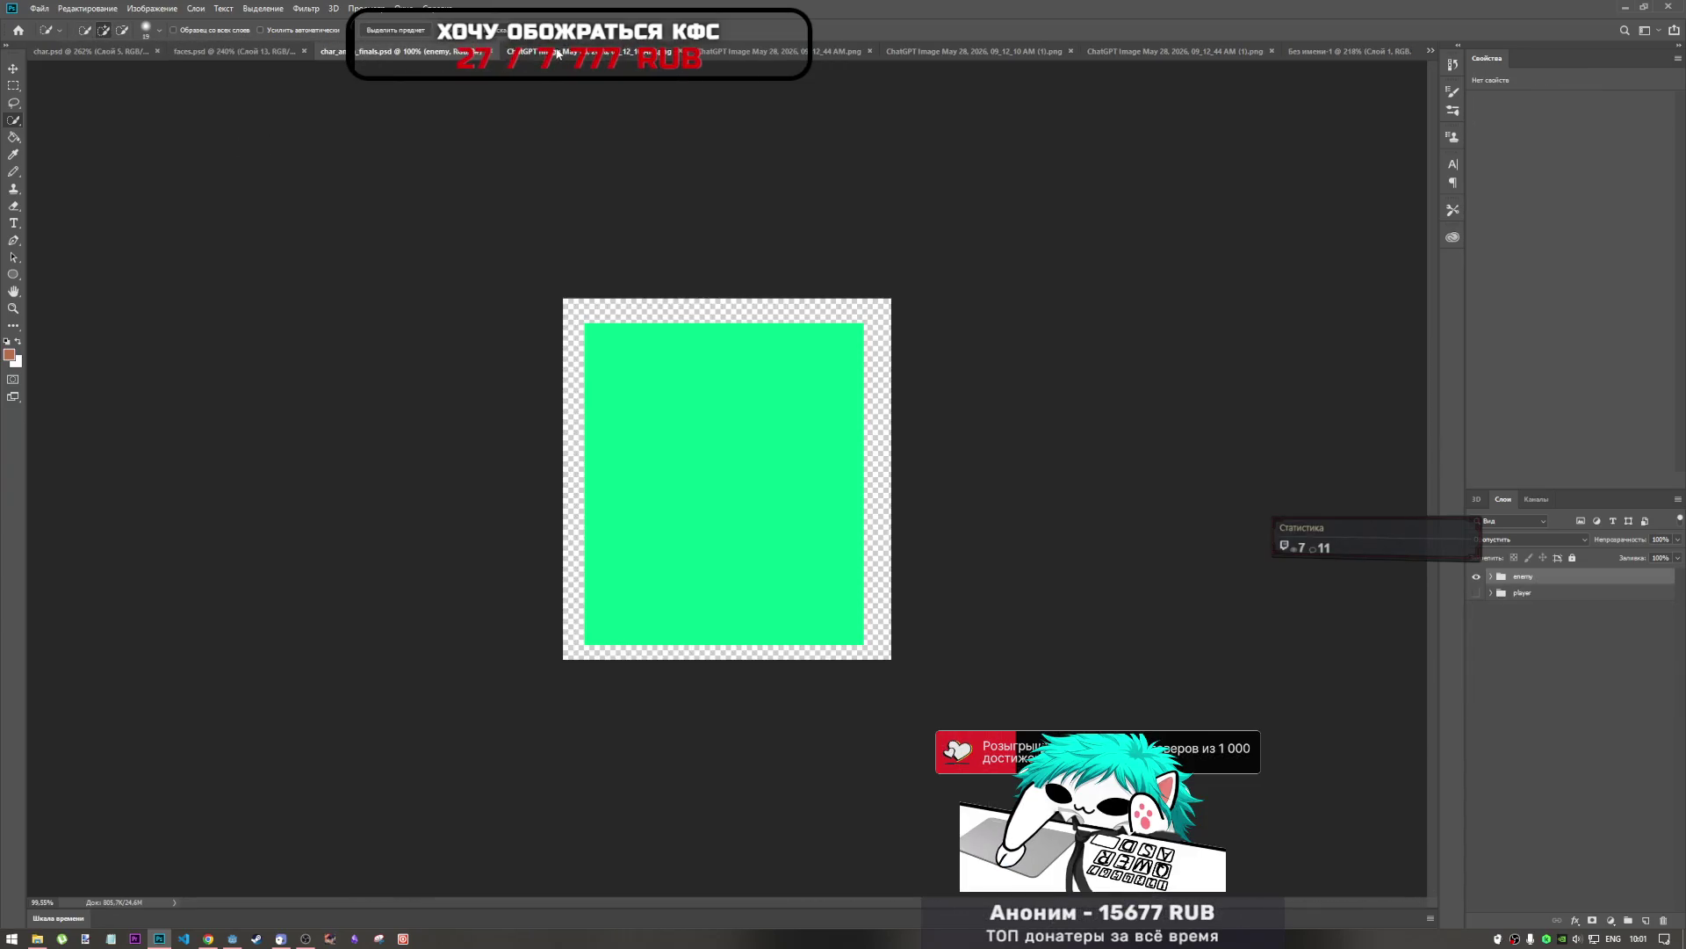
{"action": "left_click", "coordinate": [558, 52]}
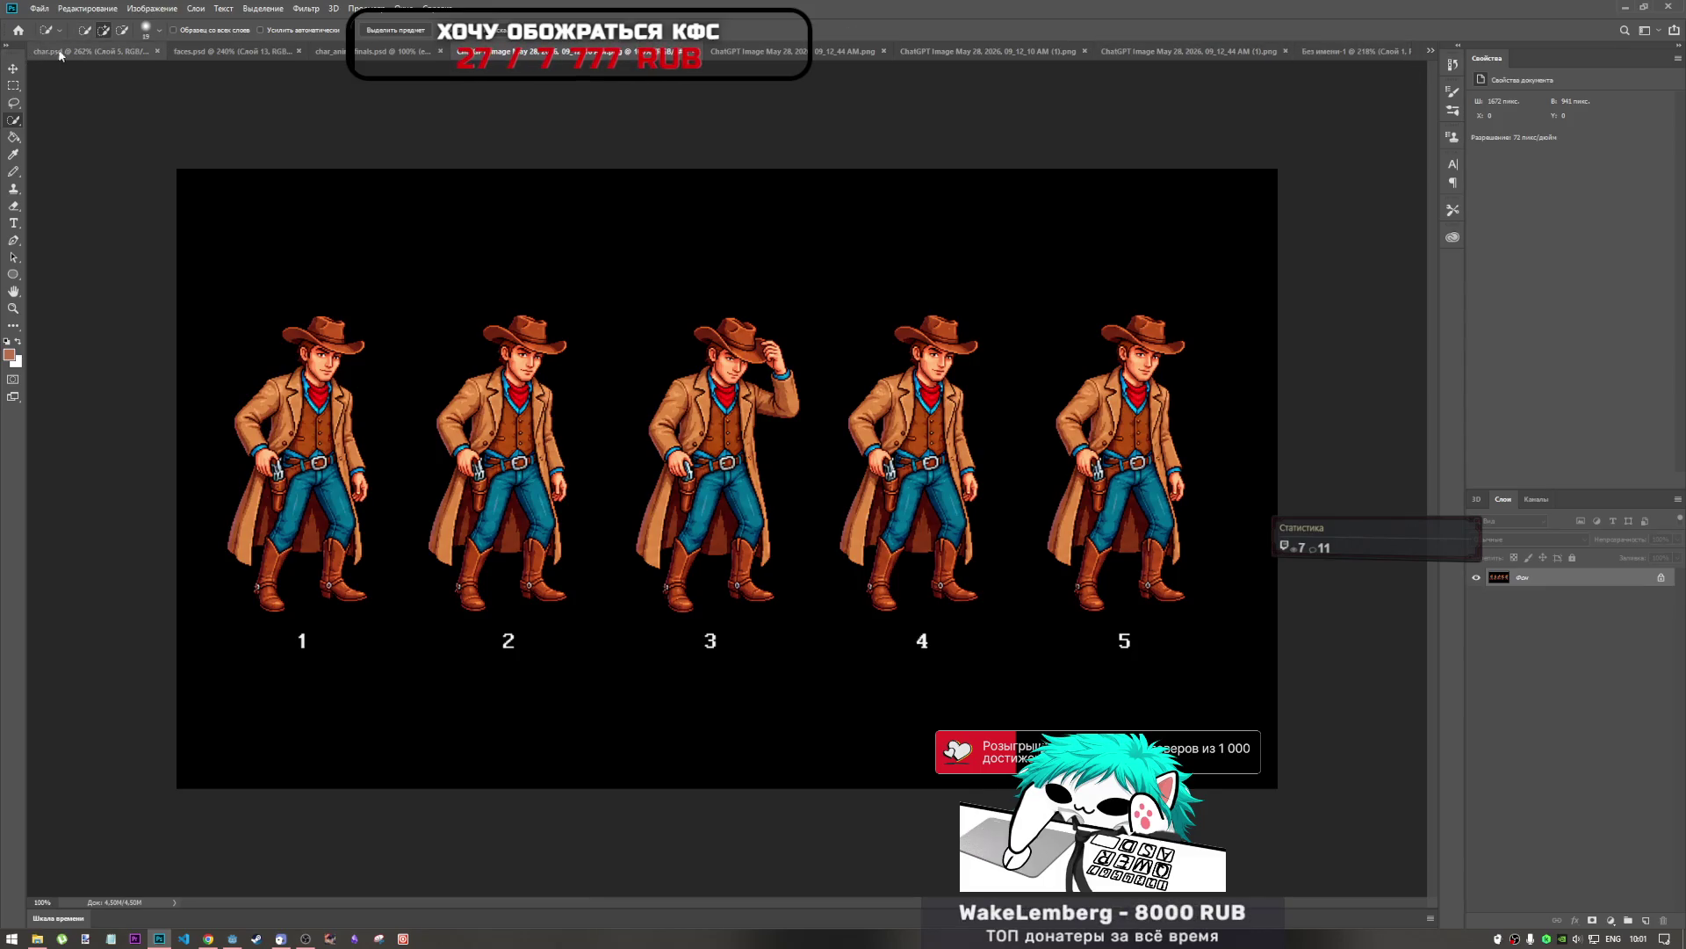
Close both generated cowboy images, keep the untitled one open, and return to char_anim.psd.
{"action": "left_click", "coordinate": [1289, 50]}
{"action": "left_click", "coordinate": [1290, 49]}
{"action": "left_click", "coordinate": [1376, 53]}
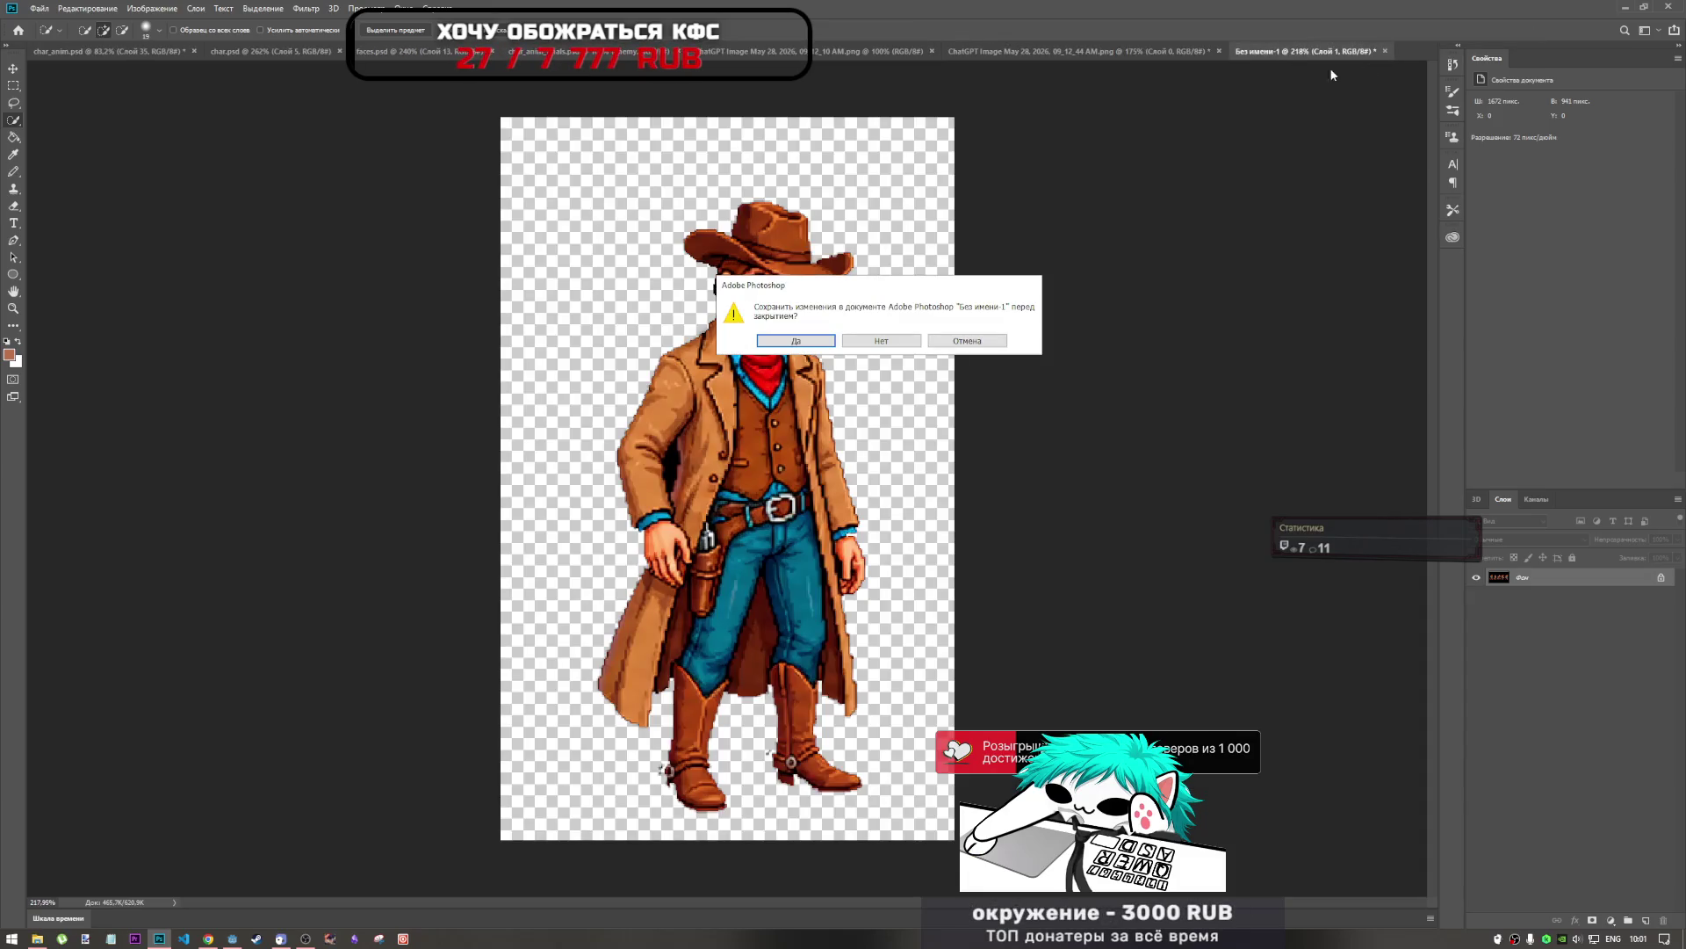
{"action": "key", "text": "Return"}
{"action": "left_click", "coordinate": [99, 53]}
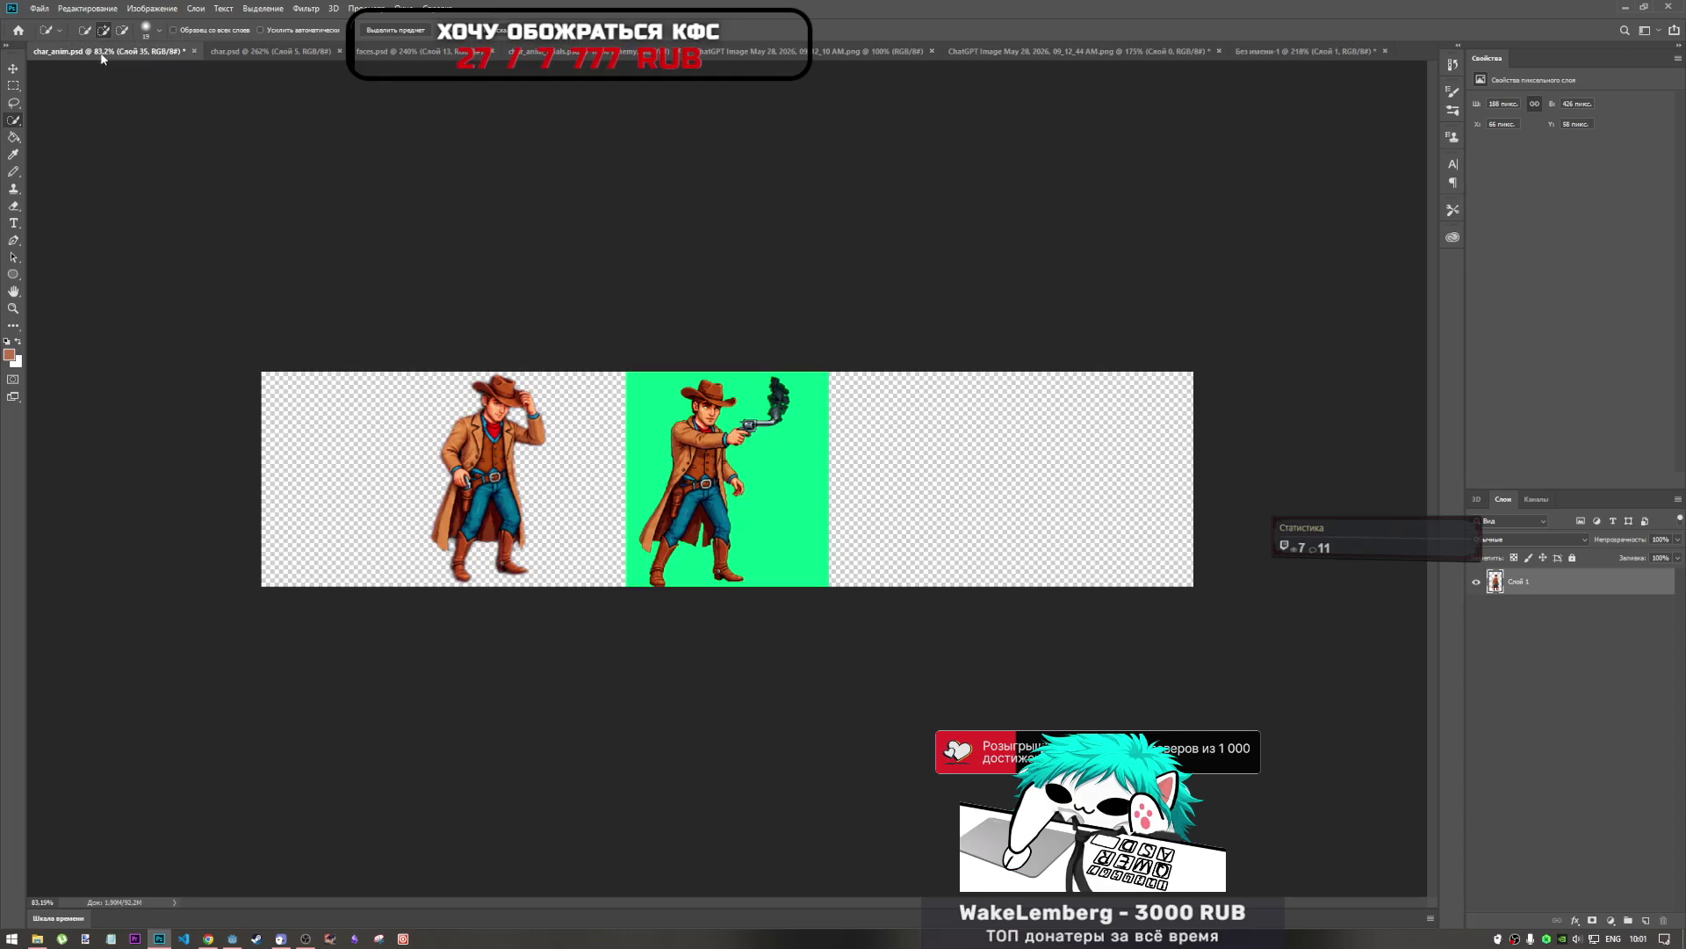
Paste the transparent cowboy as a new layer at full size, left of the hat-tipping cowboy.
{"action": "key", "text": "ctrl+v"}
{"action": "key", "text": "ctrl+t"}
{"action": "left_click_drag", "start_coordinate": [757, 475], "coordinate": [688, 459]}
{"action": "left_click_drag", "start_coordinate": [677, 350], "coordinate": [677, 375]}
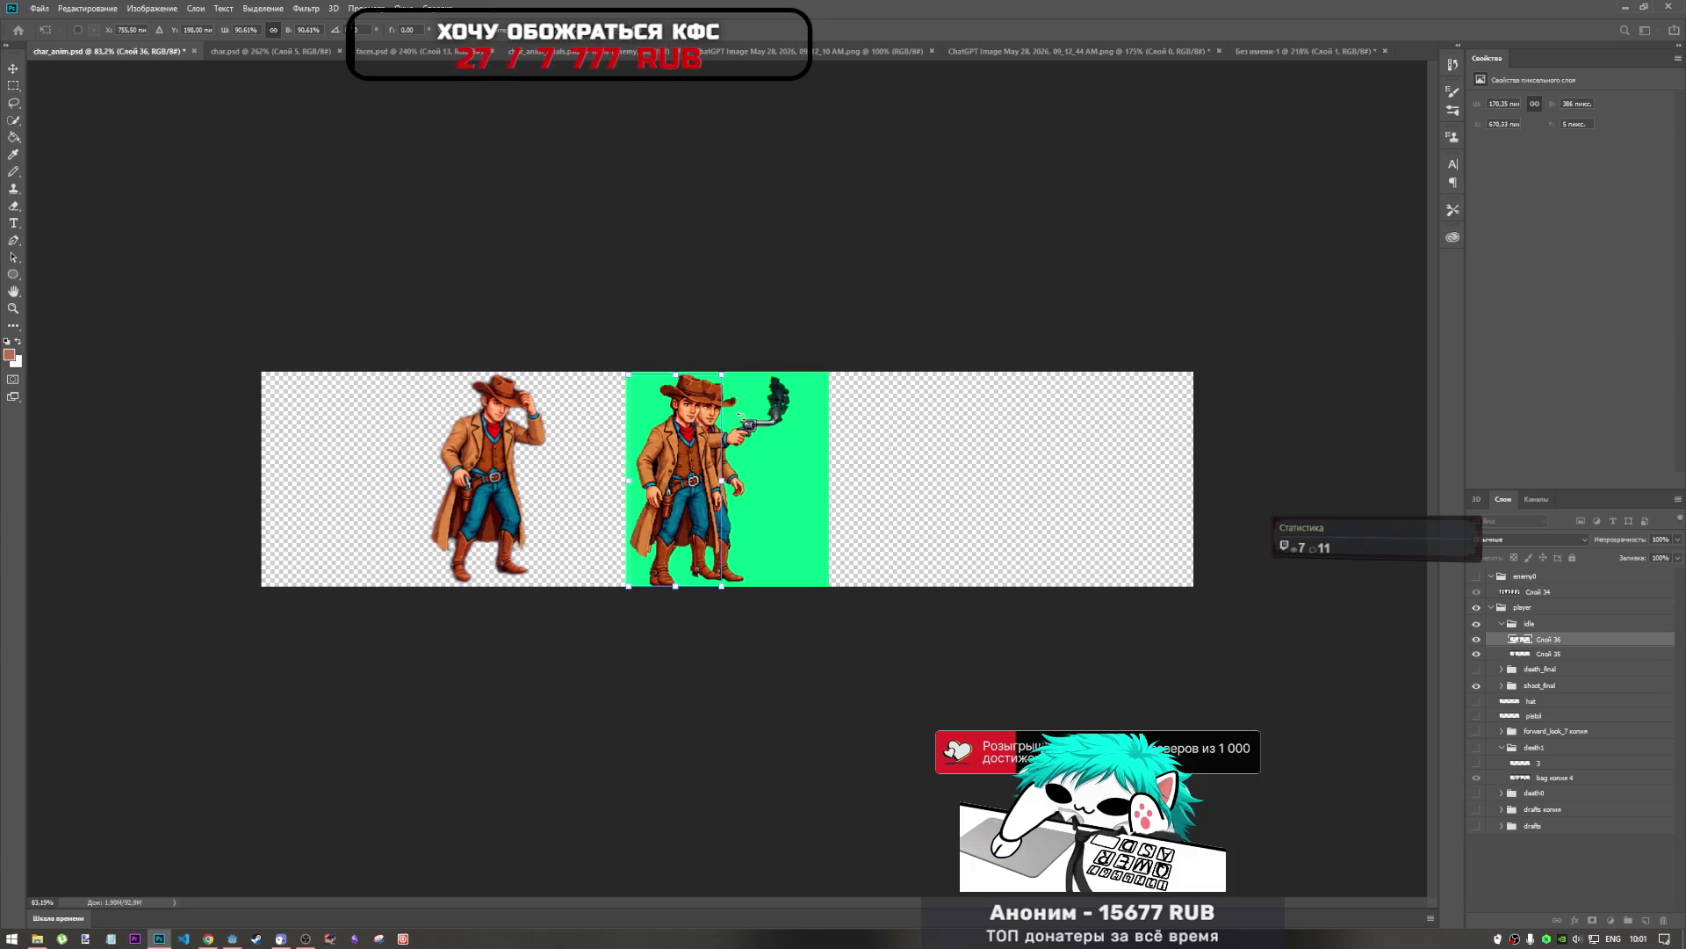
{"action": "left_click", "coordinate": [661, 35]}
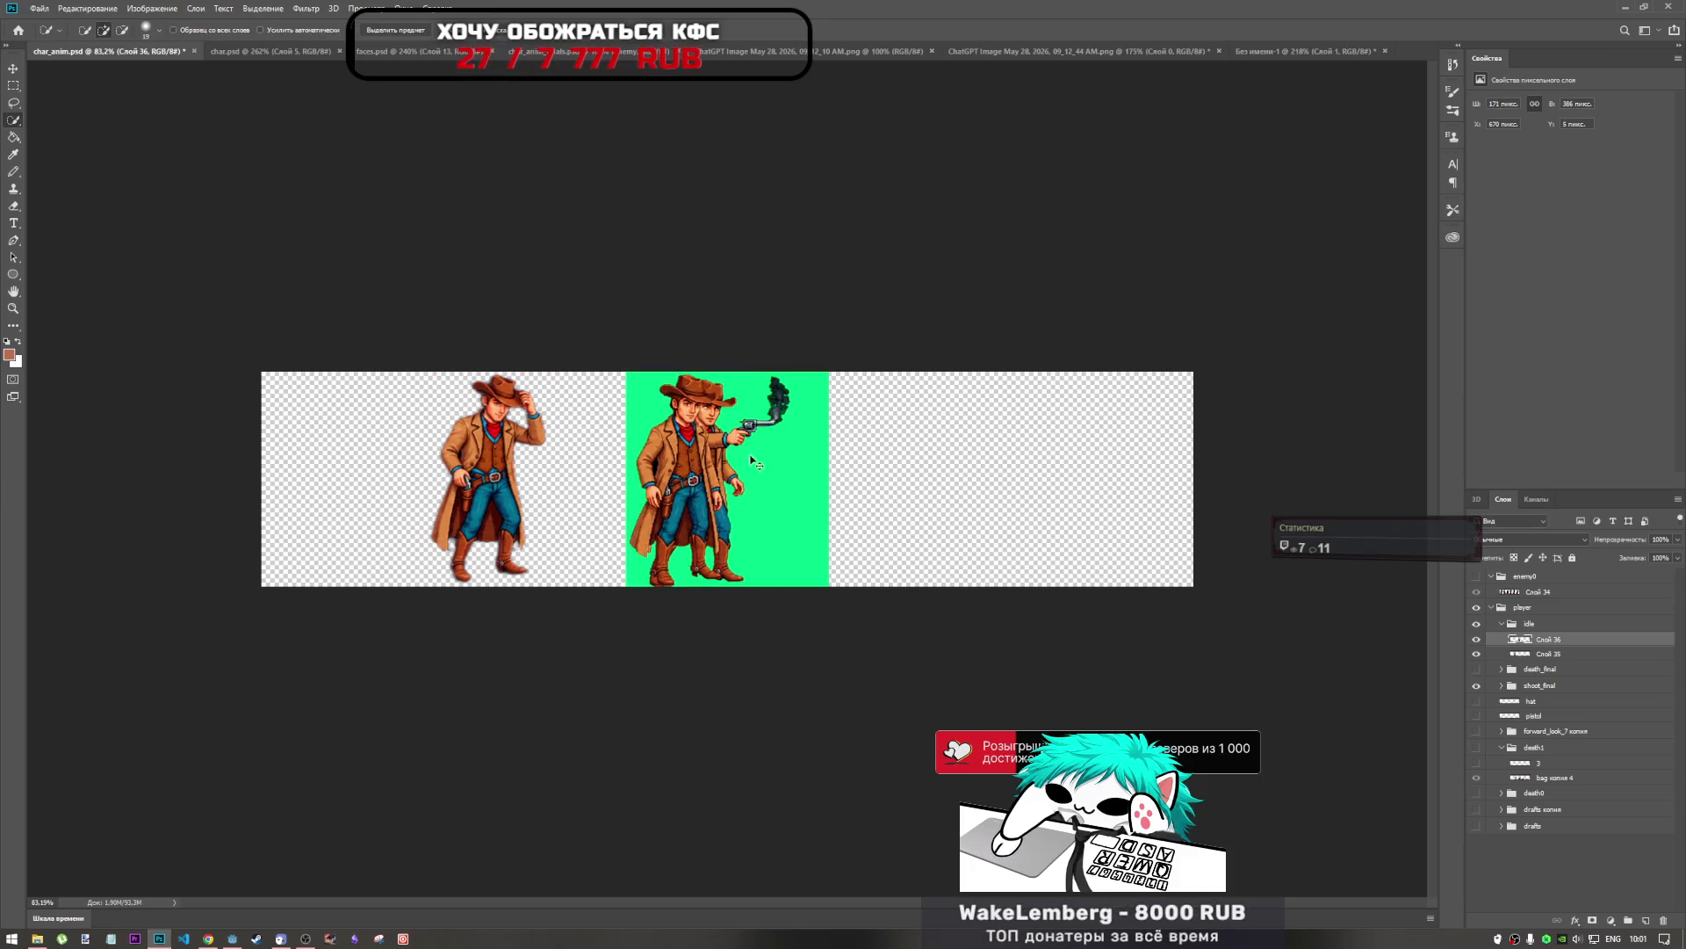
{"action": "key", "text": "ctrl+t"}
{"action": "left_click_drag", "start_coordinate": [696, 460], "coordinate": [403, 455]}
{"action": "key", "text": "Return"}
Save char_anim.psd and switch over to Godot.
{"action": "key", "text": "w"}
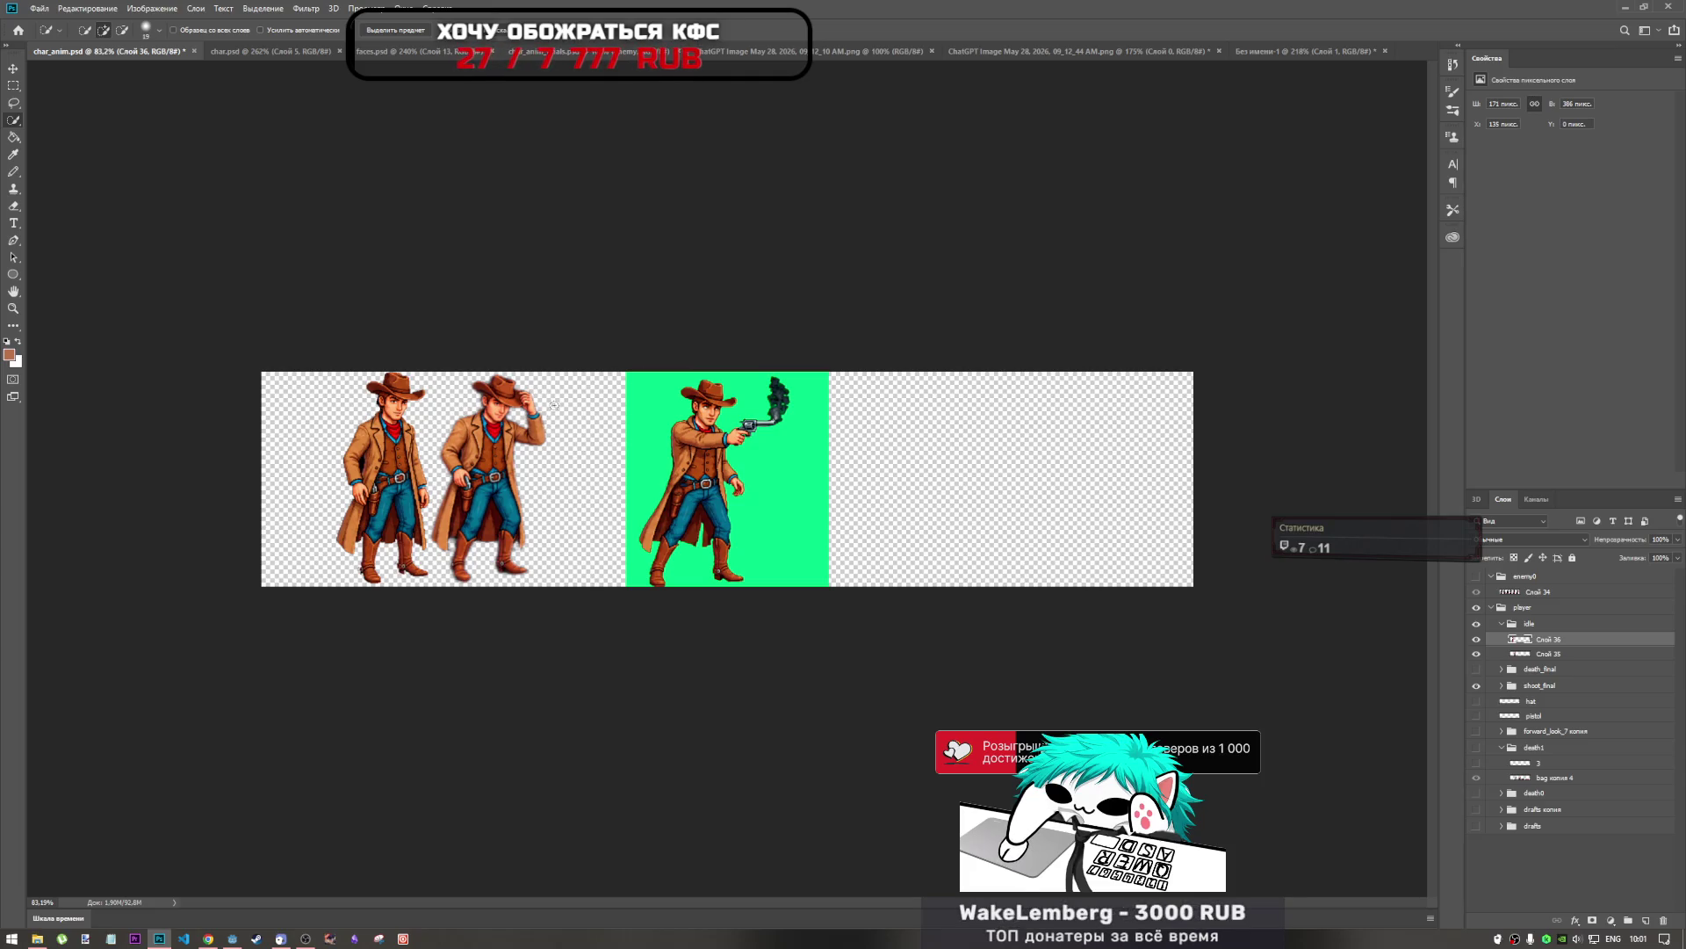
{"action": "key", "text": "ctrl+s"}
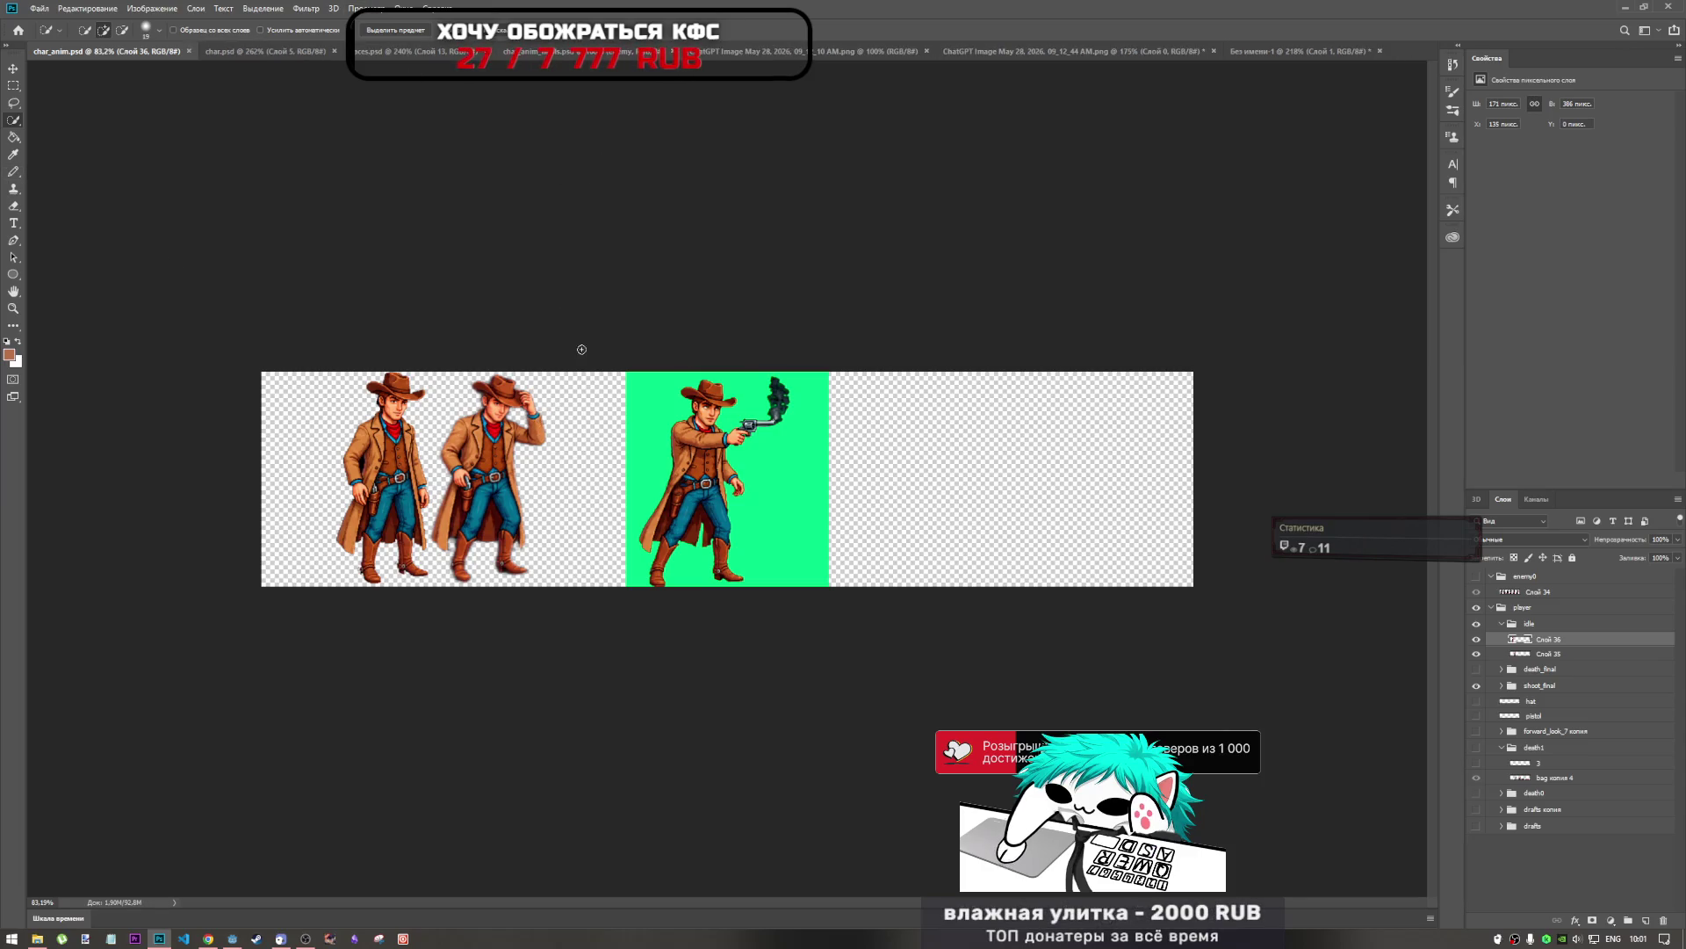
{"action": "left_click", "coordinate": [233, 938]}
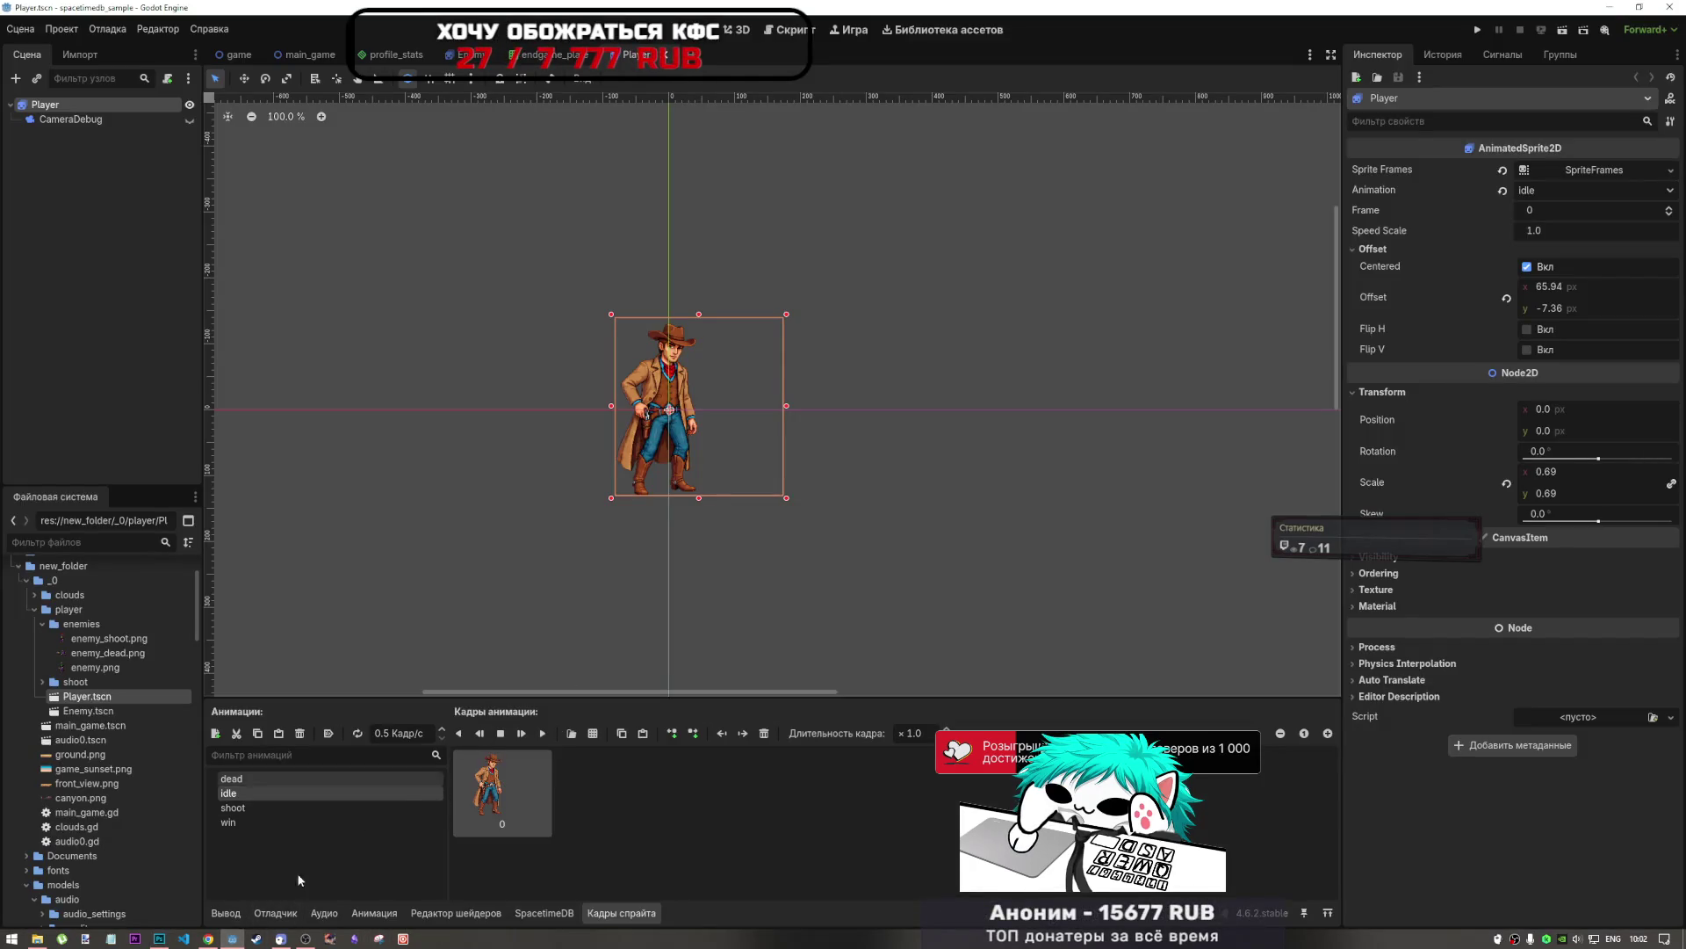
Check that the Player's idle animation in Godot holds one frame, then return to Photoshop.
{"action": "left_click", "coordinate": [235, 940]}
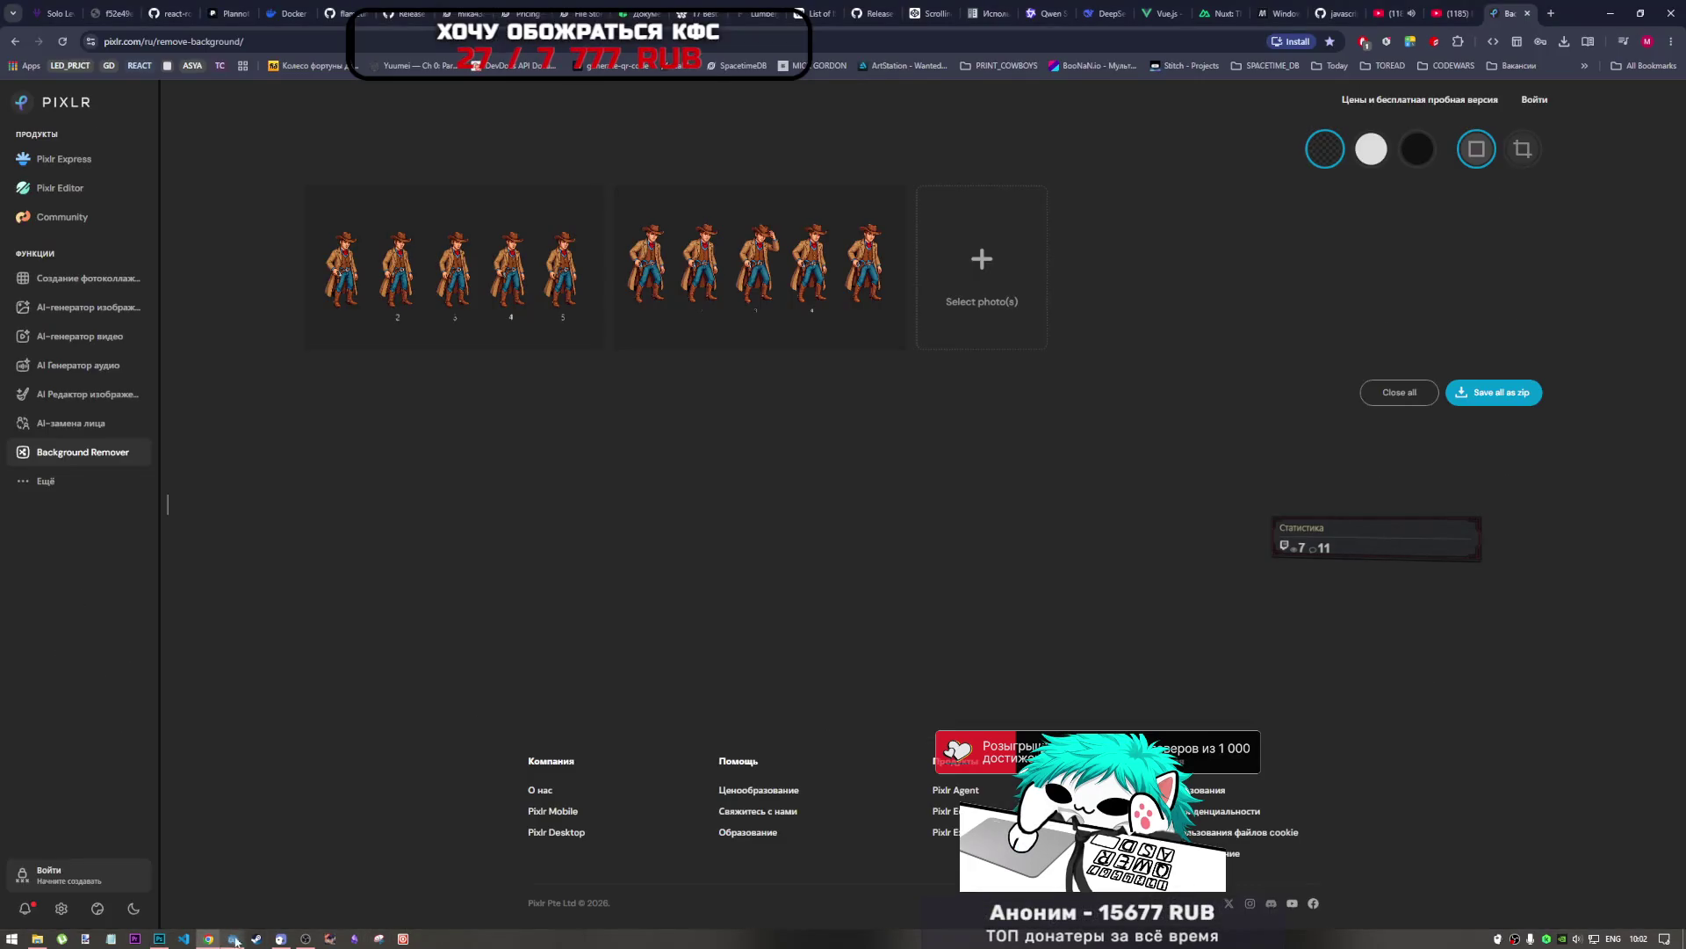
{"action": "left_click", "coordinate": [307, 940]}
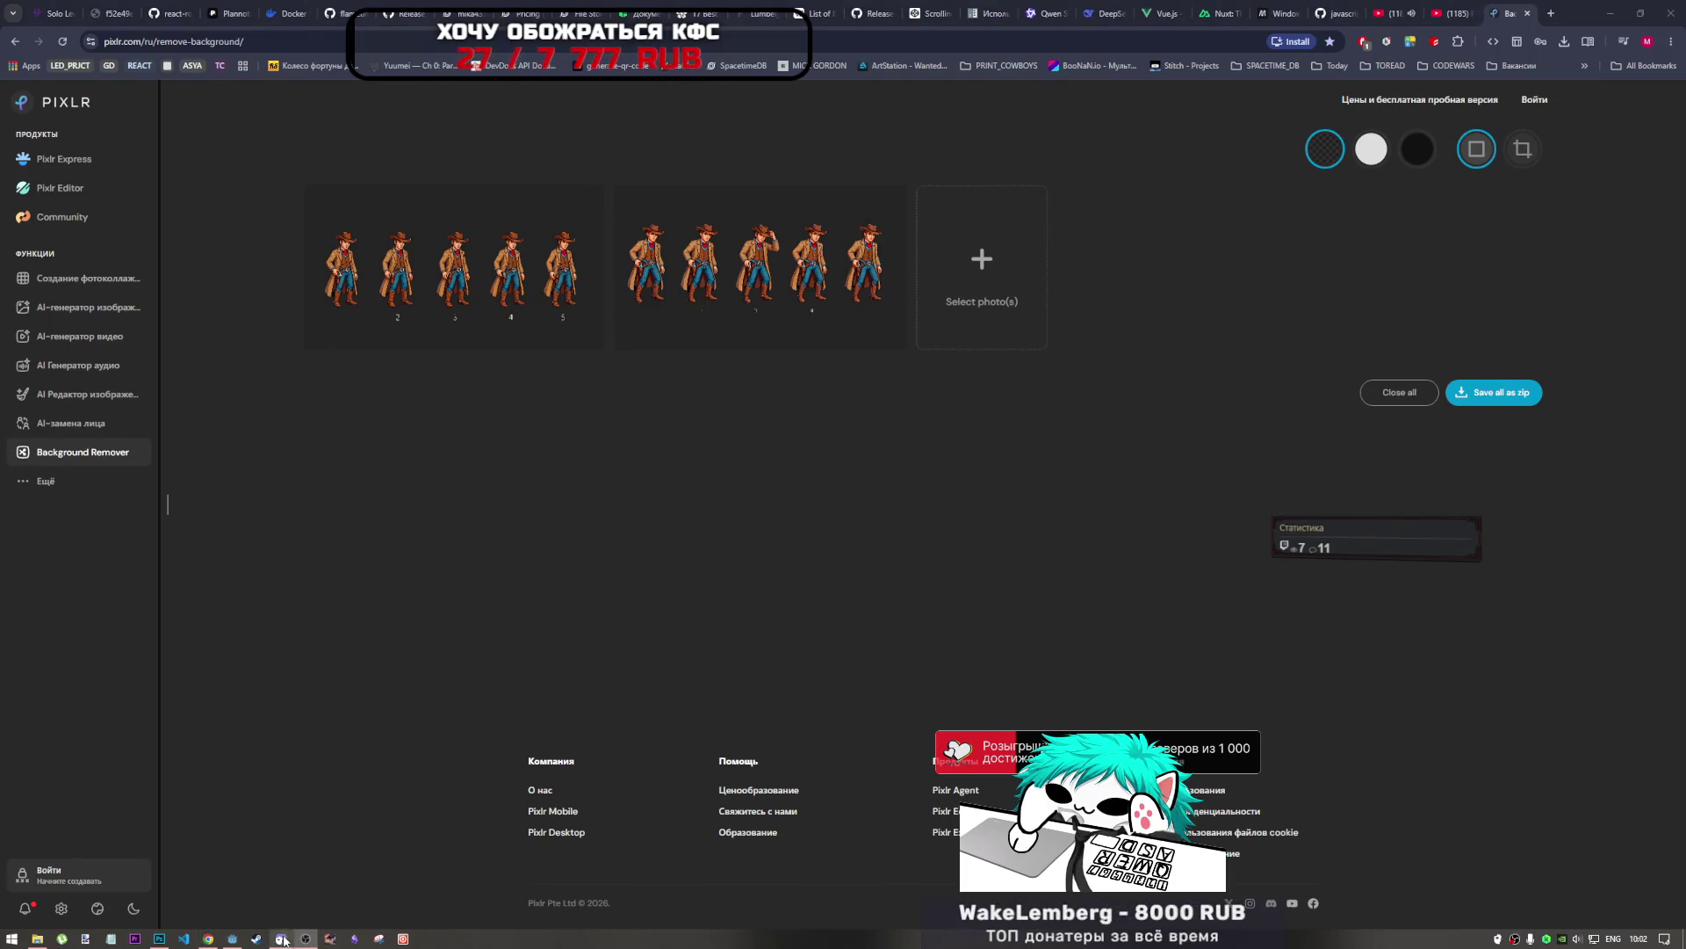
{"action": "left_click", "coordinate": [227, 938]}
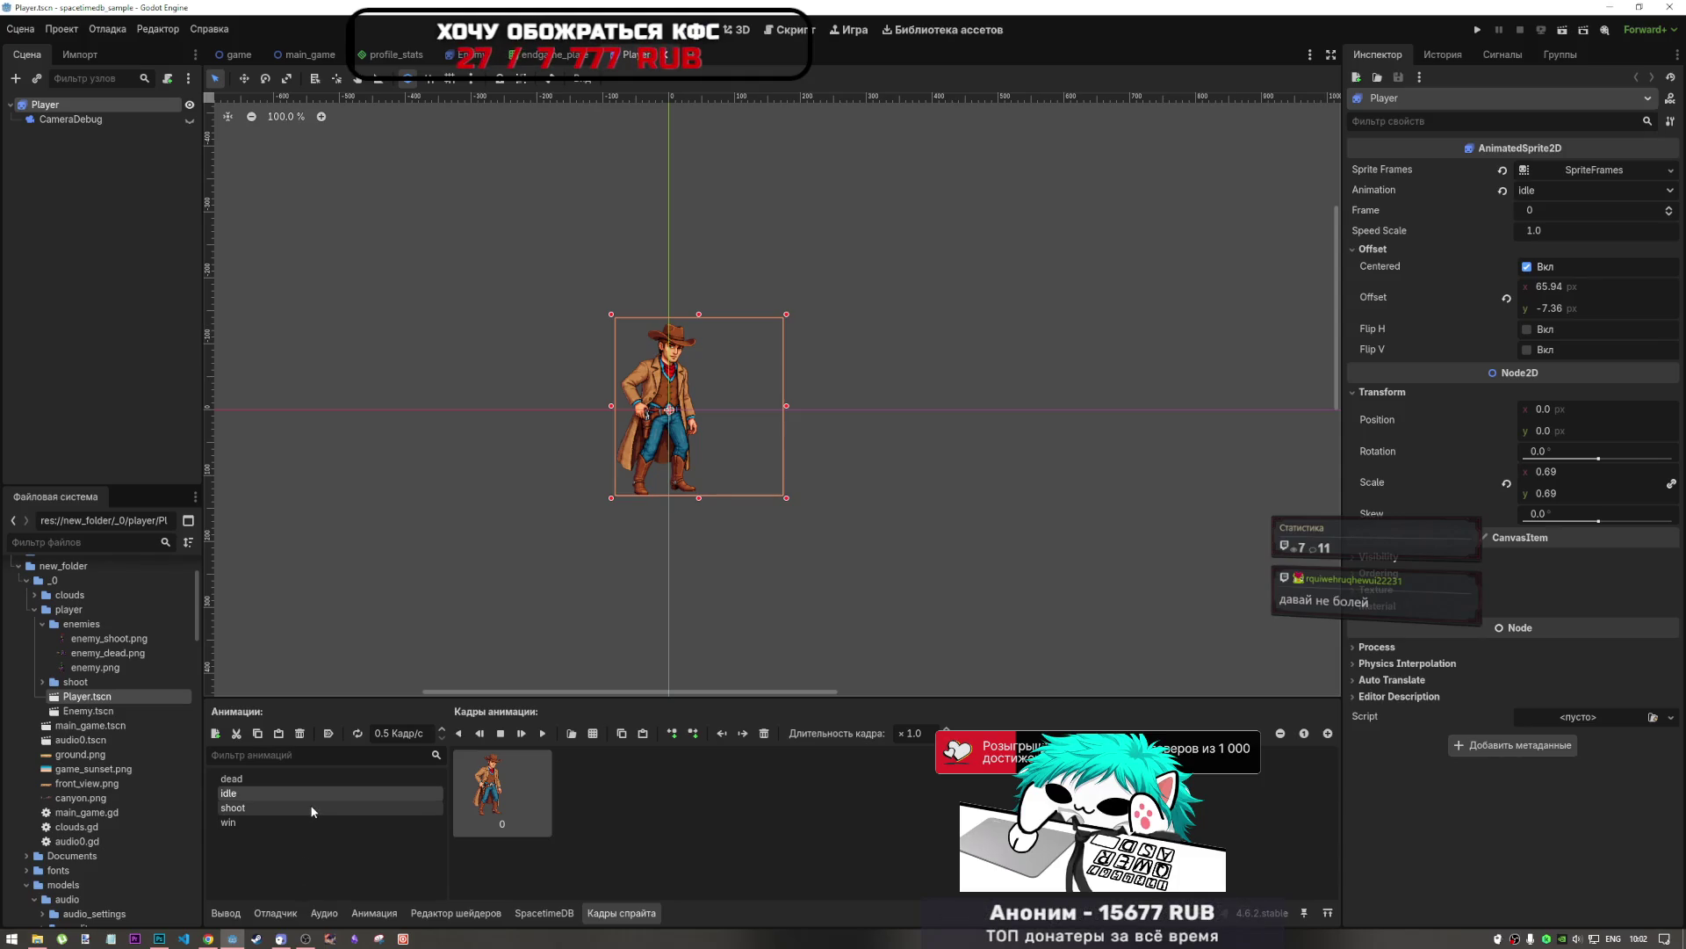
{"action": "left_click", "coordinate": [159, 938]}
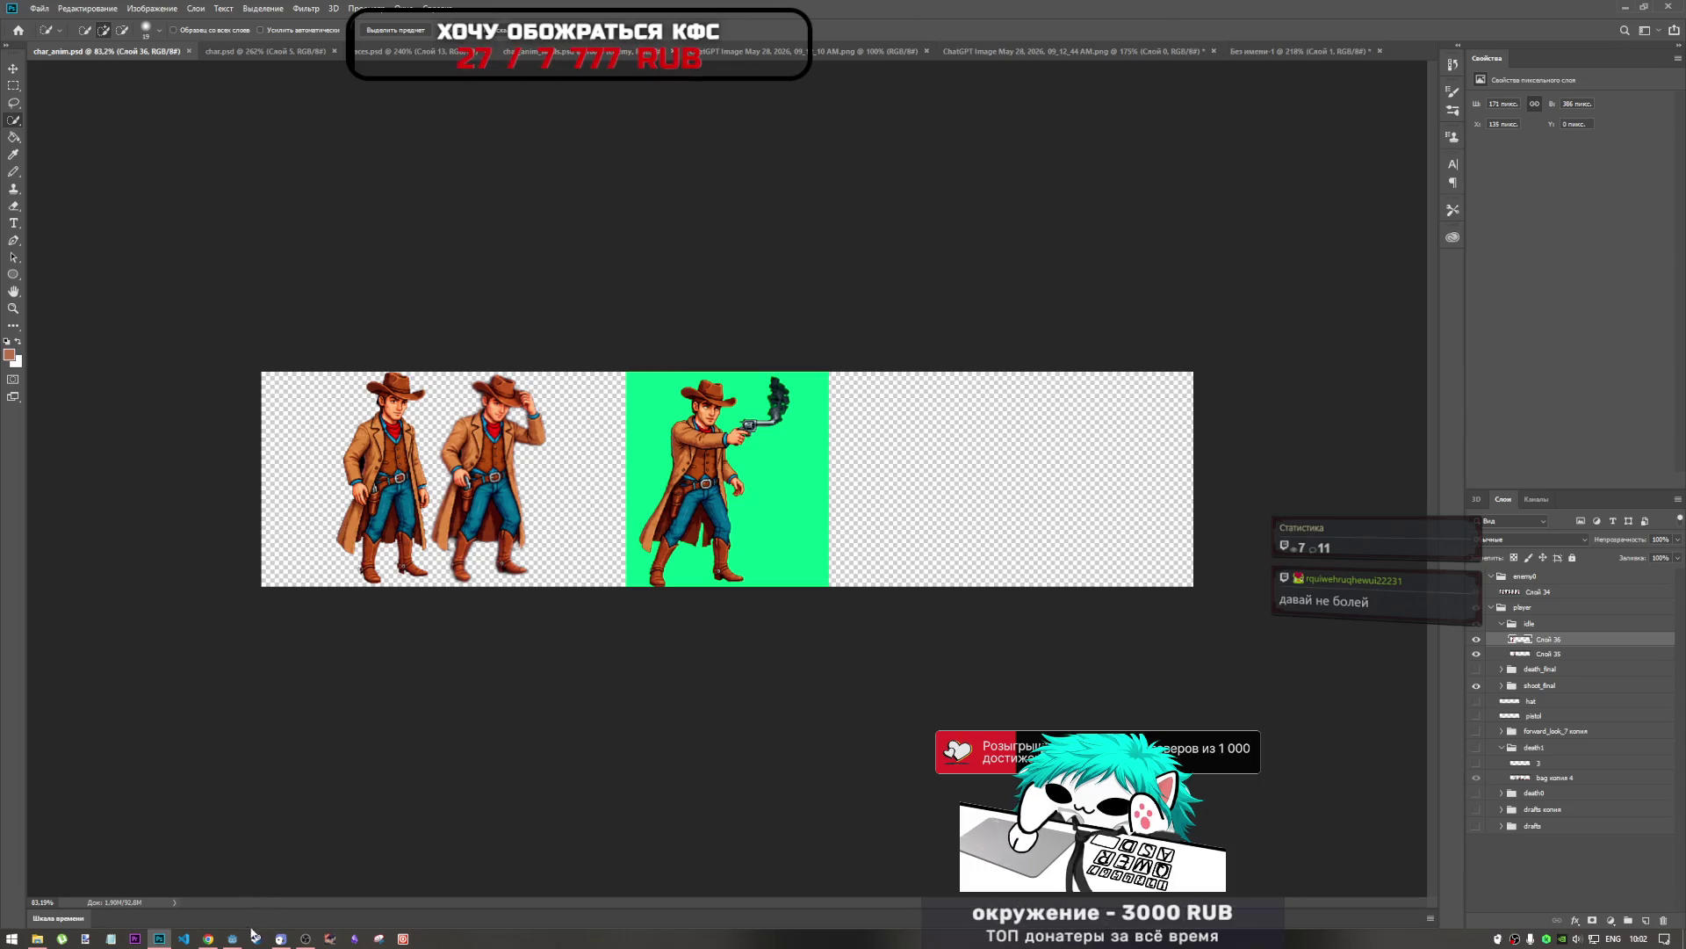
Switch to Chrome and bring up the YouTube video tab.
{"action": "mouse_move", "coordinate": [235, 941]}
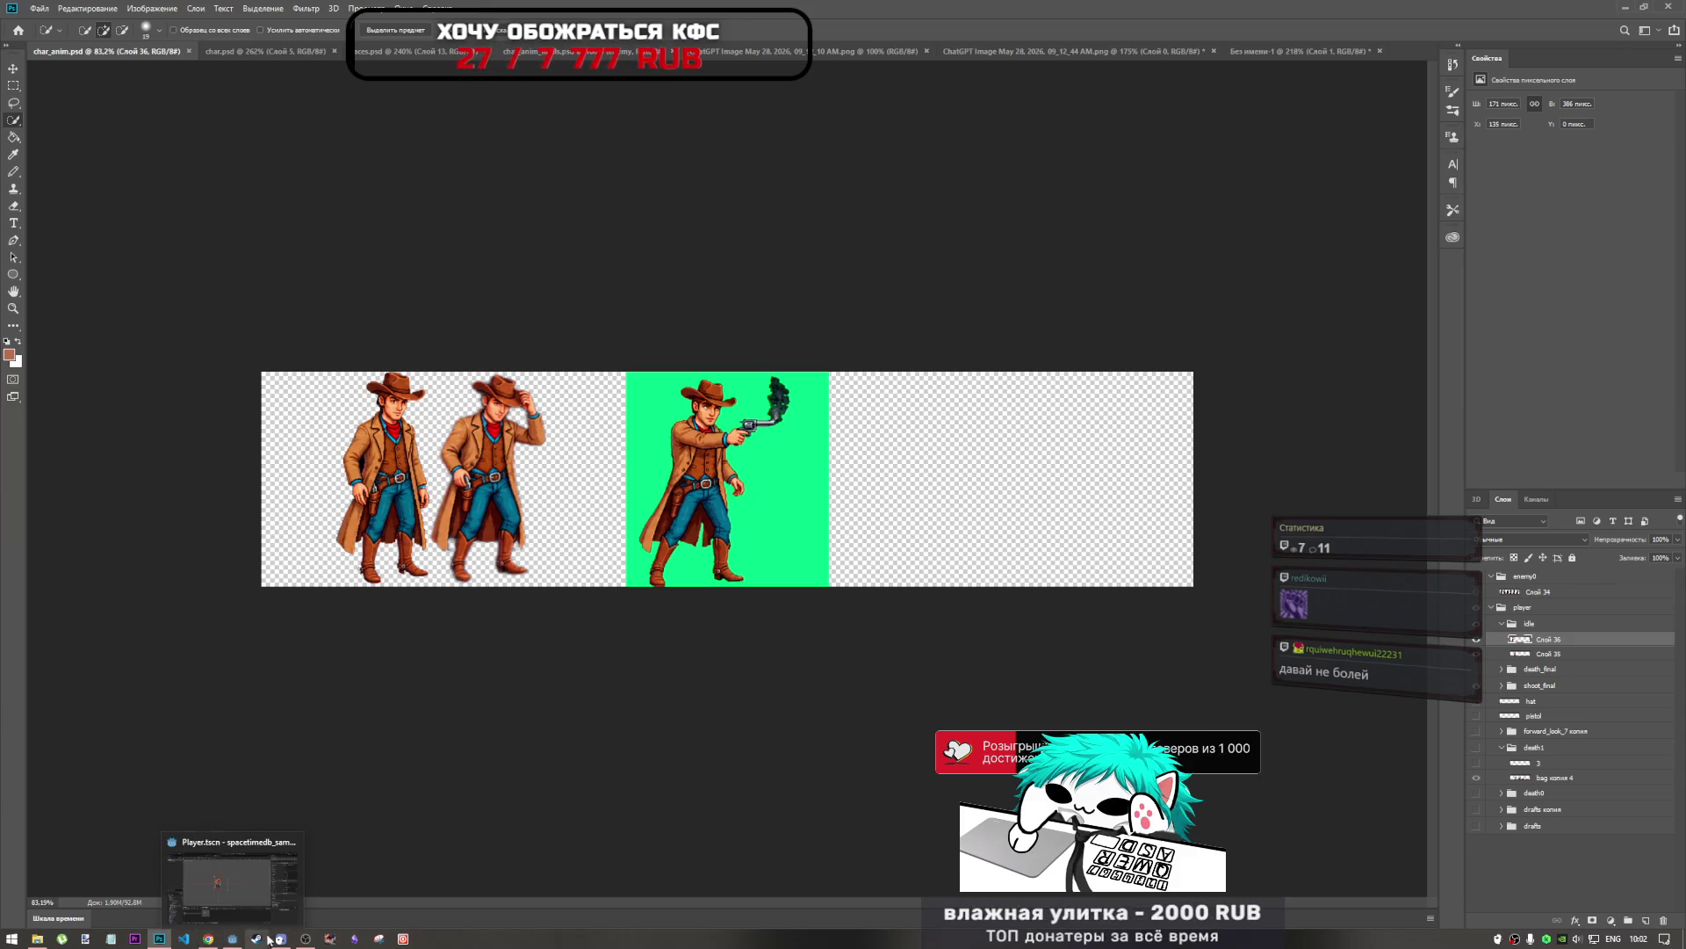
{"action": "mouse_move", "coordinate": [304, 941]}
{"action": "left_click", "coordinate": [209, 940]}
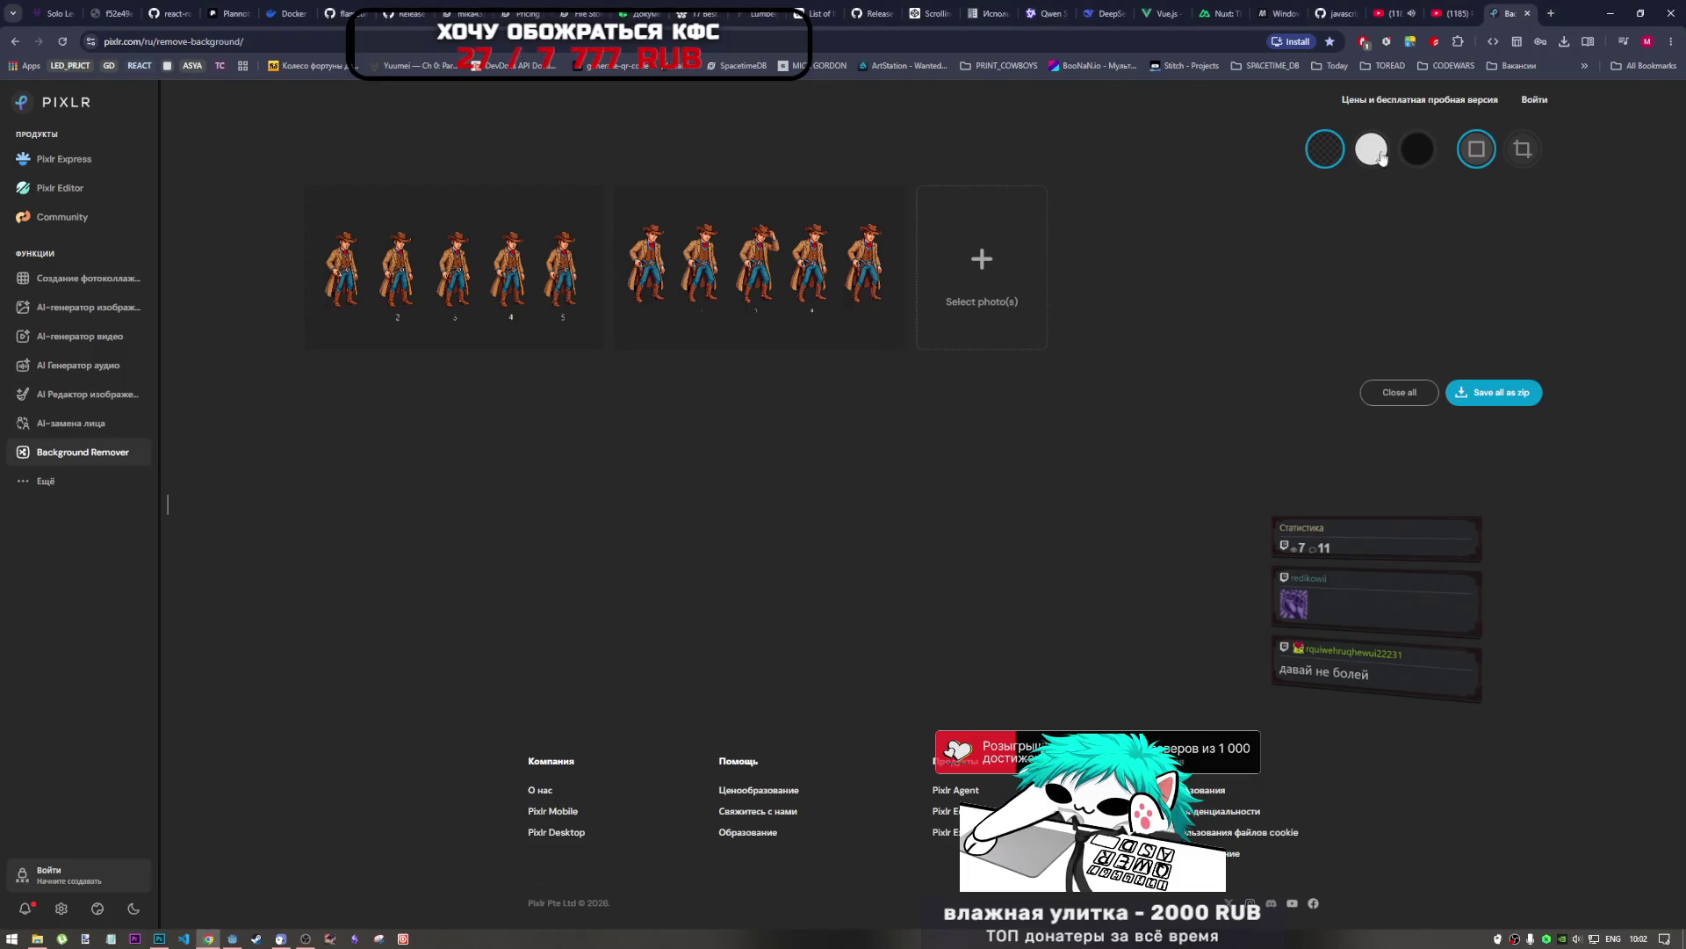
{"action": "left_click", "coordinate": [1408, 7]}
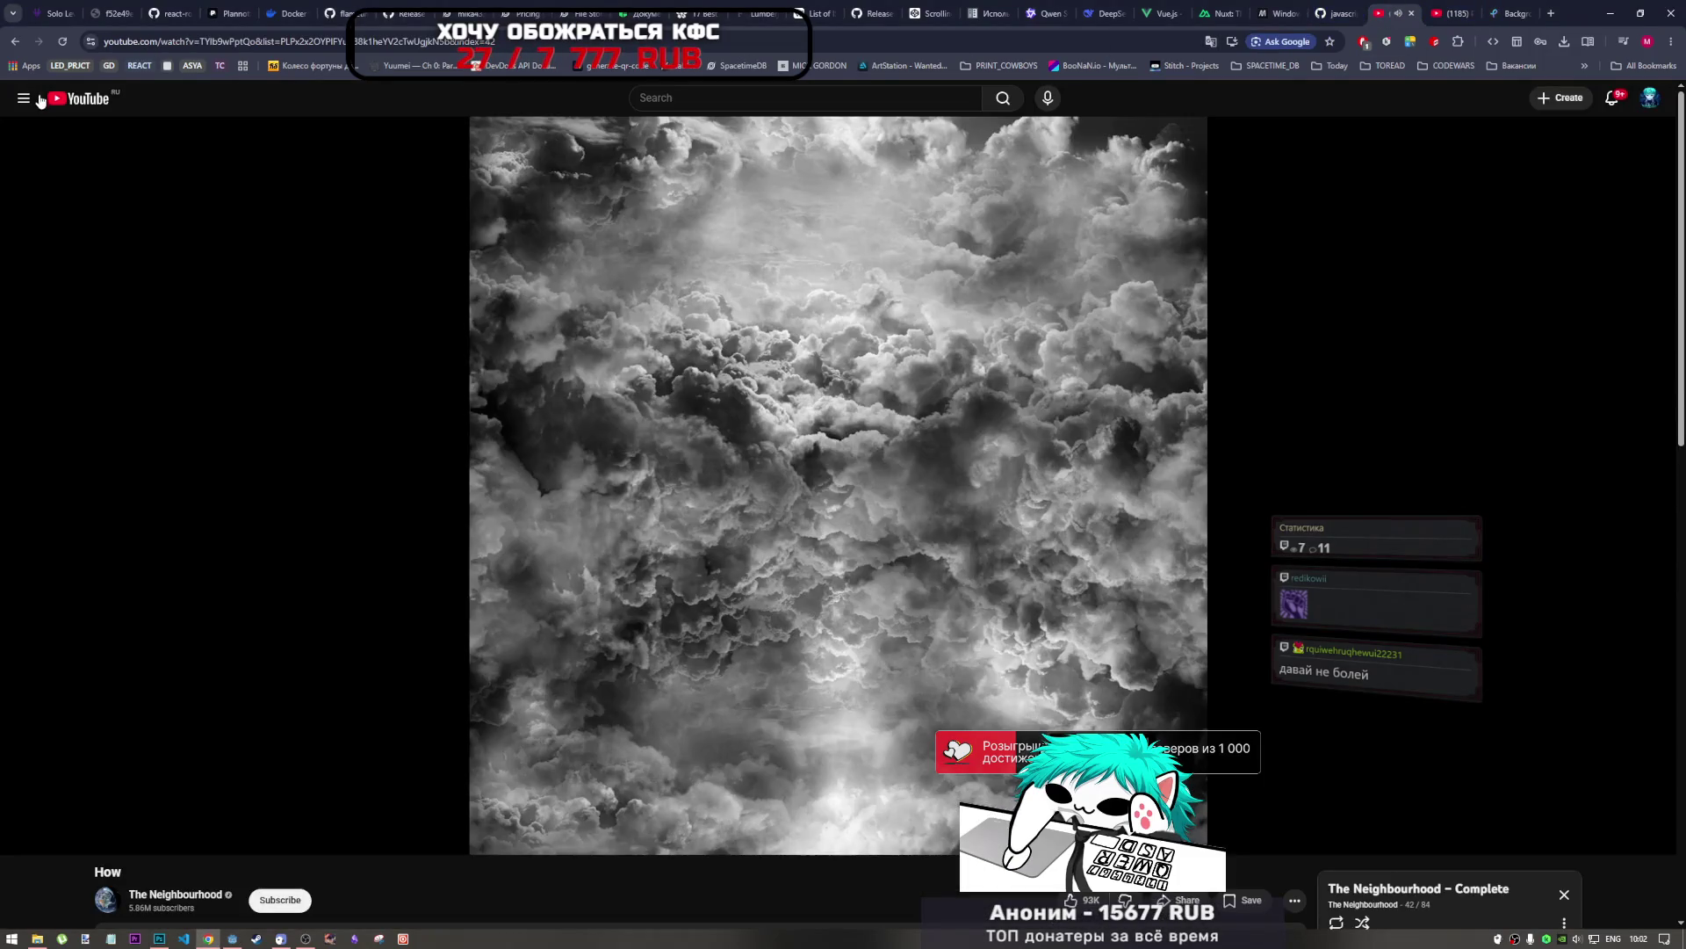
Scroll through the YouTube playlists tab.
{"action": "left_click", "coordinate": [1450, 13]}
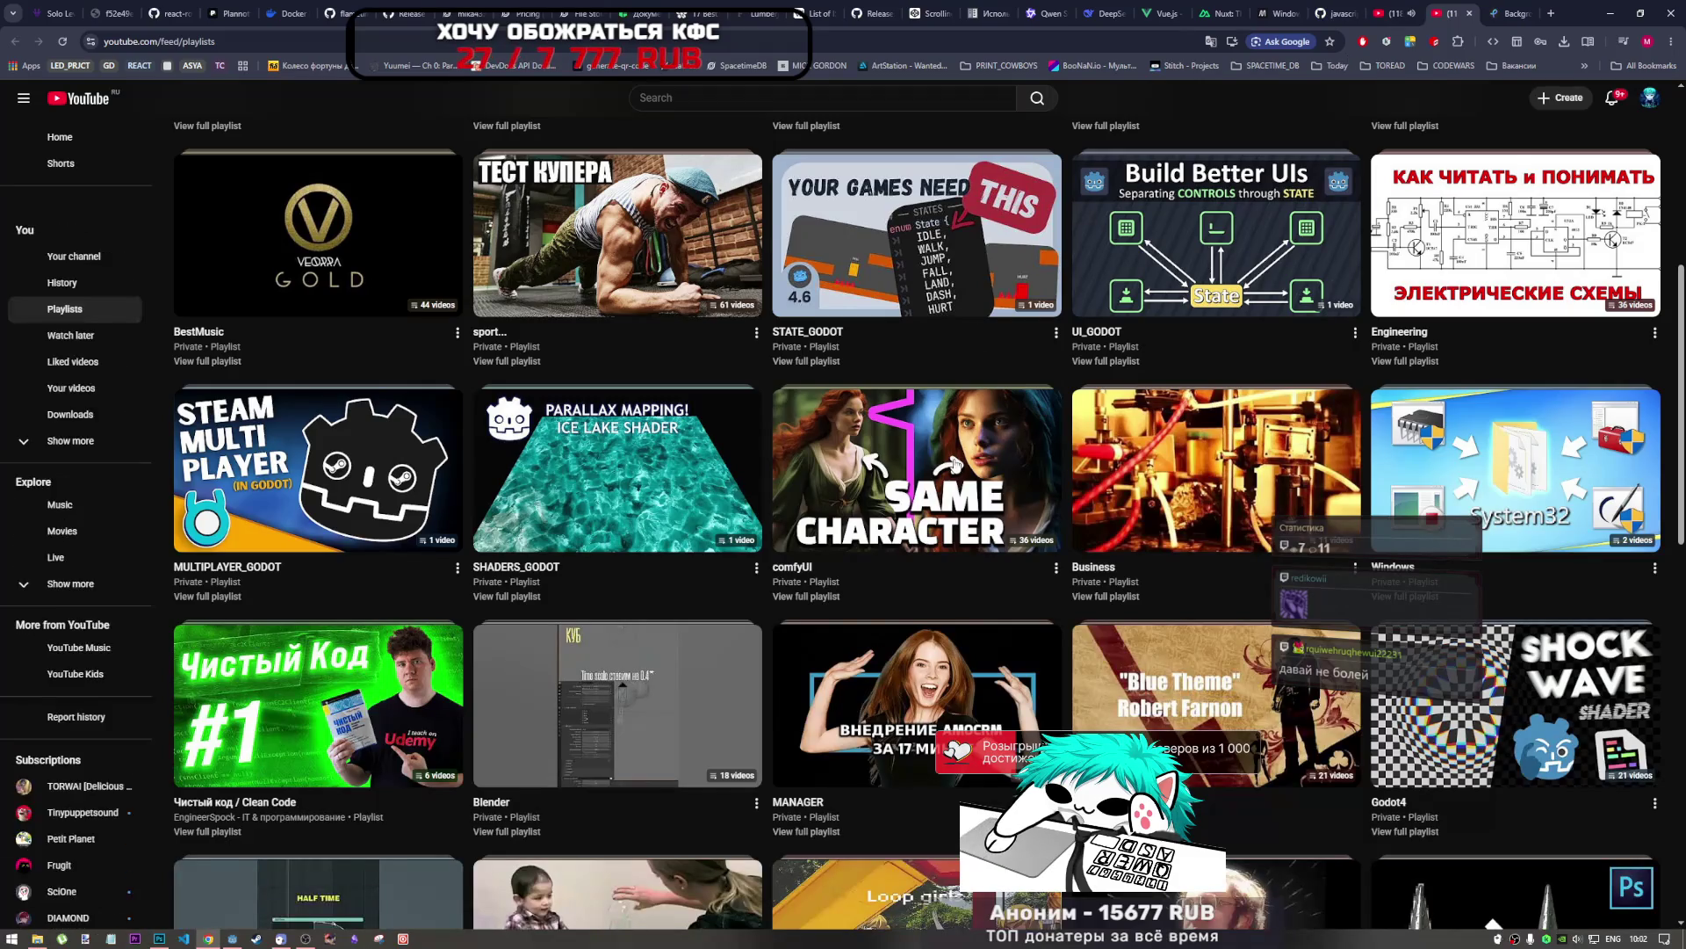
{"action": "scroll", "coordinate": [1058, 590], "scroll_direction": "down", "scroll_amount": 4}
{"action": "scroll", "coordinate": [1059, 591], "scroll_direction": "down", "scroll_amount": 2}
{"action": "scroll", "coordinate": [742, 384], "scroll_direction": "up", "scroll_amount": 8}
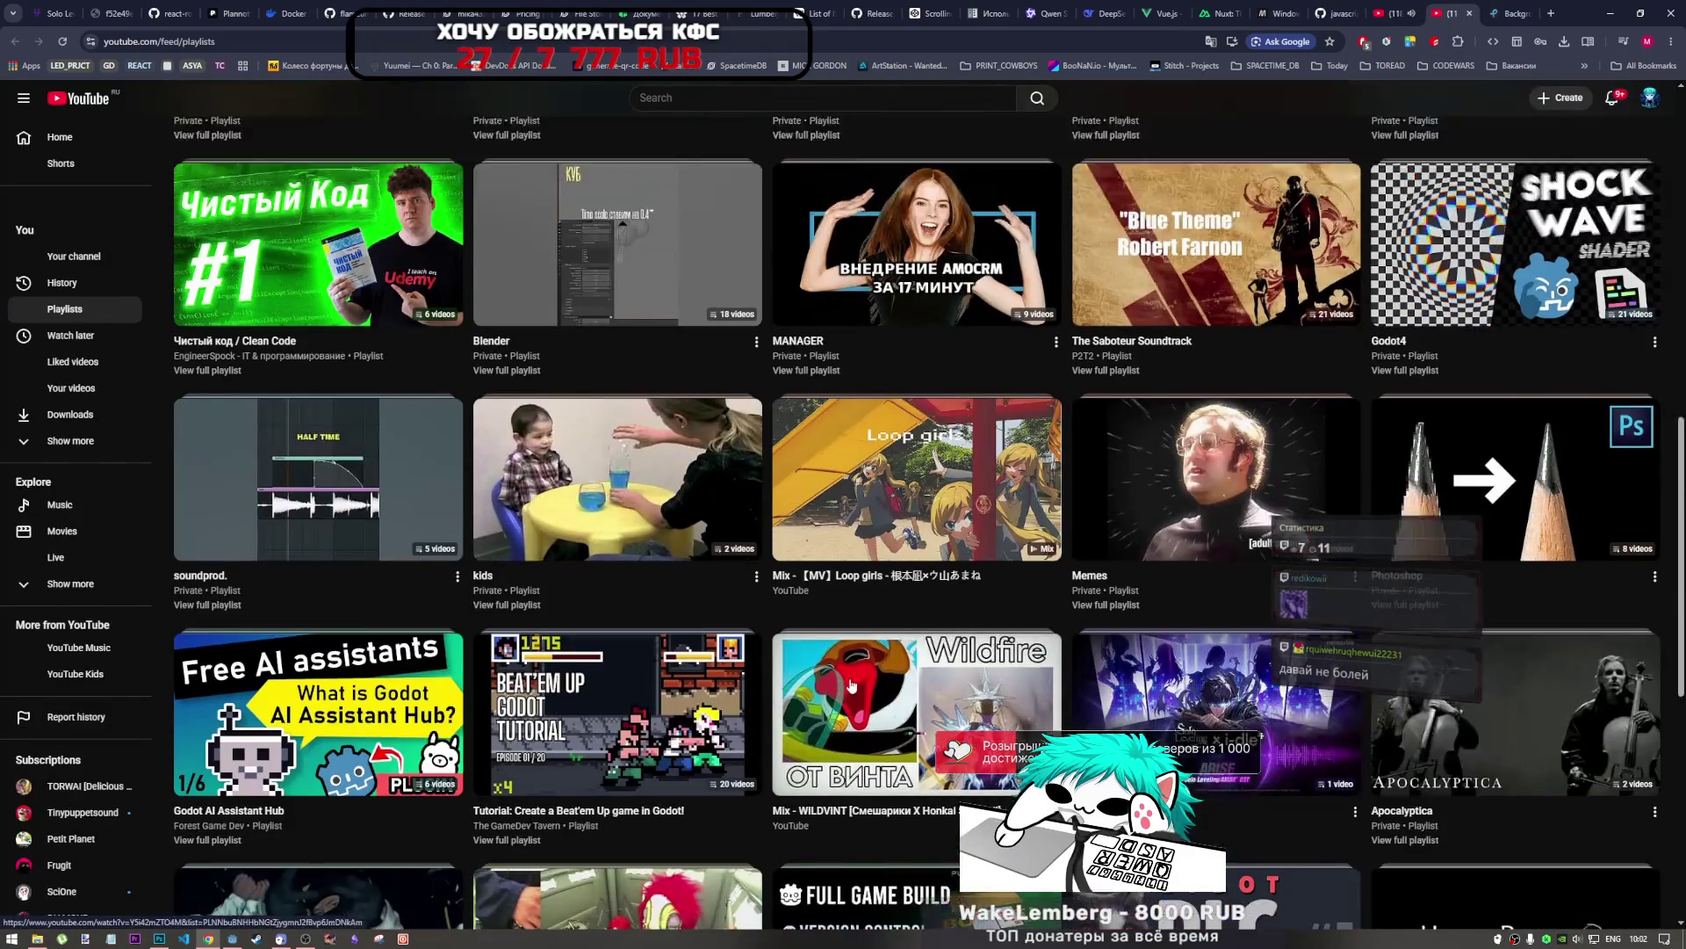
{"action": "scroll", "coordinate": [743, 384], "scroll_direction": "down", "scroll_amount": 15}
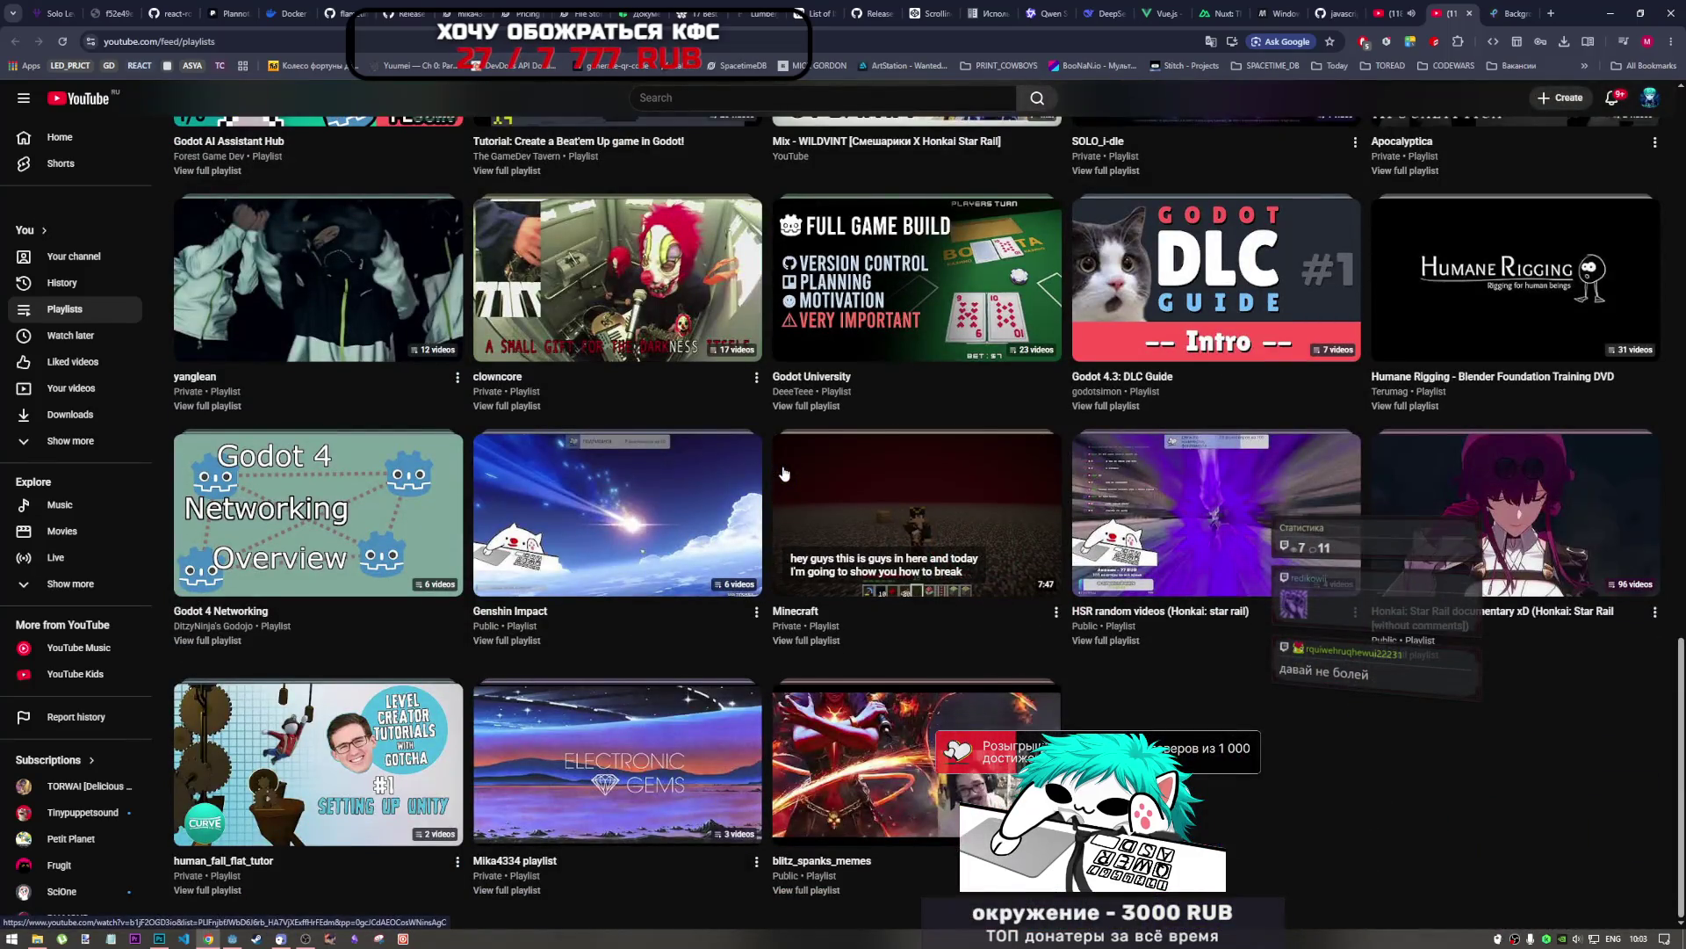
Search YouTube for 'от винта' using the Russian keyboard layout.
{"action": "left_click", "coordinate": [797, 96]}
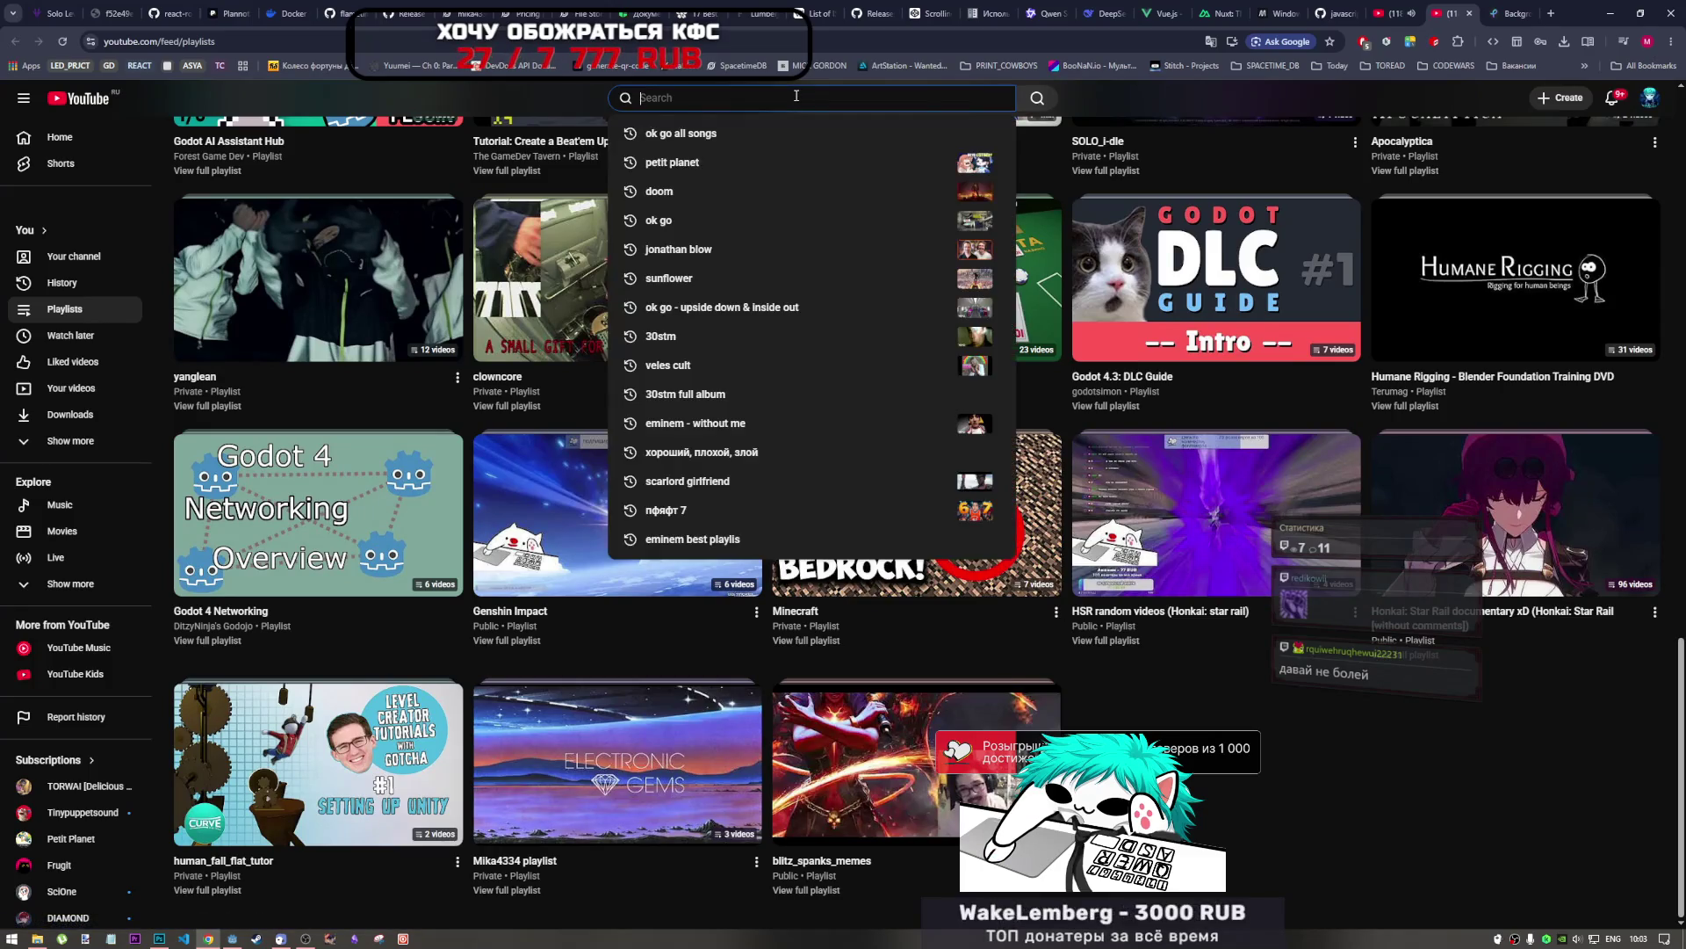
{"action": "type", "text": "jn"}
{"action": "key", "text": "BackSpace"}
{"action": "key", "text": "BackSpace"}
{"action": "key", "text": "alt+shift"}
{"action": "type", "text": "от винта"}
{"action": "key", "text": "Return"}
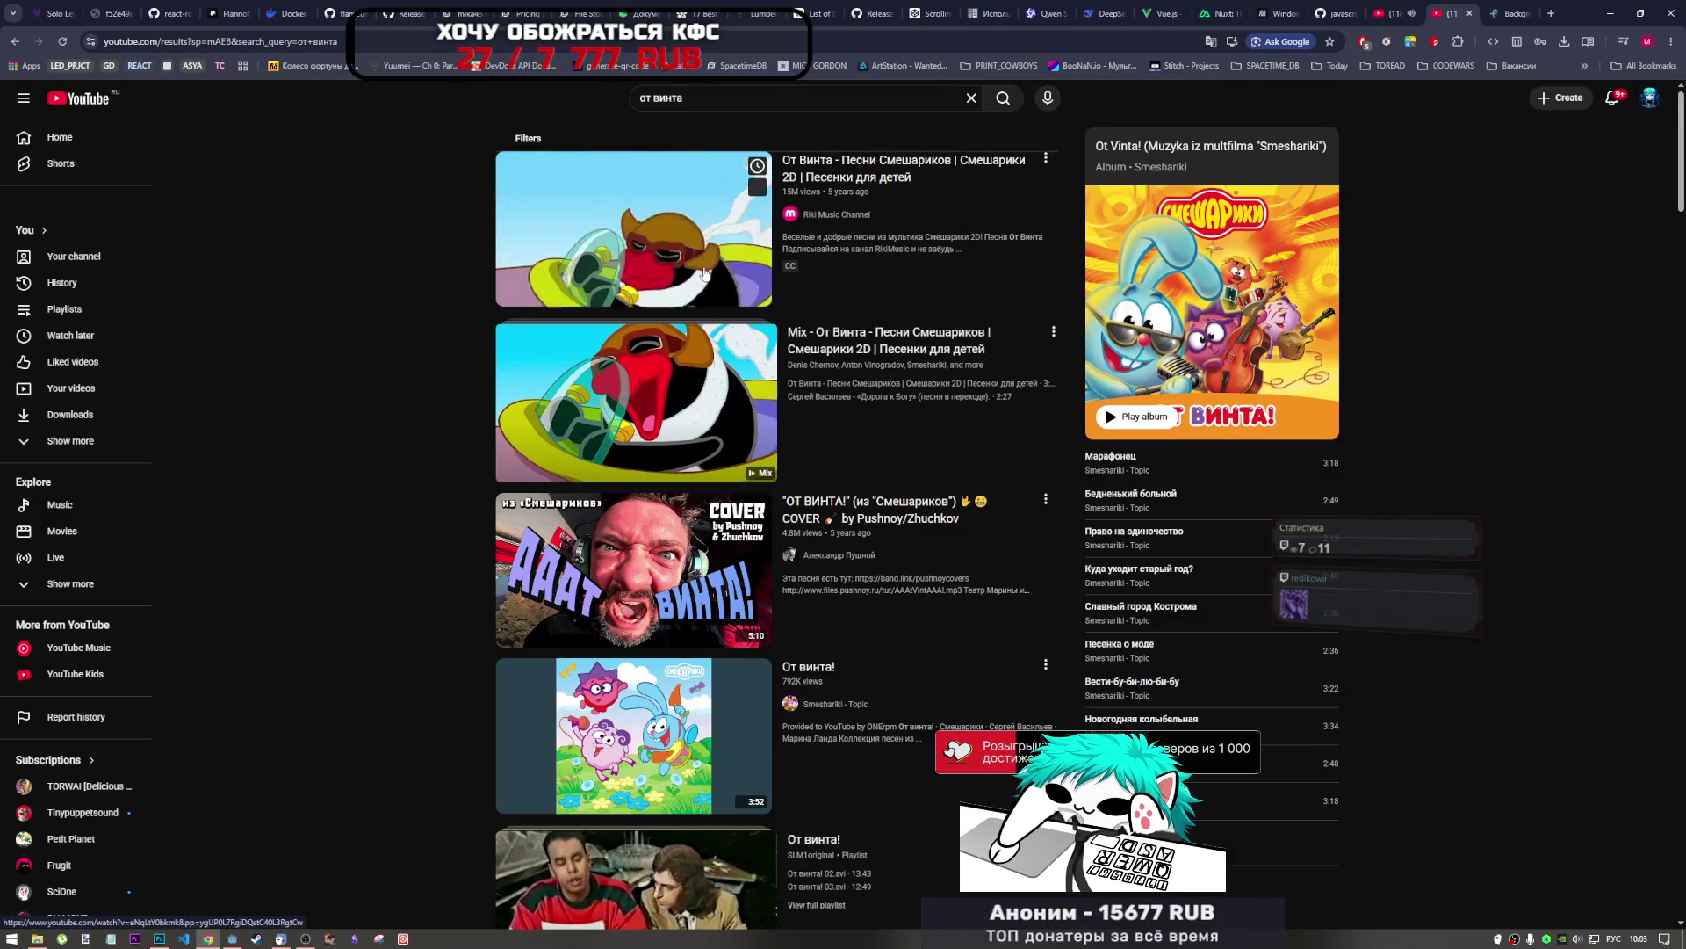
Play the first От Винта result and close the extra YouTube home tab.
{"action": "mouse_move", "coordinate": [641, 605]}
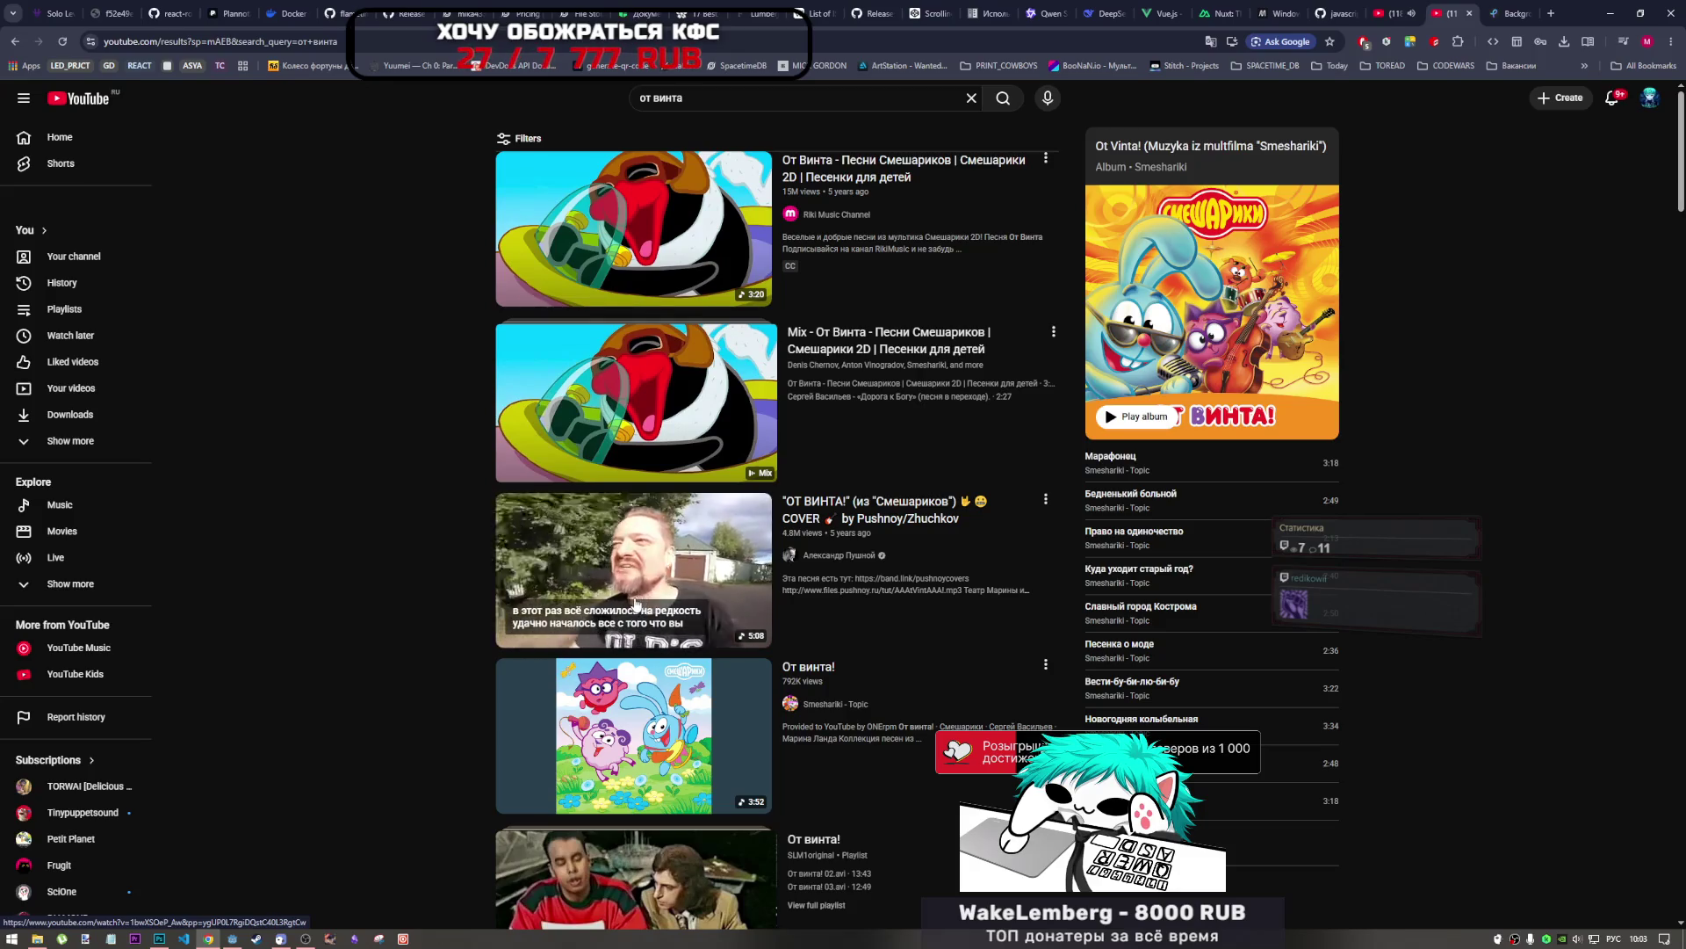
{"action": "scroll", "coordinate": [618, 605], "scroll_direction": "down", "scroll_amount": 3}
{"action": "scroll", "coordinate": [617, 625], "scroll_direction": "up", "scroll_amount": 4}
{"action": "scroll", "coordinate": [731, 445], "scroll_direction": "down", "scroll_amount": 6}
{"action": "mouse_move", "coordinate": [734, 433]}
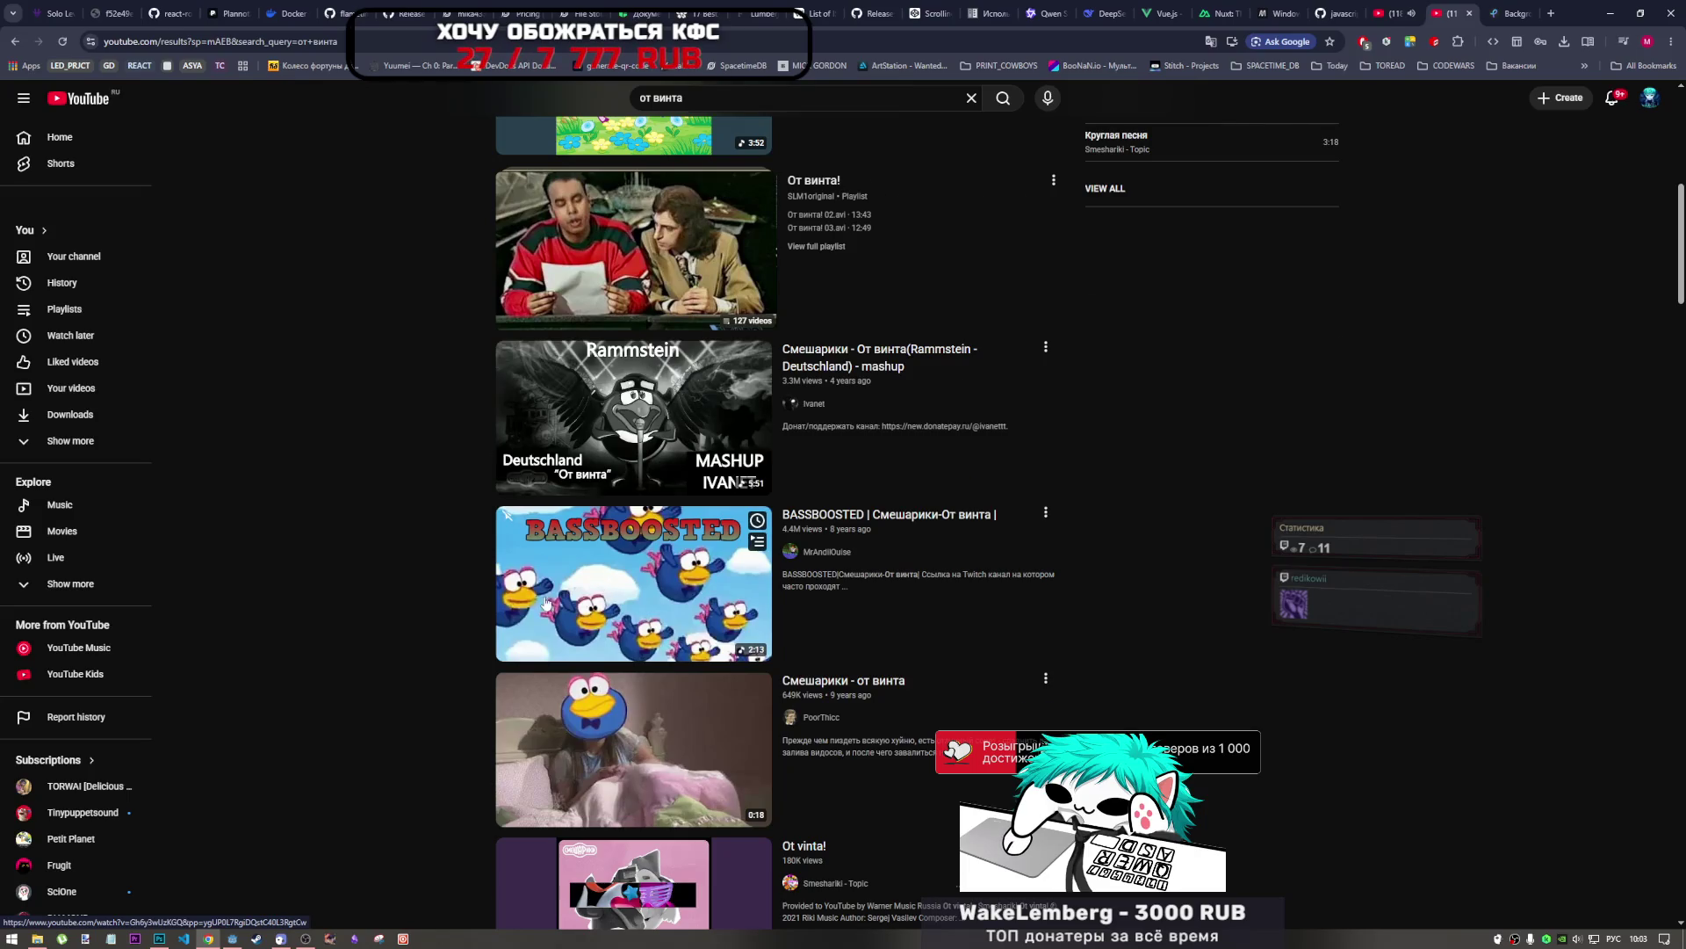
{"action": "scroll", "coordinate": [547, 603], "scroll_direction": "up", "scroll_amount": 2}
{"action": "scroll", "coordinate": [615, 439], "scroll_direction": "down", "scroll_amount": 5}
{"action": "scroll", "coordinate": [700, 293], "scroll_direction": "up", "scroll_amount": 10}
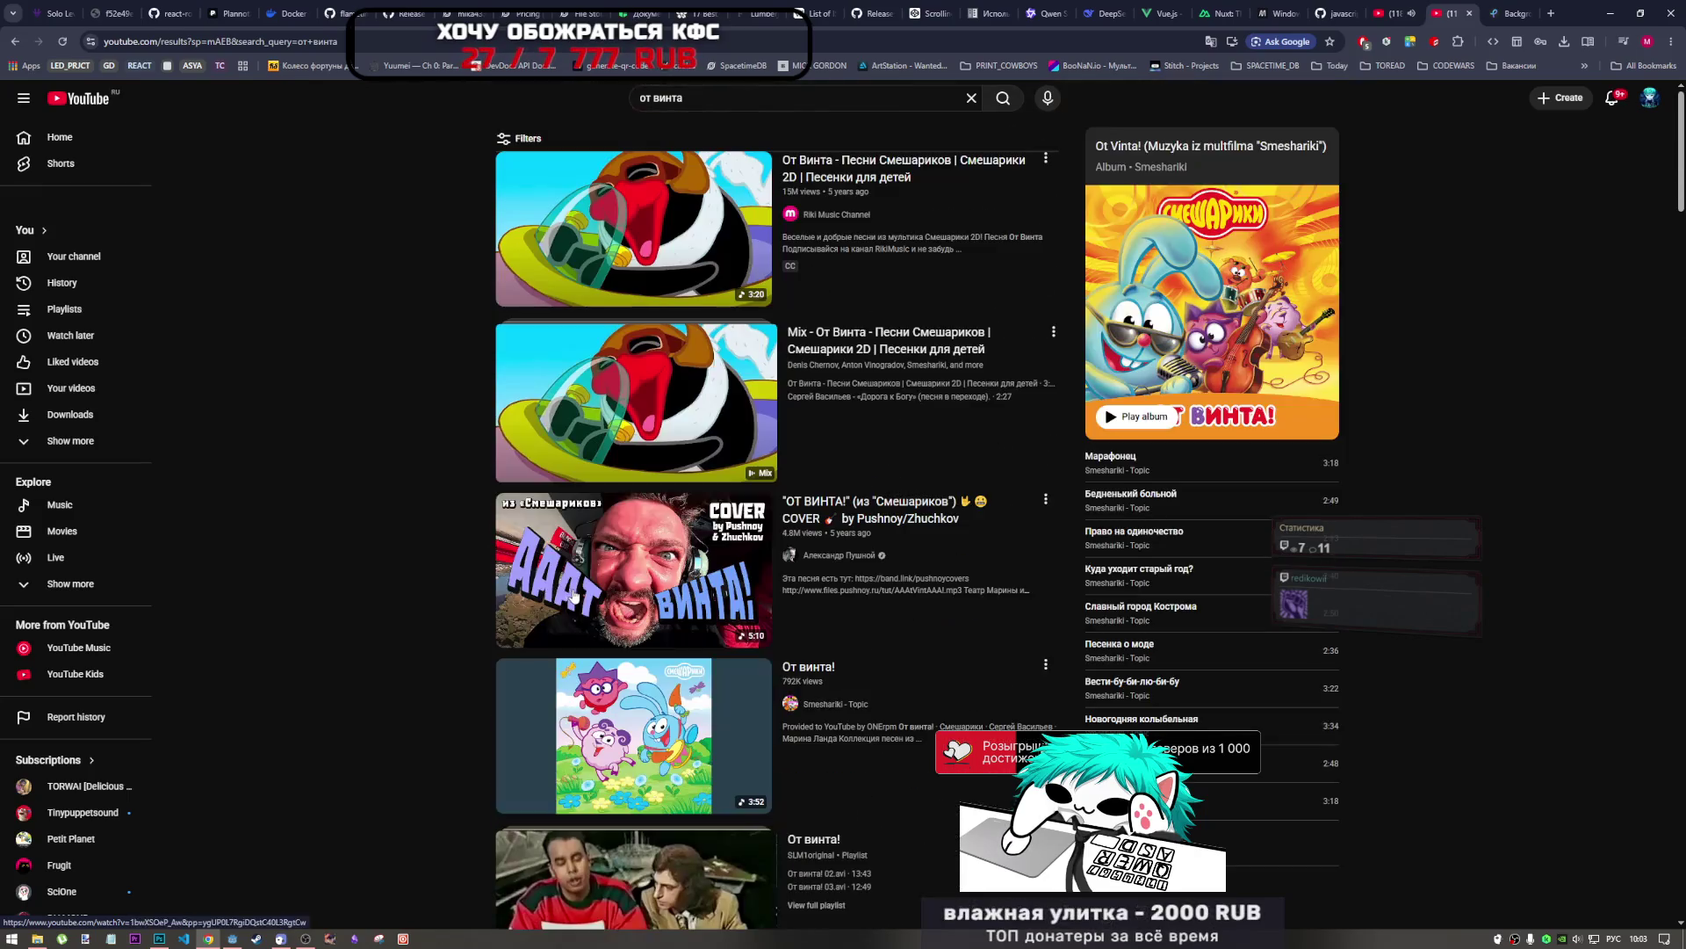
{"action": "left_click", "coordinate": [700, 292]}
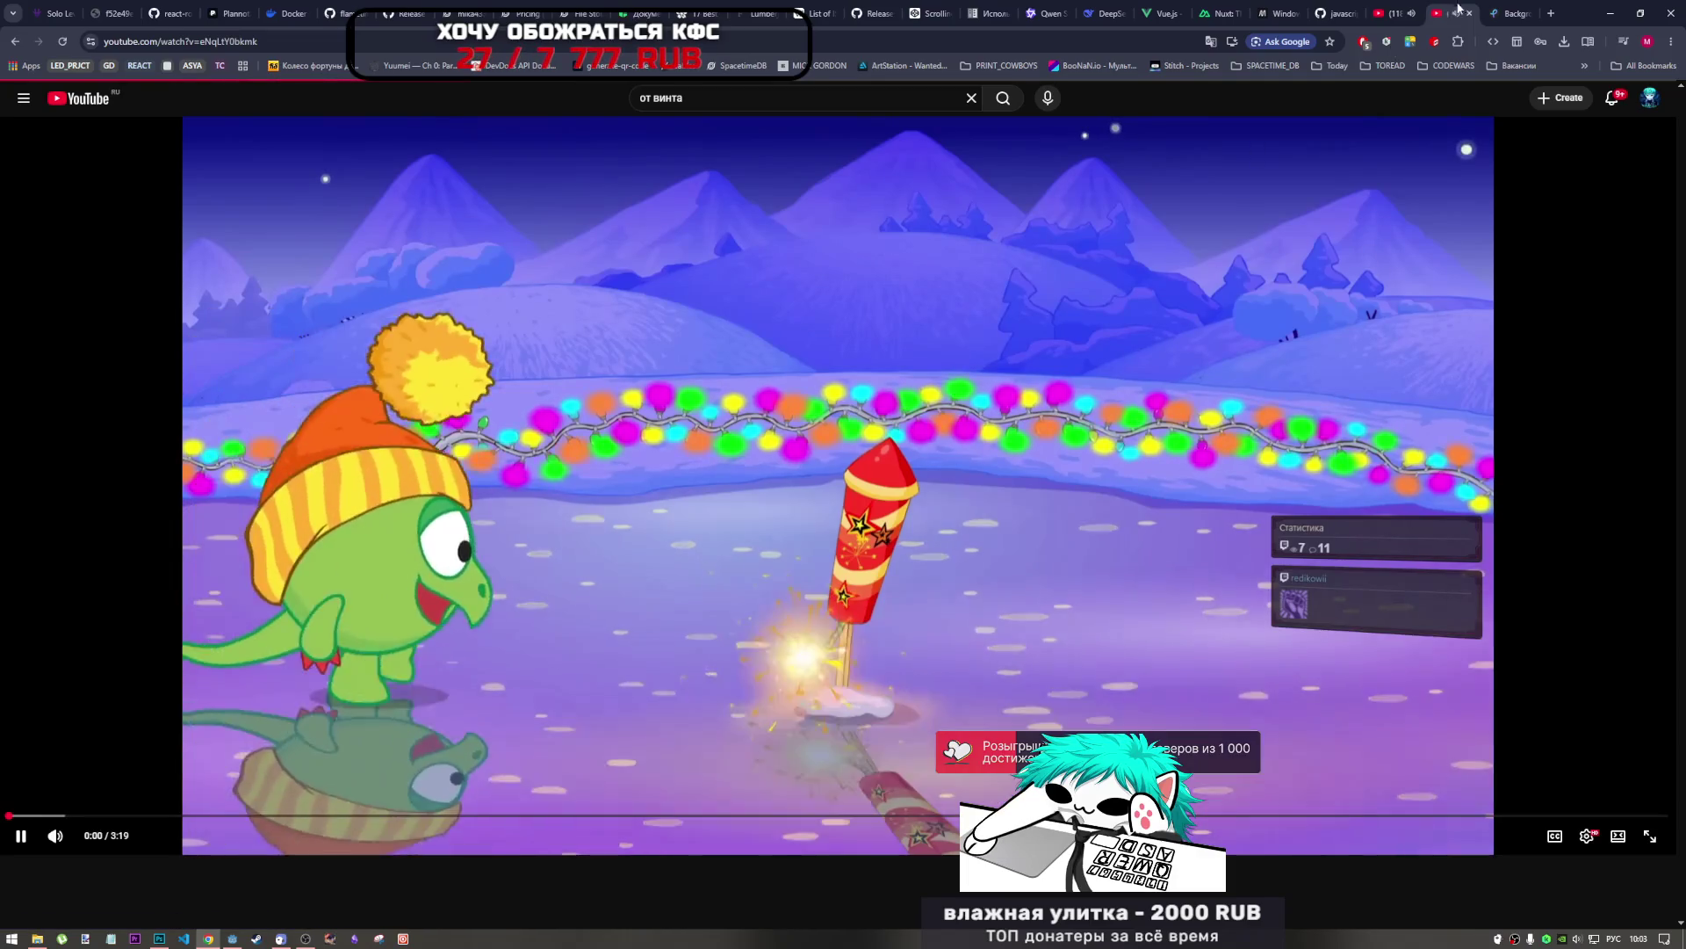
{"action": "left_click", "coordinate": [1404, 14]}
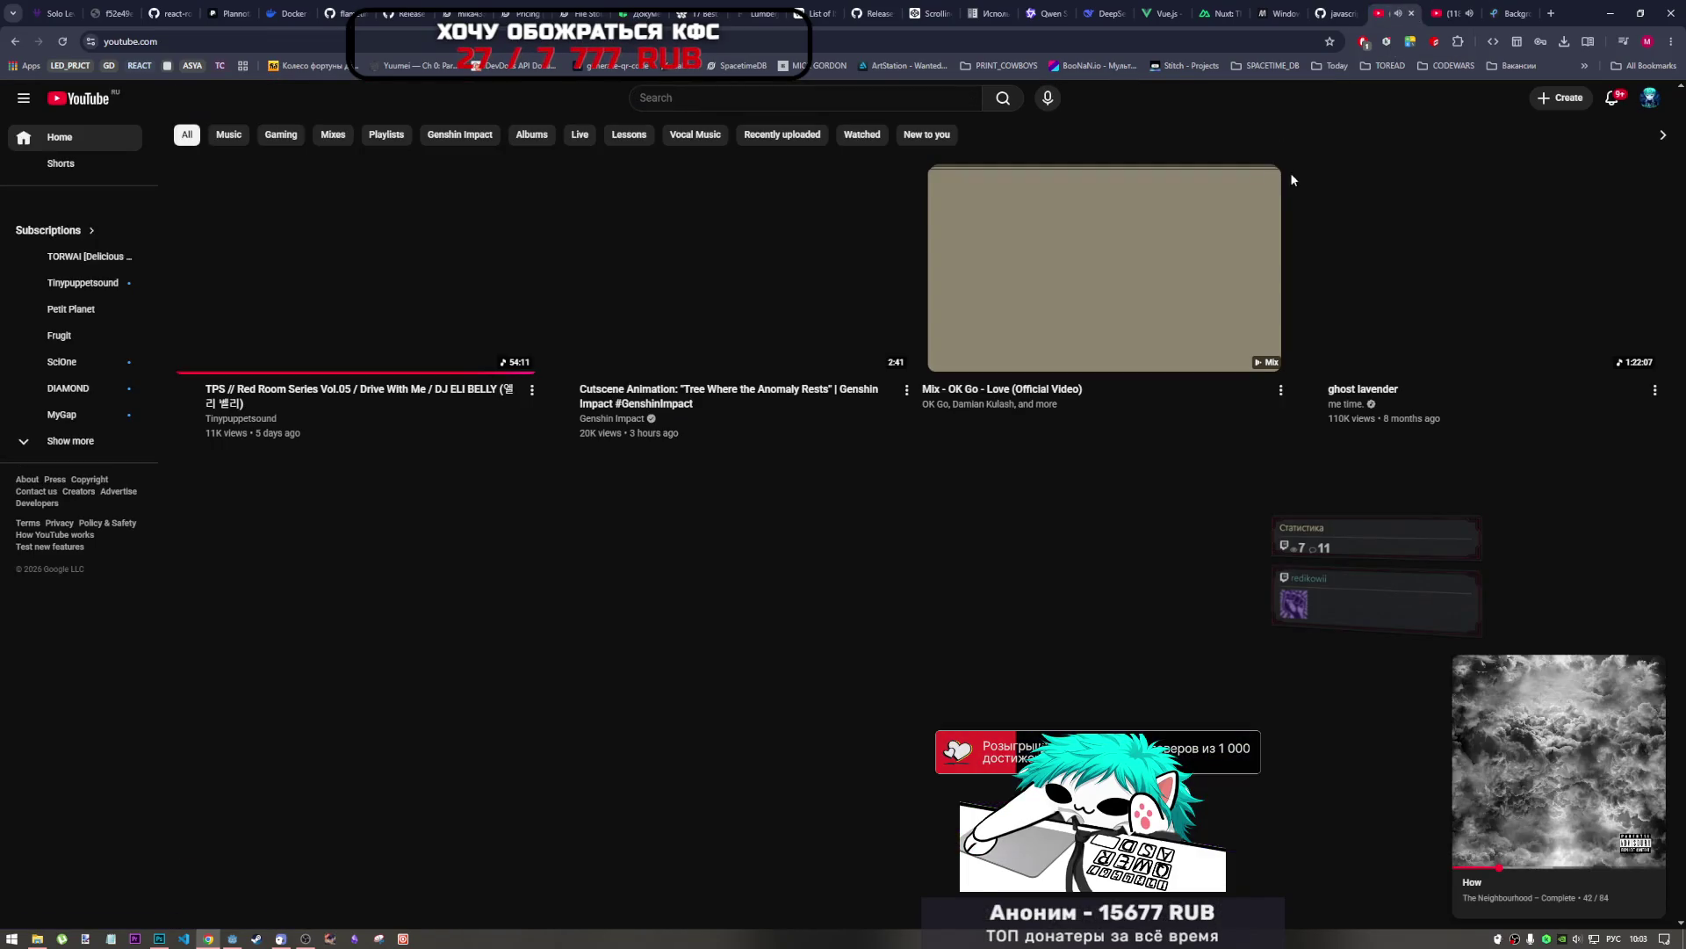
{"action": "key", "text": "ctrl+w"}
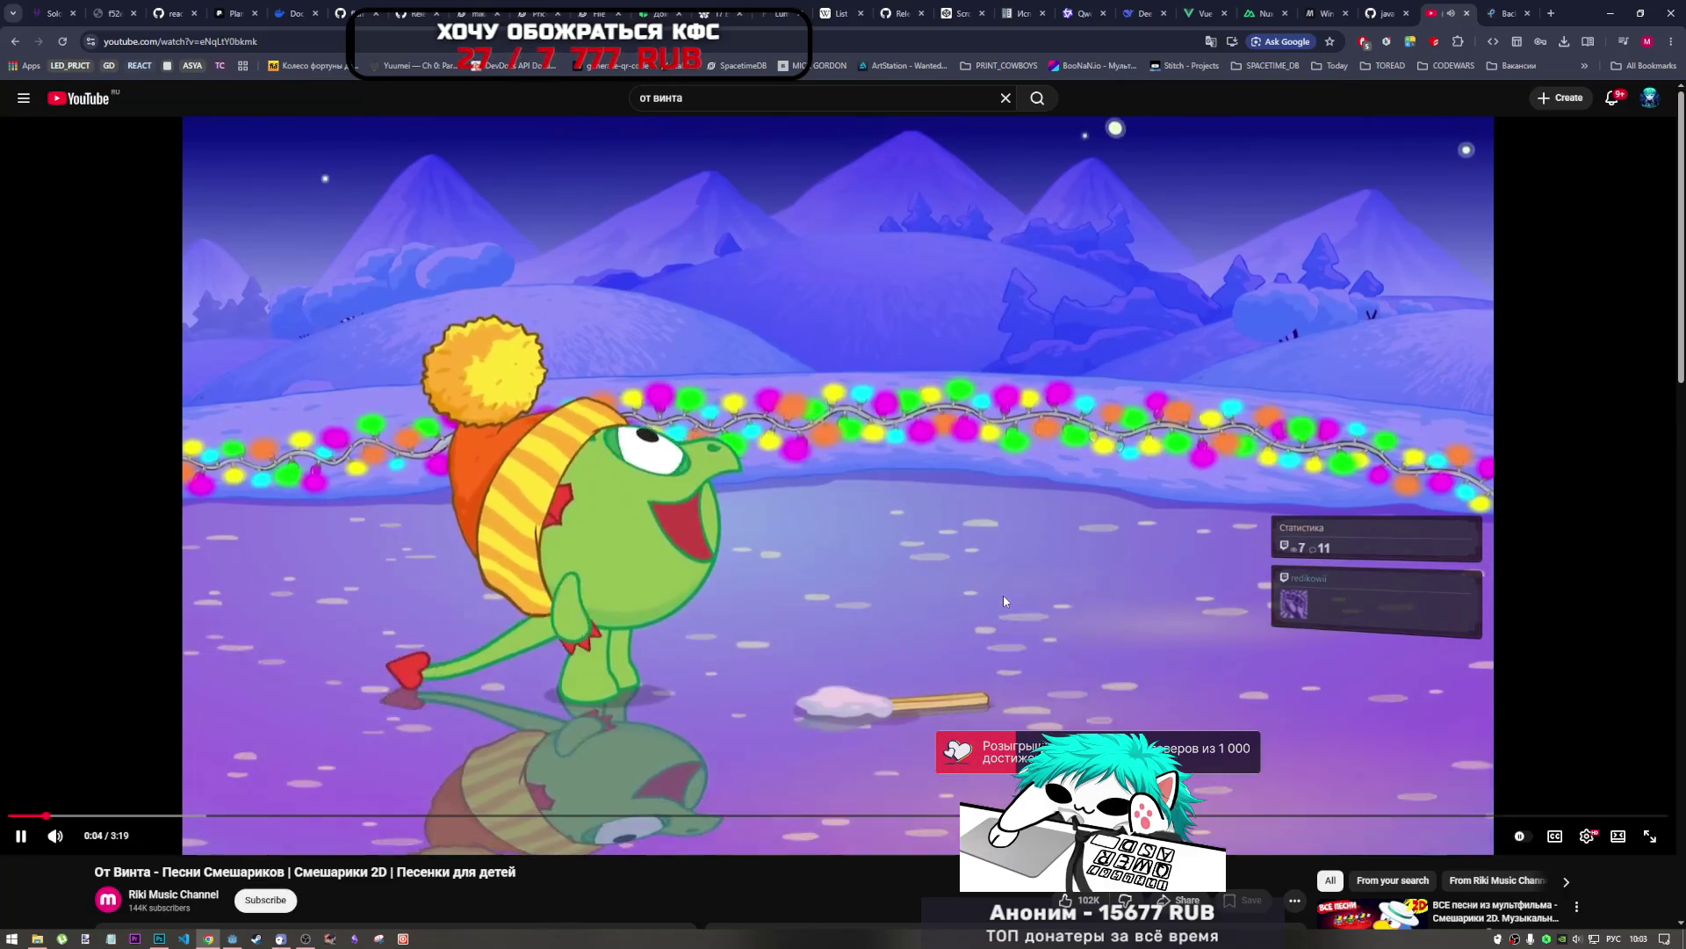